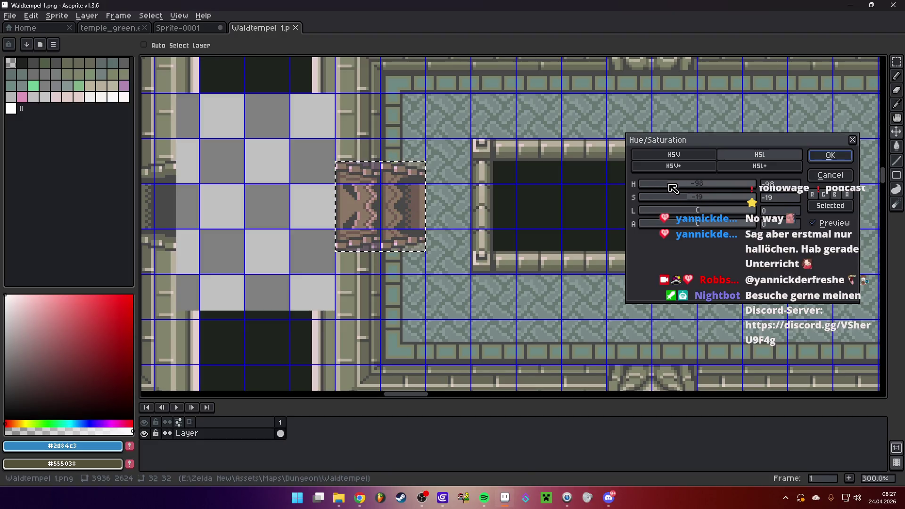
- Recolour the pasted door tile with hue −73 and saturation −43 to a muted olive
mouse_move(682, 197)
mouse_down()
mouse_move(669, 204)
mouse_move(691, 207)
mouse_move(653, 208)
mouse_move(676, 204)
mouse_move(679, 185)
mouse_up()
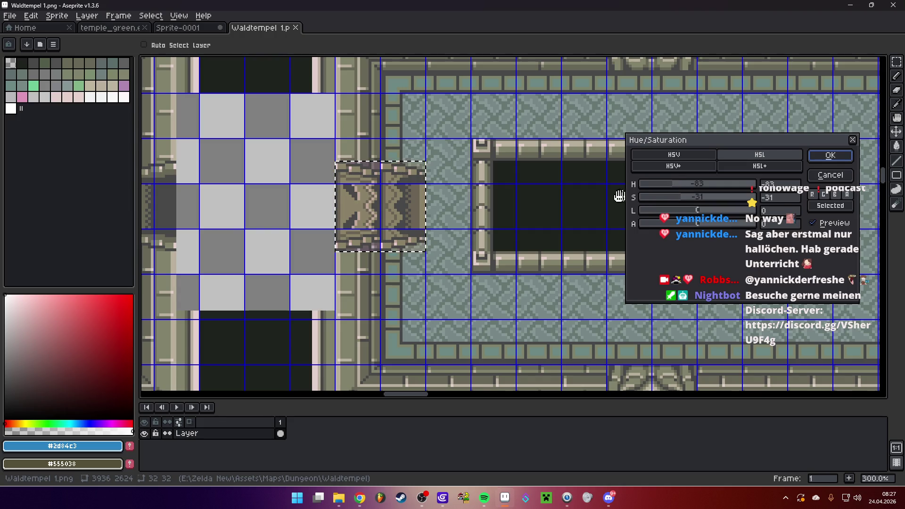
mouse_move(394, 202)
mouse_down()
mouse_move(424, 207)
mouse_move(414, 203)
mouse_up()
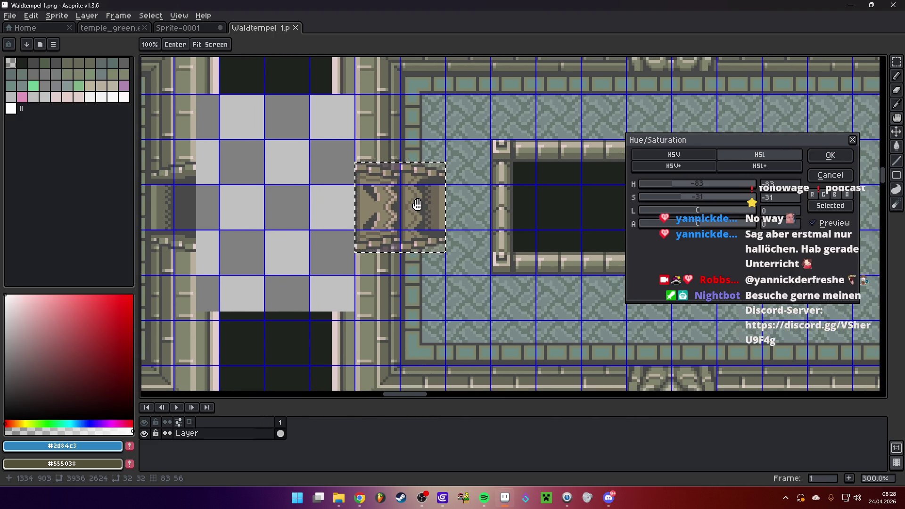
click(679, 198)
mouse_move(682, 202)
mouse_down()
mouse_move(679, 185)
mouse_move(701, 203)
mouse_move(673, 201)
mouse_up()
click(832, 154)
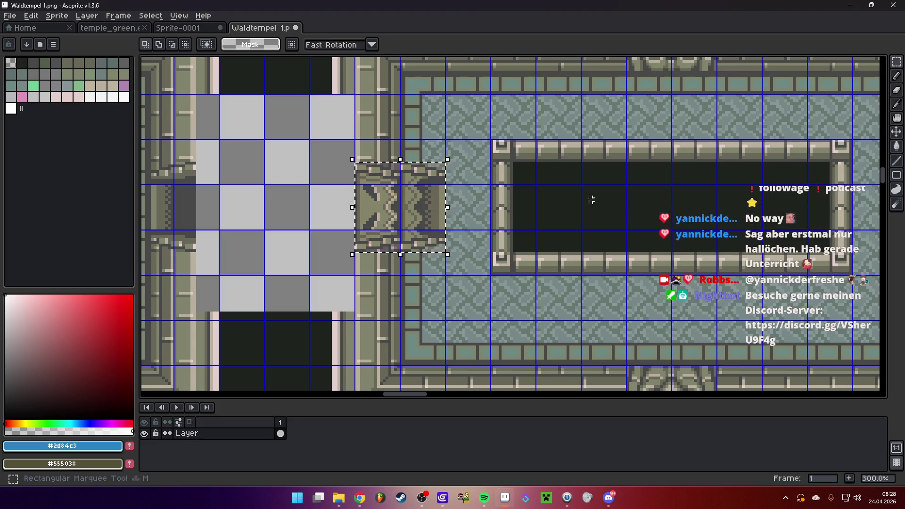
- Undo the recolouring and the pasted door tile on the temple map
scroll(427, 176, up, 3)
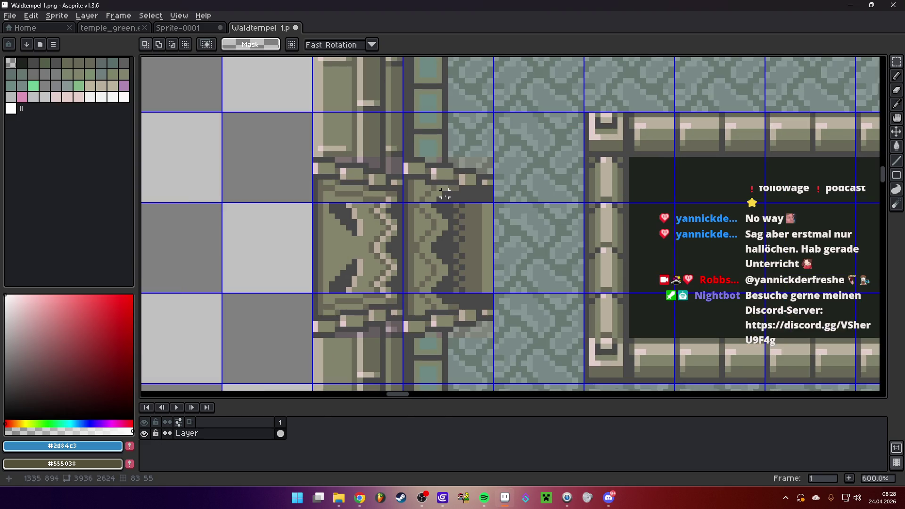
scroll(415, 154, down, 2)
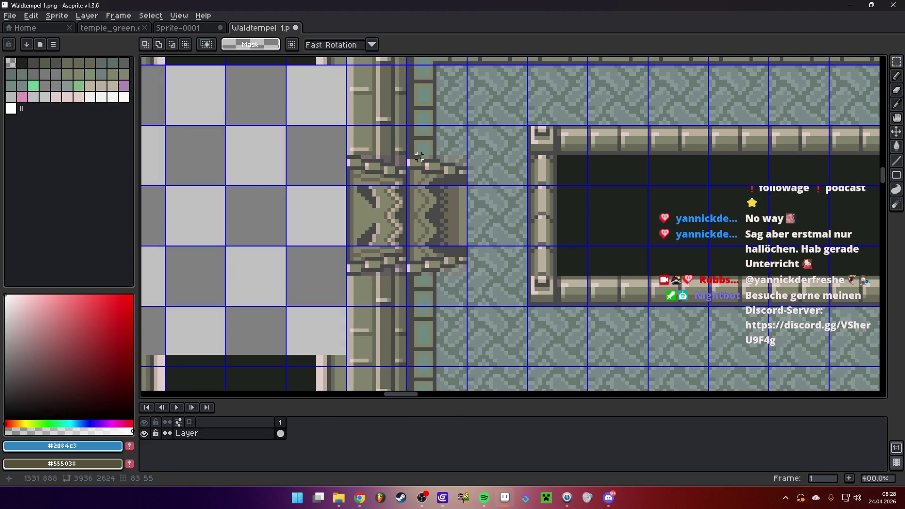
scroll(438, 164, down, 1)
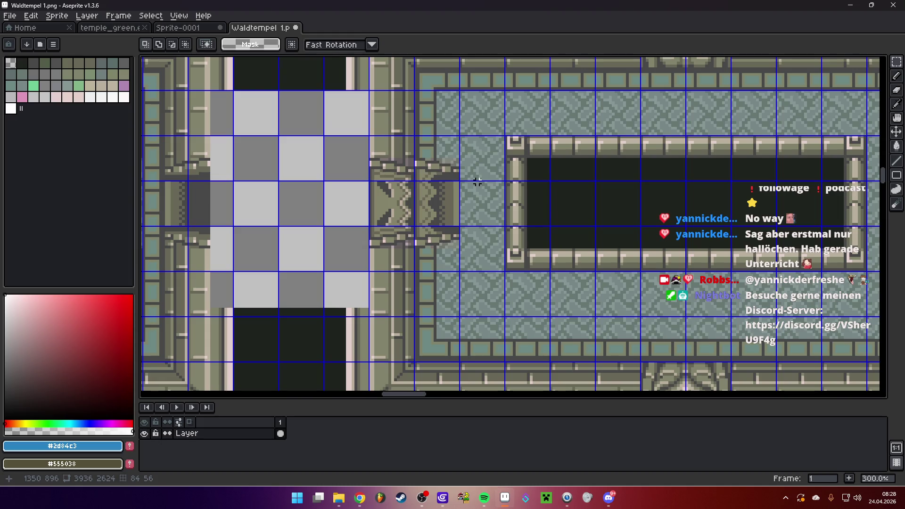
key(ctrl+z)
key(ctrl+z)
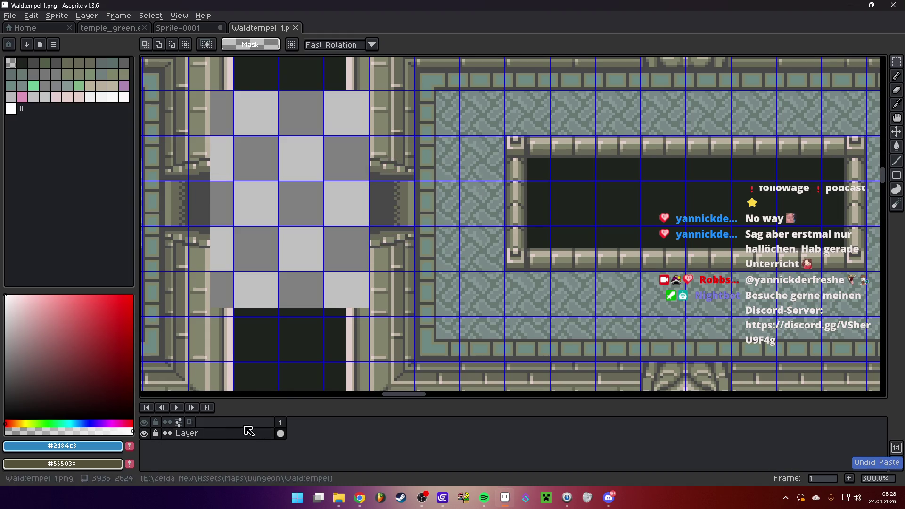
- Paste the door tile onto a new Layer 1 over the doorway and start shifting its hue
right_click(250, 431)
mouse_move(255, 411)
click(329, 412)
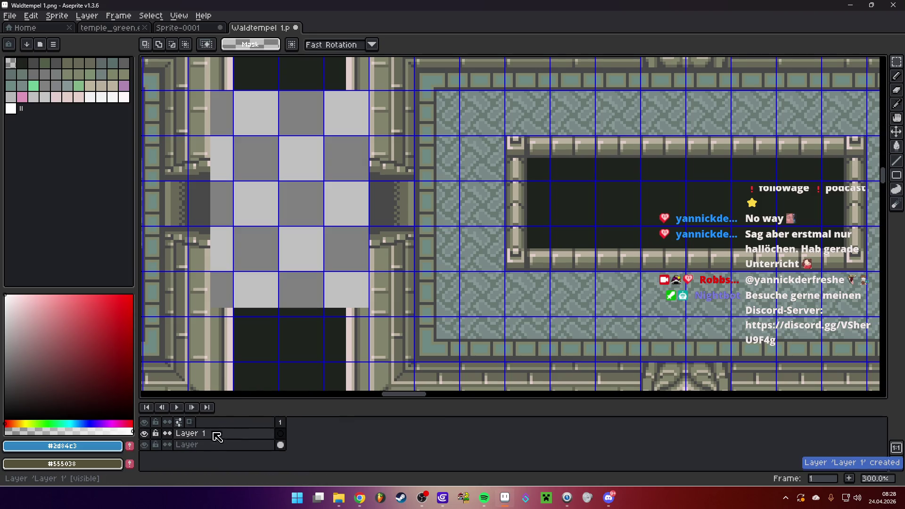
key(ctrl+v)
mouse_move(503, 228)
mouse_down()
mouse_move(414, 204)
mouse_move(409, 211)
mouse_move(411, 198)
mouse_move(405, 207)
mouse_up()
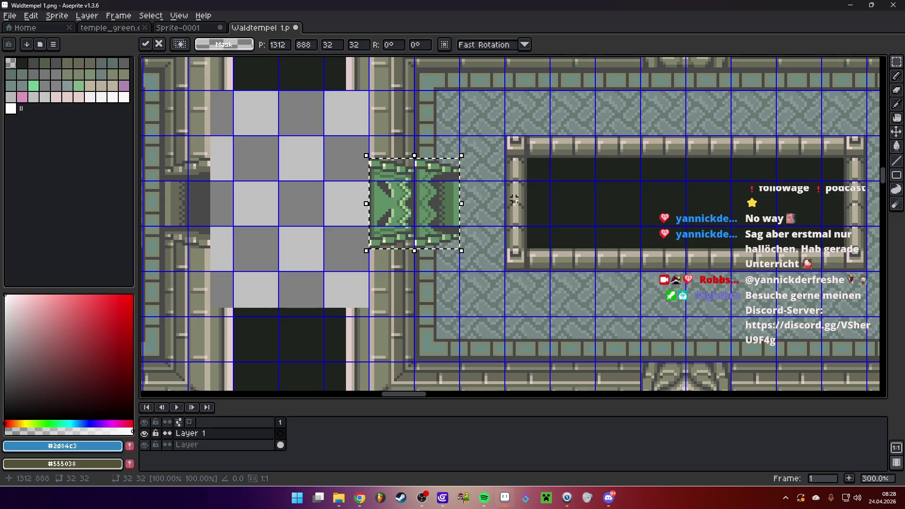
key(ctrl+u)
mouse_move(696, 187)
mouse_down()
mouse_move(675, 188)
mouse_move(694, 199)
mouse_move(679, 200)
mouse_up()
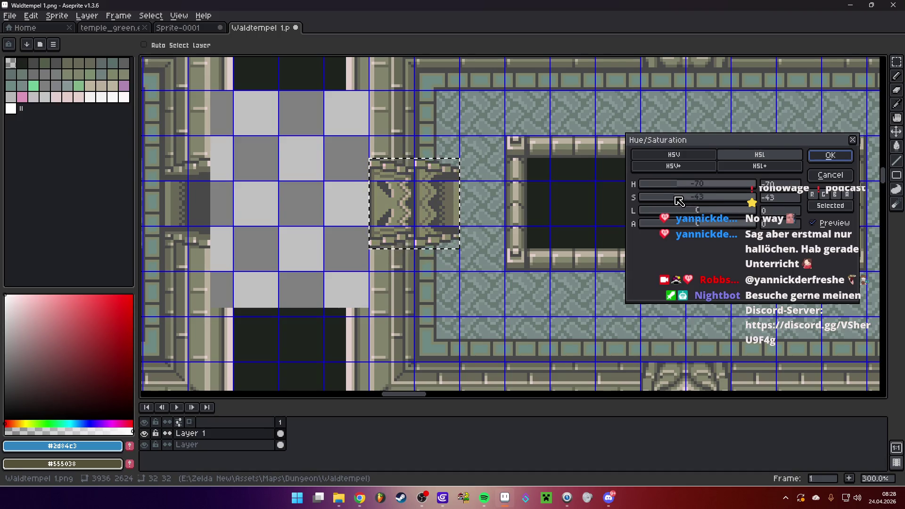
- Apply the olive recolouring (hue −70, saturation −43) to the Layer 1 door tile
click(829, 156)
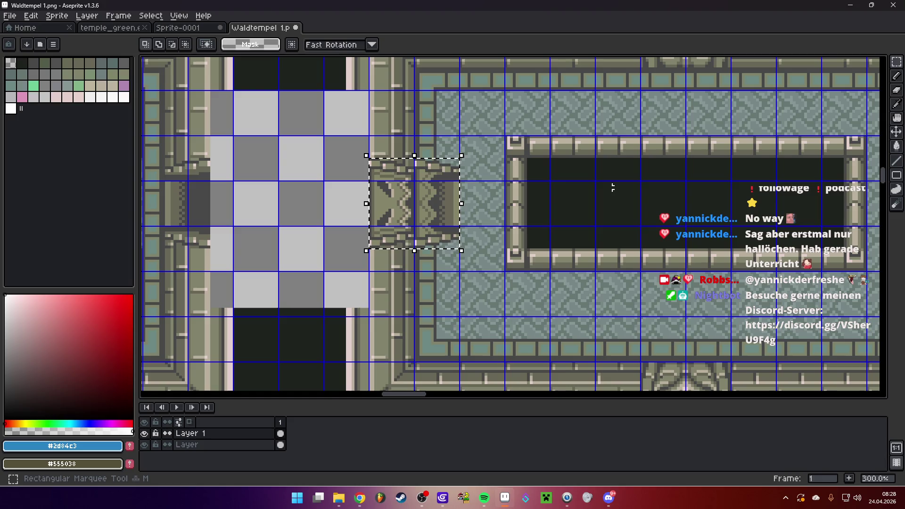
scroll(483, 190, down, 3)
scroll(471, 194, up, 5)
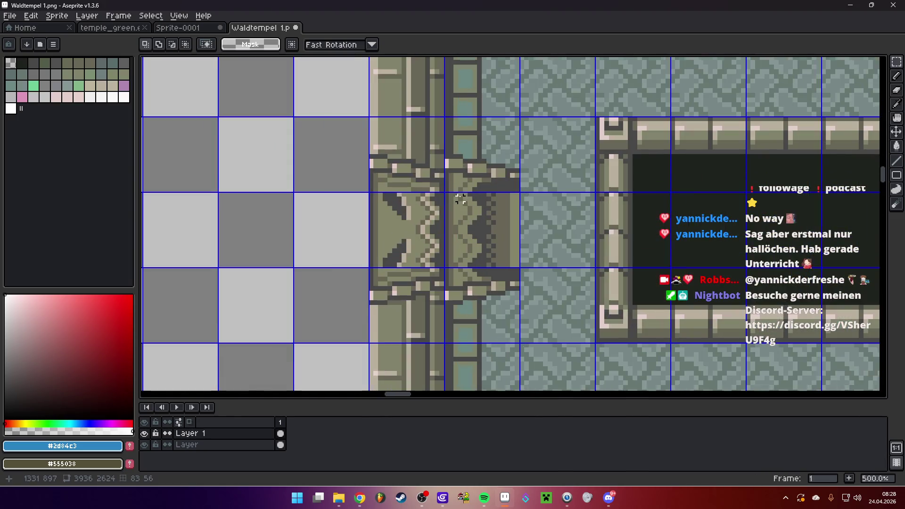
scroll(460, 197, down, 2)
scroll(467, 195, down, 1)
drag(486, 194, 521, 205)
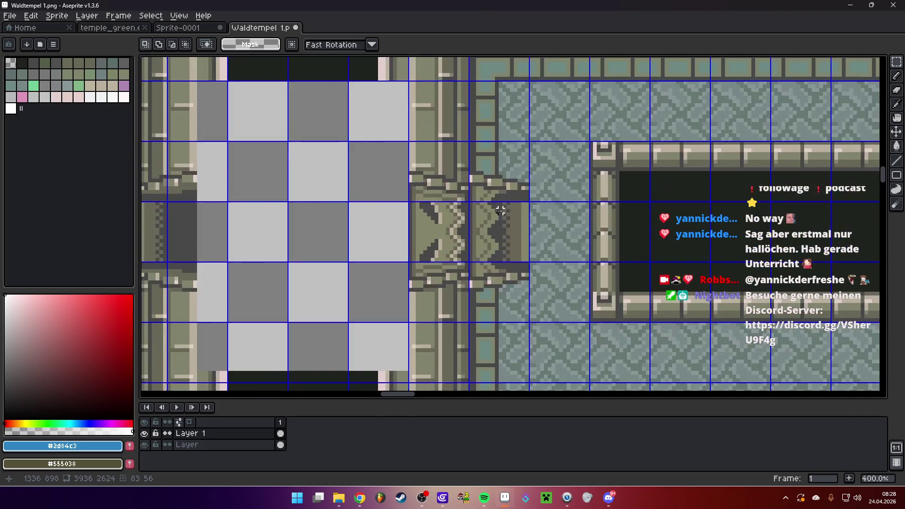
- Marquee-select the recoloured door area for copying
scroll(512, 208, up, 2)
scroll(488, 215, down, 1)
drag(525, 306, 346, 140)
- Copy the olive door into the 32×32 Sprite-0001 image and commit its position
key(ctrl+c)
click(188, 26)
key(ctrl+v)
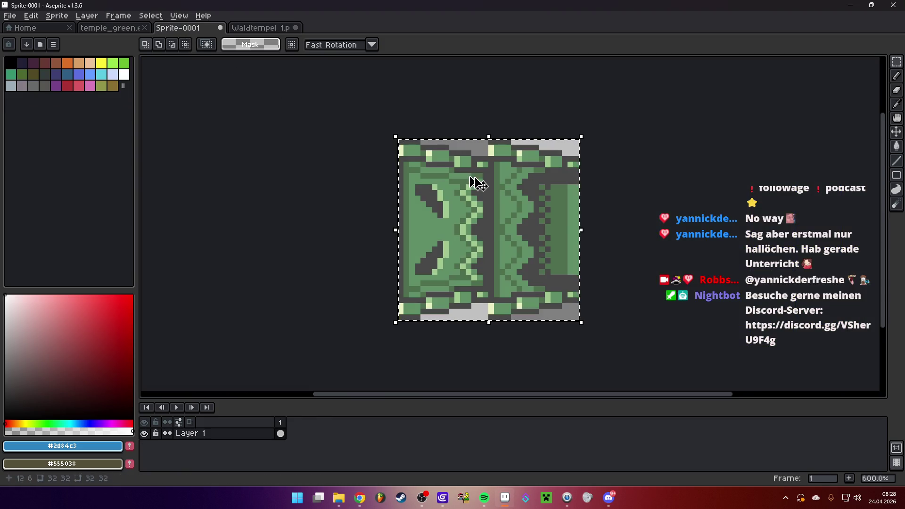
scroll(521, 189, up, 3)
drag(516, 245, 452, 202)
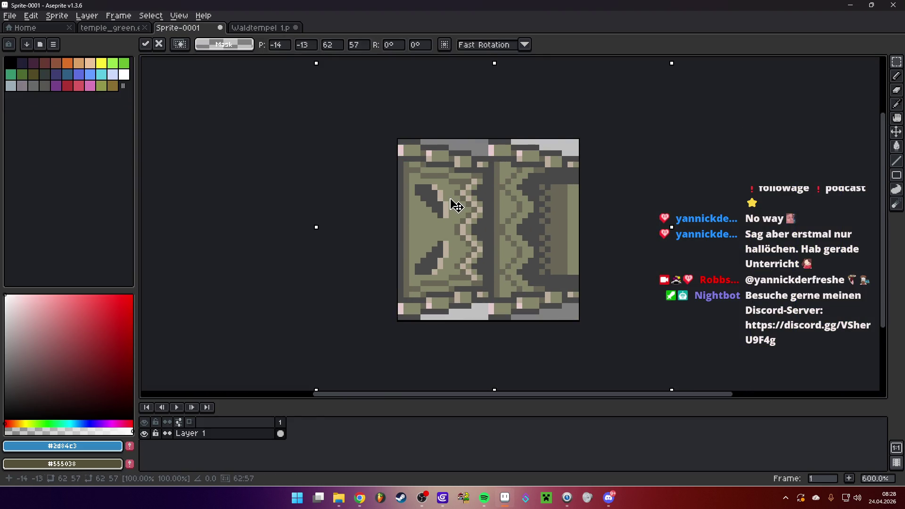
click(626, 214)
scroll(626, 215, down, 3)
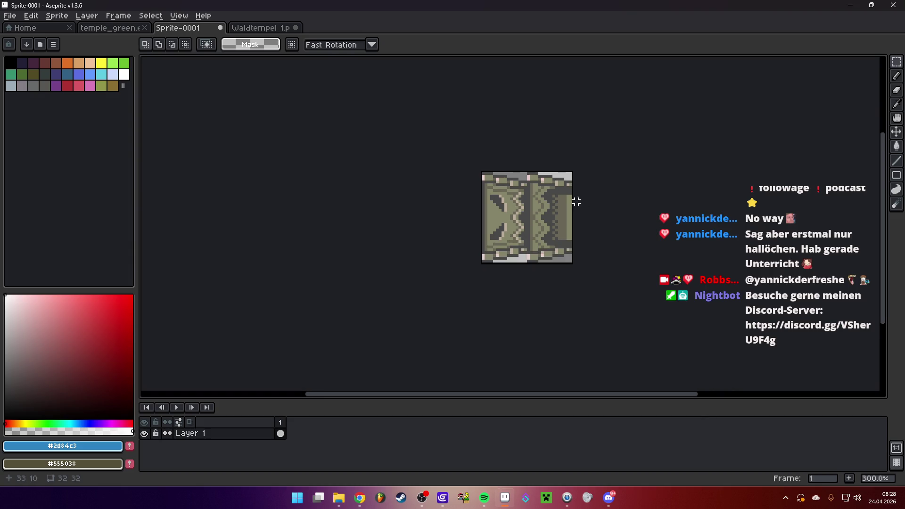
scroll(497, 218, up, 1)
scroll(497, 218, up, 1)
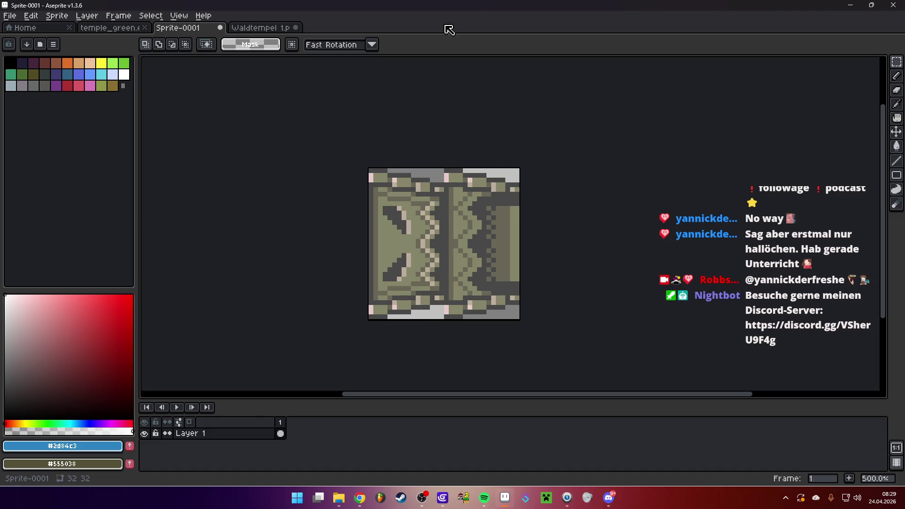
click(10, 16)
- Save the door as Door_Left.png in the Dungeon\Waldtempel folder
click(35, 74)
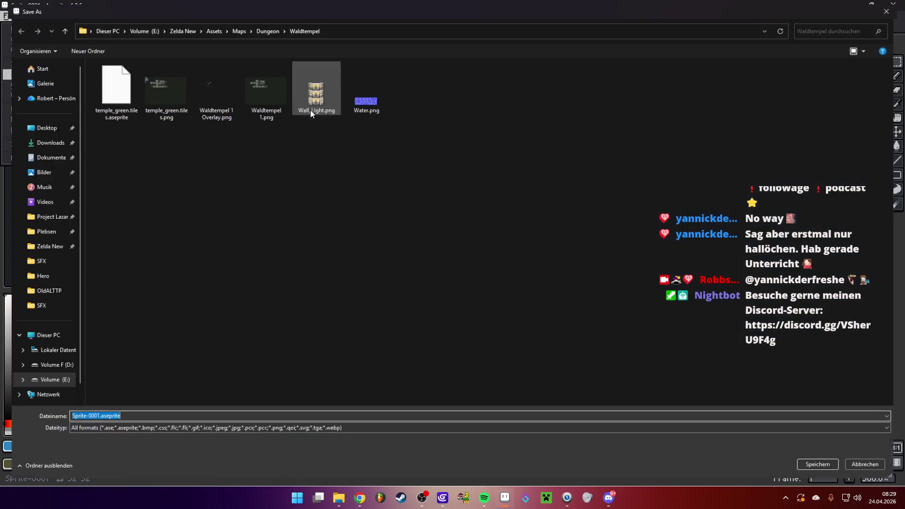
click(263, 27)
click(241, 27)
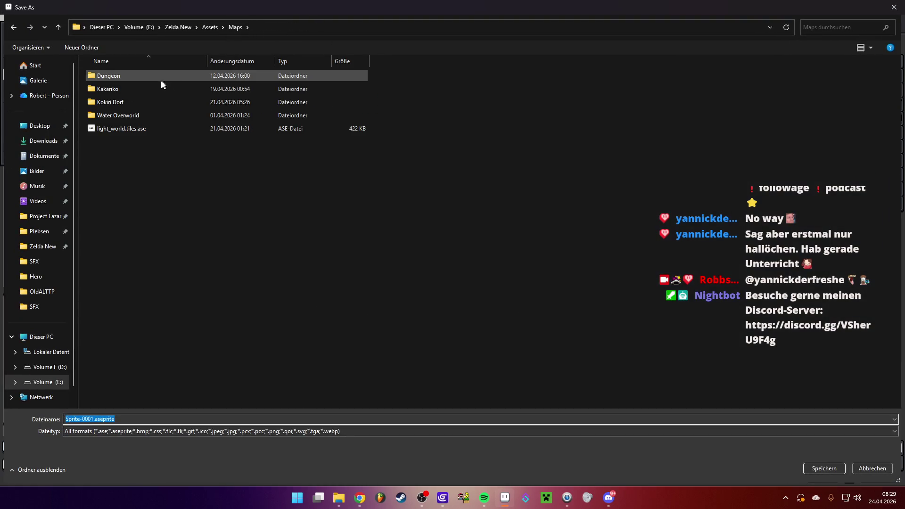
double_click(139, 78)
click(132, 76)
double_click(131, 77)
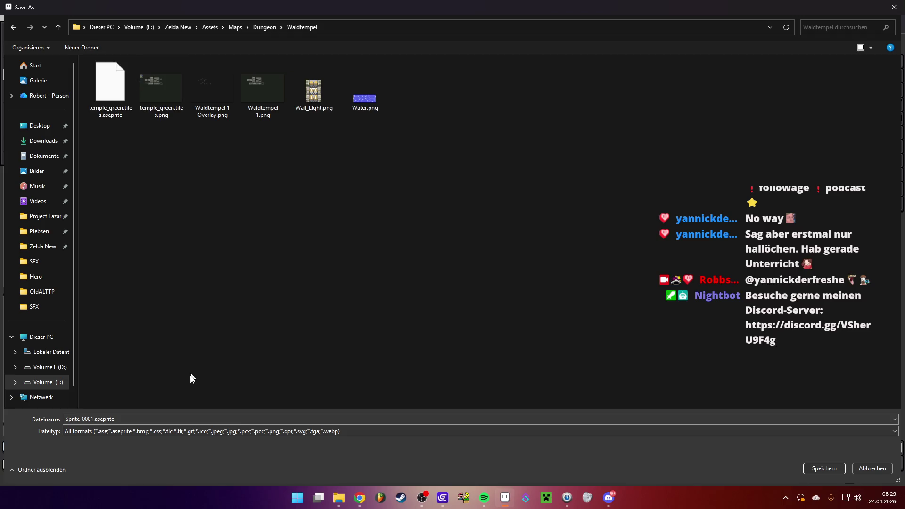
double_click(152, 418)
text(Door_Left.png)
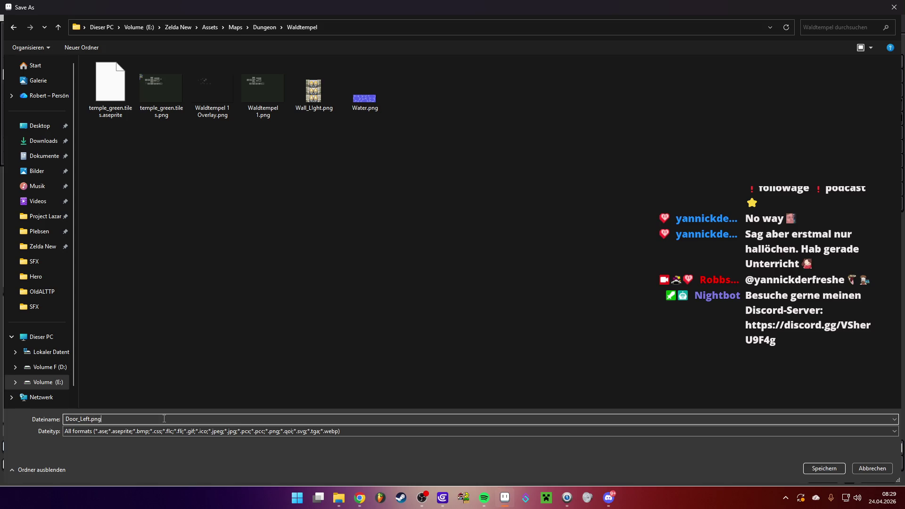
key(Return)
- Flip the canvas horizontally and save the mirrored copy as Door_Right.png
click(57, 15)
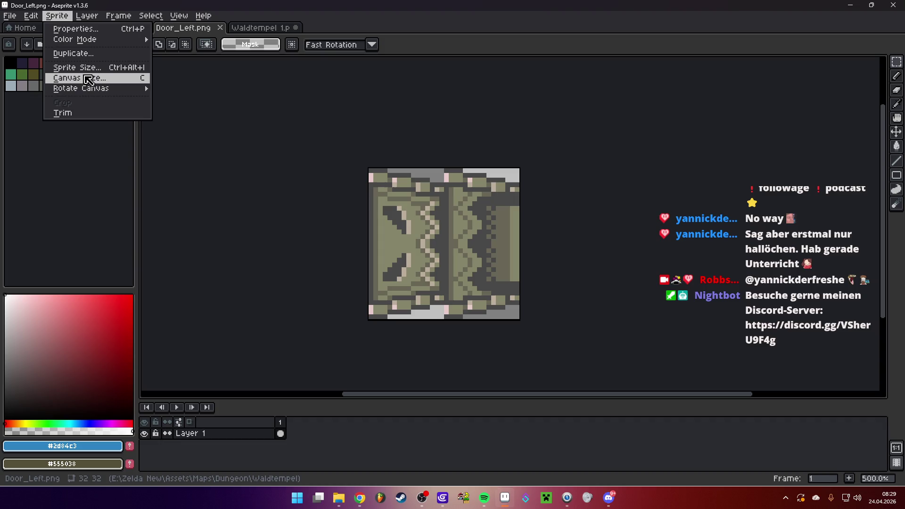
mouse_move(96, 92)
click(220, 122)
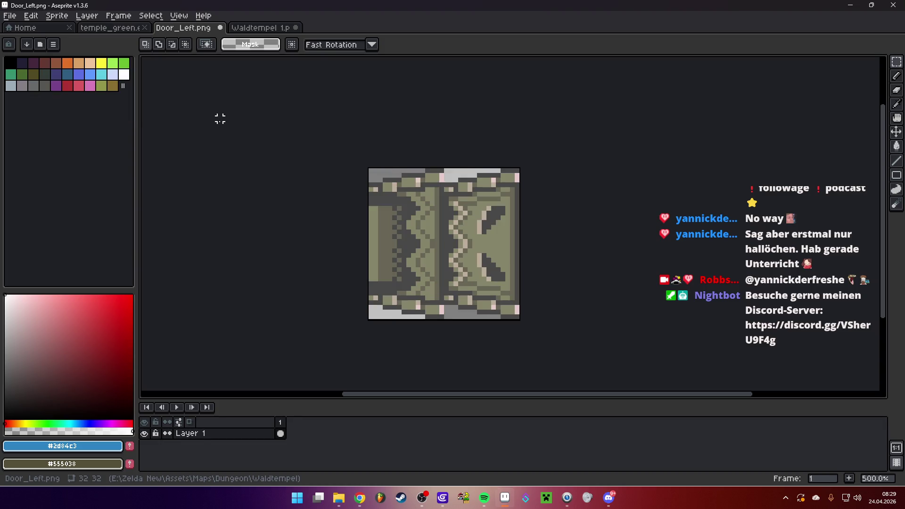
click(10, 16)
click(28, 74)
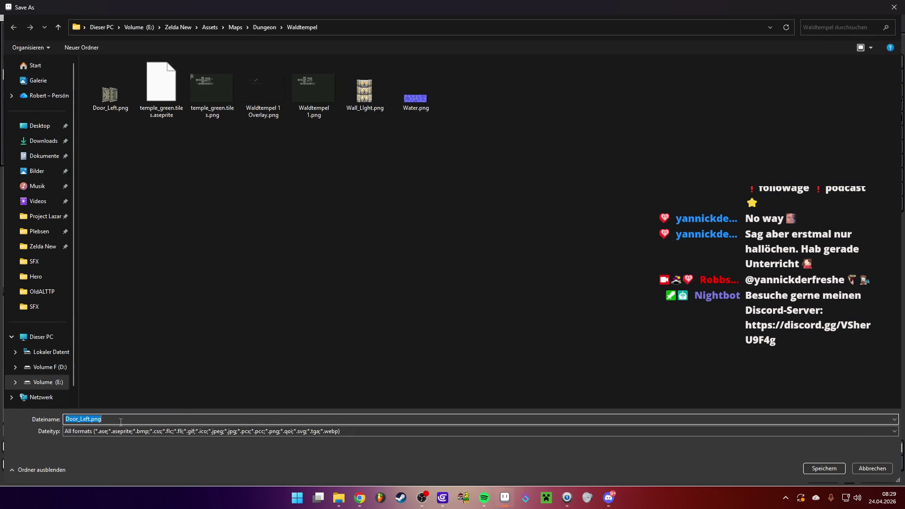
key(Home)
key(Delete)
key(Delete)
text(ight)
key(Return)
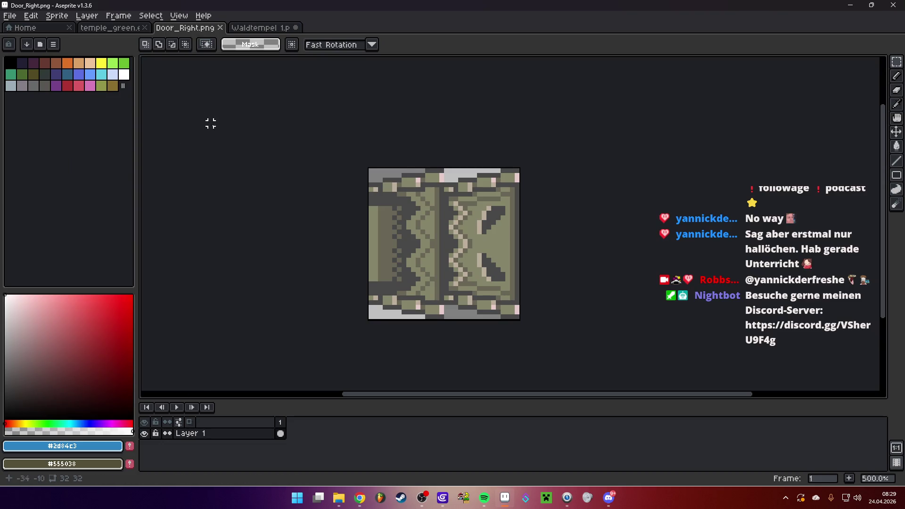
- Rotate the door to face upward and save it as Door_Top.png
click(64, 19)
mouse_move(113, 89)
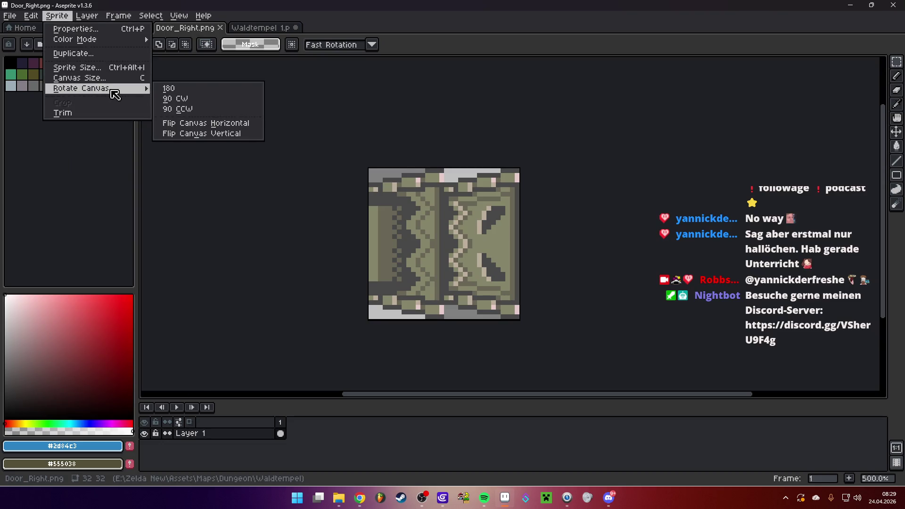
click(209, 110)
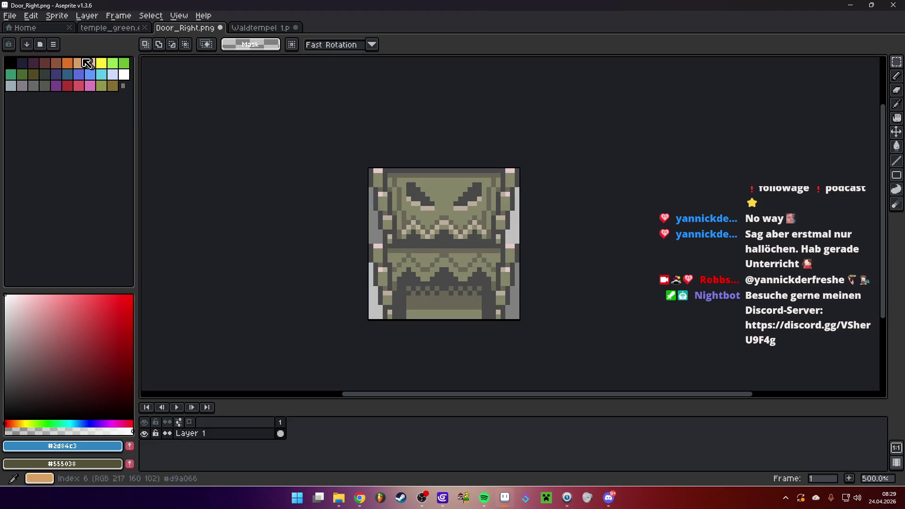
click(9, 16)
click(33, 75)
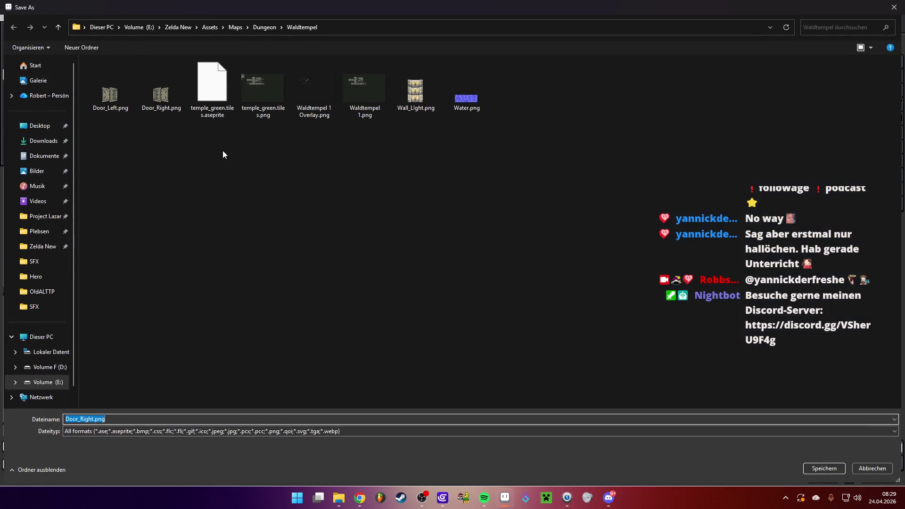
click(86, 419)
text(Top)
key(Return)
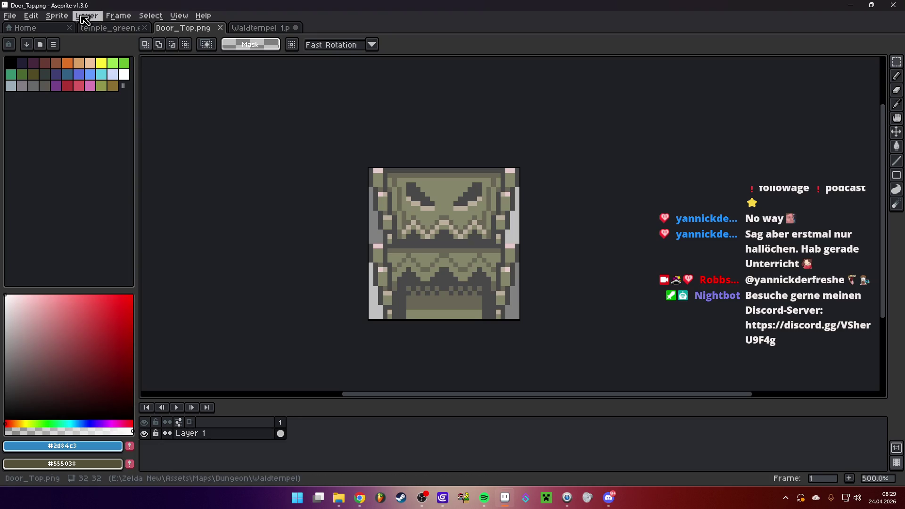
- Rotate the canvas 180° and save it as Door_Bottom.png in Waldtempel
click(57, 15)
mouse_move(80, 92)
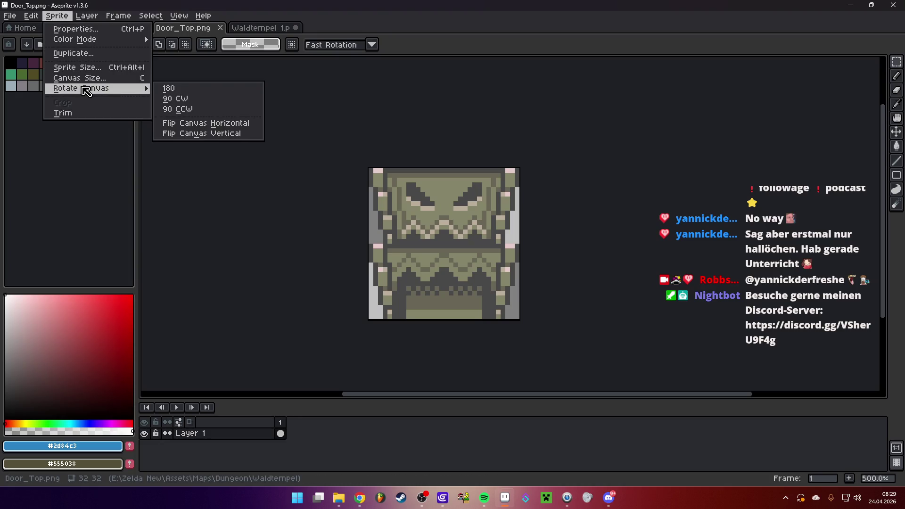
click(178, 95)
click(12, 16)
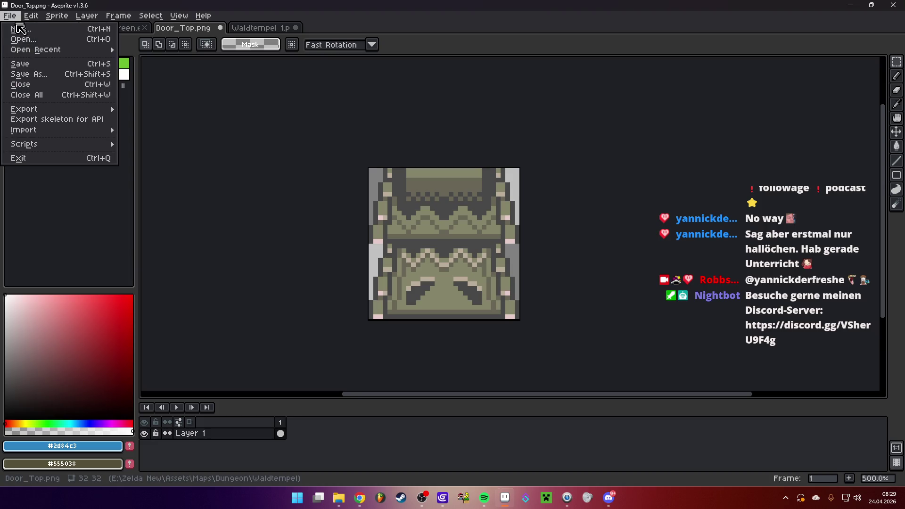
click(47, 76)
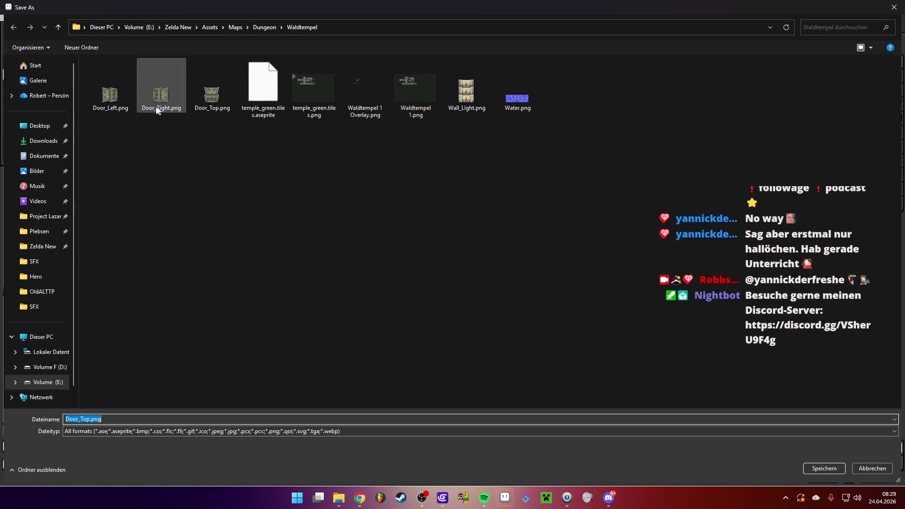
click(79, 418)
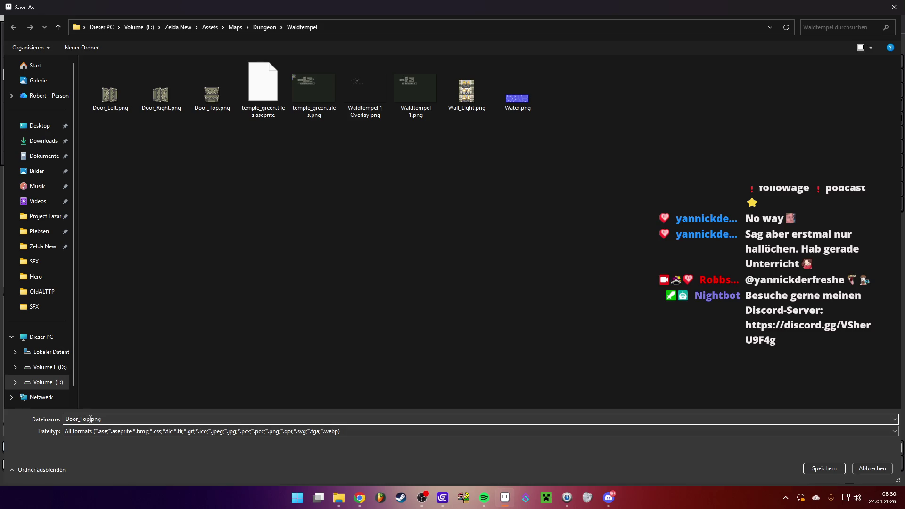
text(B)
text(om)
key(Return)
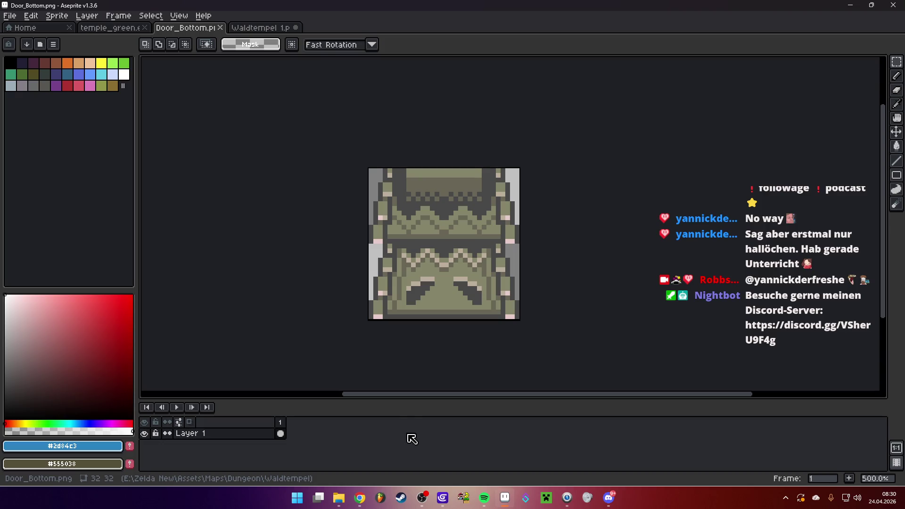
click(443, 497)
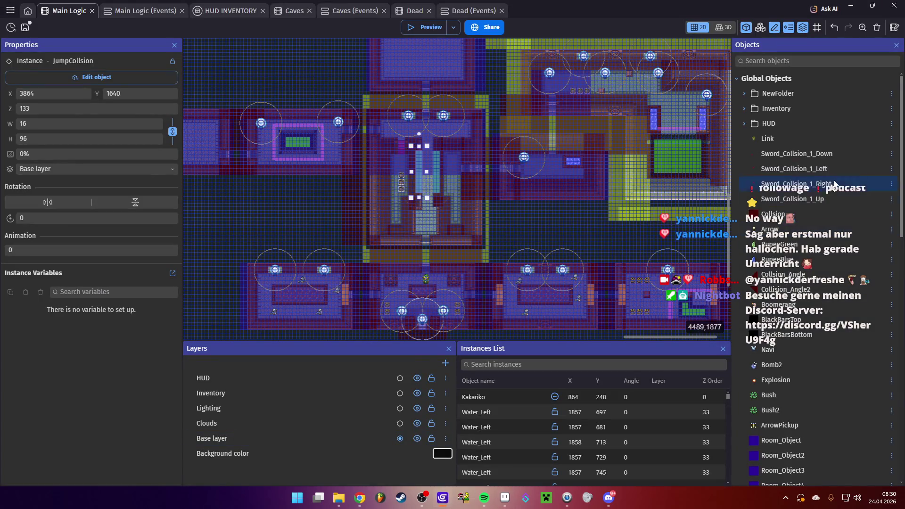
- Create a new Sprite object named Door_Top and open its image editor
scroll(821, 215, down, 15)
click(891, 303)
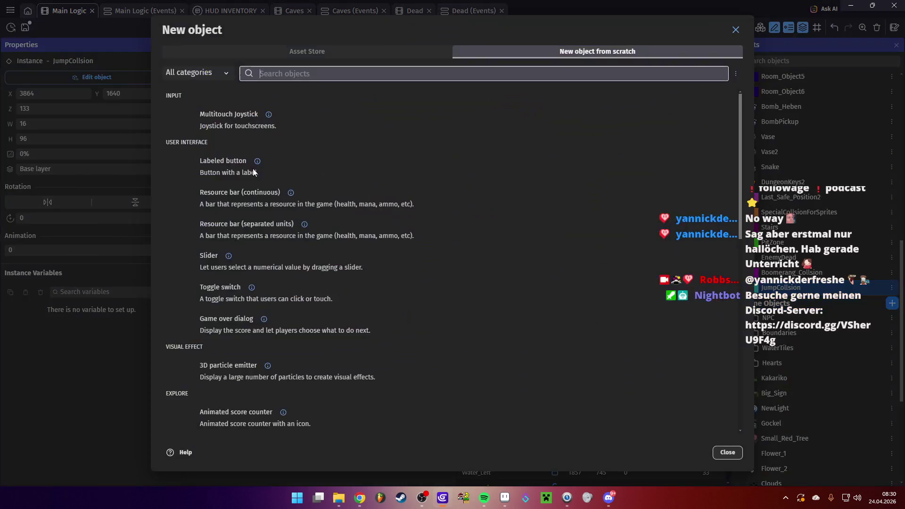
click(242, 119)
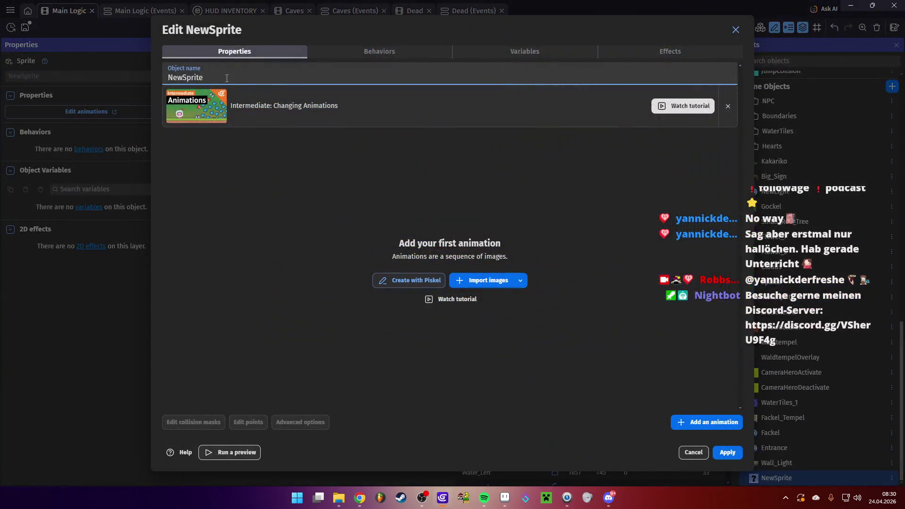
text(Door)
text(_Top)
click(410, 281)
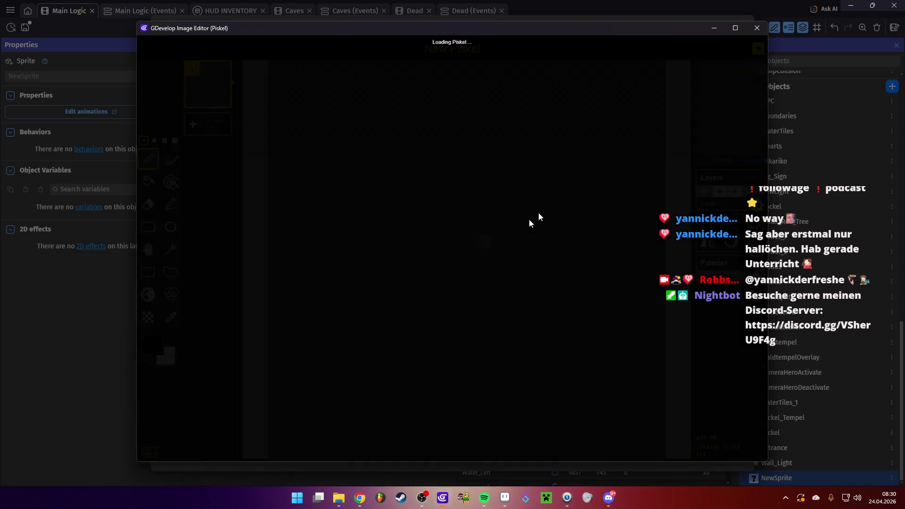
- Import Door_Top.png from Assets\Maps\Dungeon\Waldtempel
click(627, 302)
click(669, 262)
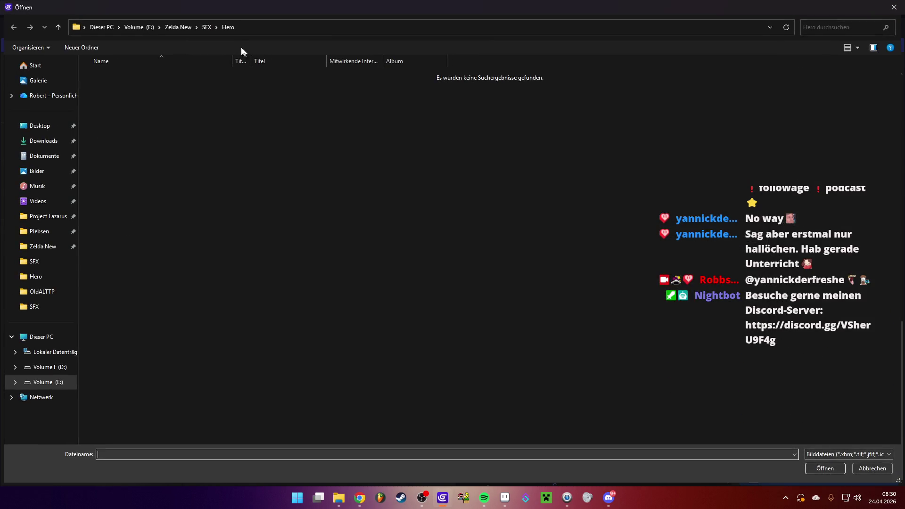
click(178, 27)
double_click(123, 76)
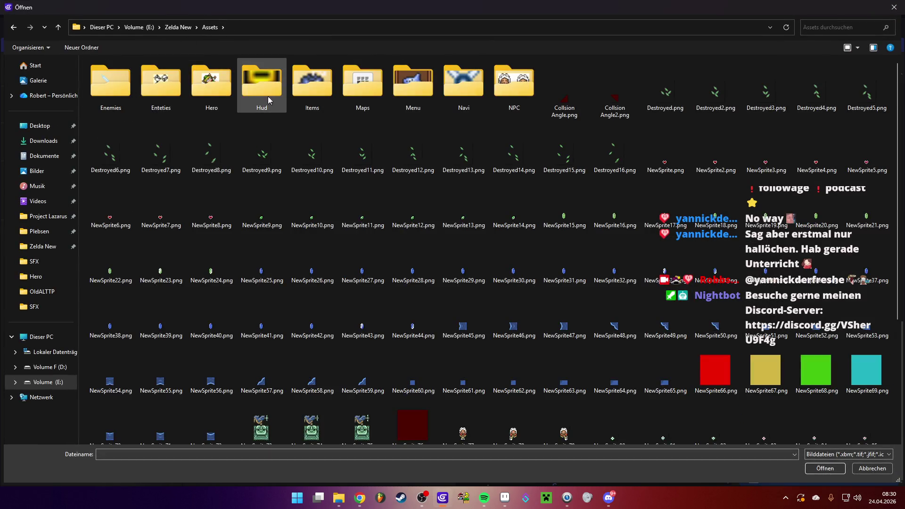
double_click(369, 84)
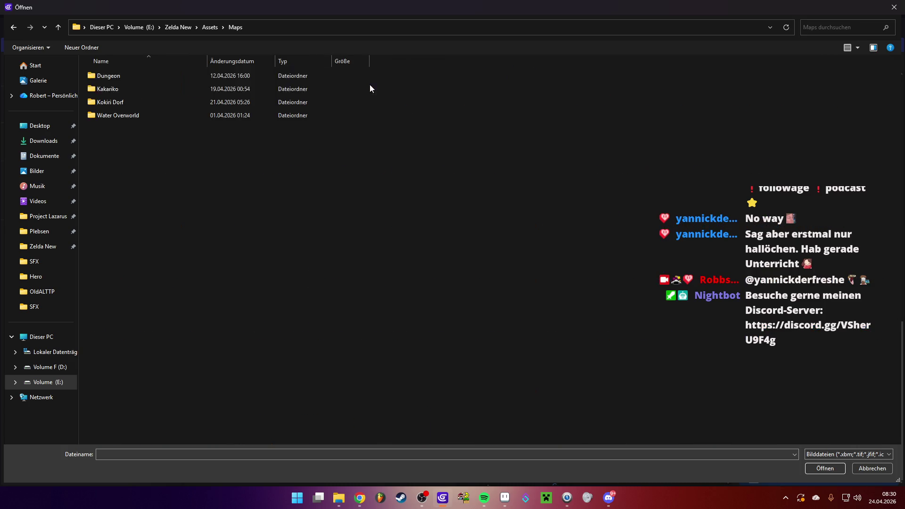
double_click(120, 79)
double_click(132, 78)
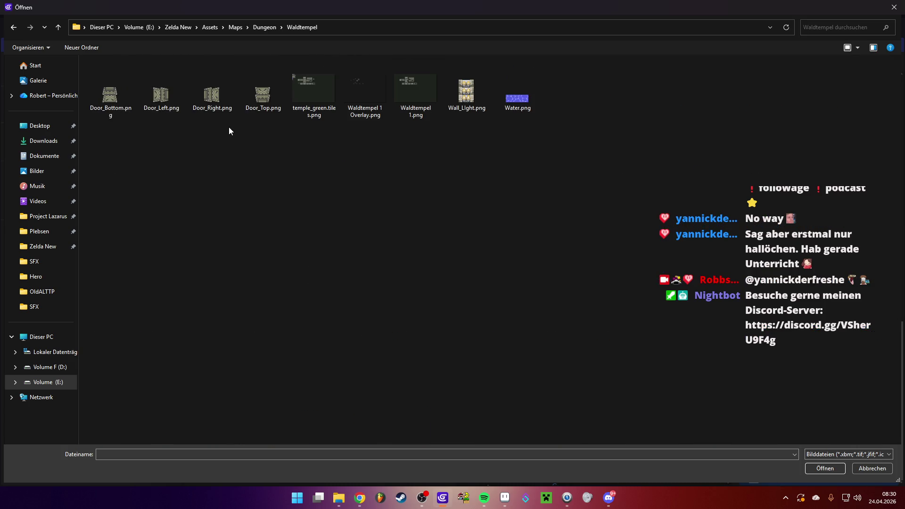
double_click(265, 97)
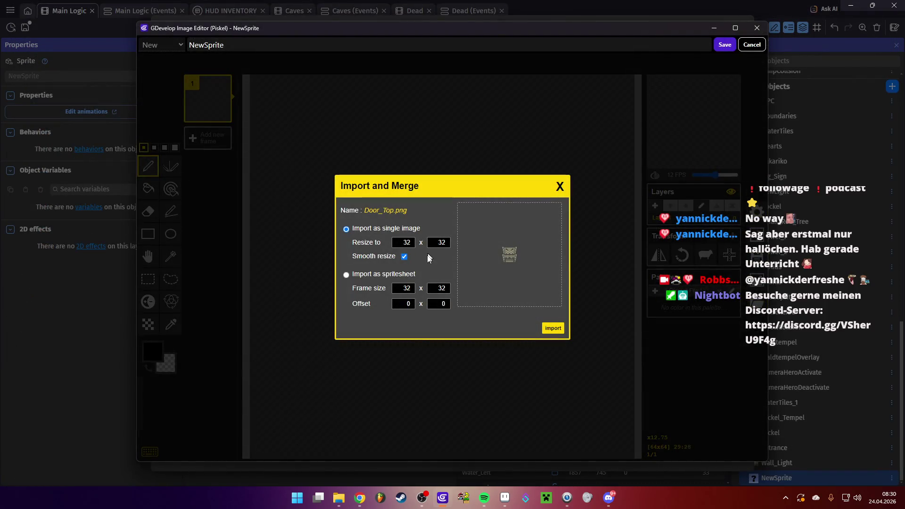
- Split it as a 32×16 spritesheet into two frames and save them to the object
double_click(414, 288)
text(6)
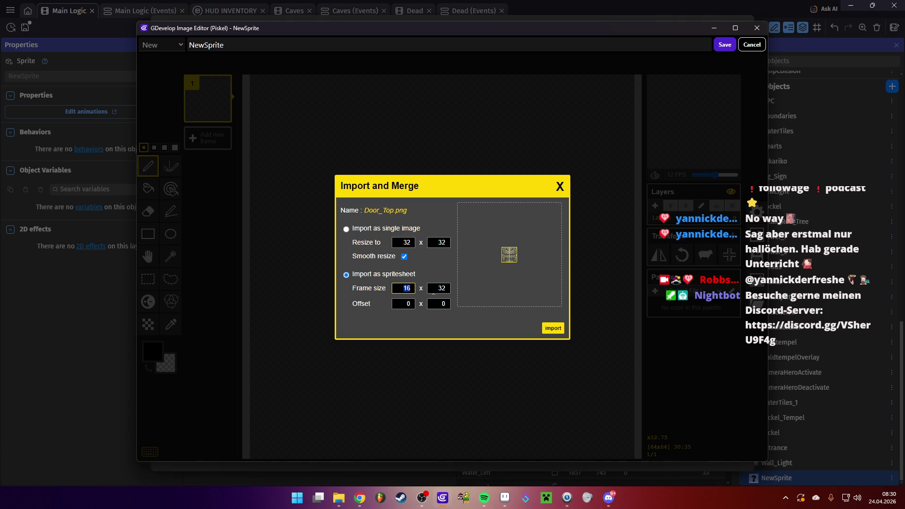
text(32)
key(Tab)
click(553, 326)
click(481, 242)
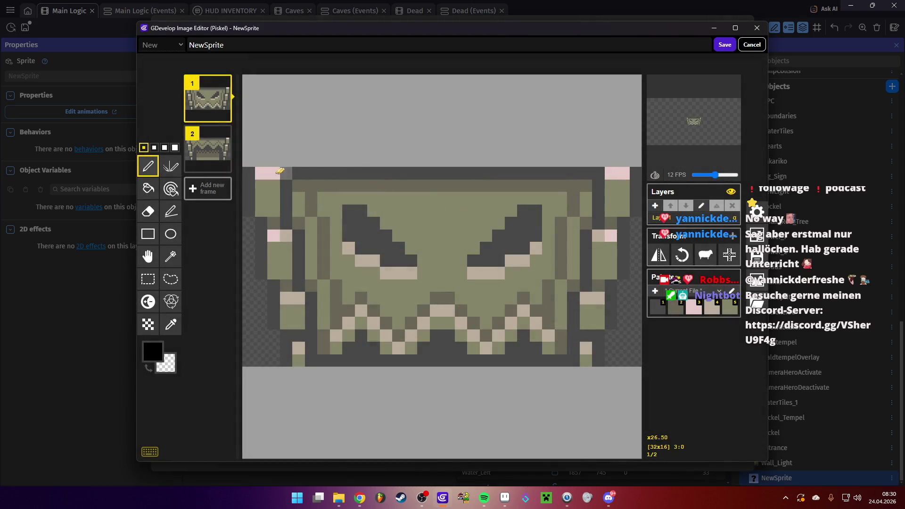
click(213, 136)
click(208, 106)
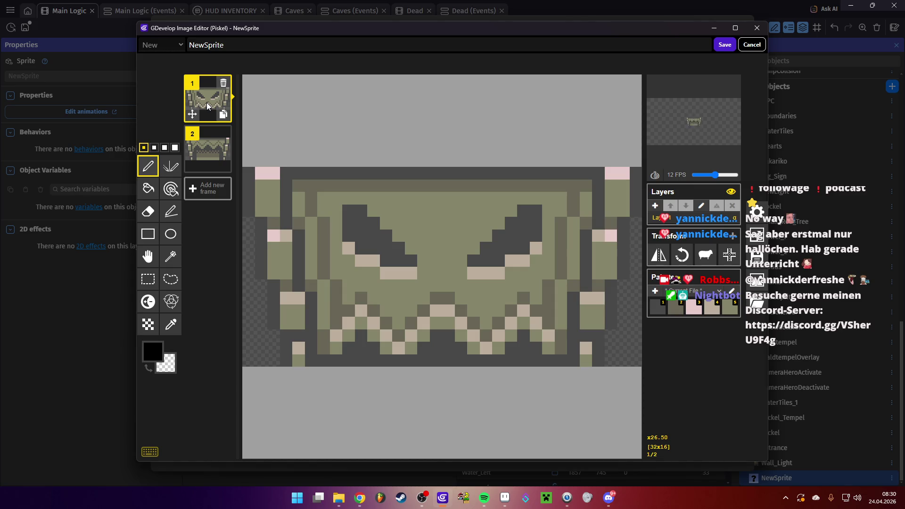
click(725, 44)
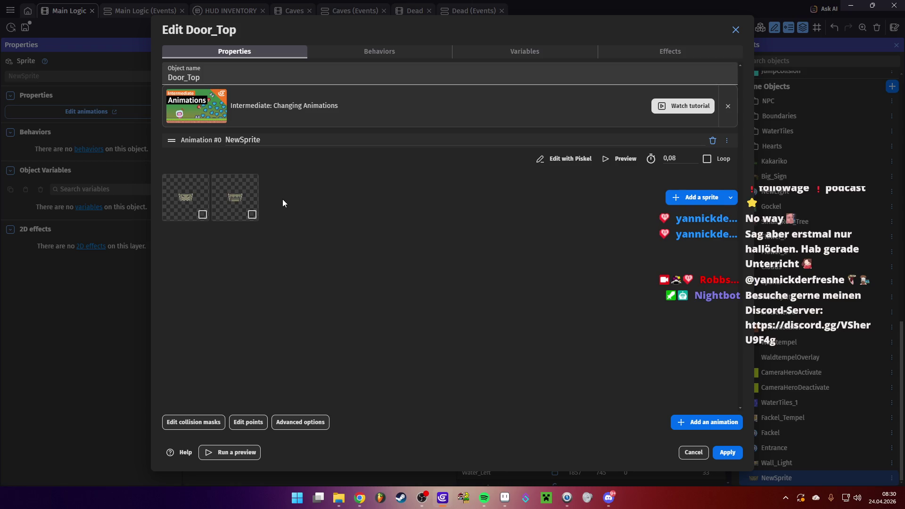
- Place a Door_Top instance over the upper doorway above the character and test it in a preview
click(731, 453)
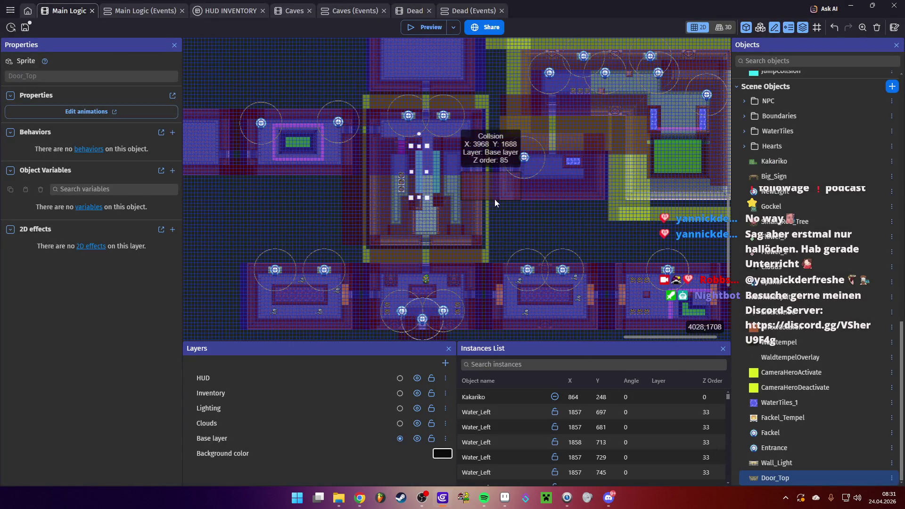
scroll(421, 268, up, 6)
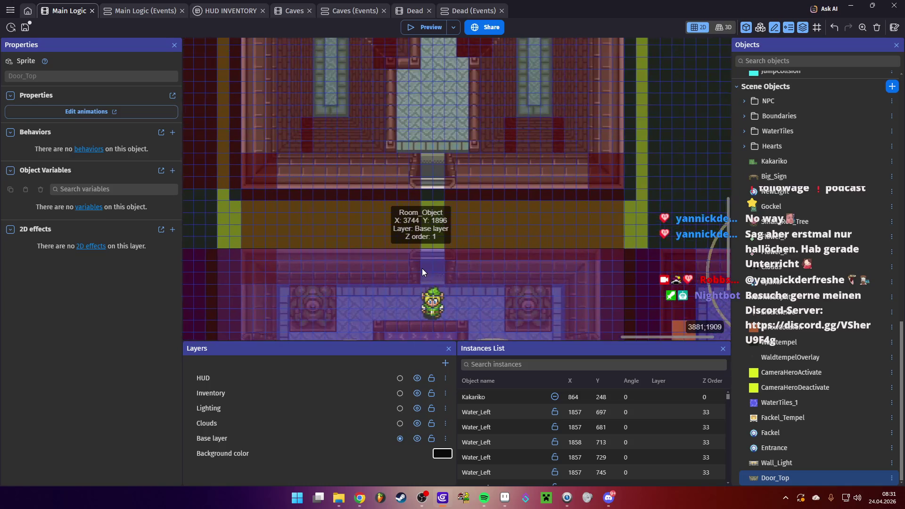
scroll(422, 272, up, 4)
mouse_move(751, 476)
mouse_down()
mouse_move(393, 236)
mouse_move(392, 210)
mouse_up()
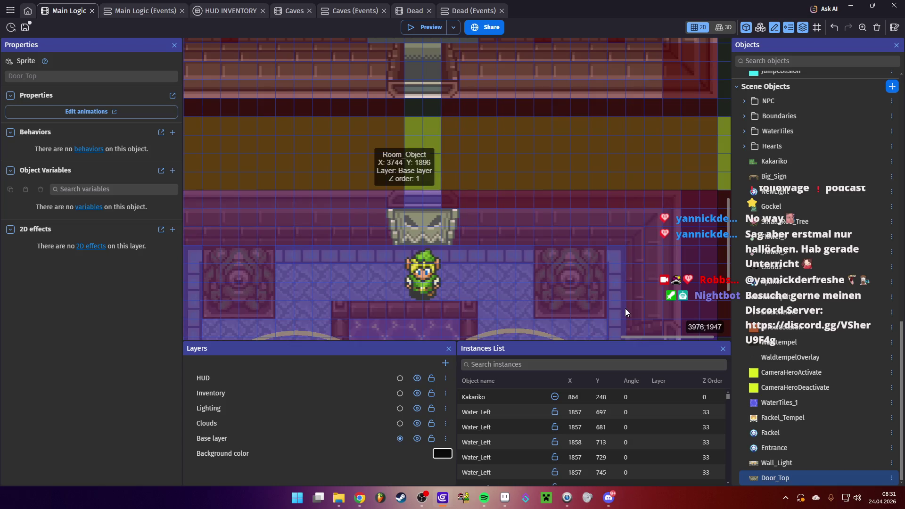
click(426, 27)
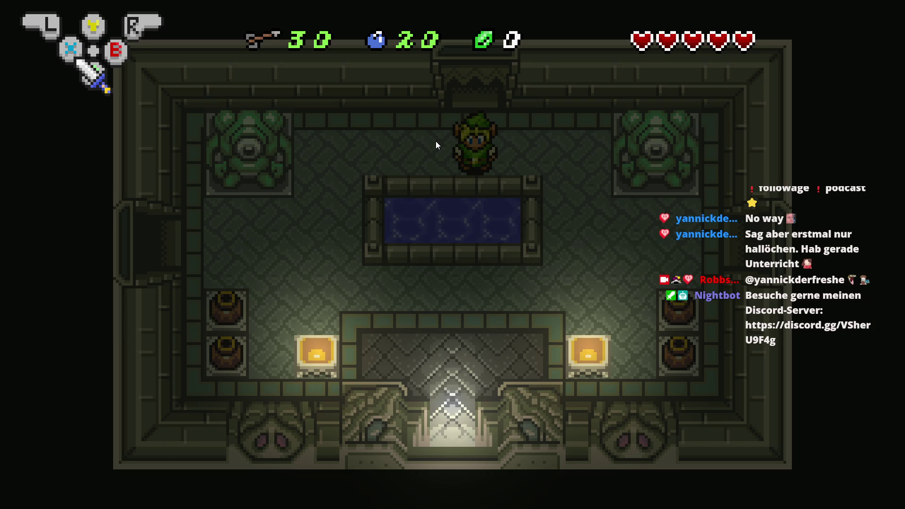
key(alt+F4)
- Delete the second frame from Door_Top's animation
double_click(422, 222)
right_click(250, 196)
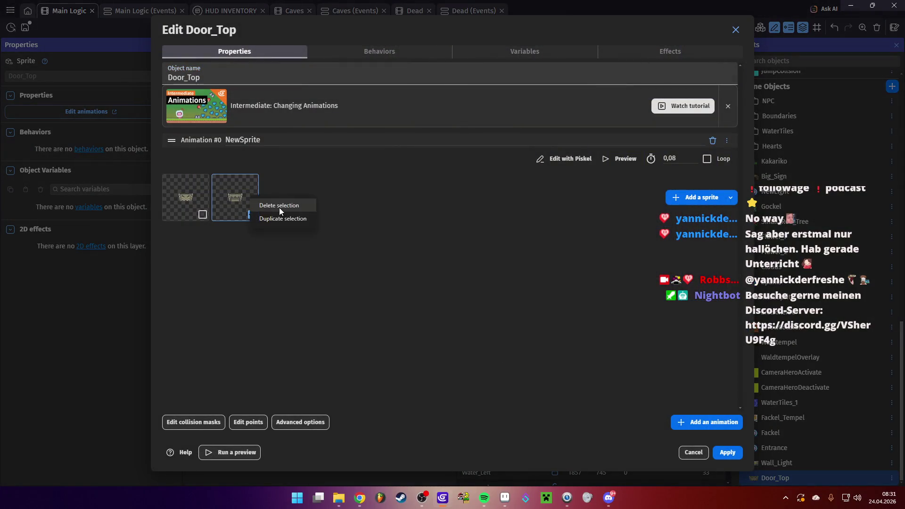
click(279, 208)
click(687, 198)
click(876, 471)
- Add an Open animation, rename the first animation to Closed, and open Piskel for Open
click(715, 426)
text(Open)
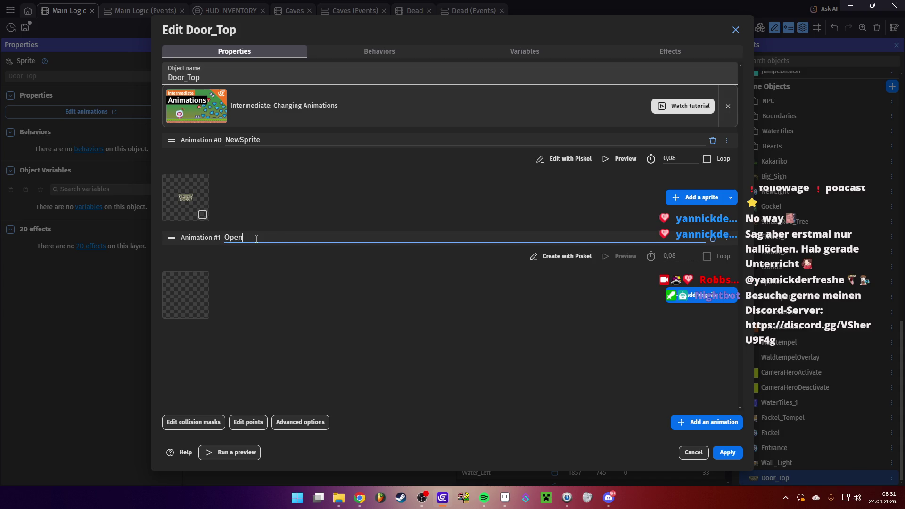
click(285, 140)
drag(285, 139, 211, 137)
key(BackSpace)
text(Closed)
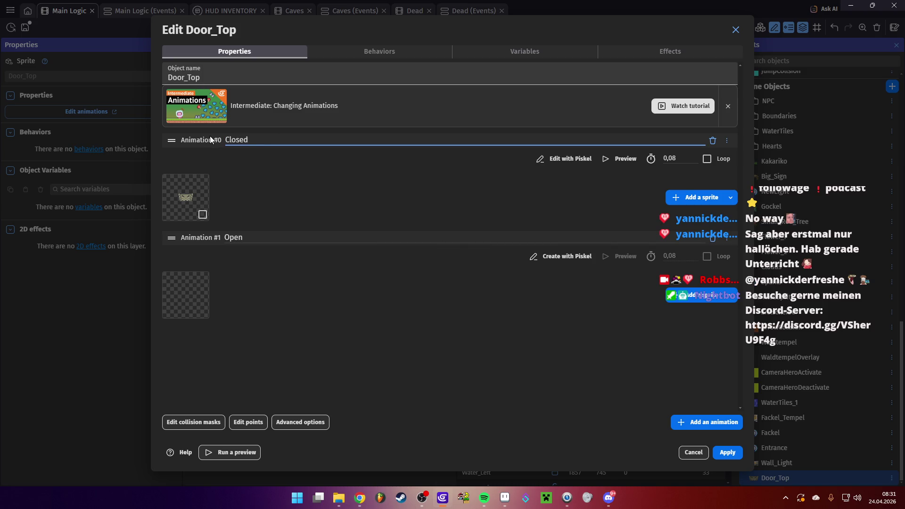
click(315, 249)
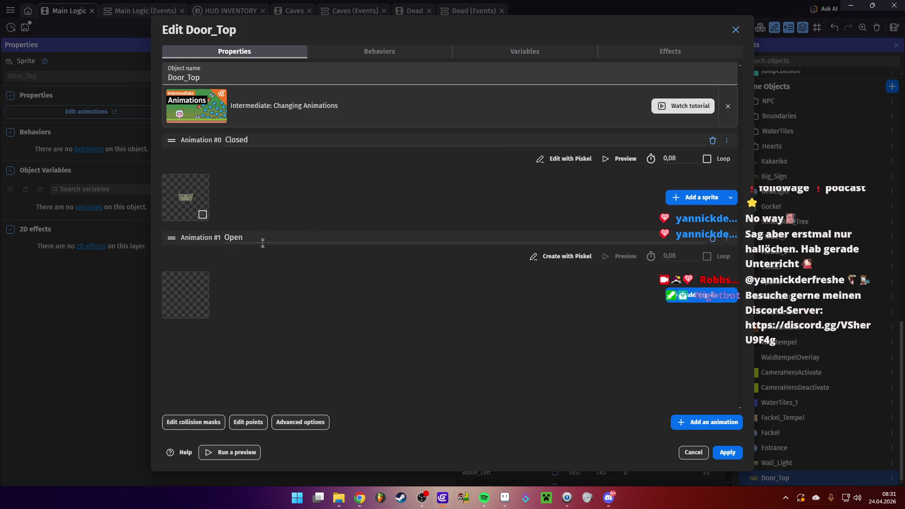
click(564, 258)
drag(607, 305, 613, 306)
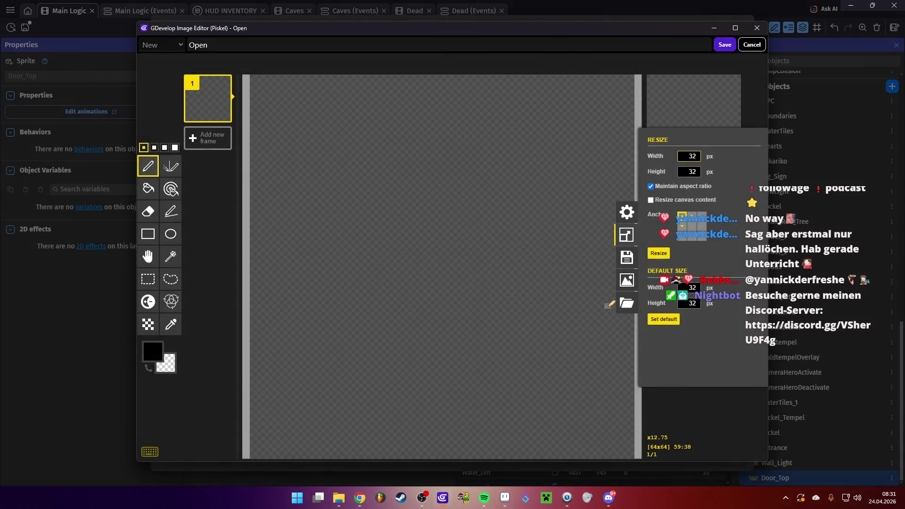
- Import Door_Top.png into the Open animation, replacing its content
click(757, 303)
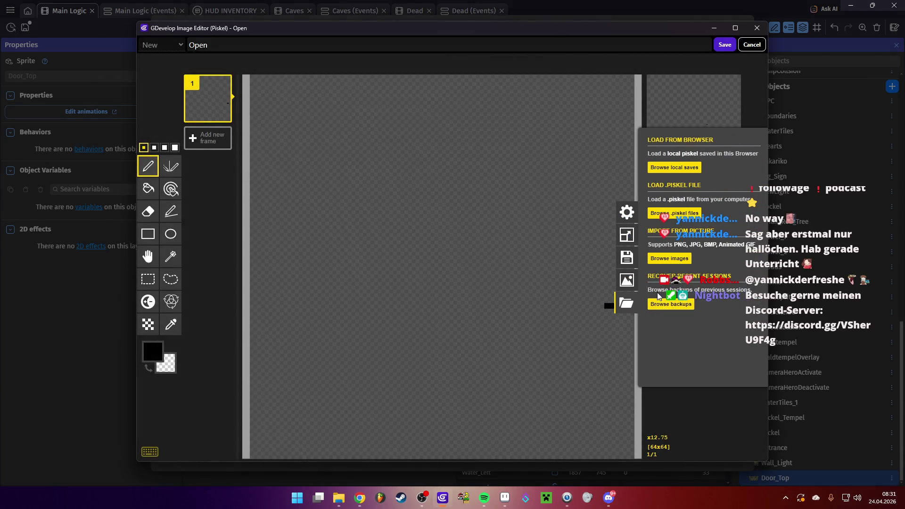
click(667, 259)
click(258, 96)
double_click(257, 95)
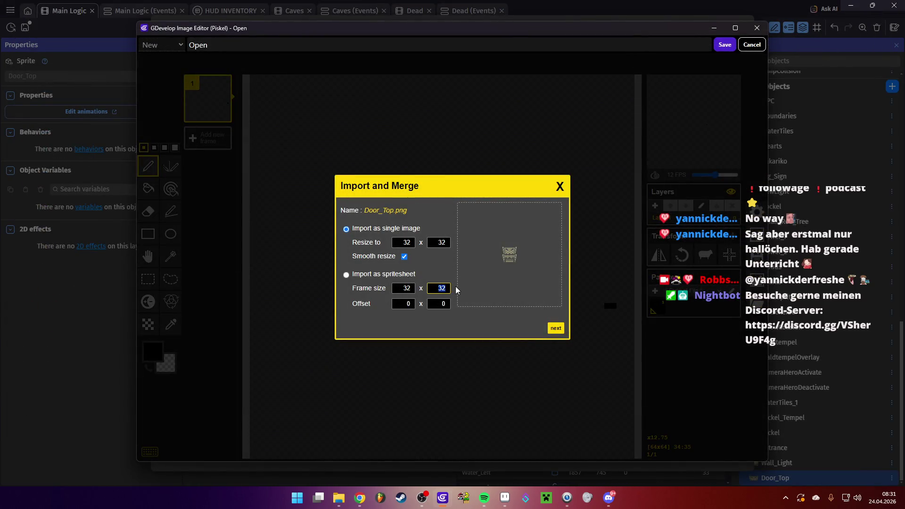
click(558, 329)
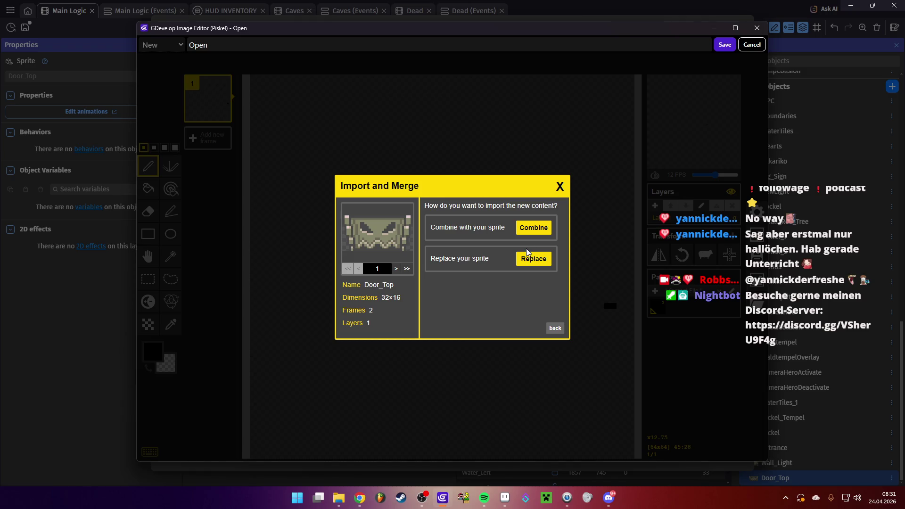
click(534, 260)
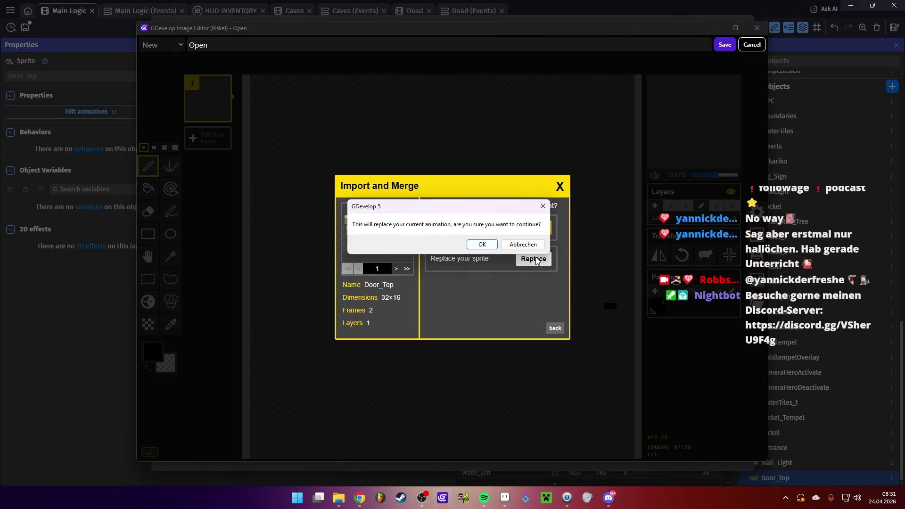
click(483, 244)
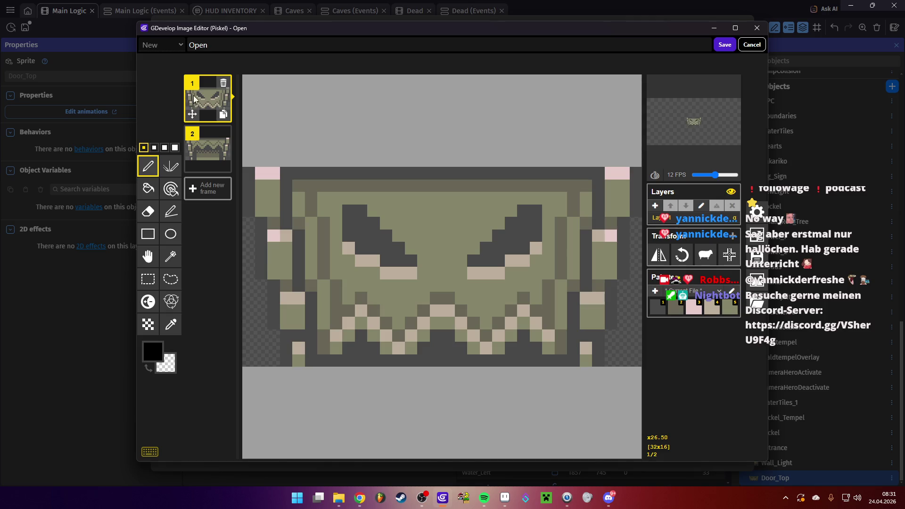
- Keep only the second door frame in Open and apply the changes
click(223, 88)
click(725, 45)
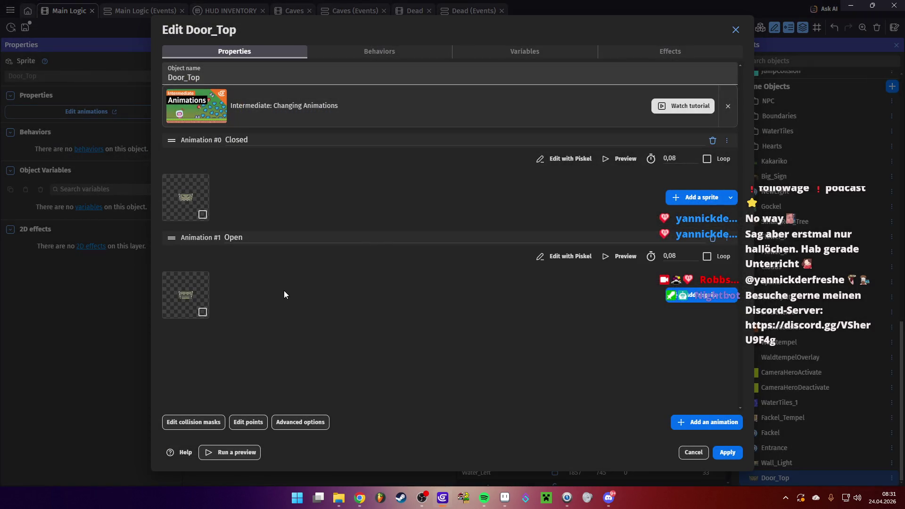
click(728, 452)
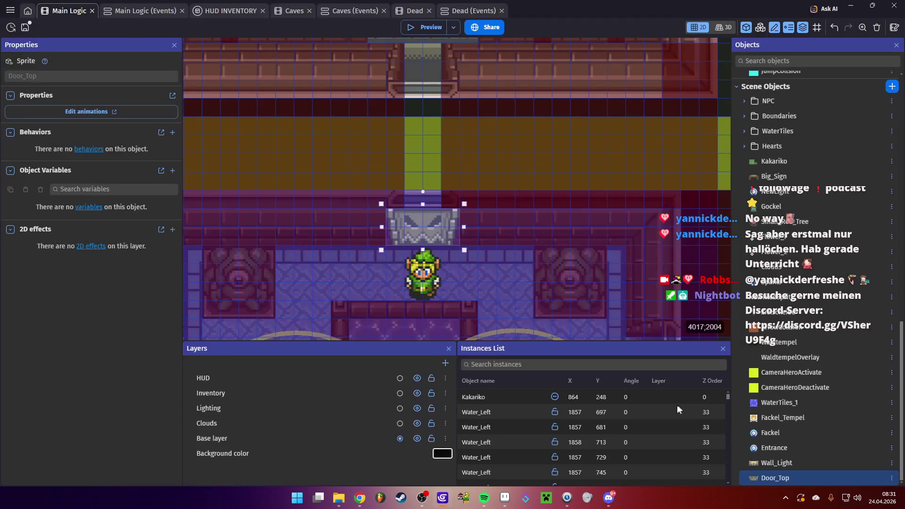
click(423, 27)
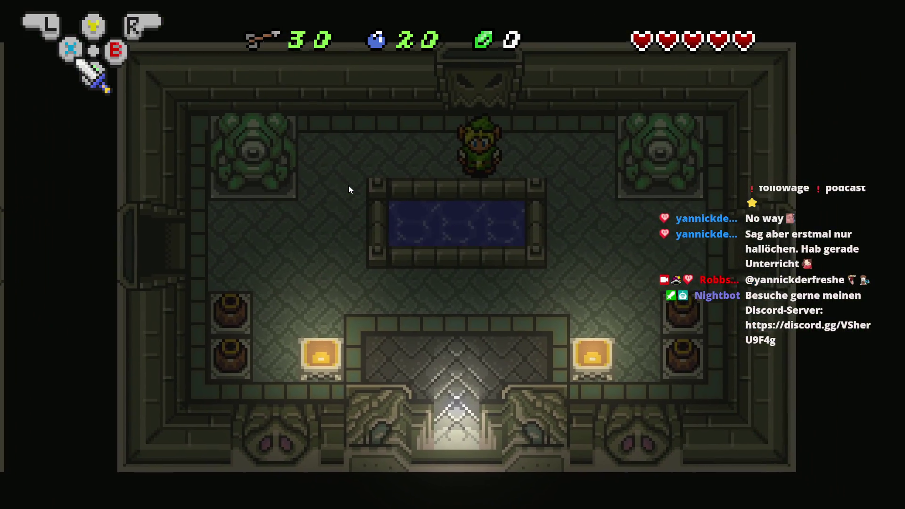
key(Up)
key(Down)
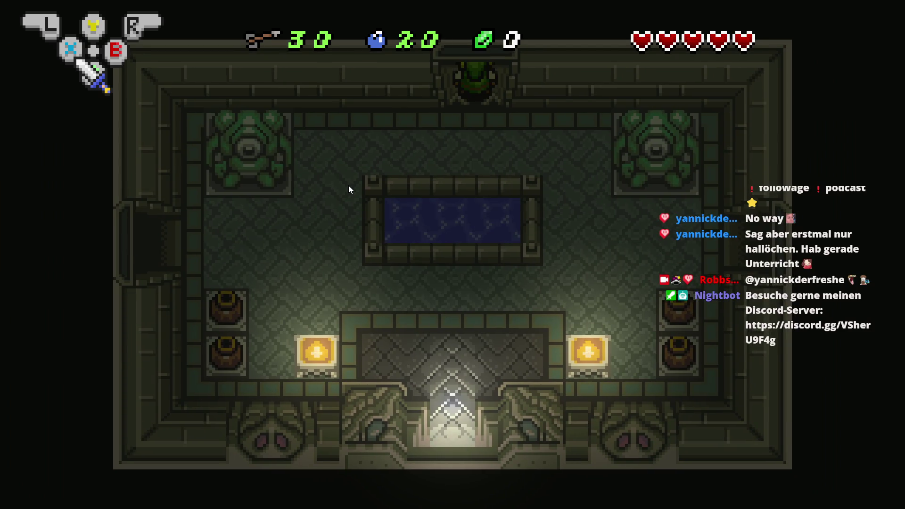
key(Left)
key(Right)
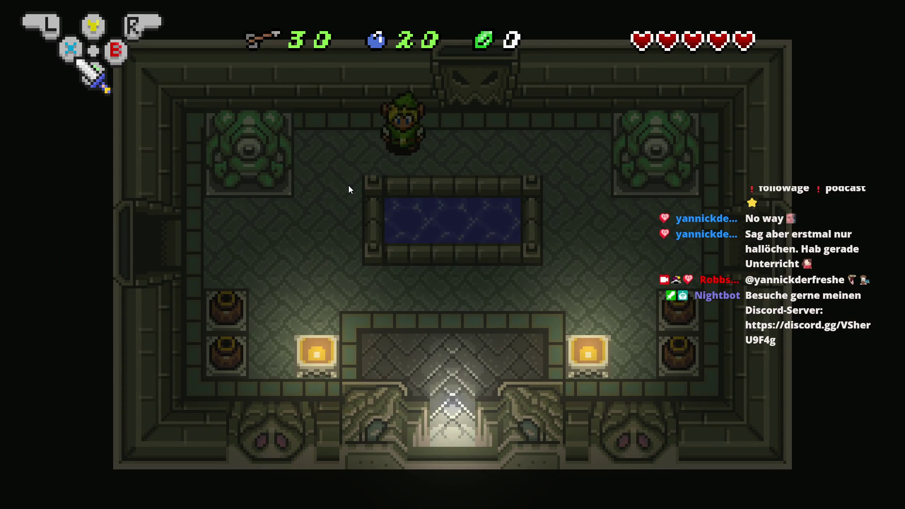
key(Down)
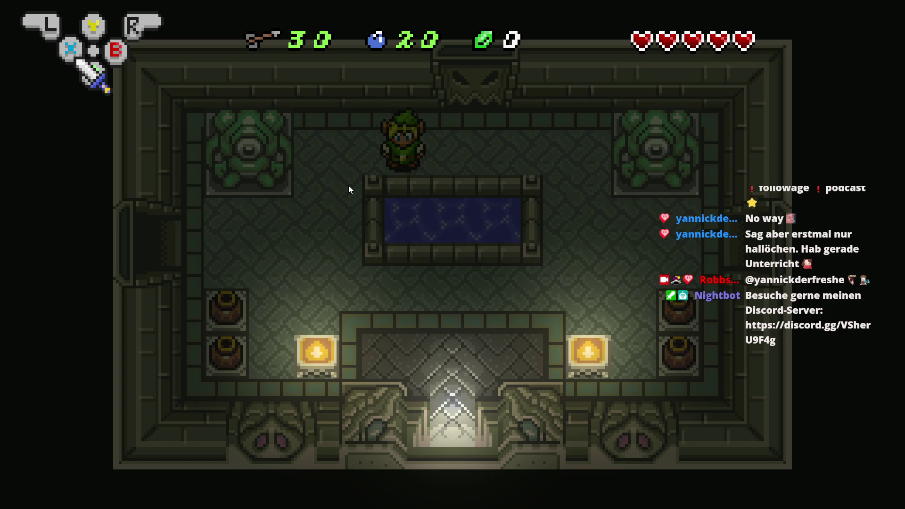
key(Right)
key(Left)
key(Left)
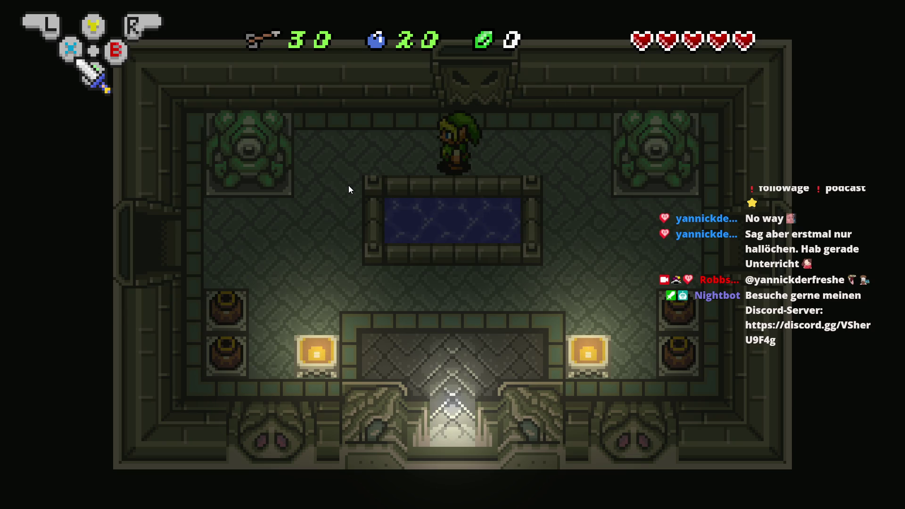
key(Right)
key(Down)
key(Up)
key(Left)
key(Left)
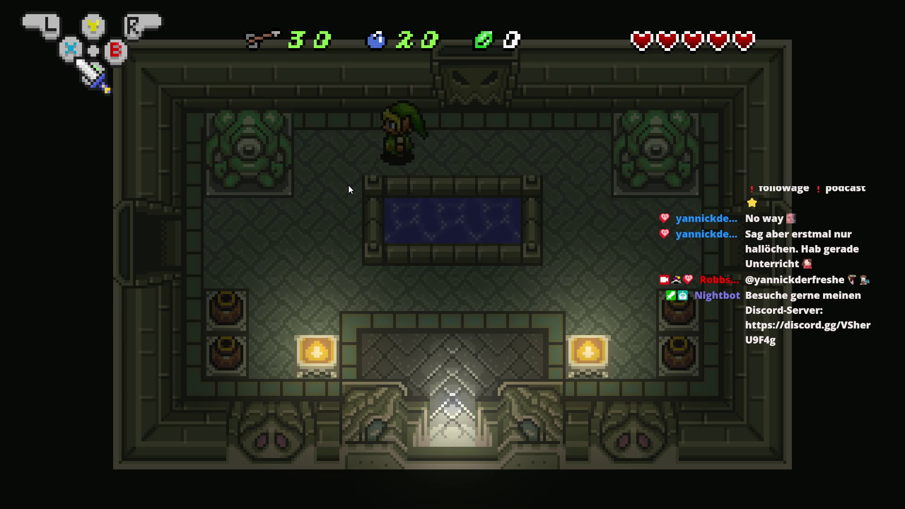
key(Right)
key(Left)
key(Down)
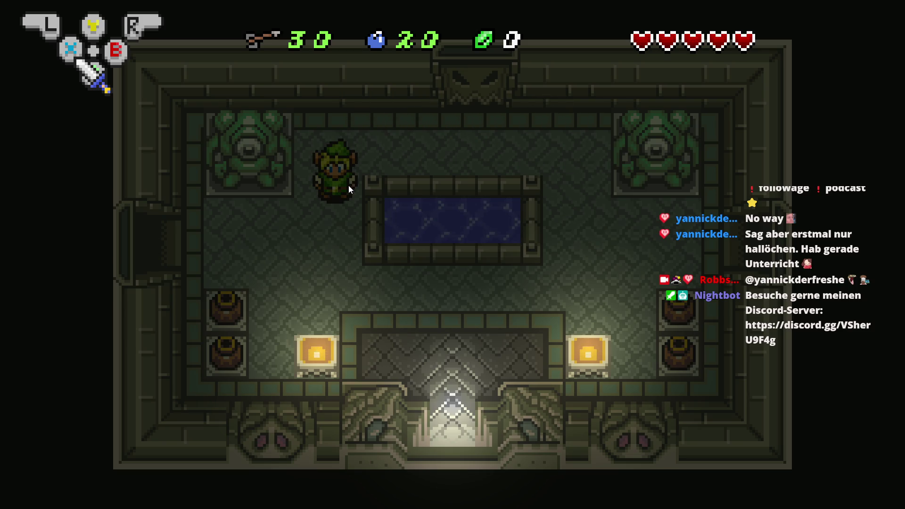
key(Right)
key(Up)
key(Right)
key(Down)
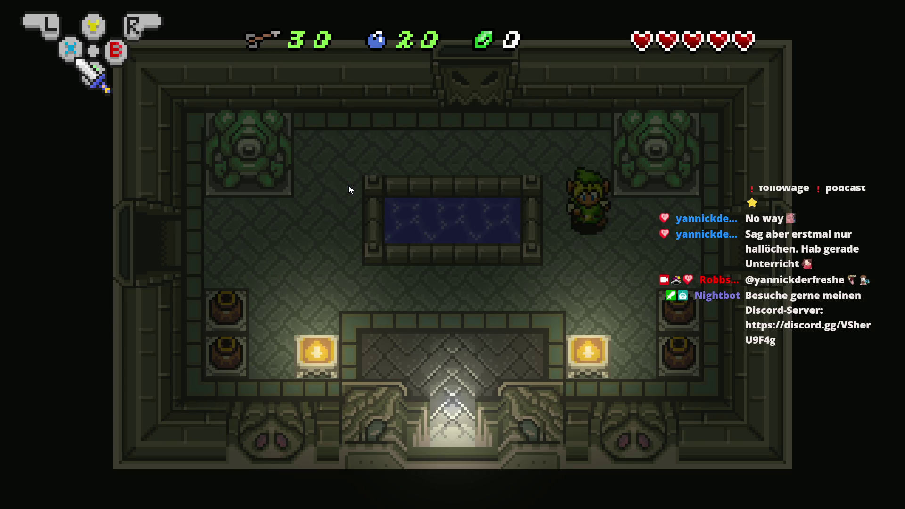
key(Up)
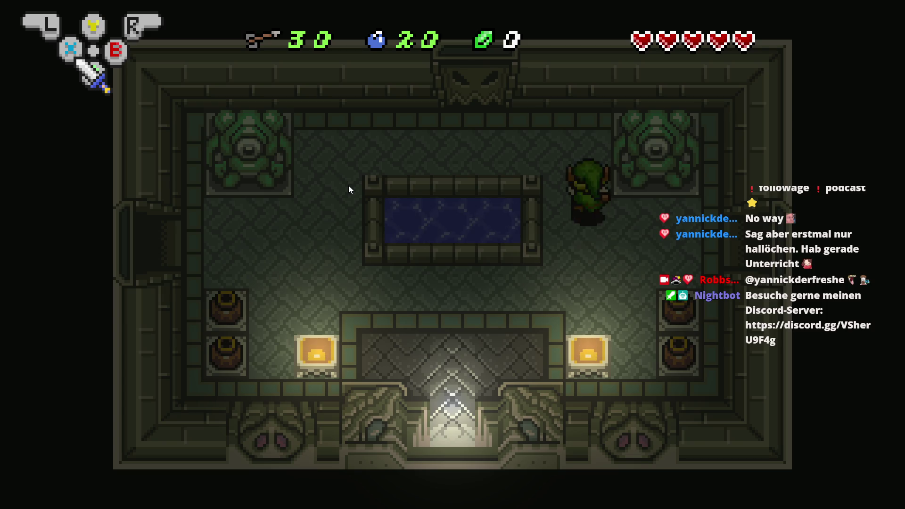
key(Left)
key(alt+F4)
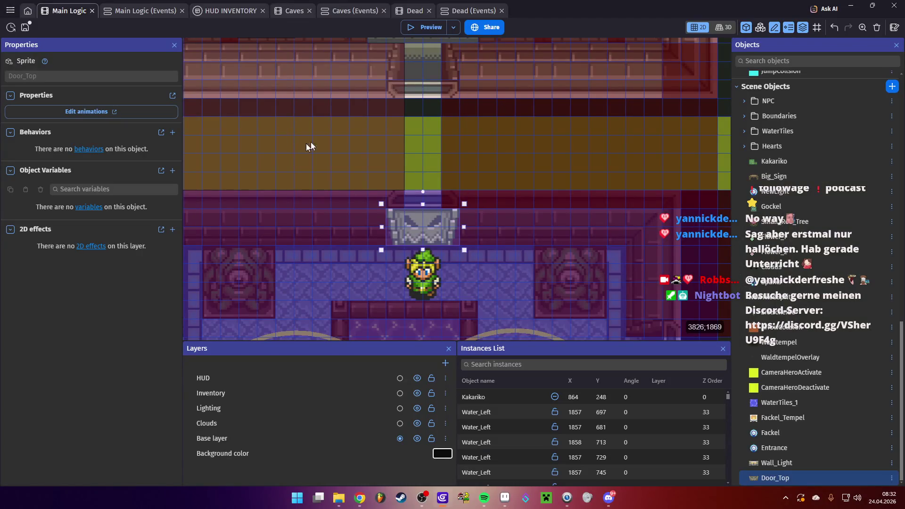
double_click(409, 218)
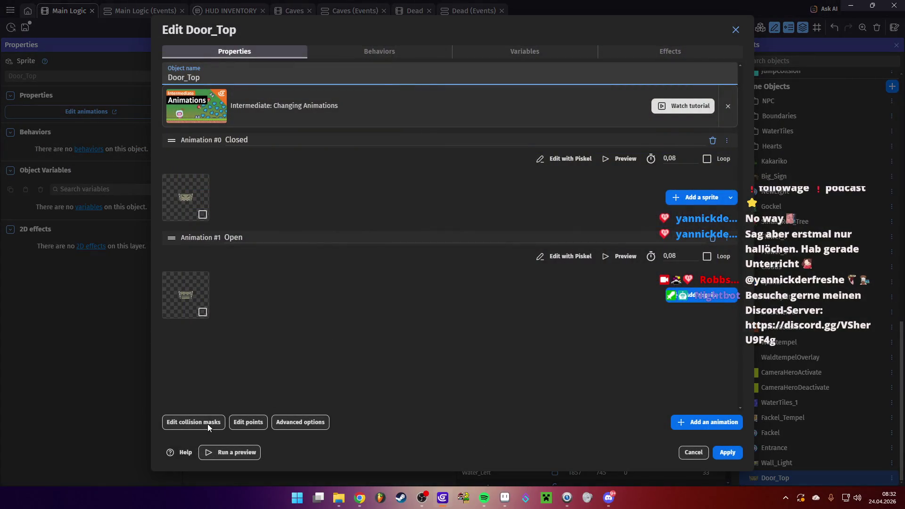
- Check Door_Top's Closed and Open collision masks, save the project, and go to the Main Logic events
click(207, 423)
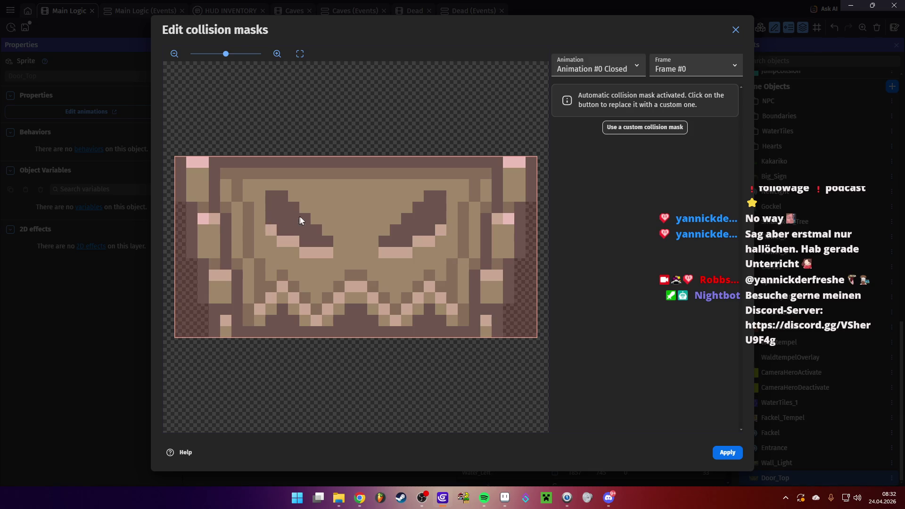
click(612, 66)
click(612, 95)
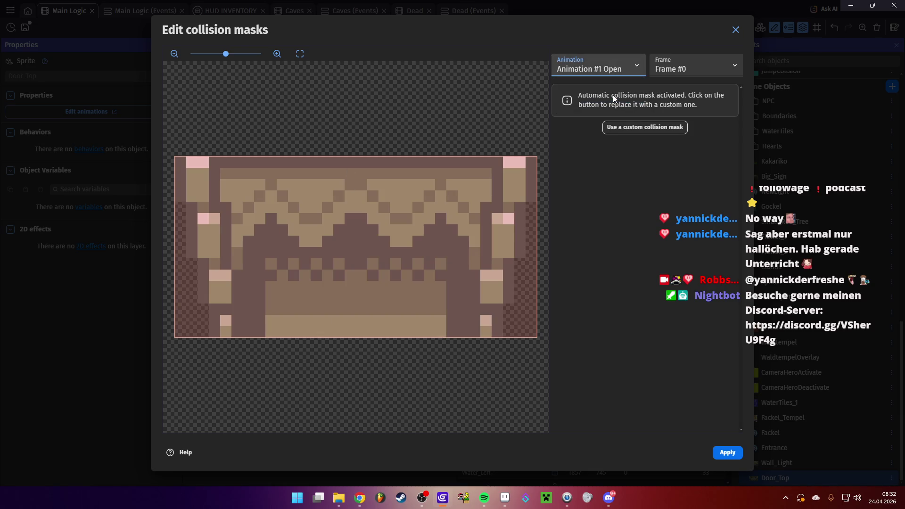
click(730, 453)
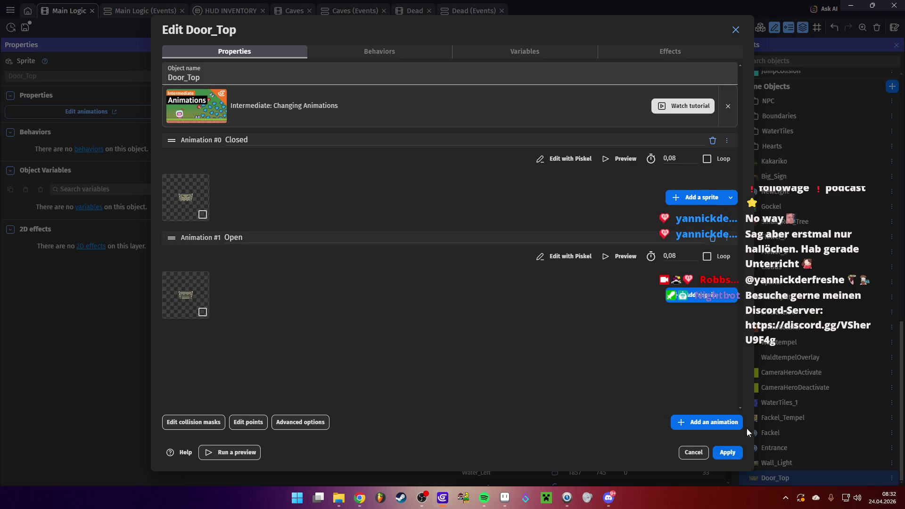
click(727, 452)
key(ctrl+s)
click(145, 10)
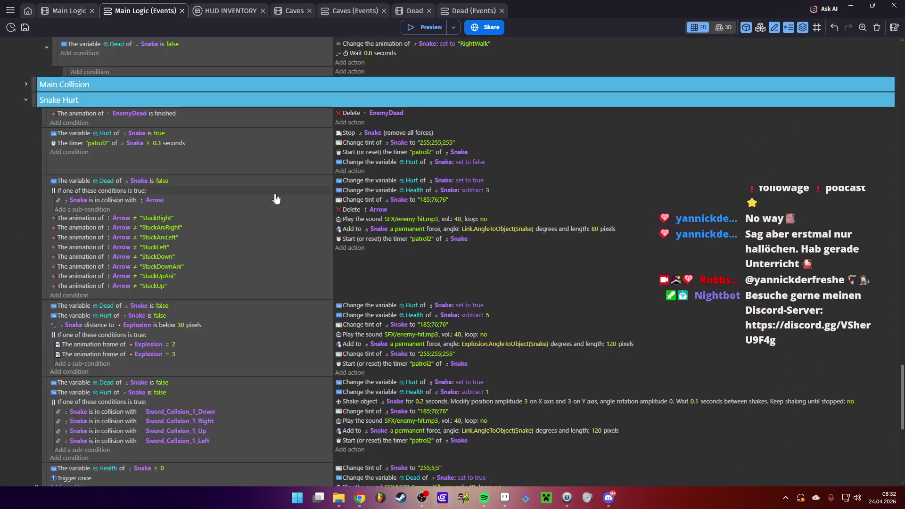
- Collapse the DirectionCheck group and insert a new Door_Collsion event group below Jump
scroll(297, 208, up, 15)
scroll(166, 263, down, 5)
scroll(165, 263, up, 15)
scroll(119, 265, up, 4)
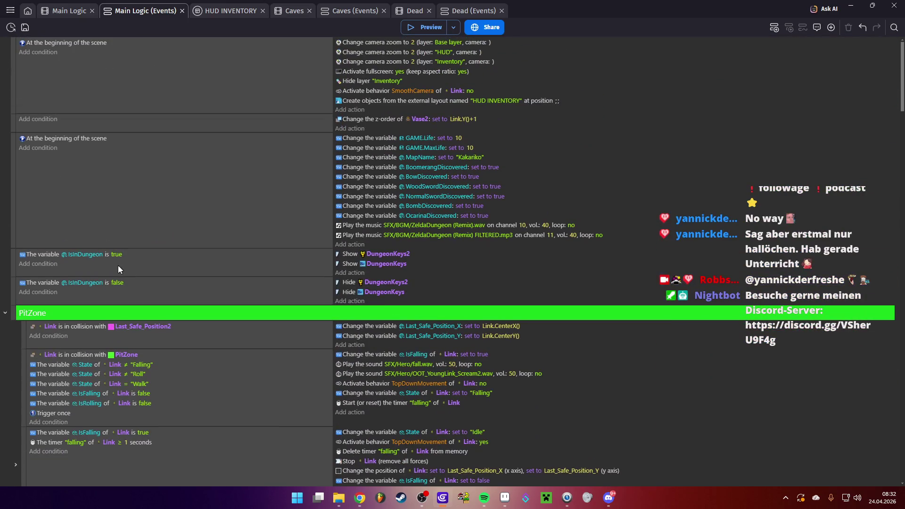
scroll(117, 265, down, 7)
click(5, 325)
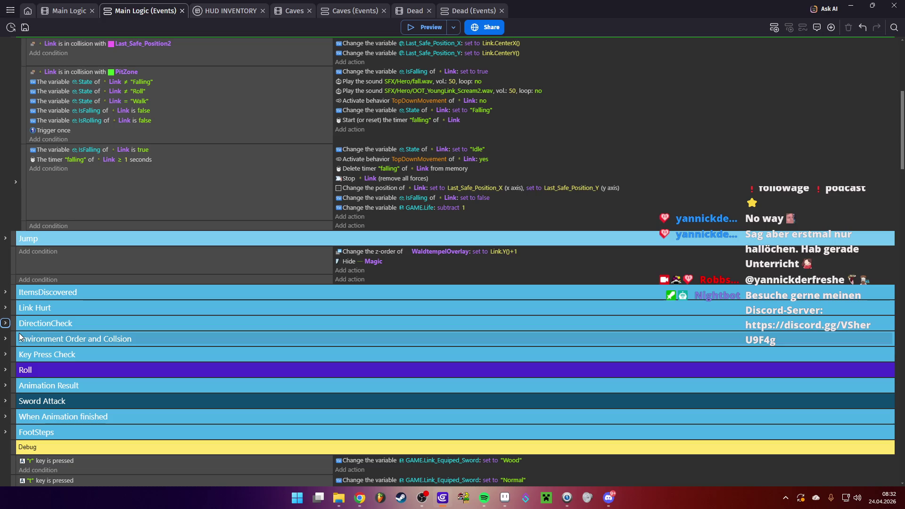
click(13, 277)
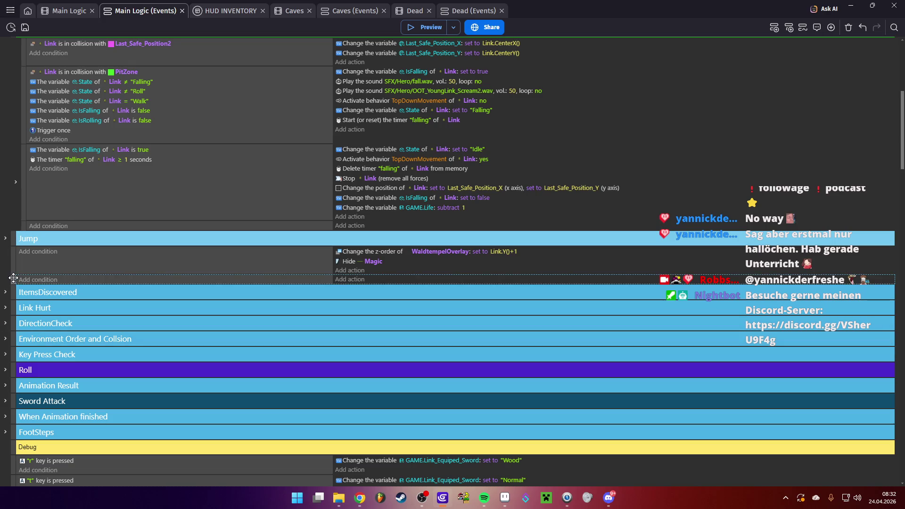
click(829, 30)
click(739, 96)
text(Door_Collsion)
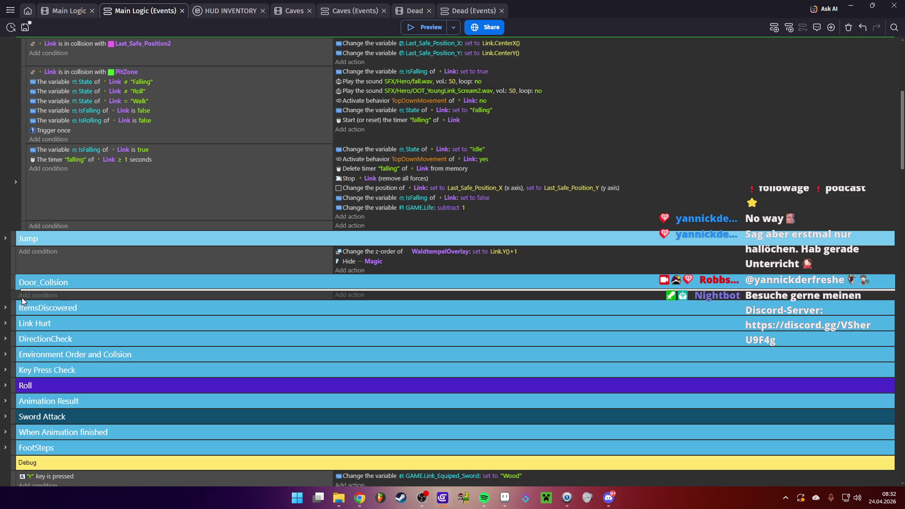
- Give the Door_Collsion event the condition 'Link is in collision with Door_Top'
click(41, 297)
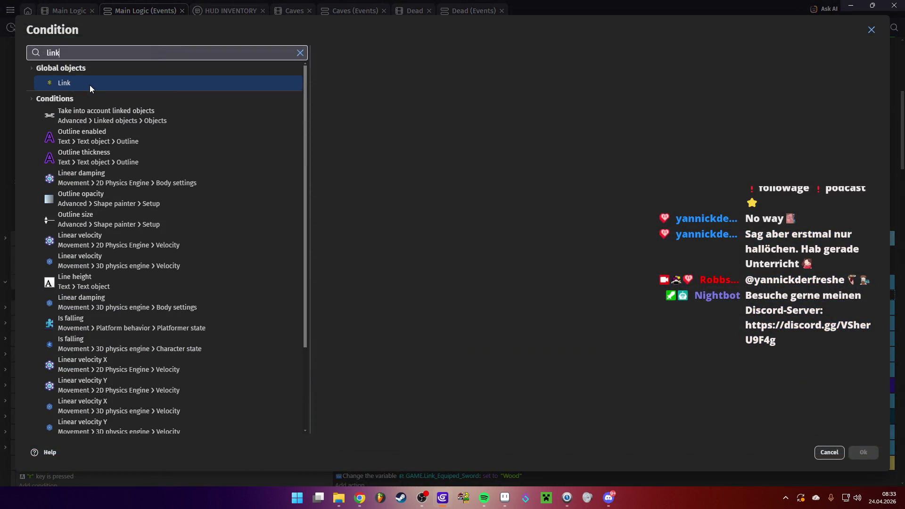
click(90, 84)
text(c)
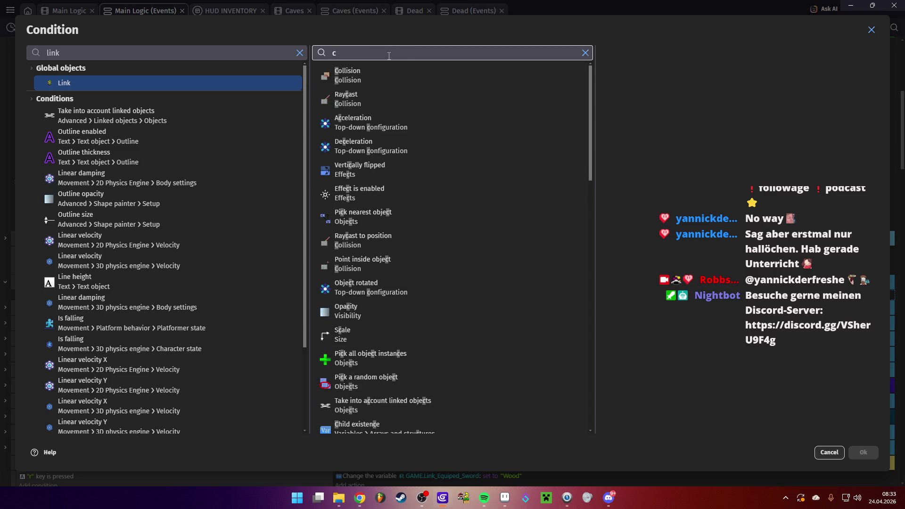
click(379, 74)
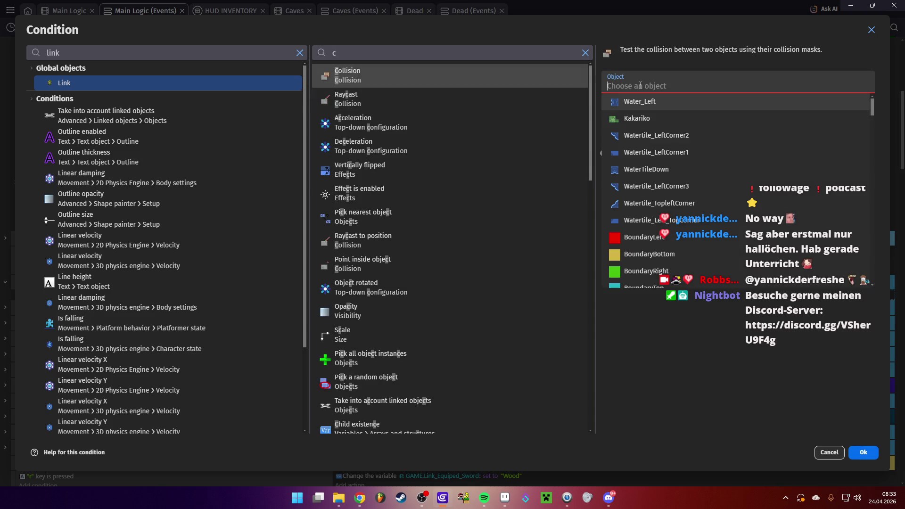
text(Doo)
click(656, 102)
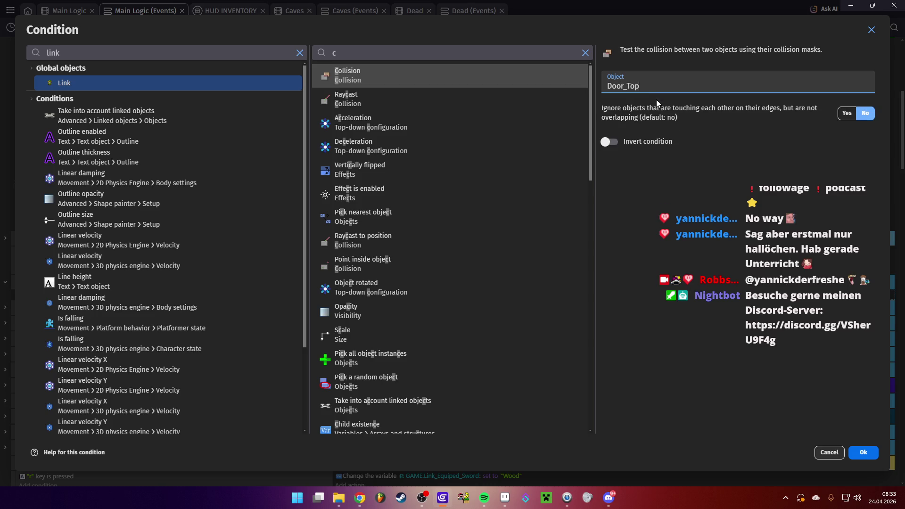
click(863, 452)
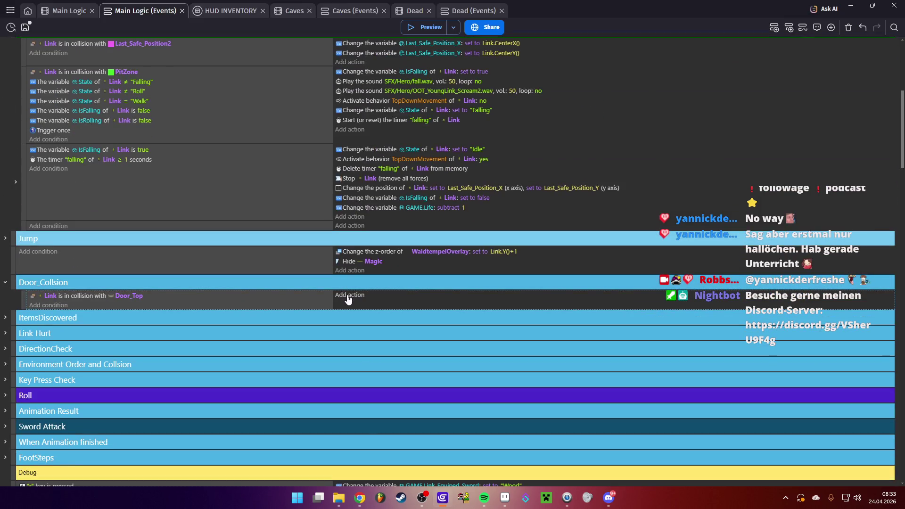
- Add a Separate objects action that moves Link away from Door_Top
click(348, 298)
text(se)
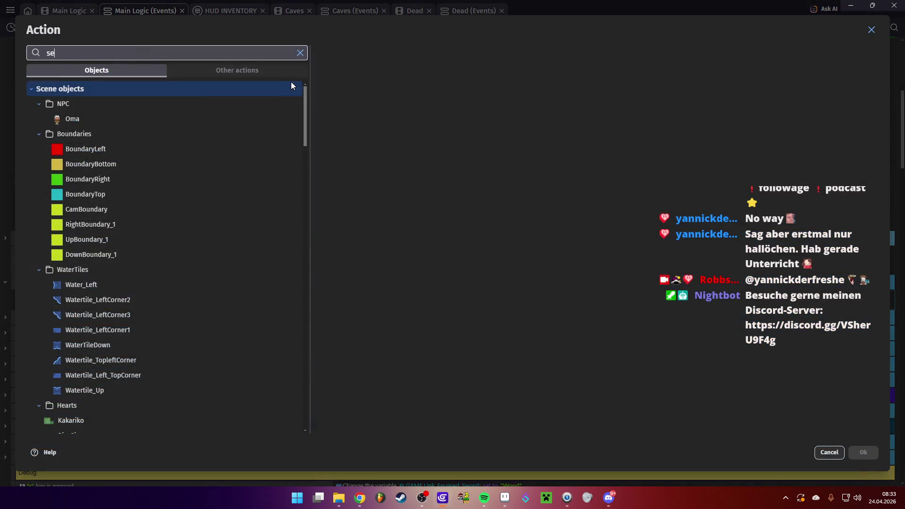
text(p)
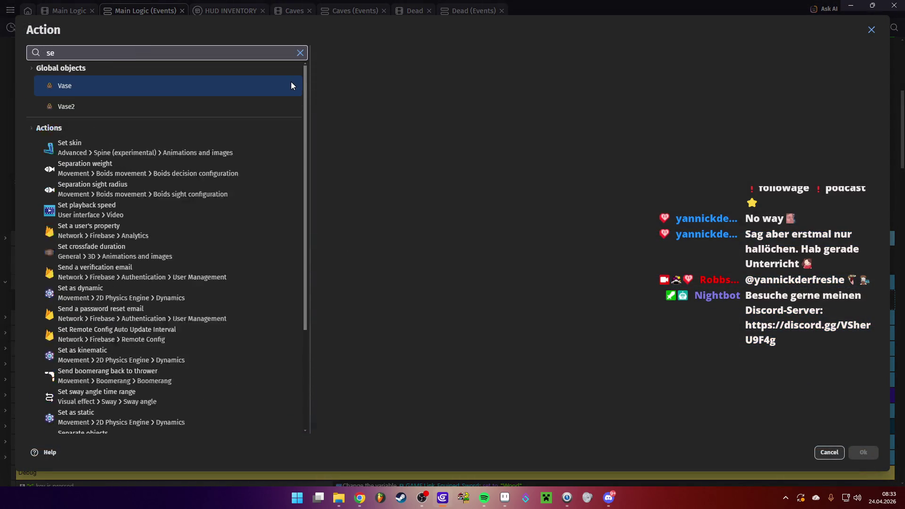
click(188, 126)
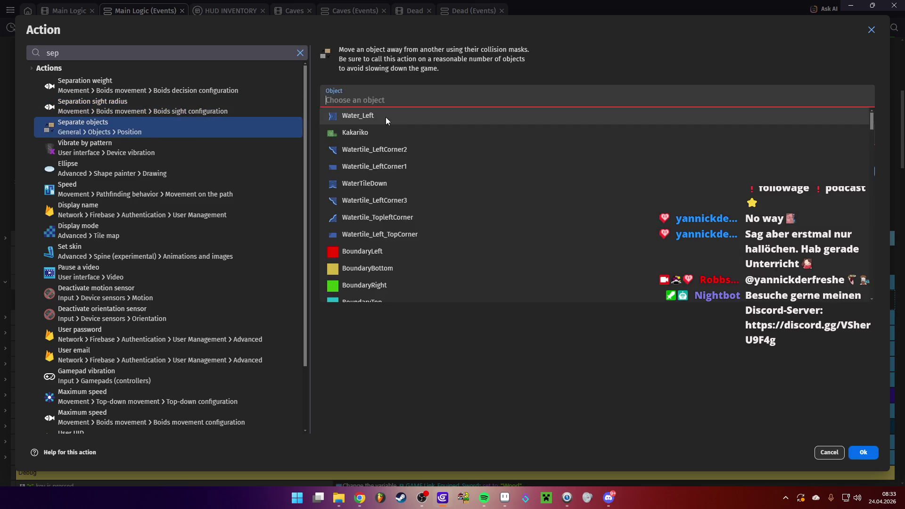
text(Link)
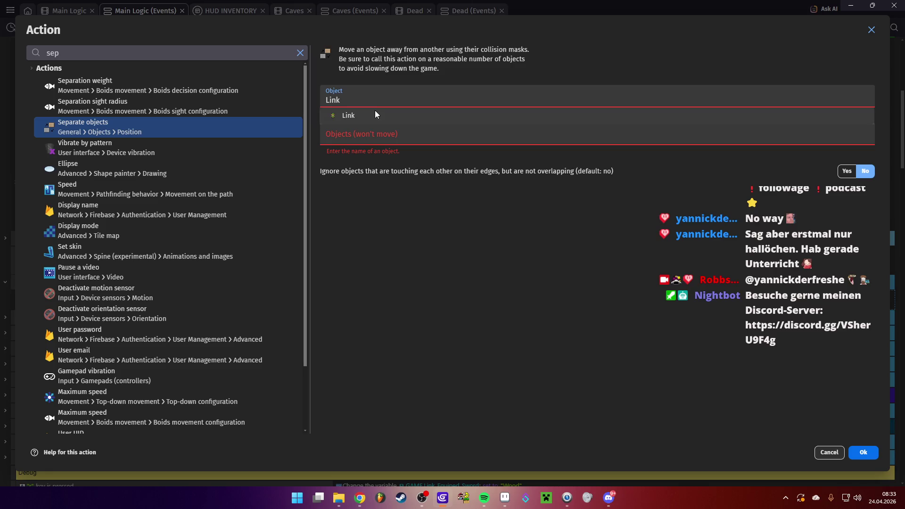
click(371, 114)
text(Door)
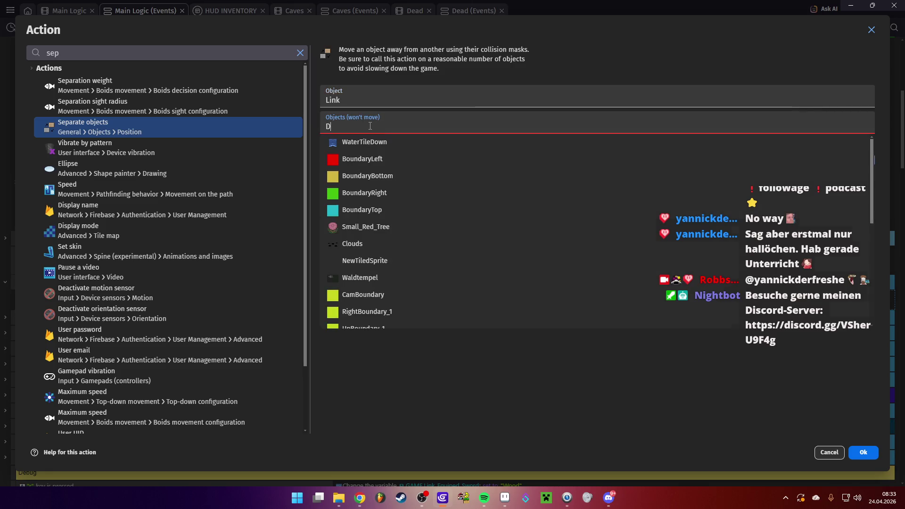
click(380, 141)
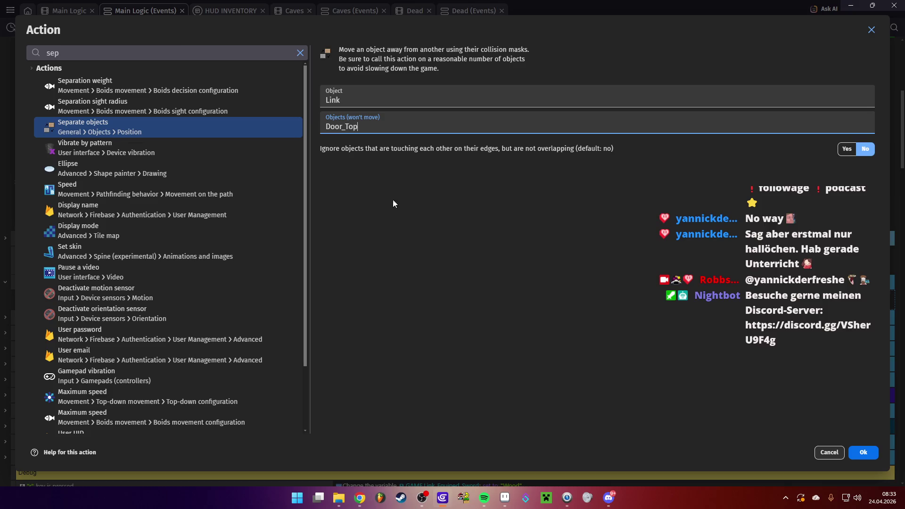
click(854, 452)
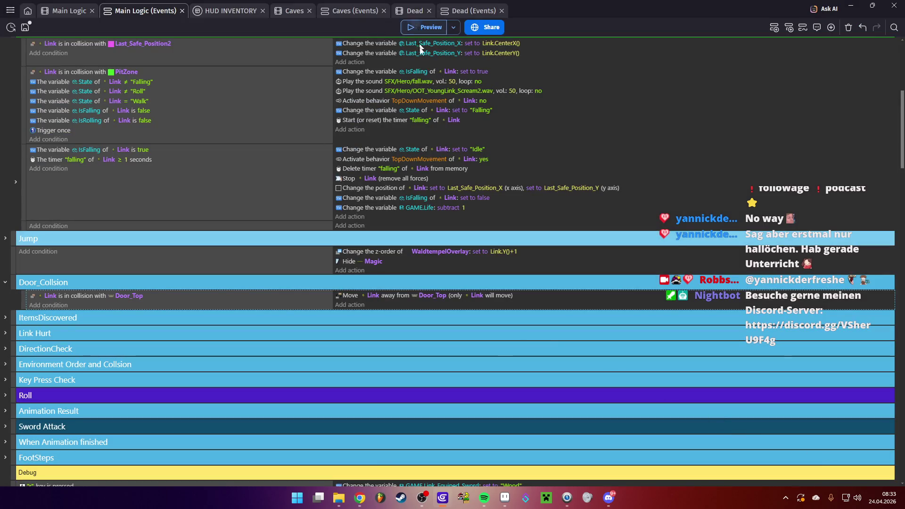
click(417, 33)
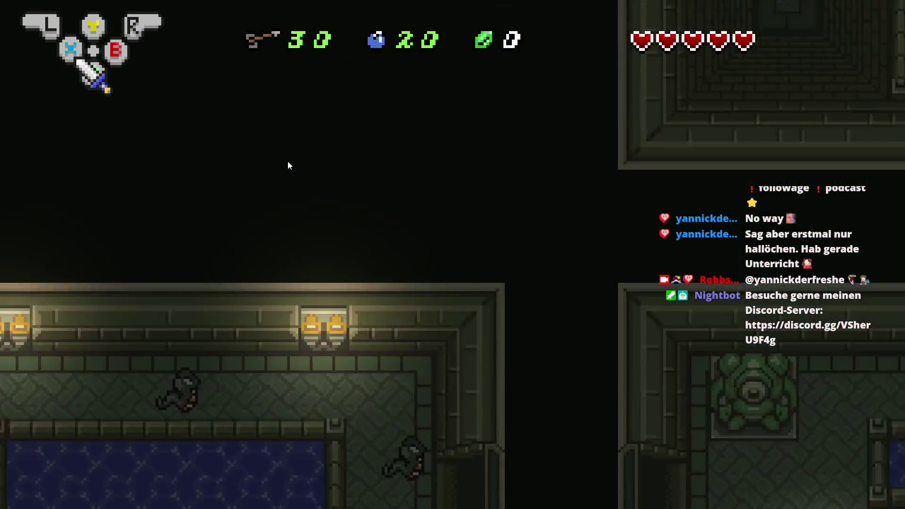
- Test-play Link walking into the top doorway, save the project, and switch to Aseprite
key(Up)
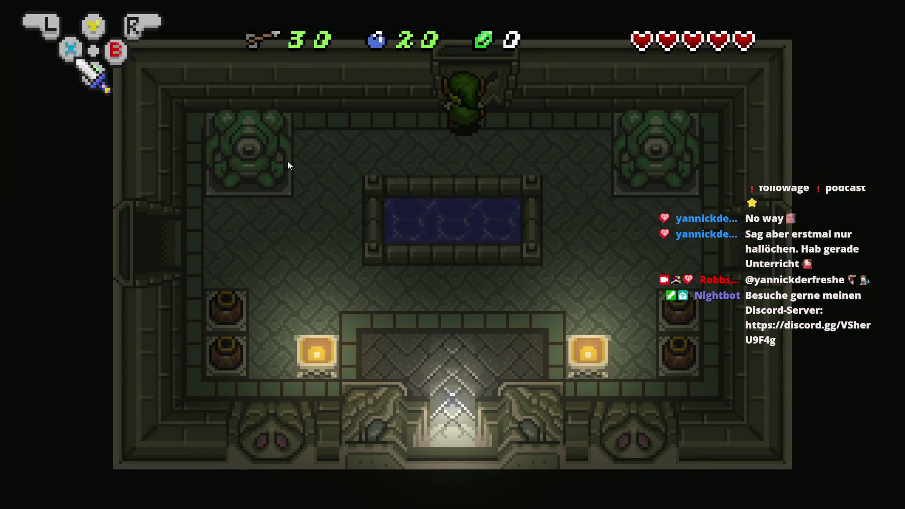
key(Up)
key(Down)
key(Up)
key(Up)
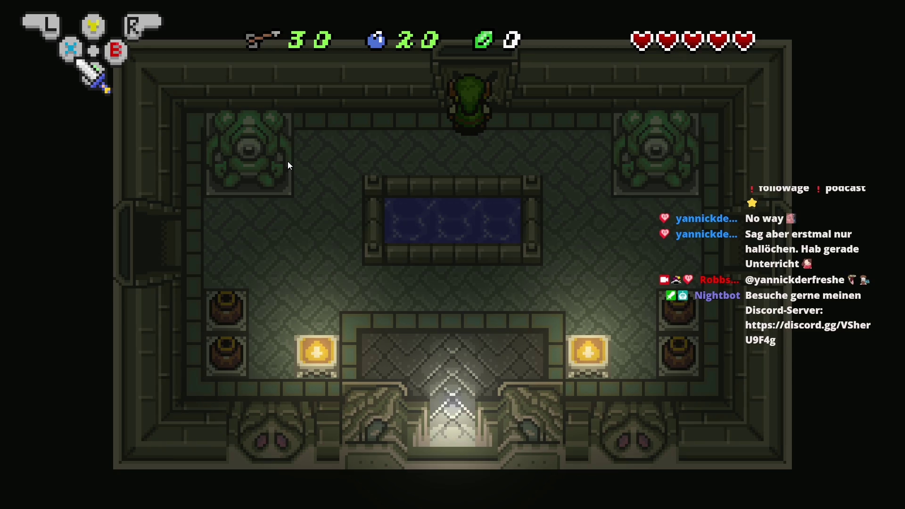
key(alt+Tab)
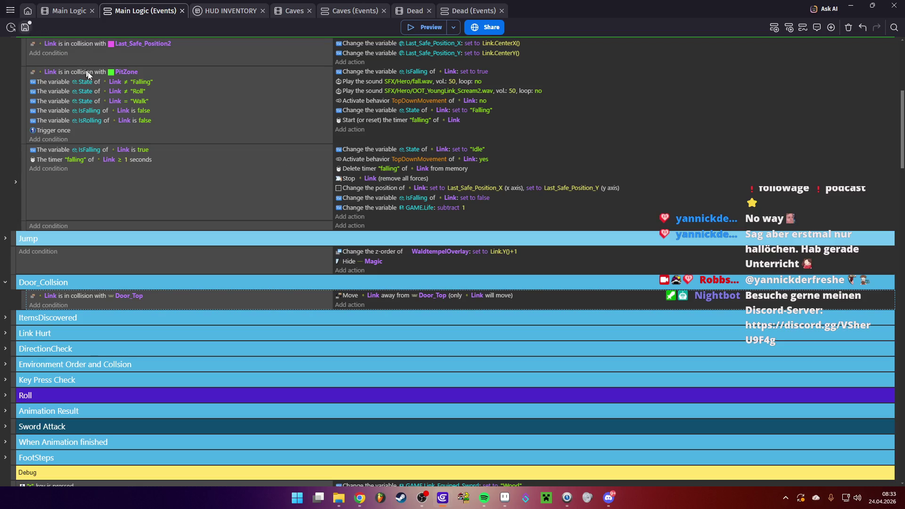
key(ctrl+s)
click(505, 497)
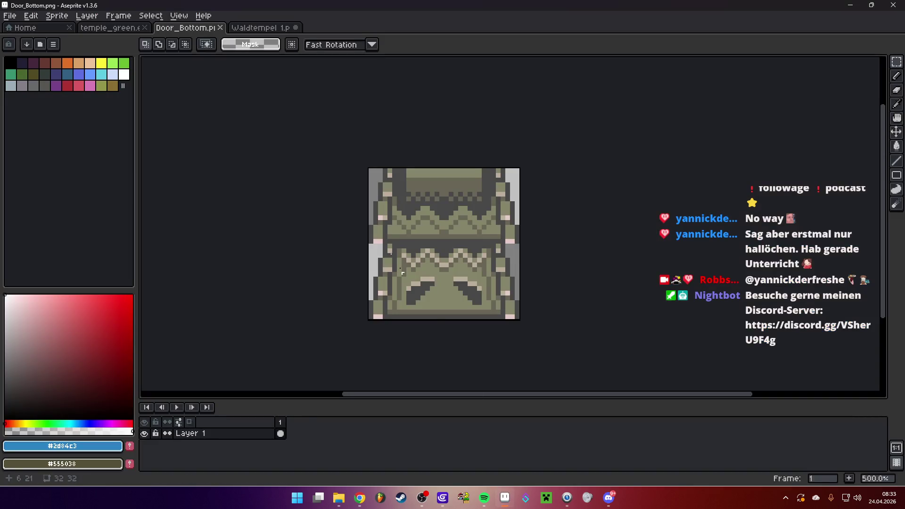
- Open the Waldtempel 1.png map and bring the green statue room into view
click(108, 28)
click(249, 28)
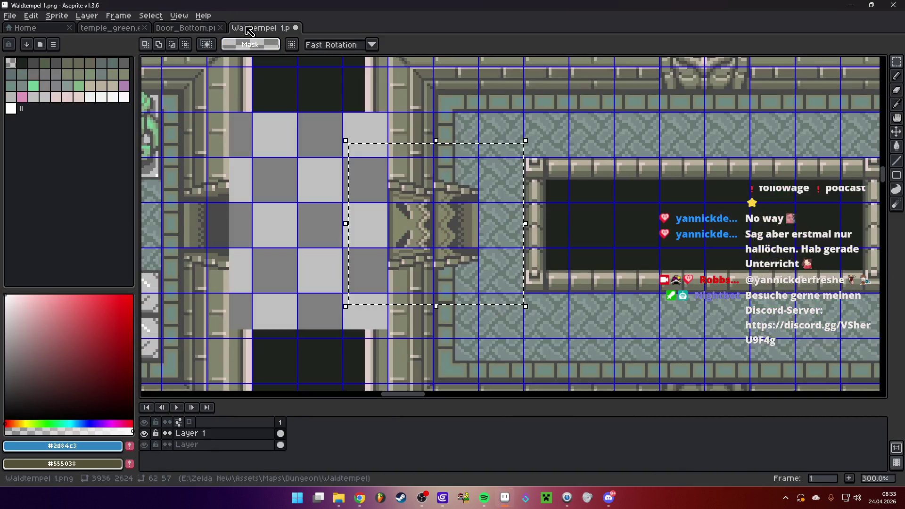
scroll(451, 199, down, 4)
scroll(452, 199, up, 3)
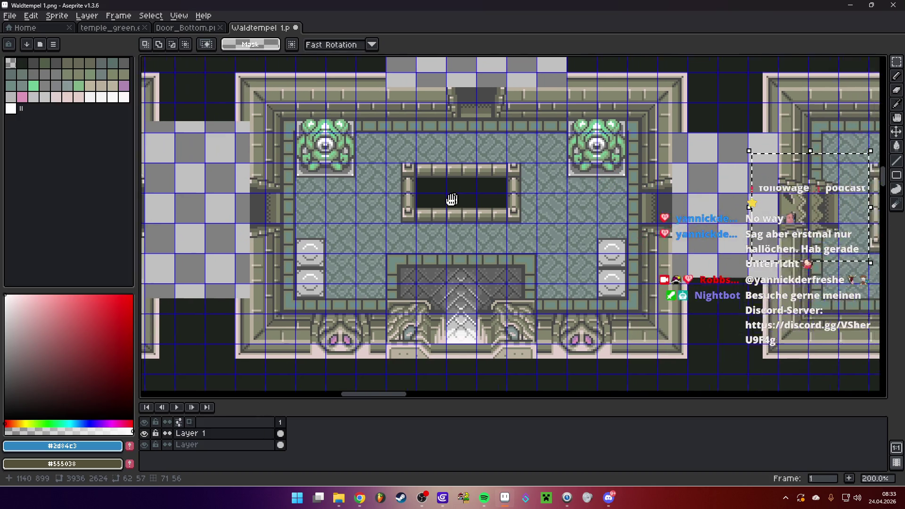
drag(452, 199, 442, 204)
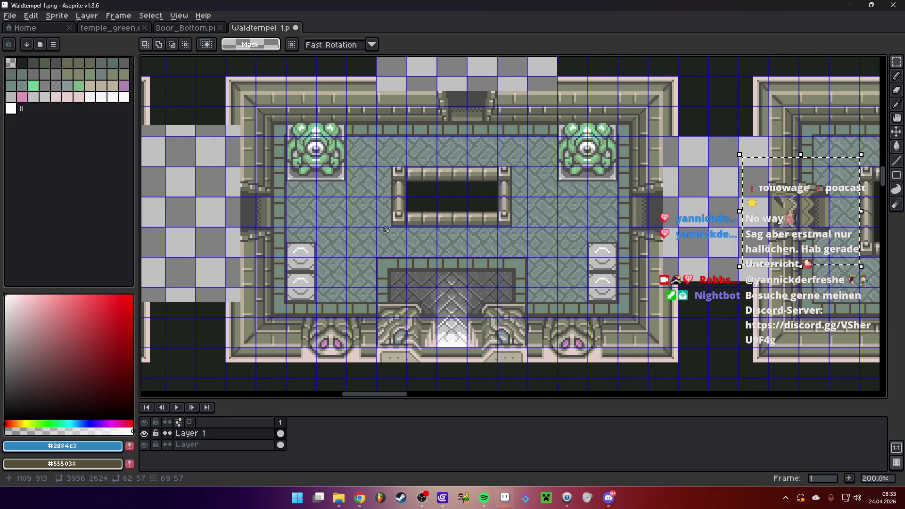
scroll(368, 233, up, 1)
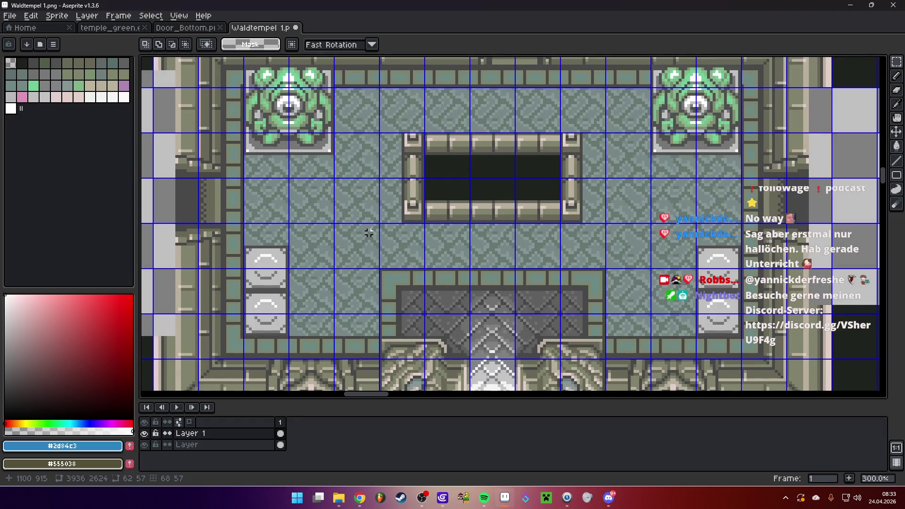
drag(380, 186, 375, 216)
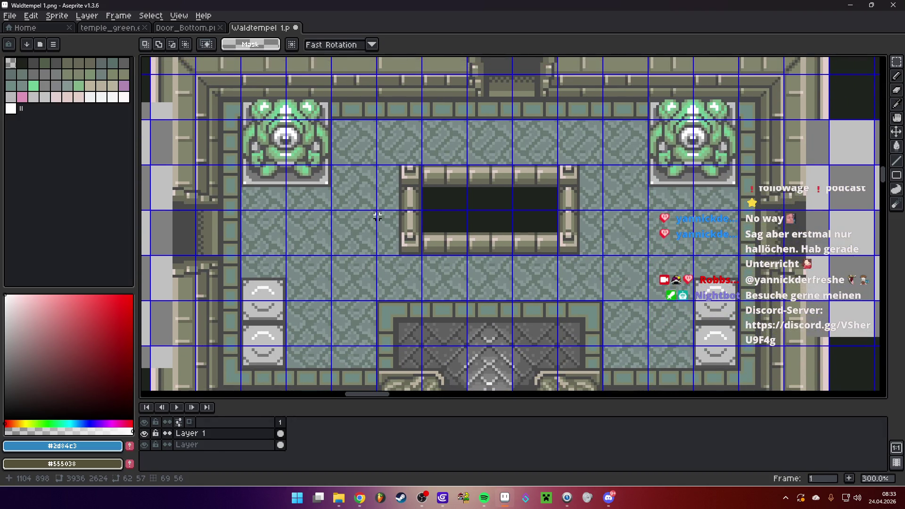
scroll(352, 143, up, 2)
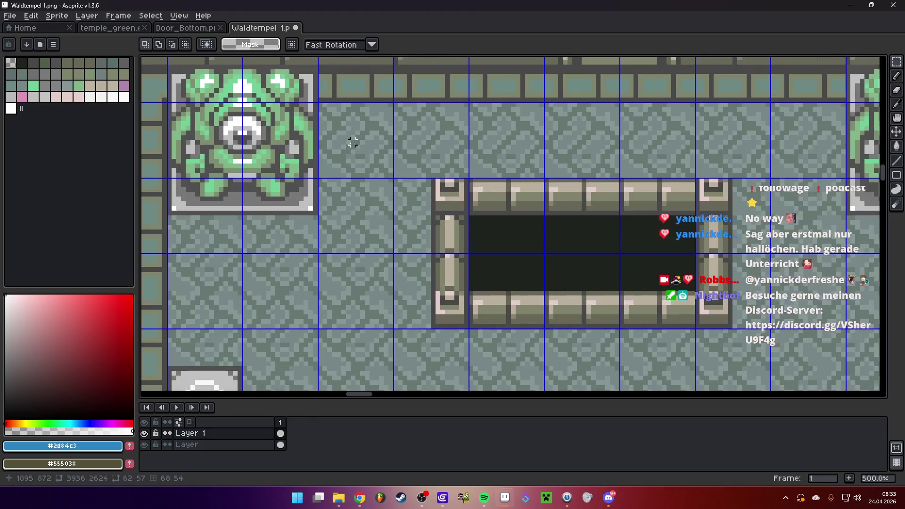
scroll(357, 137, down, 1)
scroll(361, 138, up, 1)
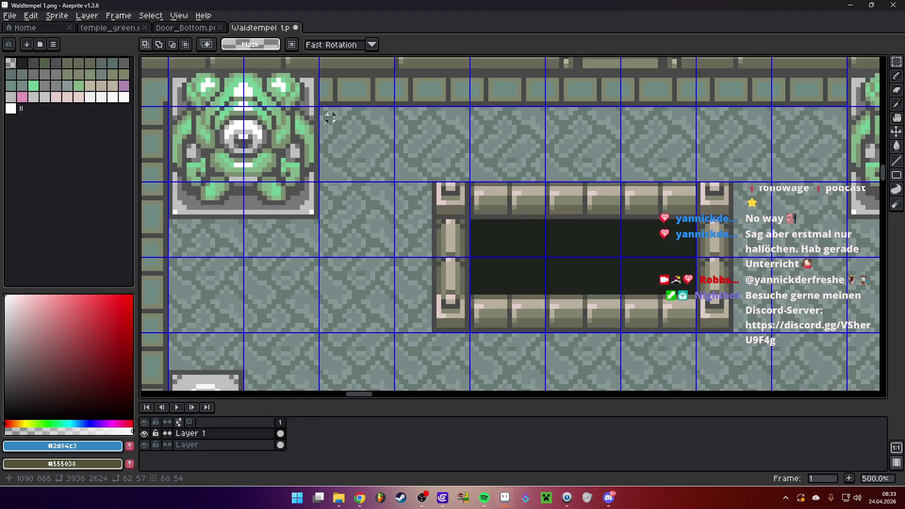
- On the 'Layer' layer, select the floor tile beside the green statue and copy it
click(212, 444)
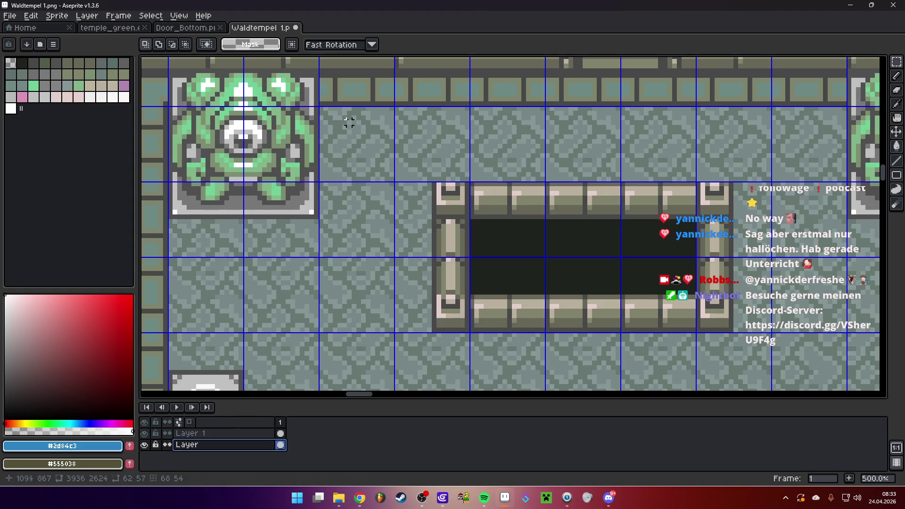
scroll(324, 109, up, 1)
drag(317, 108, 406, 195)
key(alt+f)
- Create a new 16x16 sprite and paste the copied floor tile into it
key(n)
click(493, 302)
key(Return)
key(ctrl+v)
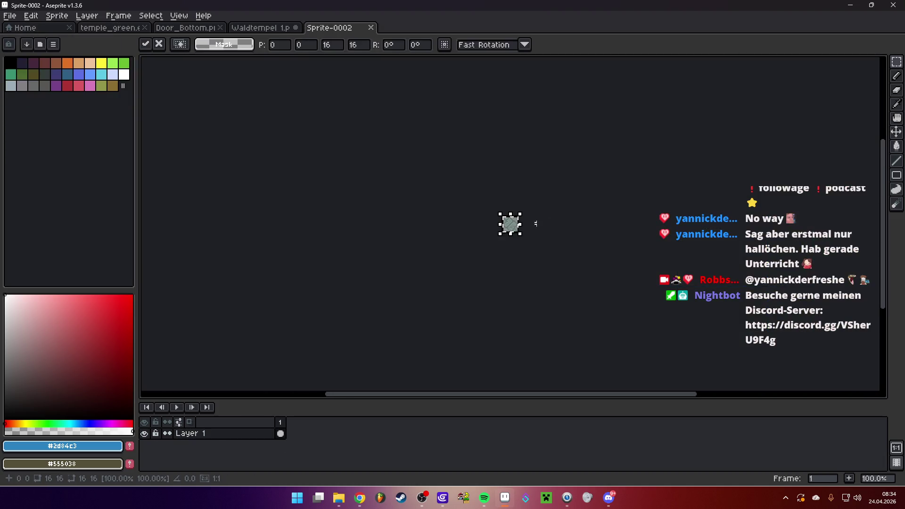
key(Return)
scroll(575, 175, up, 2)
scroll(418, 225, up, 2)
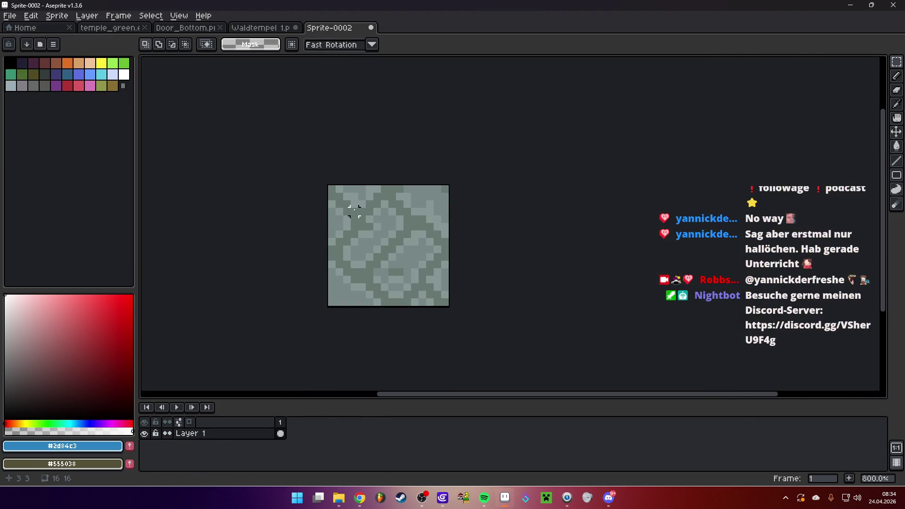
- Cut a round hole in the tile's centre with an elliptical selection
drag(896, 61, 843, 69)
mouse_move(355, 204)
mouse_down()
mouse_move(363, 229)
mouse_move(429, 286)
mouse_up()
click(392, 262)
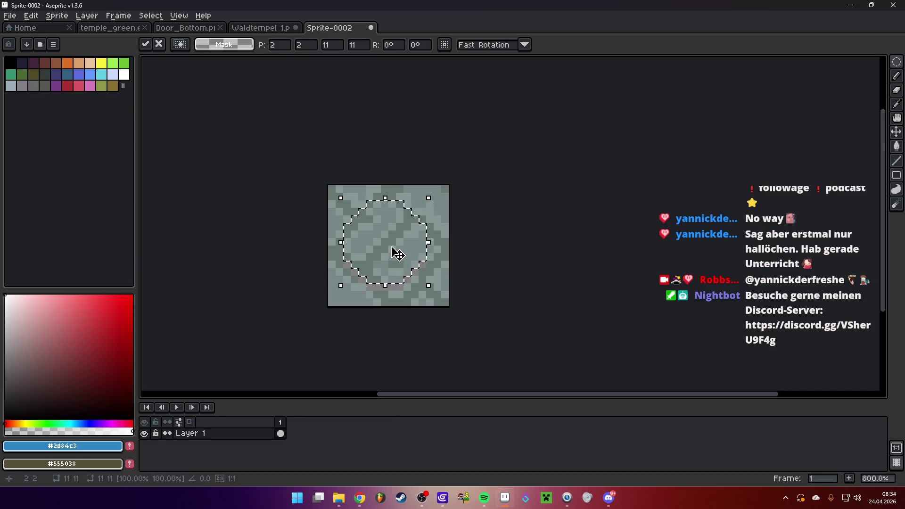
key(Delete)
- Add a new layer and paste the floor tile onto it
right_click(216, 434)
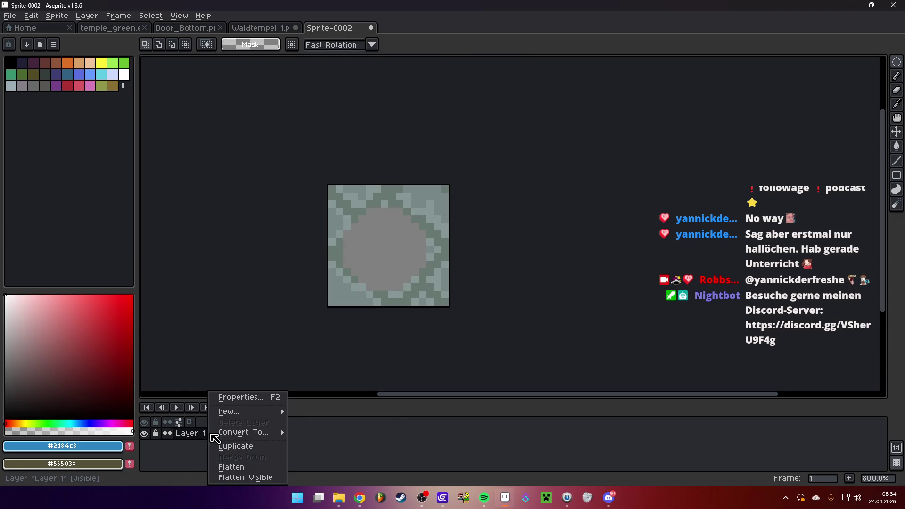
mouse_move(277, 412)
click(307, 414)
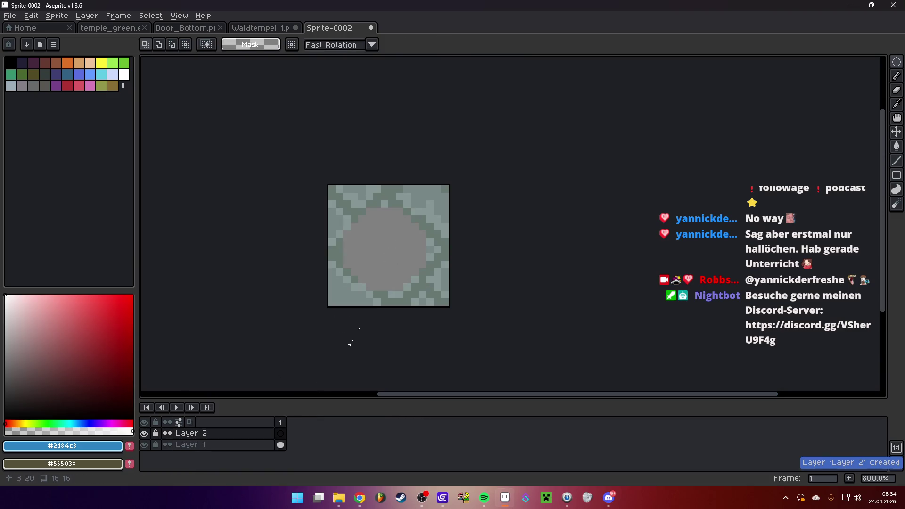
key(ctrl+v)
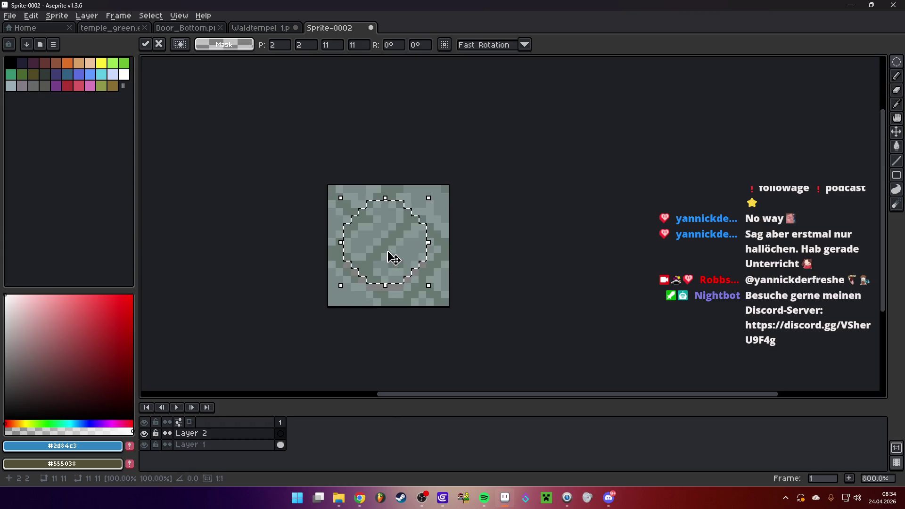
key(ctrl+d)
- Pick a darker floor shade, fill the curved rim black on Layer 1, then reselect Layer 2
key(b)
scroll(384, 263, up, 3)
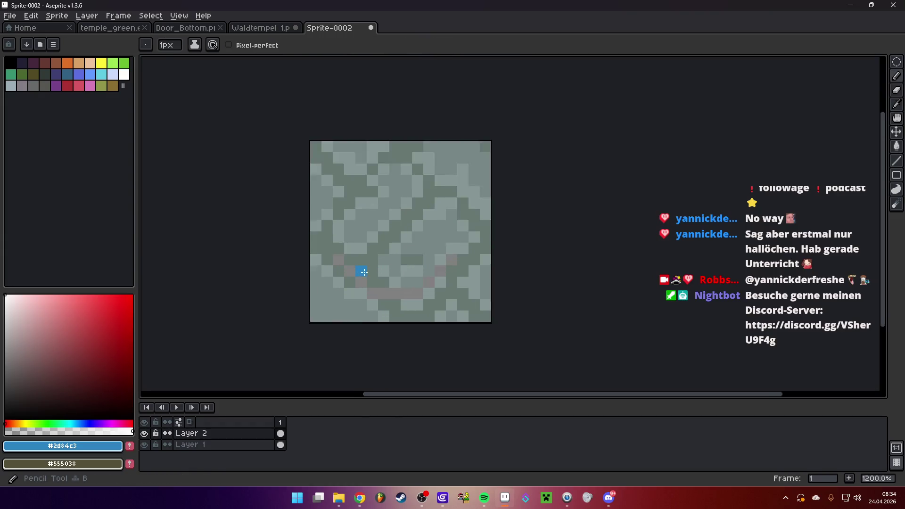
alt+click(370, 259)
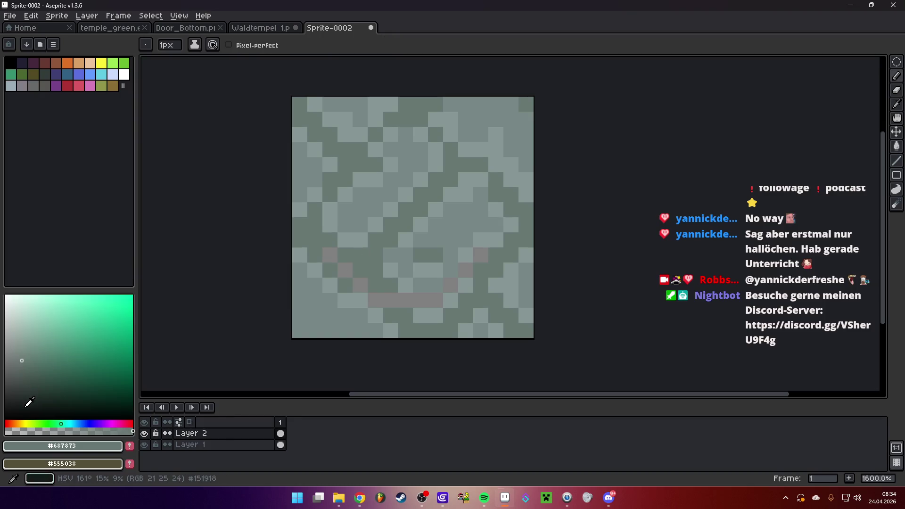
click(22, 409)
click(203, 444)
key(g)
click(360, 285)
scroll(407, 288, down, 6)
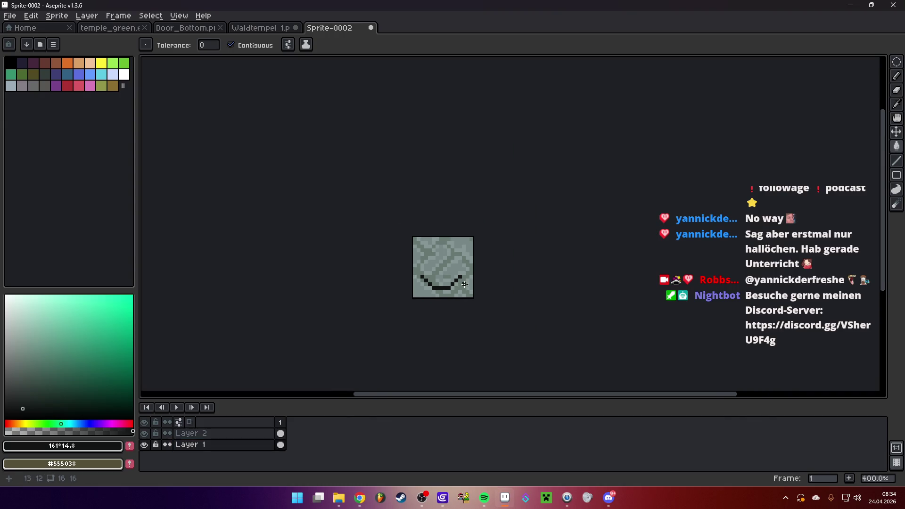
scroll(455, 276, up, 5)
click(212, 434)
key(ctrl+u)
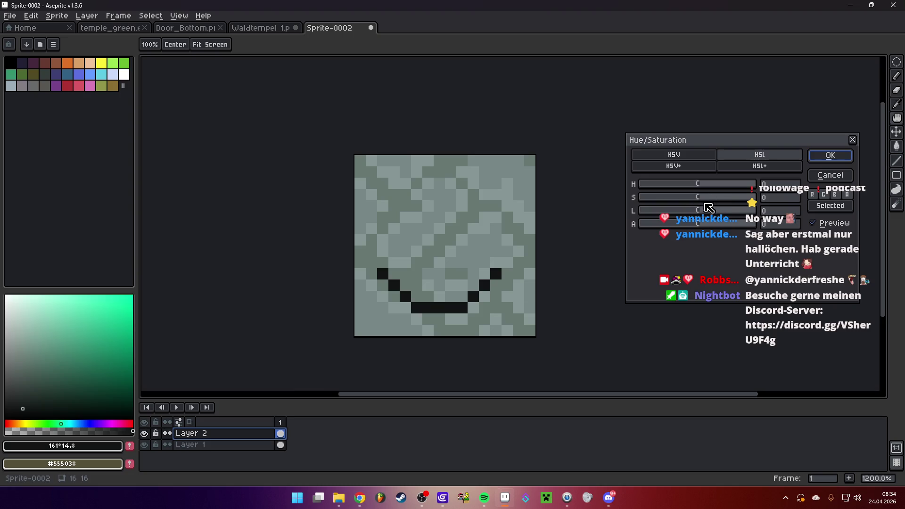
- Apply a Hue/Saturation adjustment to Layer 2: lightness 43, saturation 3, hue −52
drag(708, 213, 726, 215)
scroll(507, 223, down, 6)
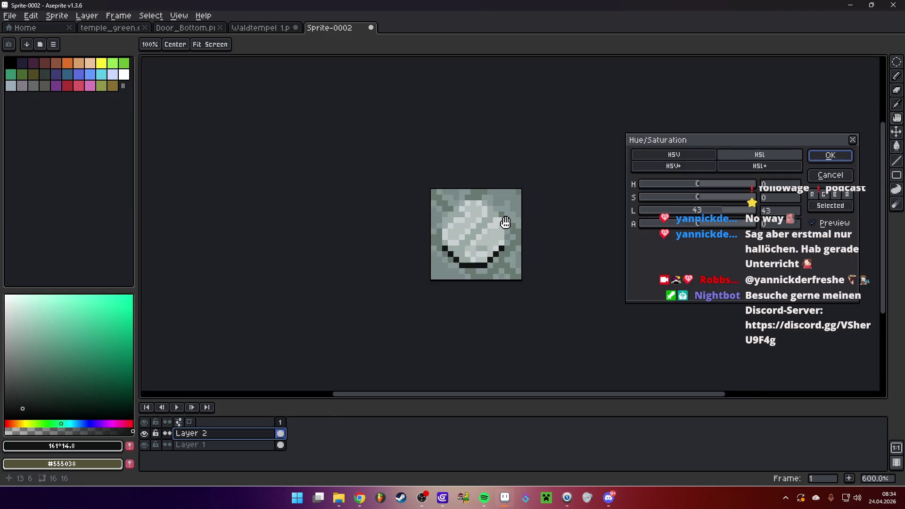
scroll(518, 221, up, 3)
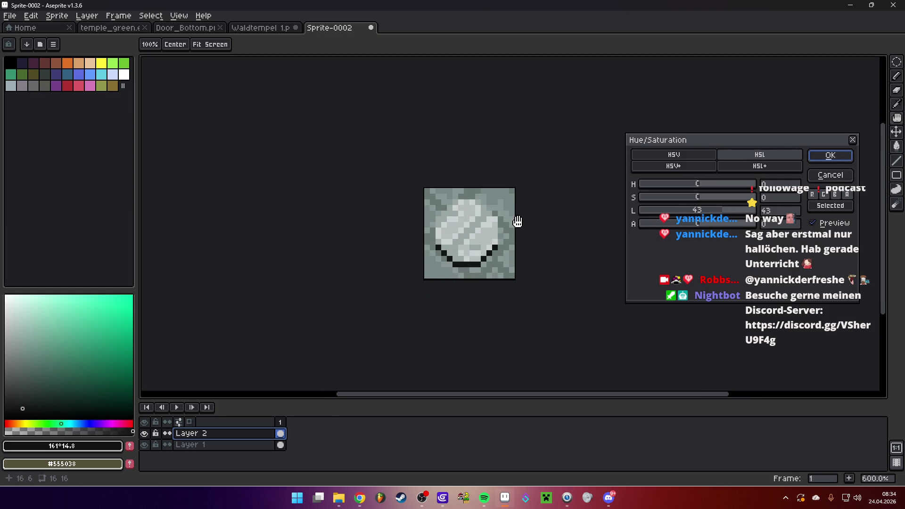
scroll(514, 224, down, 3)
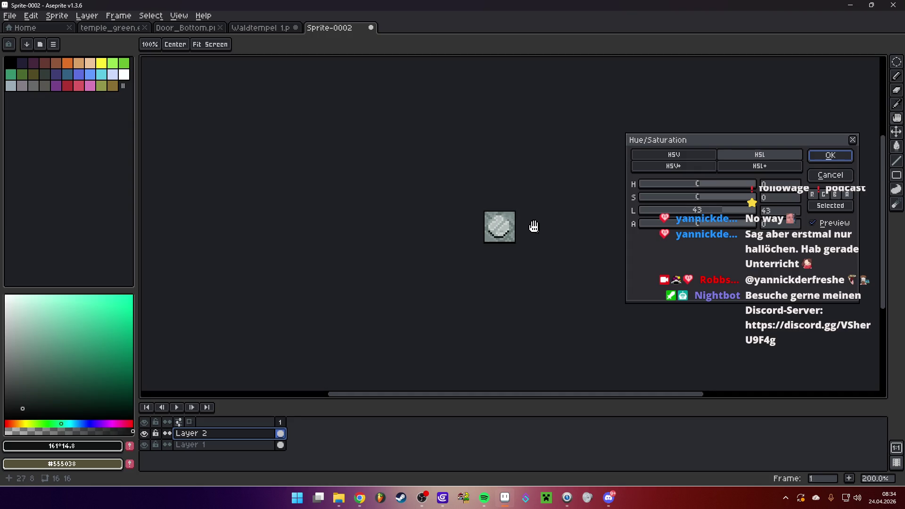
scroll(532, 225, up, 5)
scroll(502, 212, up, 2)
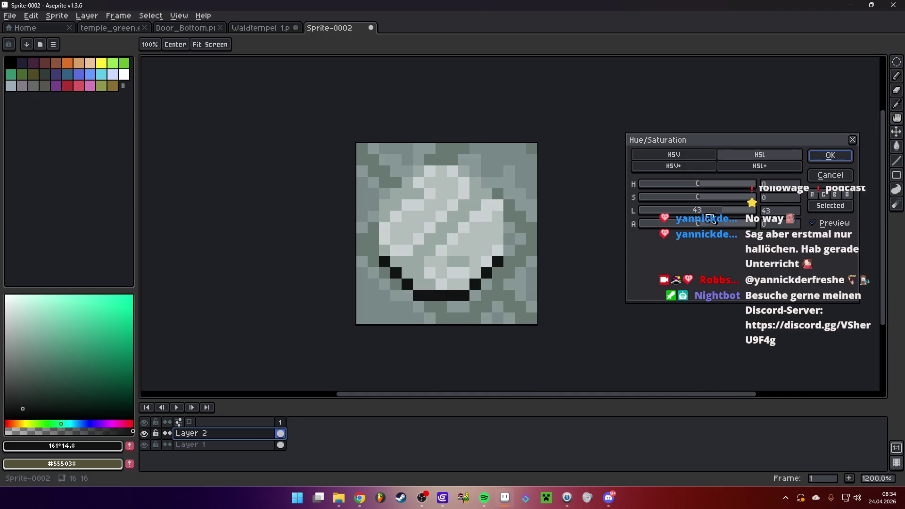
mouse_move(692, 197)
mouse_down()
mouse_move(662, 200)
mouse_move(738, 200)
mouse_move(681, 188)
mouse_up()
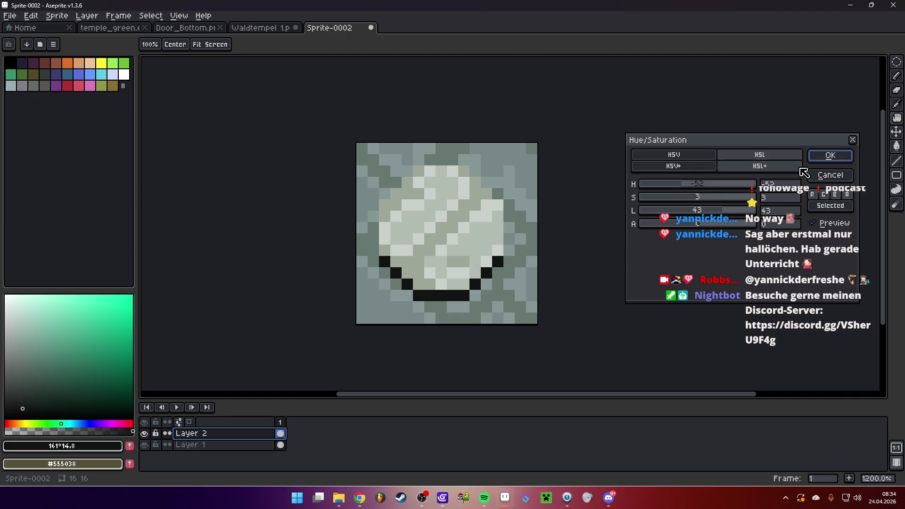
click(829, 156)
key(g)
scroll(496, 217, down, 4)
scroll(496, 217, down, 1)
scroll(513, 213, up, 2)
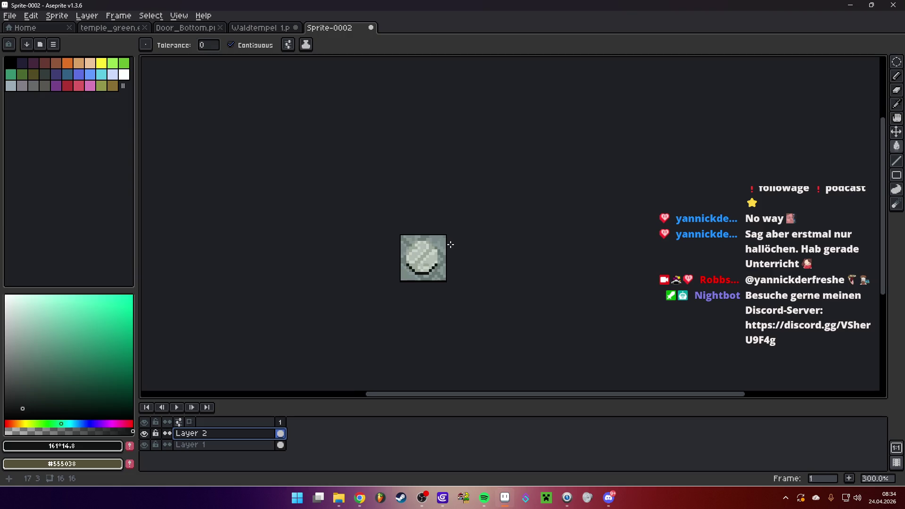
- Zoom in and recolour the black rim pixels dark green on Layer 1
drag(513, 214, 520, 229)
key(5)
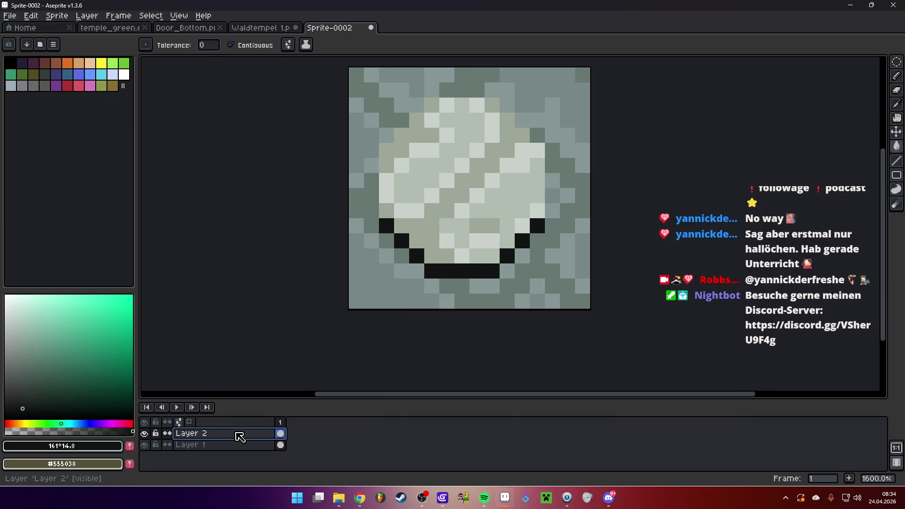
click(221, 444)
click(23, 397)
click(422, 255)
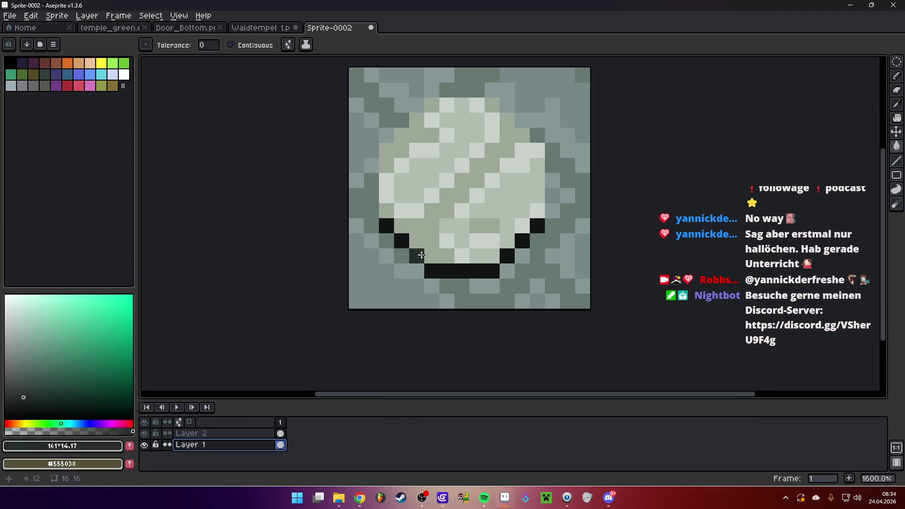
click(413, 255)
scroll(504, 273, down, 2)
scroll(491, 276, up, 1)
scroll(491, 277, up, 3)
- Fill the remaining rim pixels with a slightly different dark green and choose File > Save As
click(25, 387)
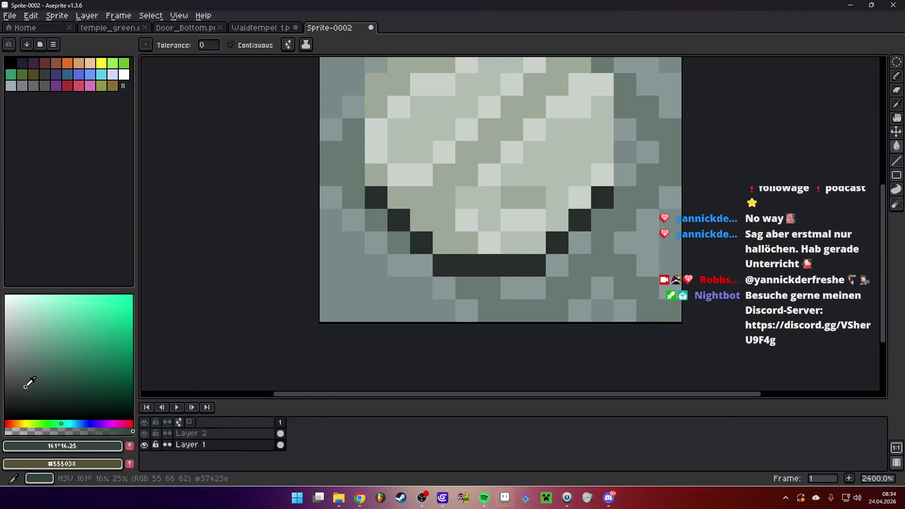
click(488, 259)
scroll(490, 254, down, 8)
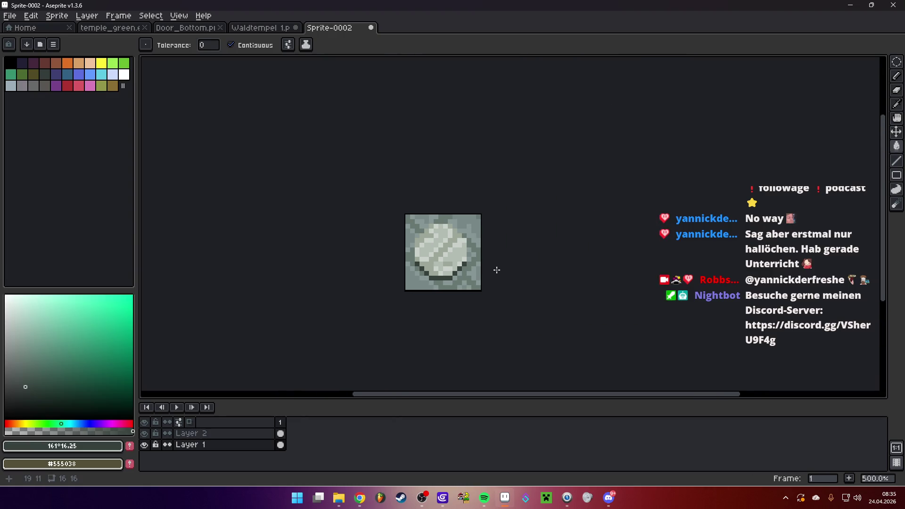
scroll(467, 264, up, 2)
scroll(459, 265, up, 1)
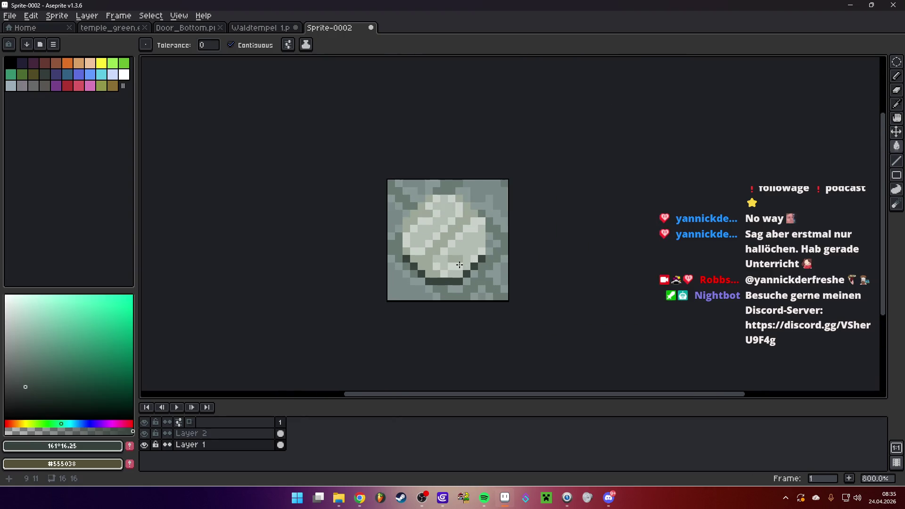
scroll(415, 260, up, 2)
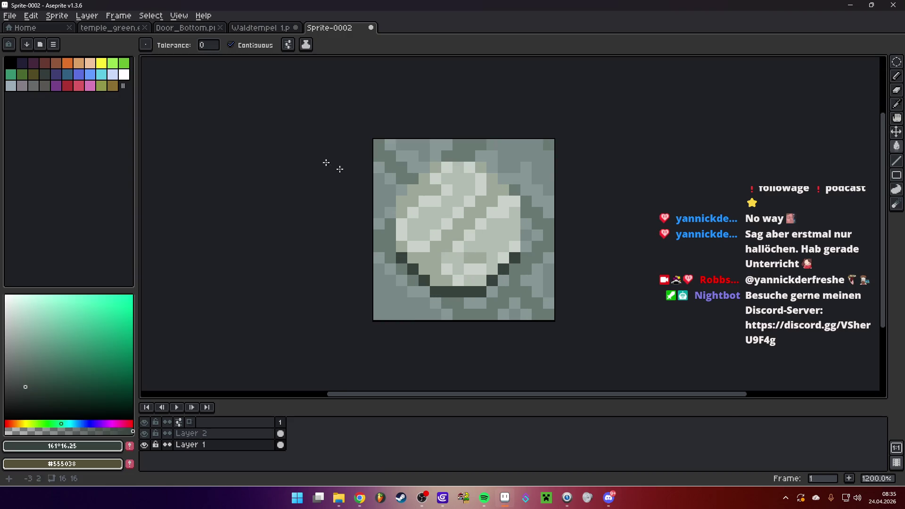
click(10, 16)
click(28, 74)
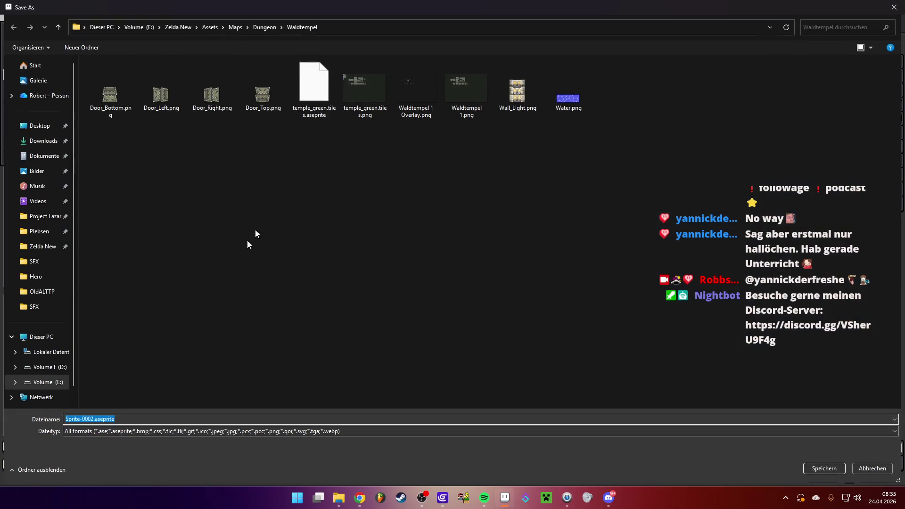
- Save the sprite as Button_Floor.png in PNG format, accepting the layers warning
text(Button)
click(153, 431)
click(105, 386)
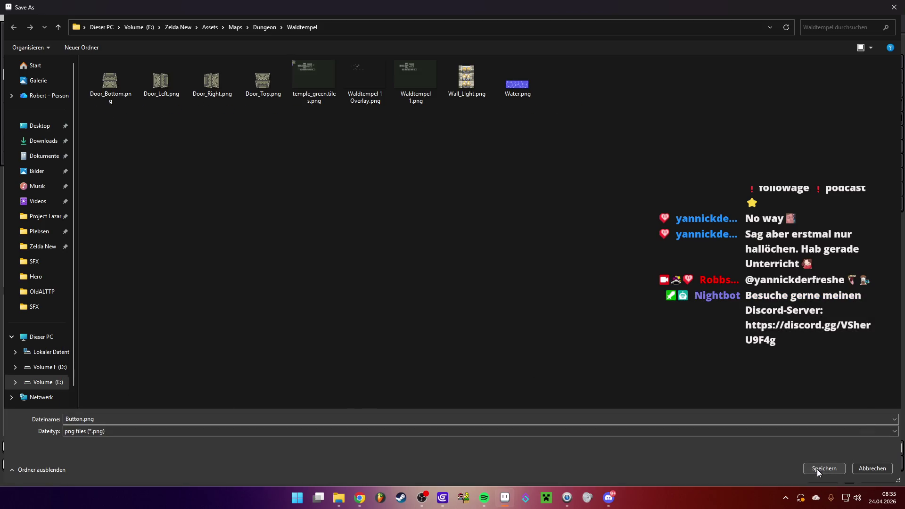
click(84, 419)
click(83, 419)
text(_Floor)
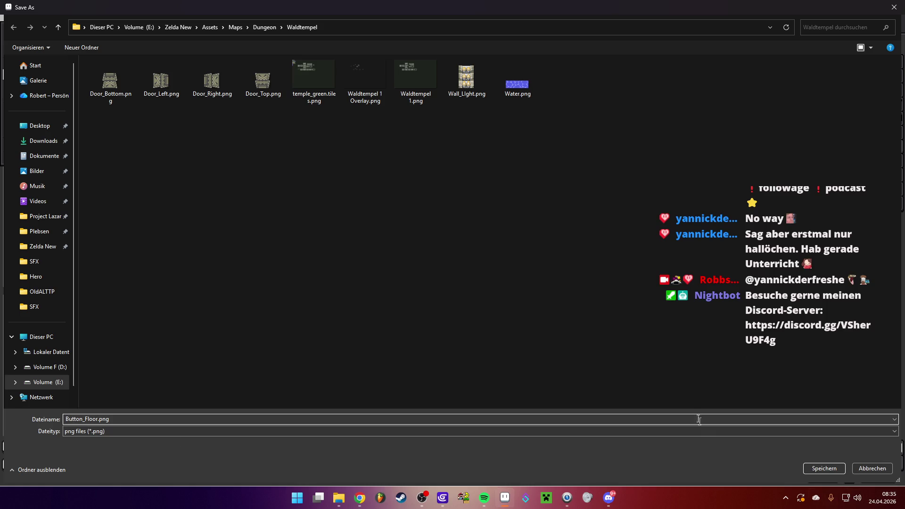
click(828, 471)
click(421, 300)
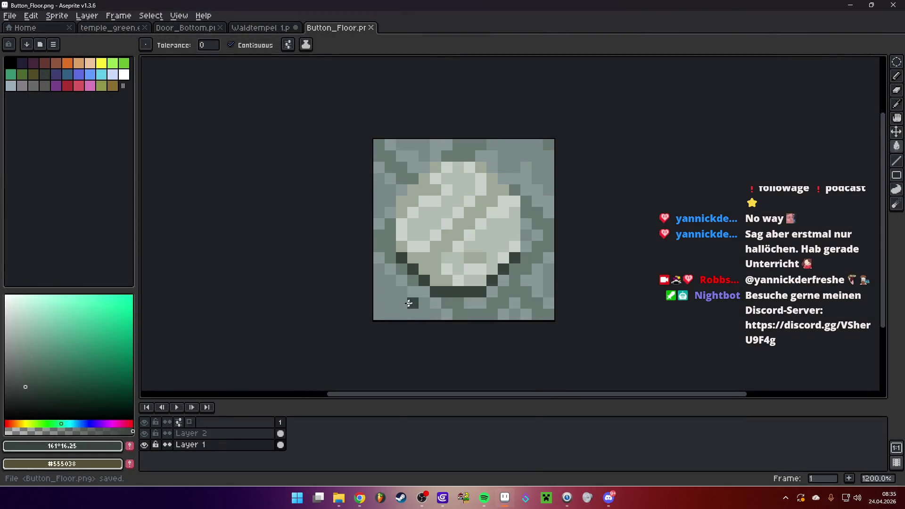
- Return to GDevelop, save, and open the Main Logic scene editor
click(442, 498)
key(ctrl+s)
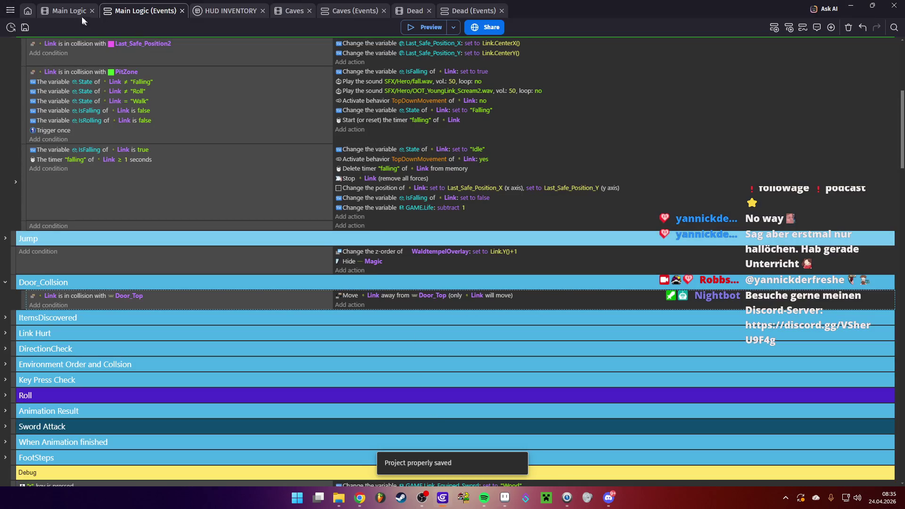
key(ctrl+shift+Tab)
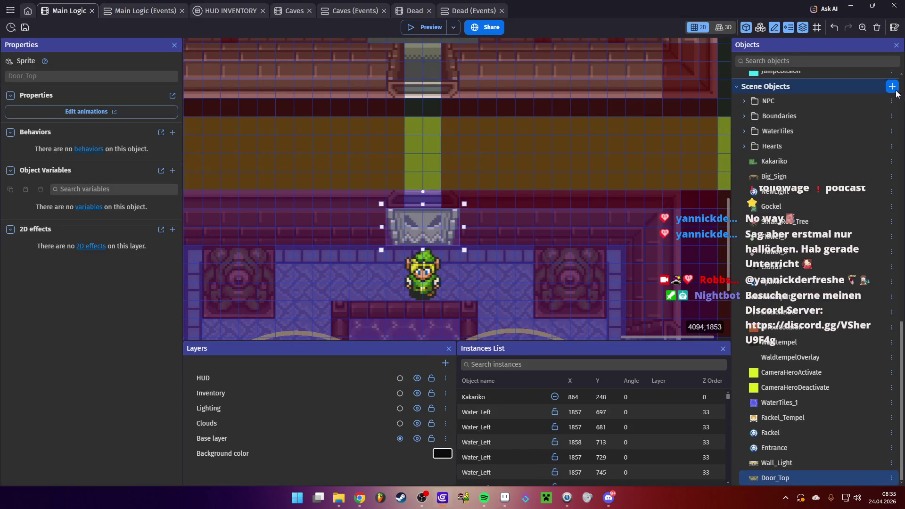
- Add a sprite object Floor_Button using Maps/Dungeon/Waldtempel/Button_Floor.png as its frame
click(892, 87)
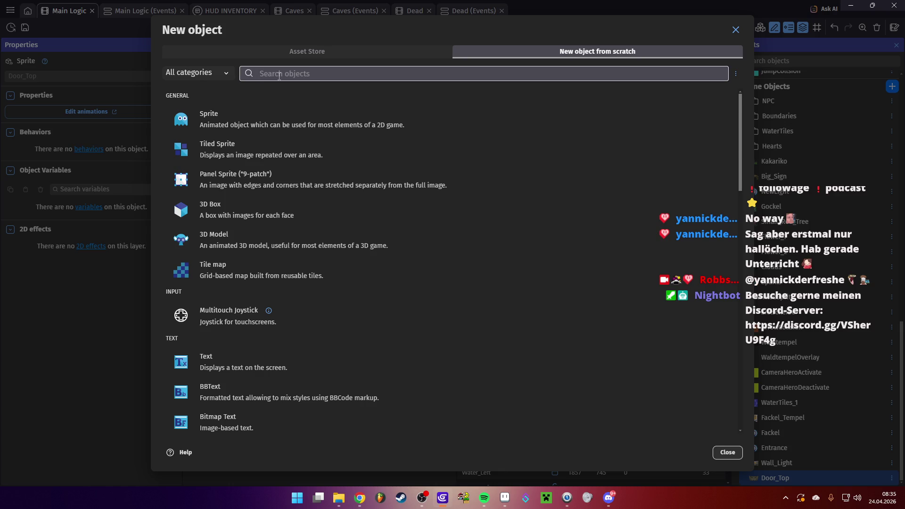
click(246, 124)
text(Floor_Button)
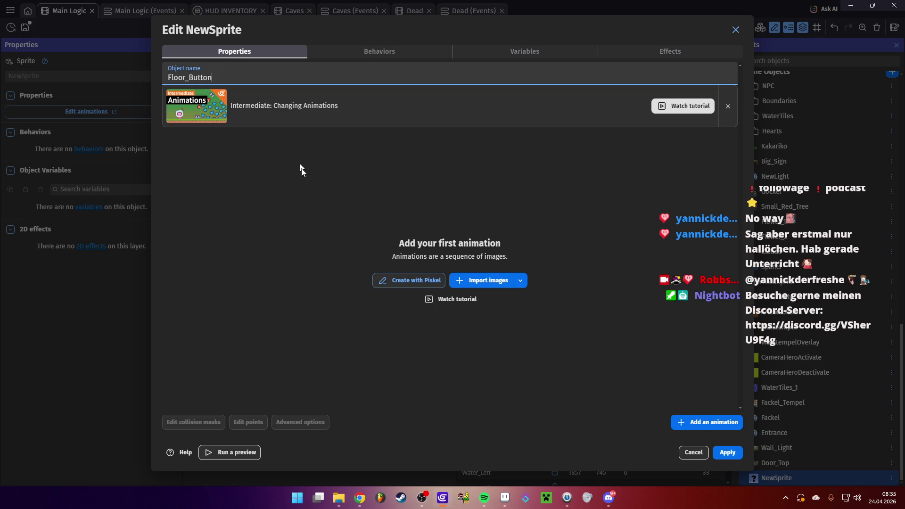
click(478, 281)
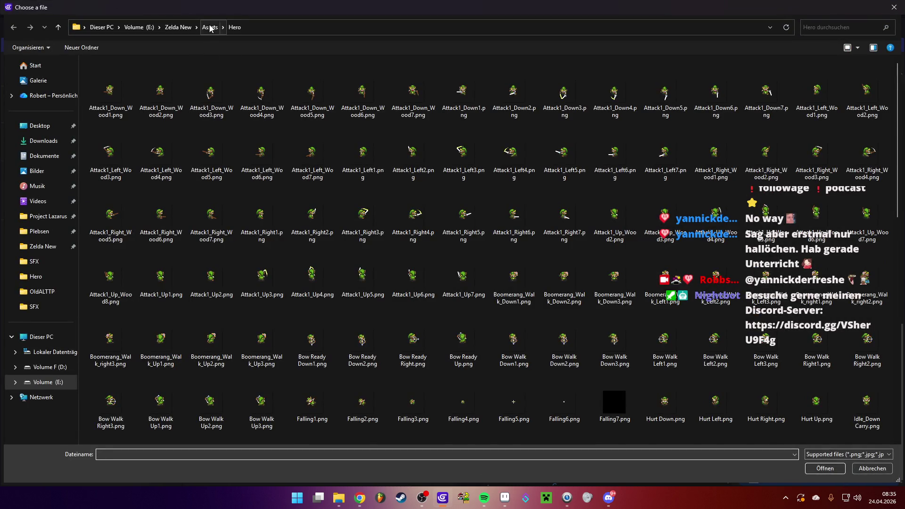
double_click(362, 81)
double_click(156, 83)
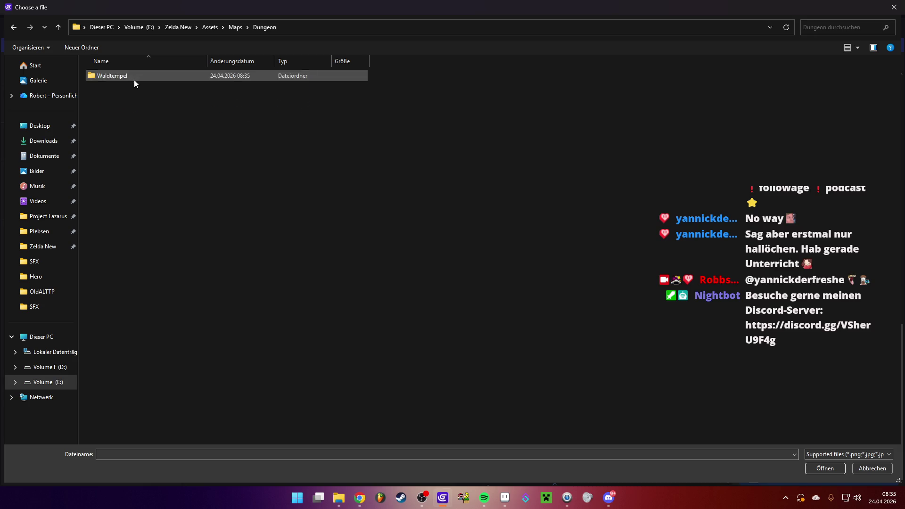
double_click(133, 79)
double_click(122, 108)
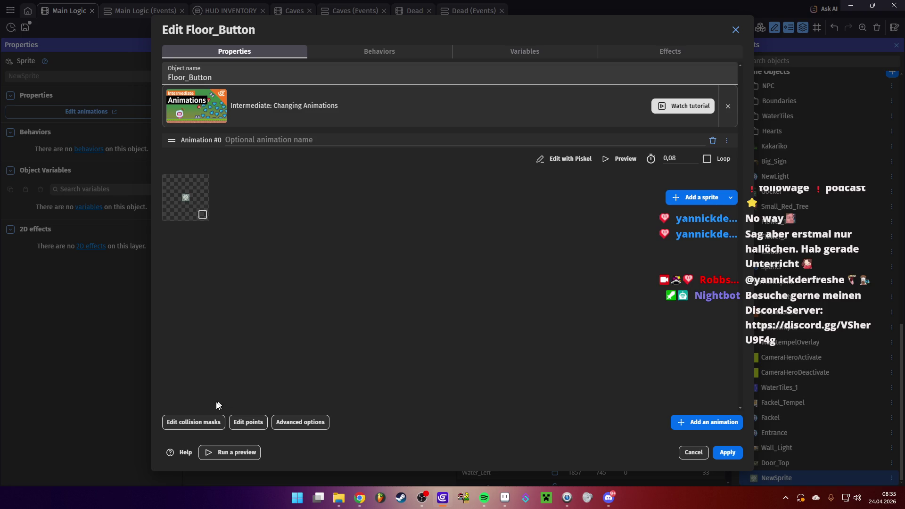
click(195, 422)
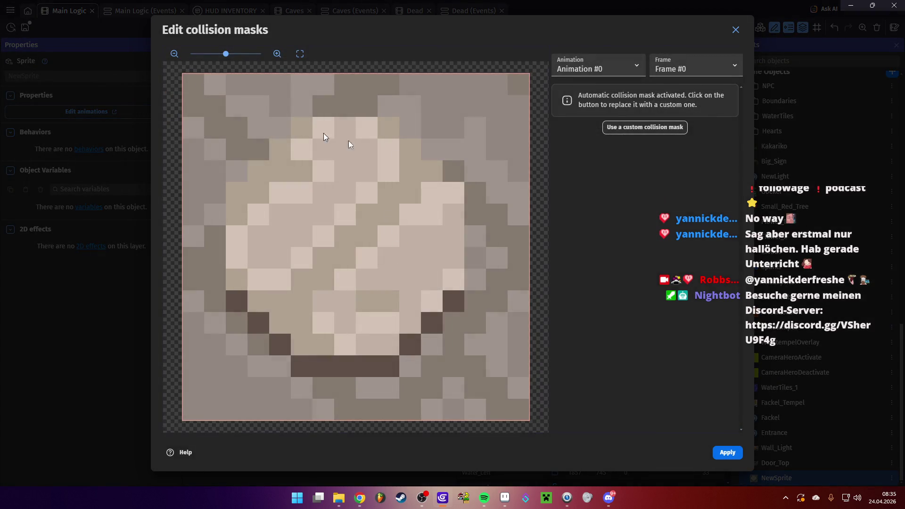
- Give Floor_Button a custom octagon mask with points like 2,5, 5,2, 10,2, 13,5, 13,10, 2,10
click(626, 128)
mouse_move(181, 76)
mouse_down()
mouse_move(235, 170)
mouse_move(226, 182)
mouse_up()
mouse_move(529, 73)
mouse_down()
mouse_move(309, 134)
mouse_move(291, 116)
mouse_up()
mouse_move(339, 179)
mouse_down()
mouse_move(345, 108)
mouse_move(399, 116)
mouse_up()
drag(475, 299, 465, 182)
mouse_move(527, 420)
mouse_down()
mouse_move(479, 363)
mouse_move(464, 290)
mouse_up()
mouse_move(184, 419)
mouse_down()
mouse_move(414, 346)
mouse_move(399, 354)
mouse_up()
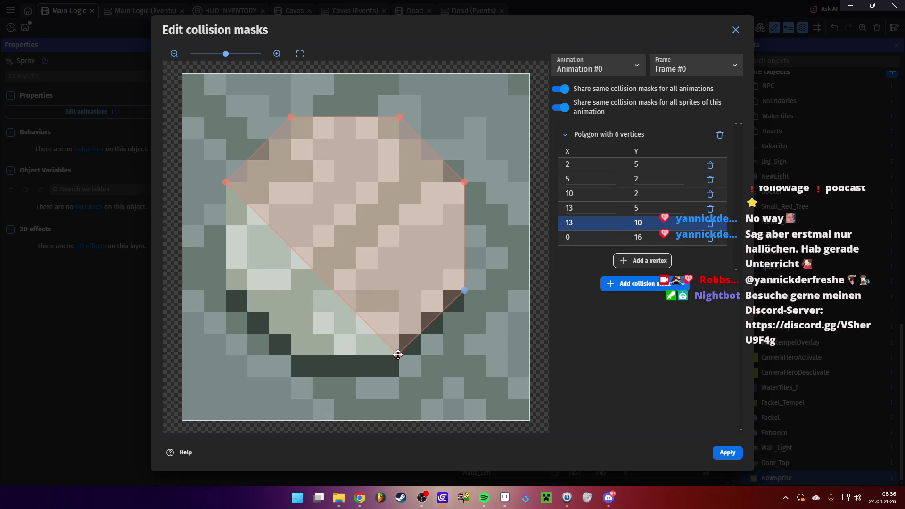
drag(339, 297, 290, 356)
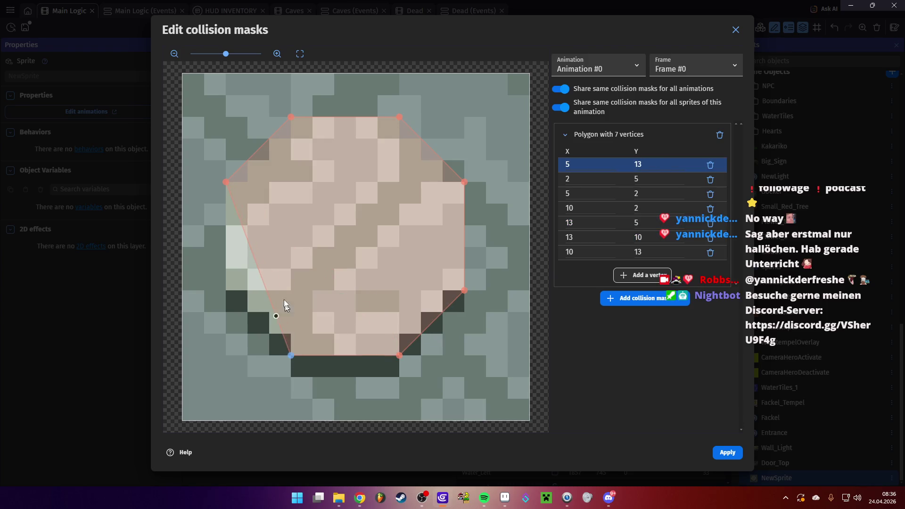
mouse_move(262, 281)
mouse_down()
mouse_move(219, 284)
mouse_move(229, 290)
mouse_up()
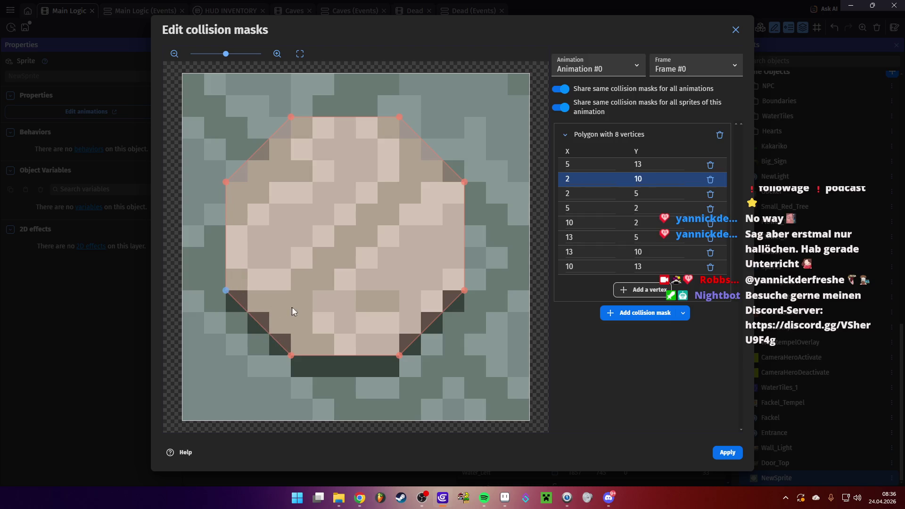
click(728, 453)
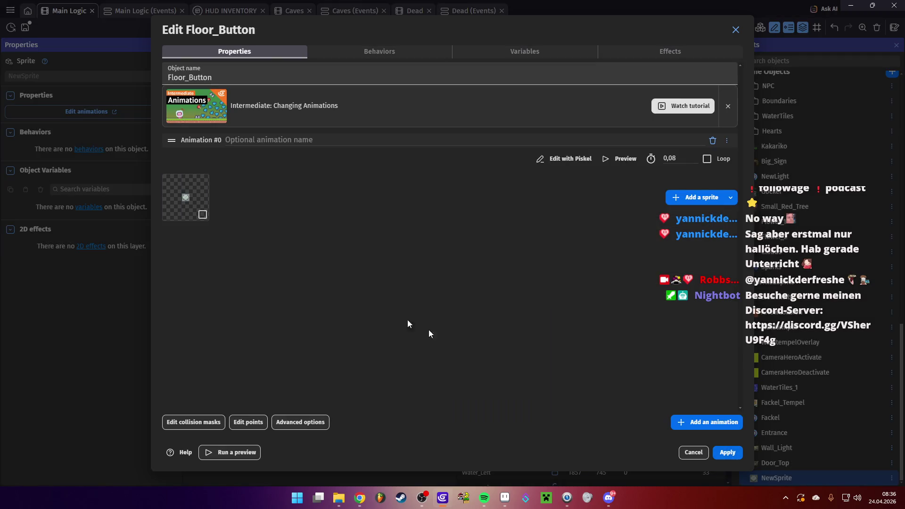
- Apply the Floor_Button object and place an instance in the temple room left of Link
click(725, 453)
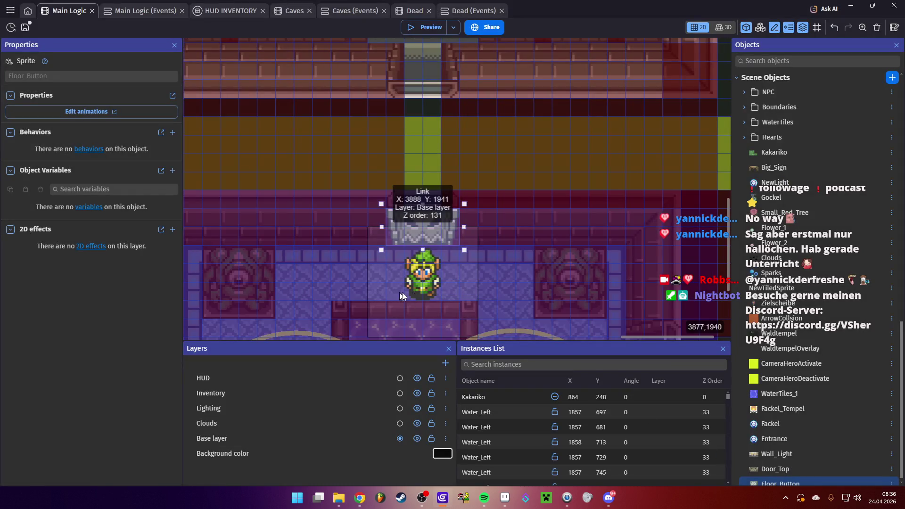
mouse_move(287, 326)
mouse_down()
mouse_move(283, 267)
mouse_move(313, 282)
mouse_up()
scroll(363, 286, down, 2)
- Preview the game, walking Link left onto the floor button and back right
click(424, 26)
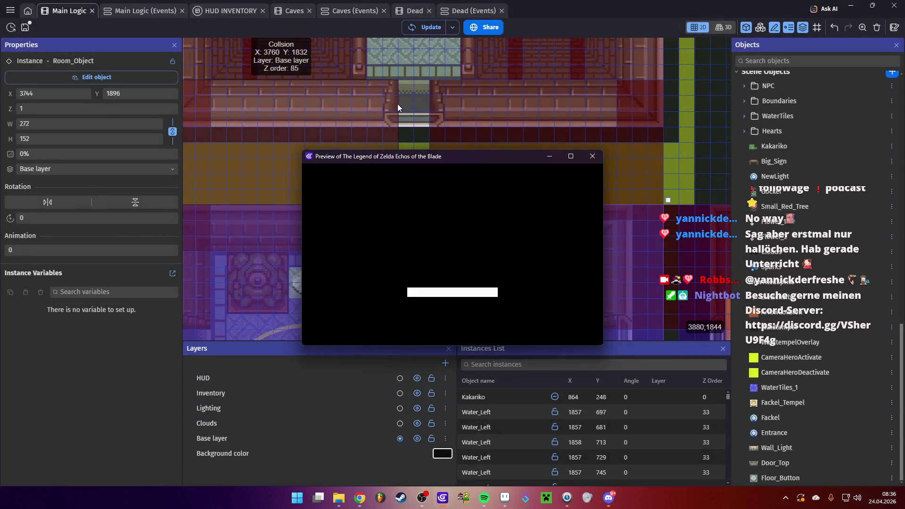
key(Left)
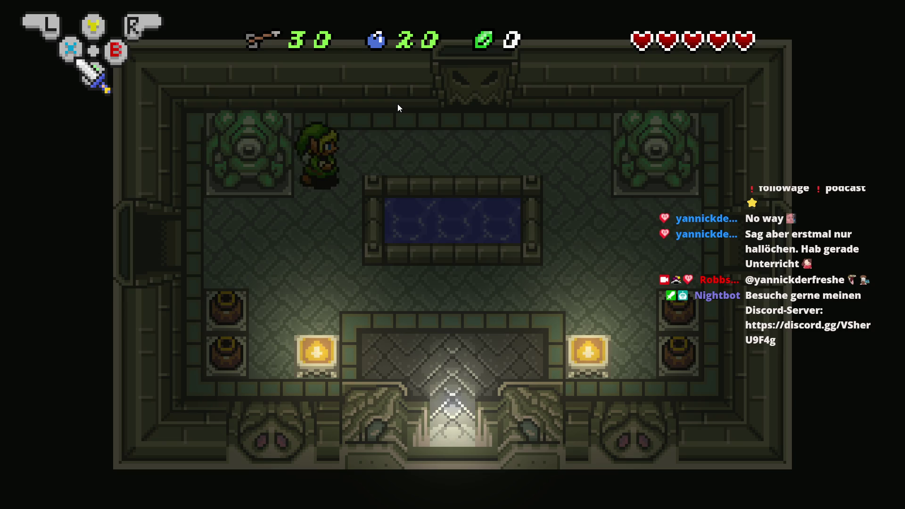
key(Right)
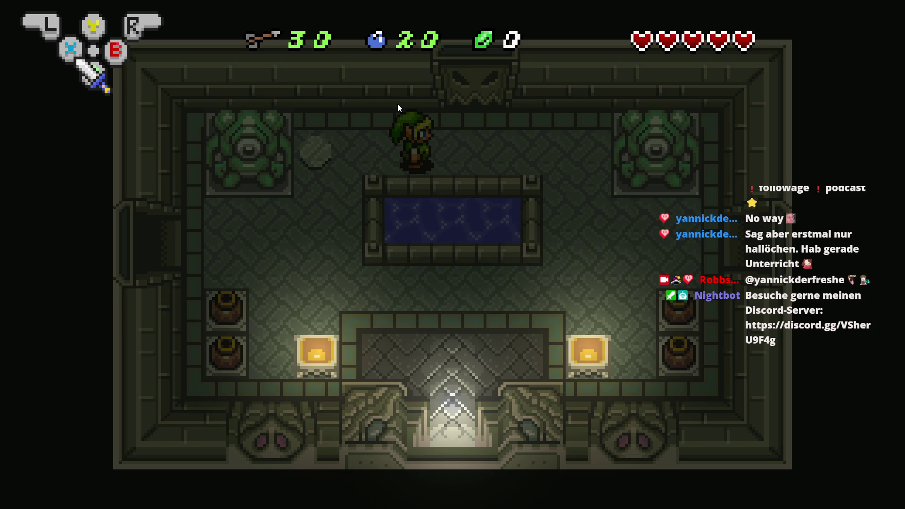
key(alt+F4)
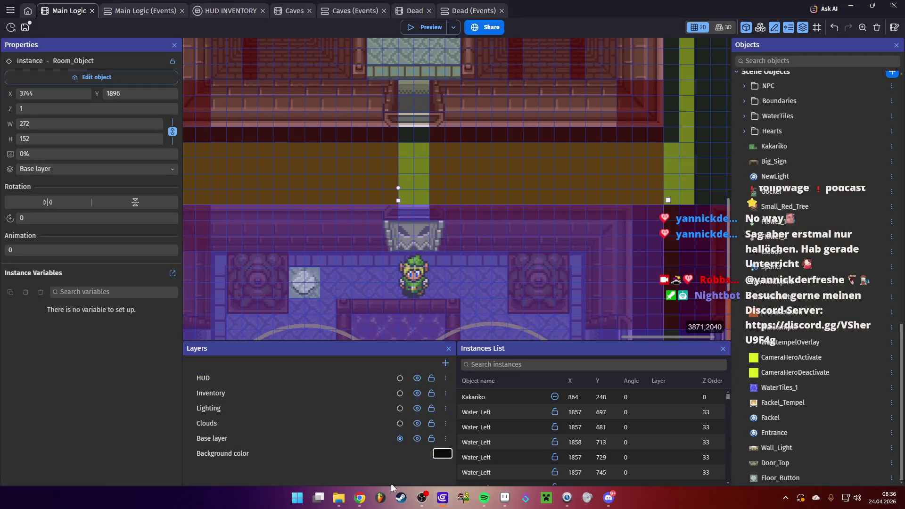
- In Aseprite, show Layer 2 and shift the button sprite's hue to 67
click(504, 497)
scroll(427, 226, down, 3)
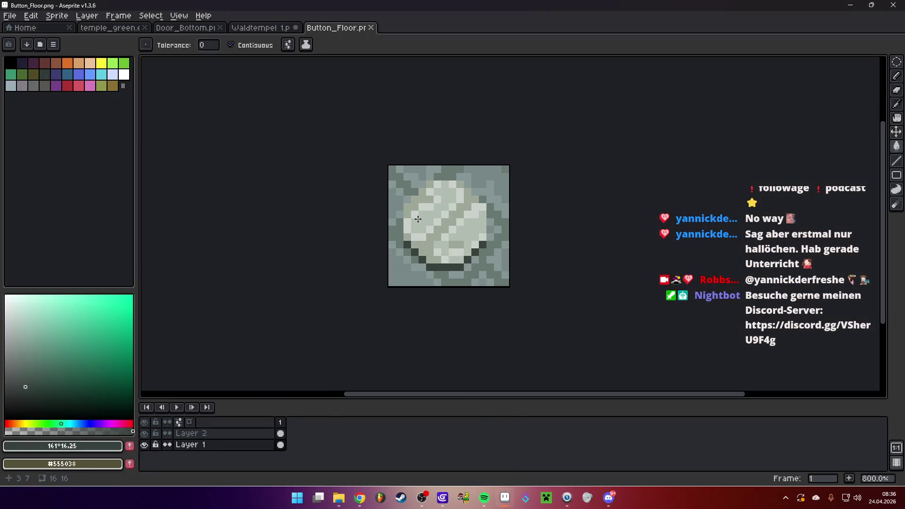
scroll(427, 227, up, 1)
click(145, 433)
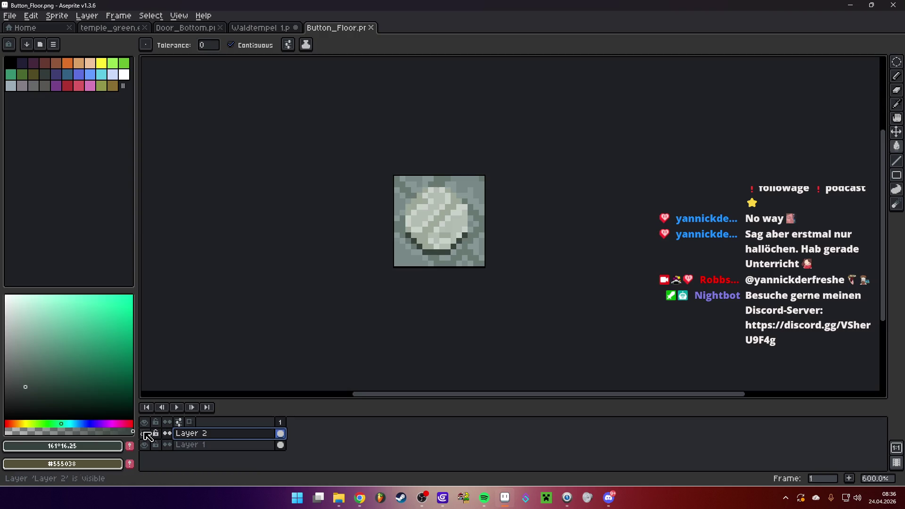
scroll(469, 207, up, 1)
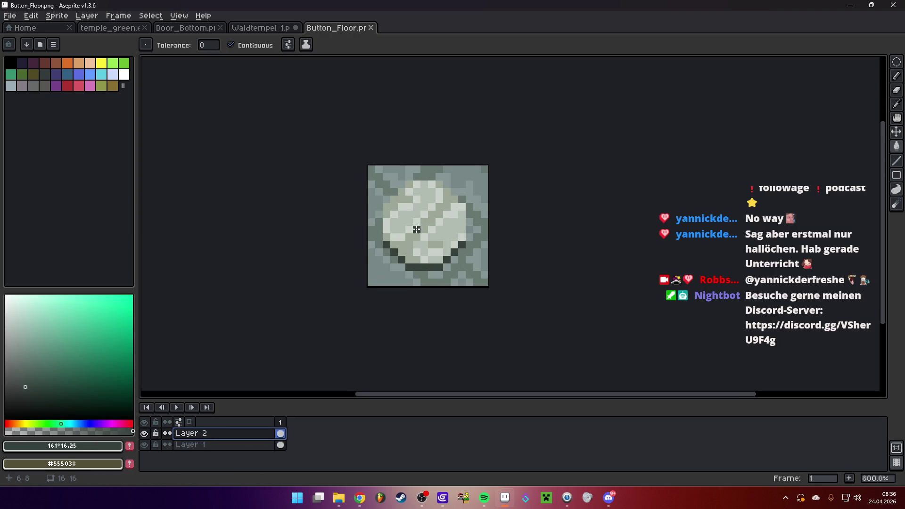
key(ctrl+u)
mouse_move(705, 189)
mouse_down()
mouse_move(727, 189)
mouse_move(673, 201)
mouse_move(708, 203)
mouse_move(682, 213)
mouse_move(718, 214)
mouse_move(676, 214)
mouse_move(699, 214)
mouse_up()
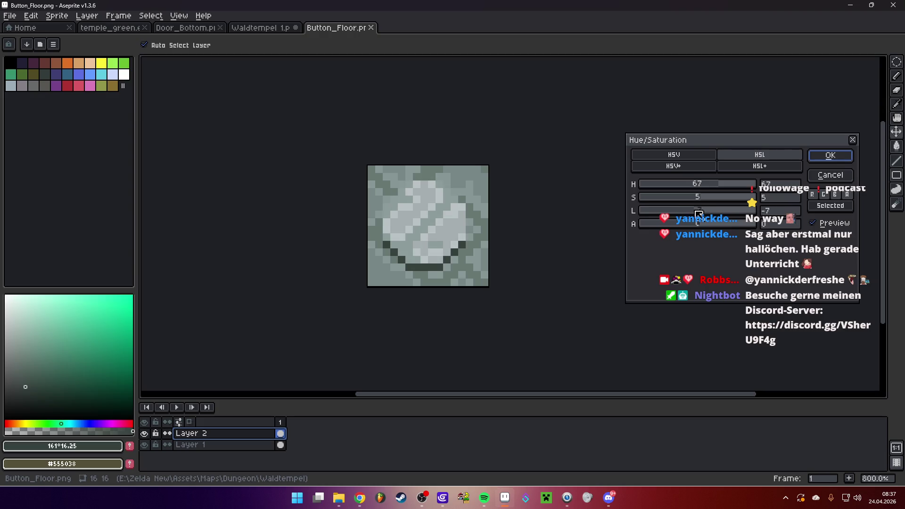
click(822, 159)
- Save over Button_Floor.png without layers and return to GDevelop
scroll(531, 222, down, 8)
scroll(503, 218, up, 2)
click(9, 16)
click(28, 61)
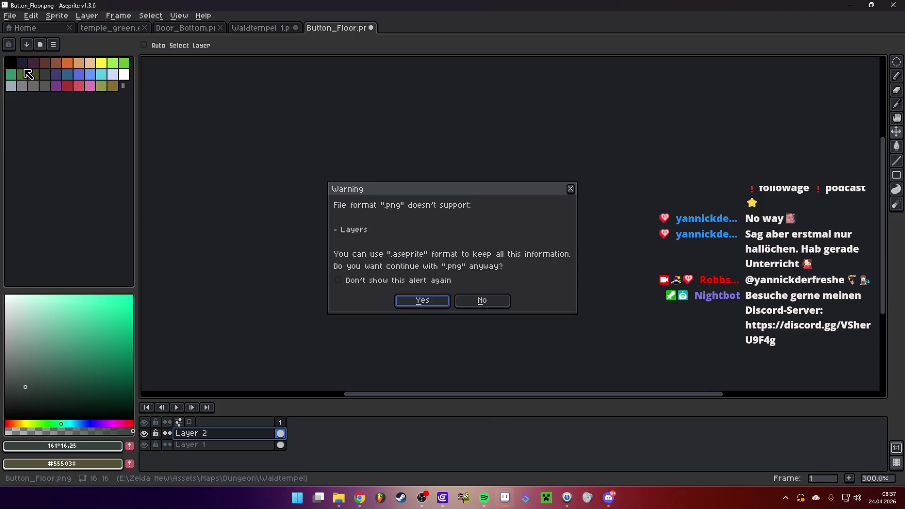
click(426, 304)
click(442, 497)
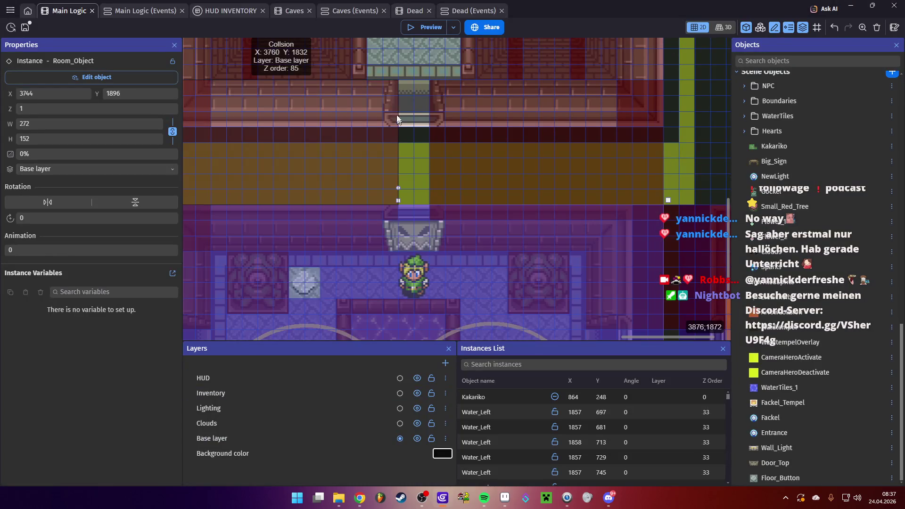
- Preview the greyer floor button in-game, then select the Floor_Button instance in the temple room
click(427, 26)
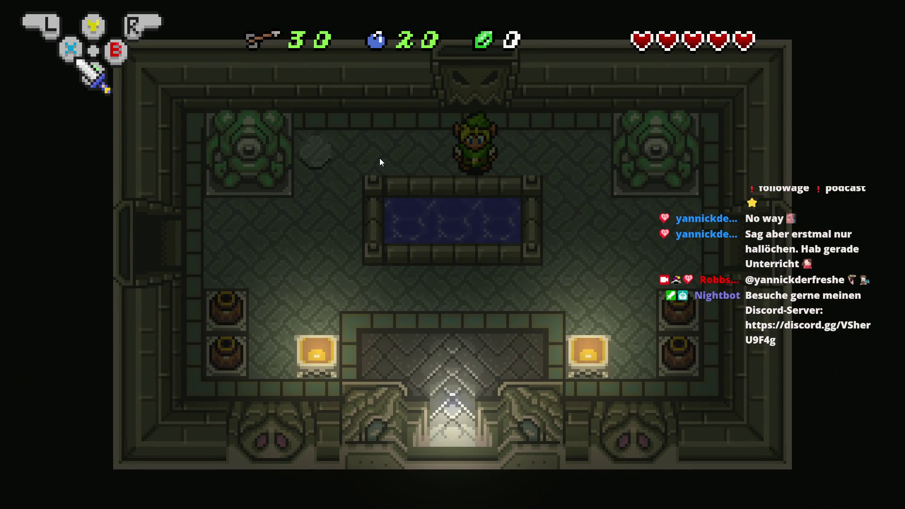
key(alt+F4)
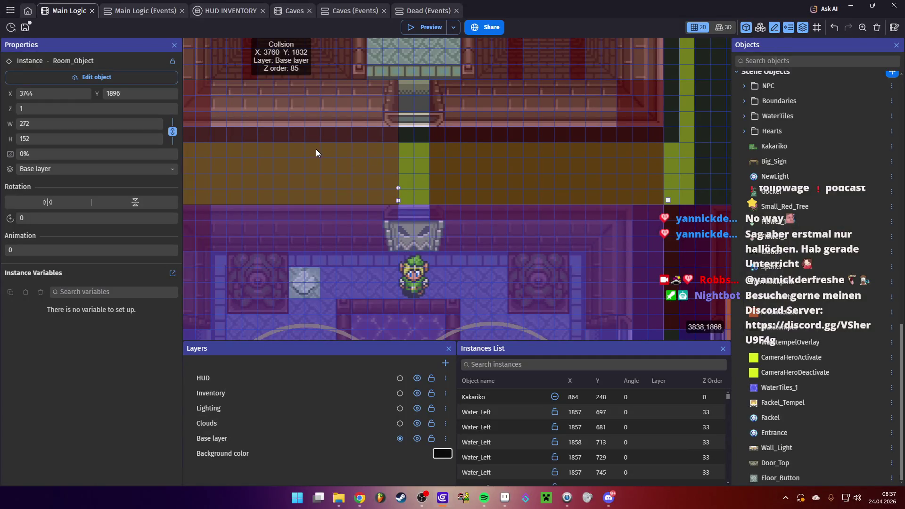
scroll(314, 165, down, 3)
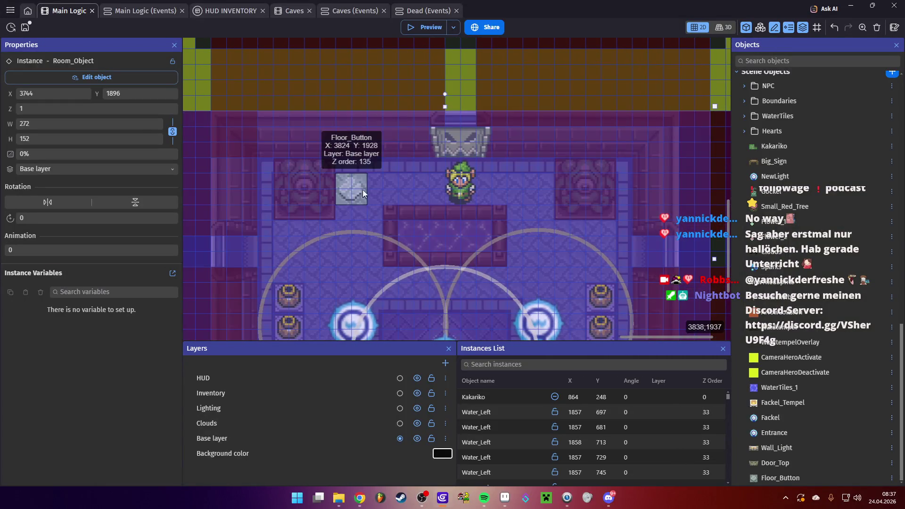
click(363, 190)
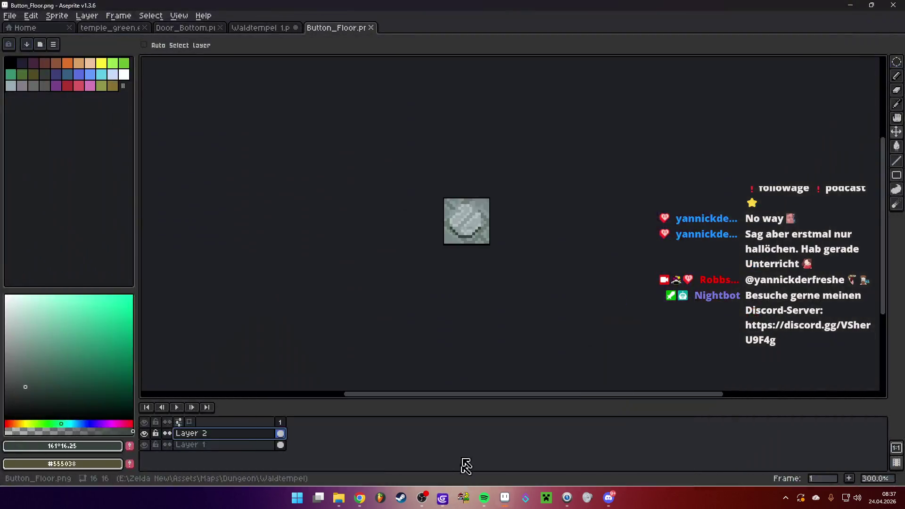
click(464, 464)
- With the Pencil, pick the circle's light grey and test a pixel, undoing the stray one
scroll(466, 220, up, 4)
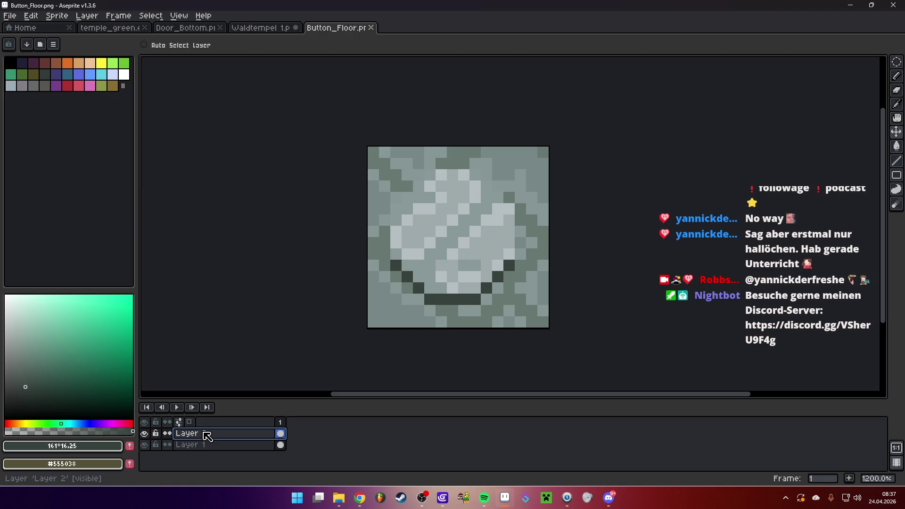
key(b)
click(416, 200)
scroll(415, 202, up, 1)
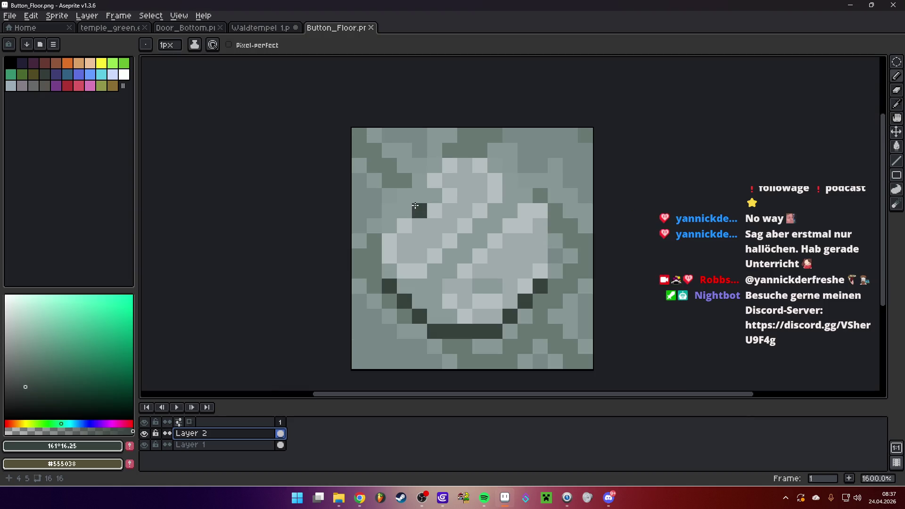
alt+click(394, 228)
click(389, 240)
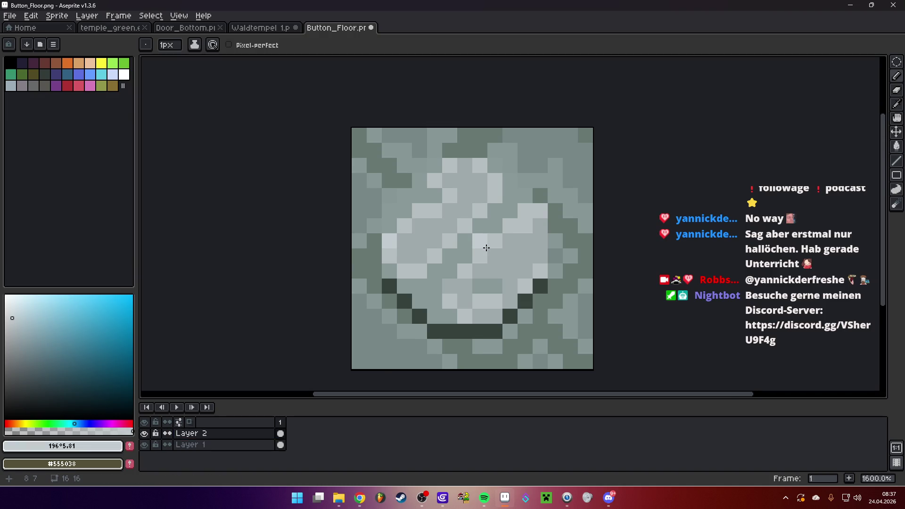
scroll(482, 240, down, 3)
click(144, 444)
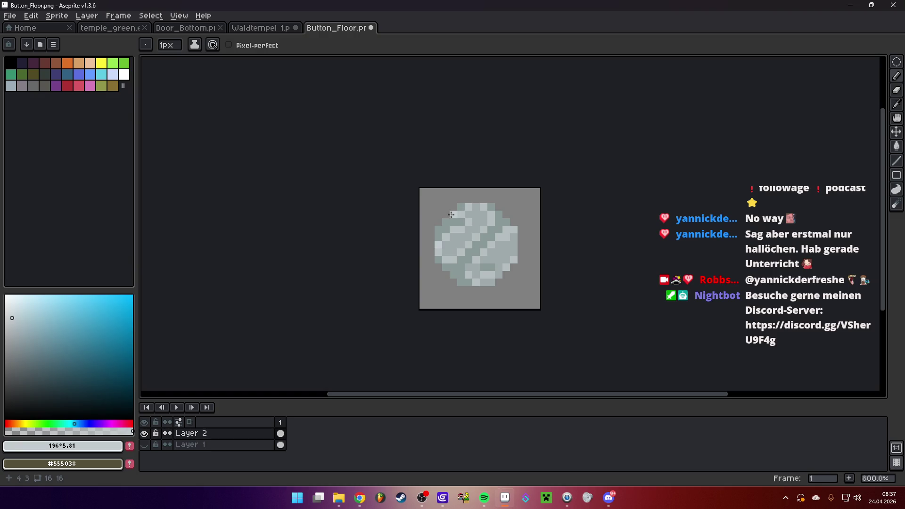
key(ctrl+z)
- Paint light grey highlight pixels along the circle's top rim and upper-right edge
scroll(456, 234, up, 3)
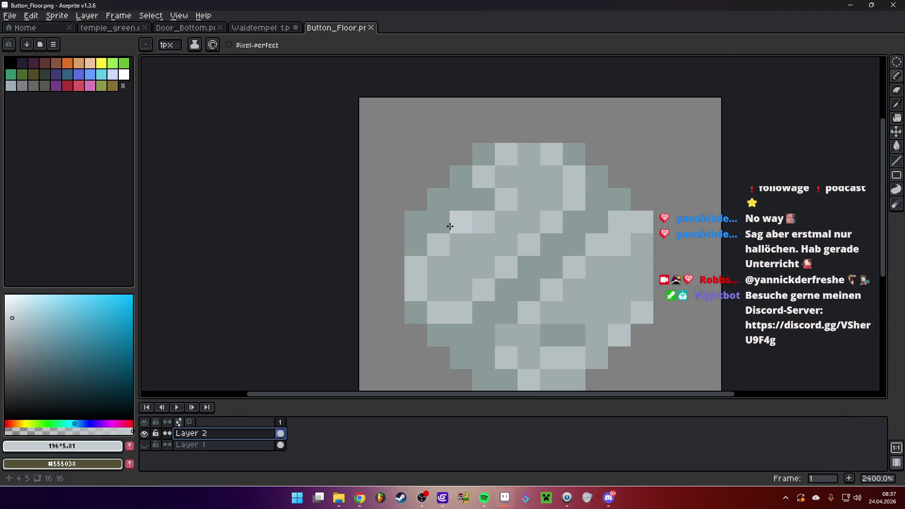
click(436, 198)
mouse_move(483, 154)
mouse_down()
mouse_move(565, 150)
mouse_move(637, 216)
mouse_up()
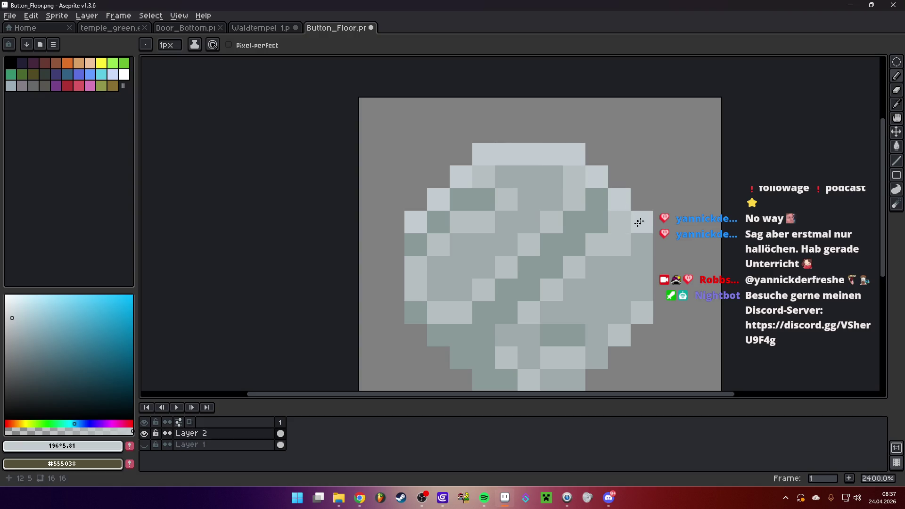
click(144, 444)
scroll(498, 248, down, 3)
scroll(498, 248, down, 5)
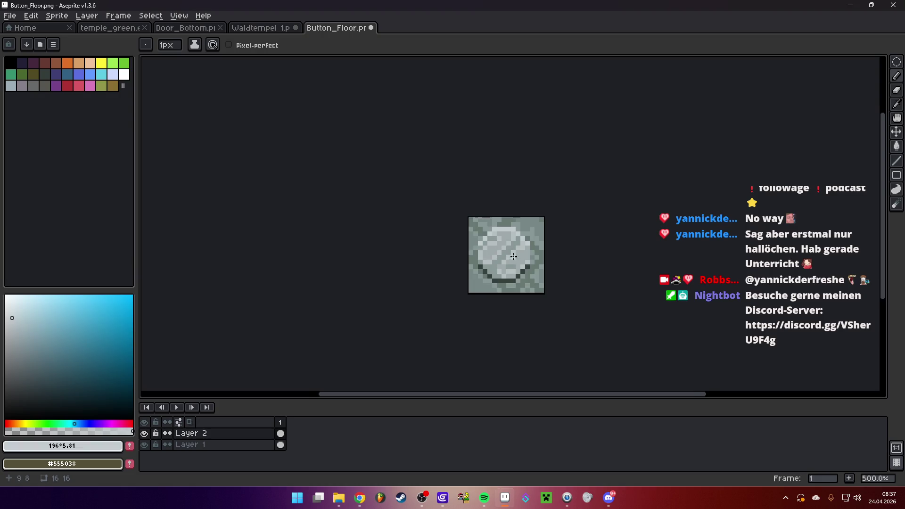
scroll(544, 258, up, 6)
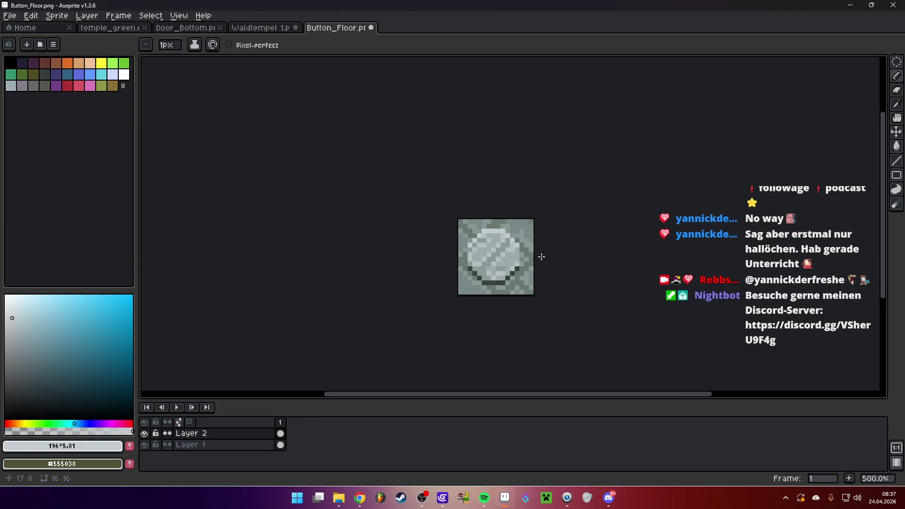
- Save Button_Floor.png, accepting the PNG layers warning
click(9, 16)
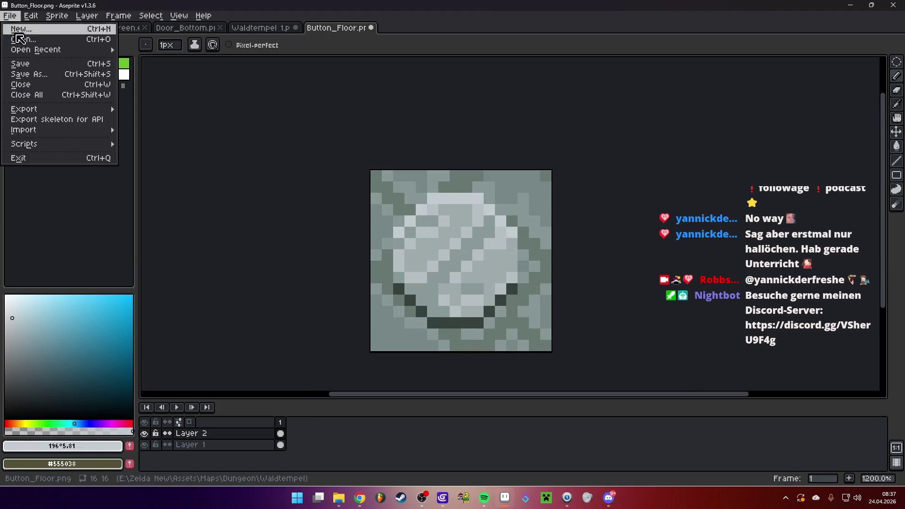
click(19, 78)
click(424, 300)
- Select the Floor_Button instance in the room and save the GDevelop project
click(444, 497)
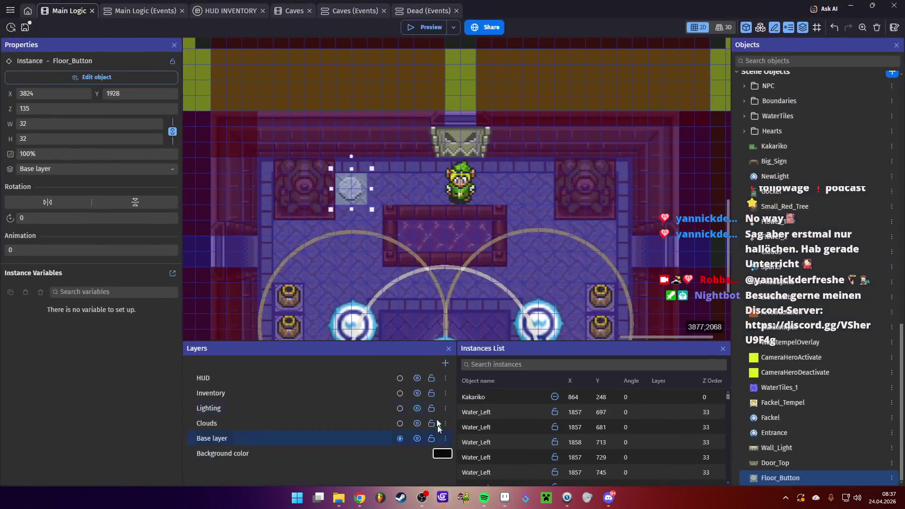
click(372, 193)
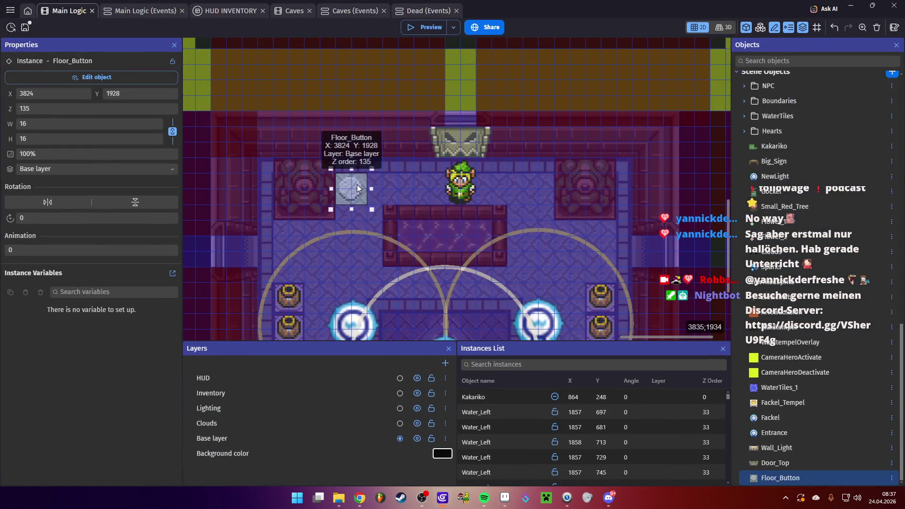
key(ctrl+s)
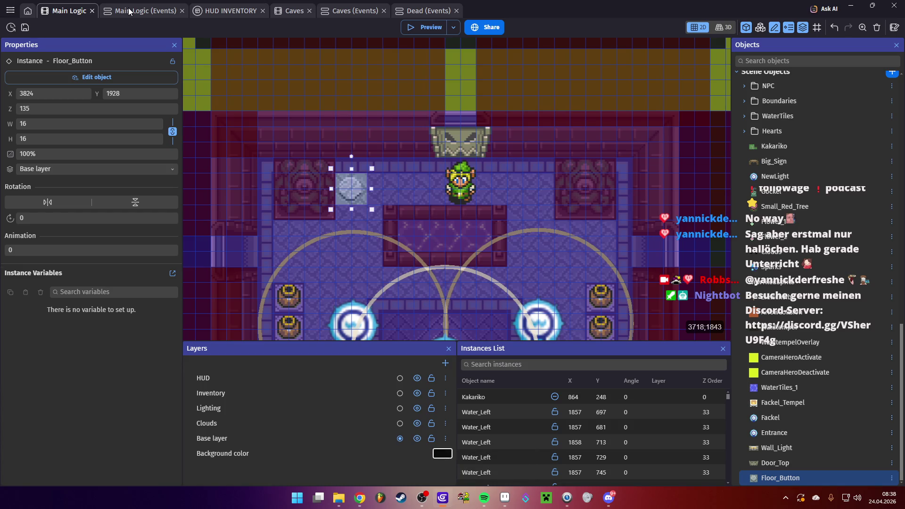
- In the Main Logic event sheet, add a new empty event below the Jump group
click(130, 10)
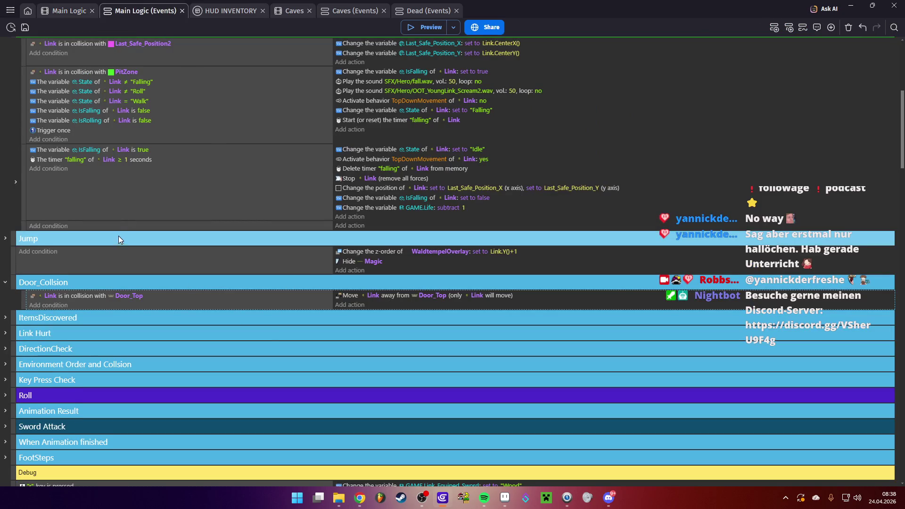
scroll(108, 280, down, 2)
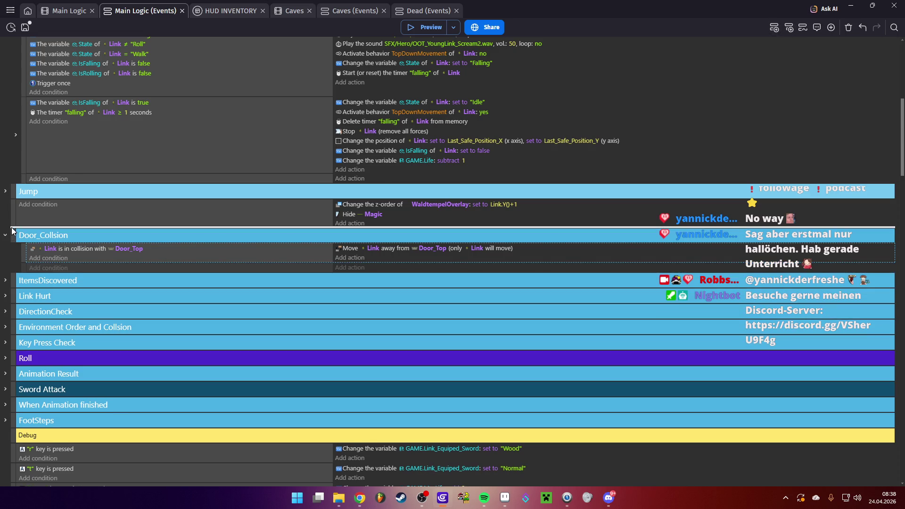
click(23, 234)
click(17, 233)
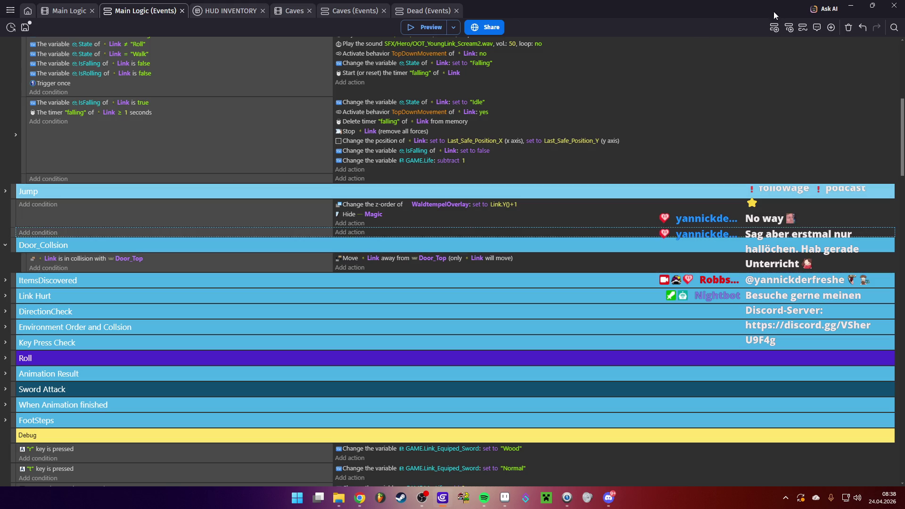
- Add a new event group named 'Door Logic'
click(838, 26)
click(727, 103)
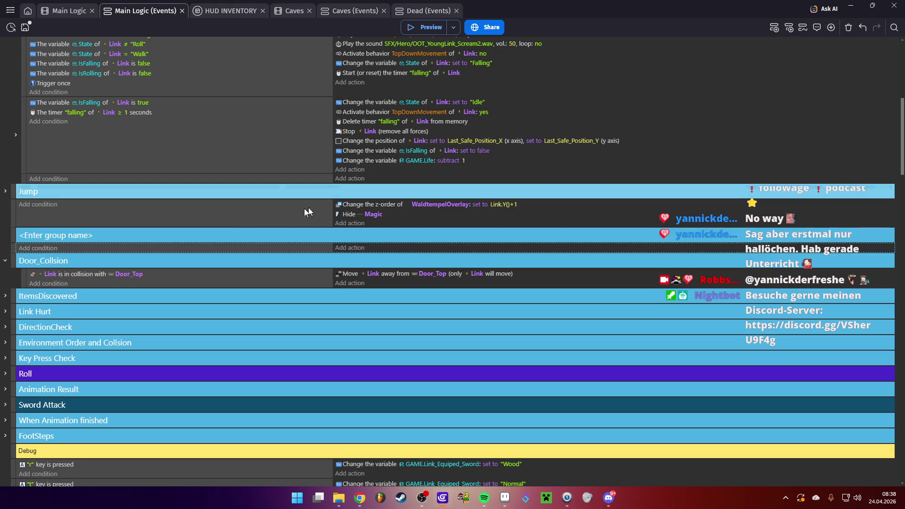
click(61, 237)
text(D)
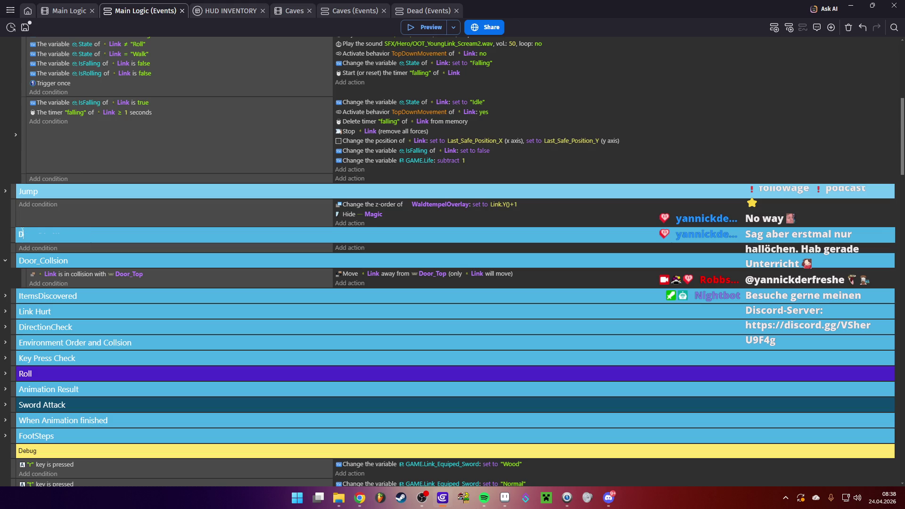
text(oor Logic)
key(Return)
- Copy the Door_Top collision condition into Door Logic and change its object to Floor_Button
mouse_move(75, 274)
mouse_down()
mouse_move(47, 250)
mouse_move(80, 248)
mouse_up()
click(129, 248)
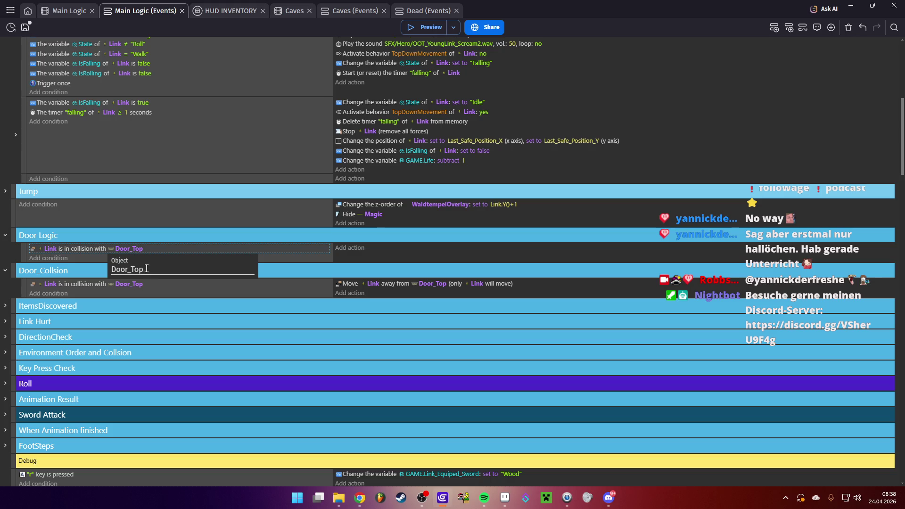
text(D)
key(BackSpace)
key(BackSpace)
text(Fl)
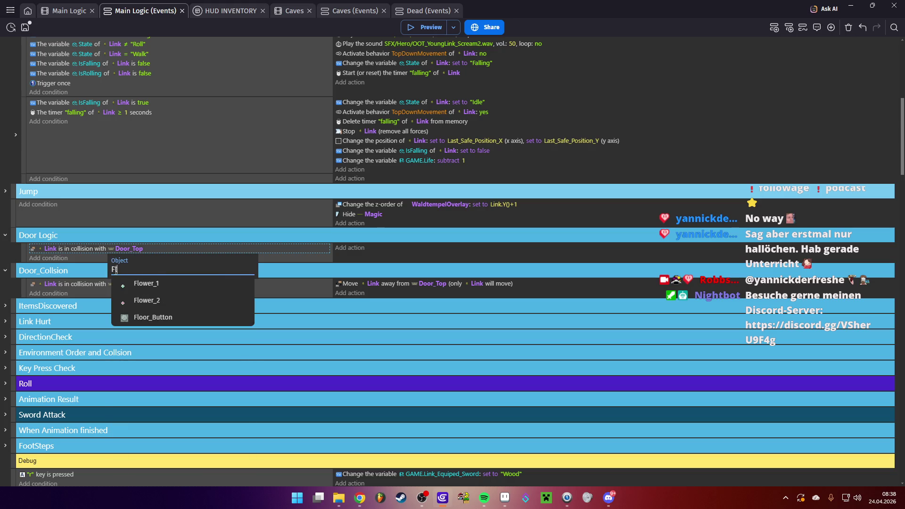
text(oor)
click(155, 284)
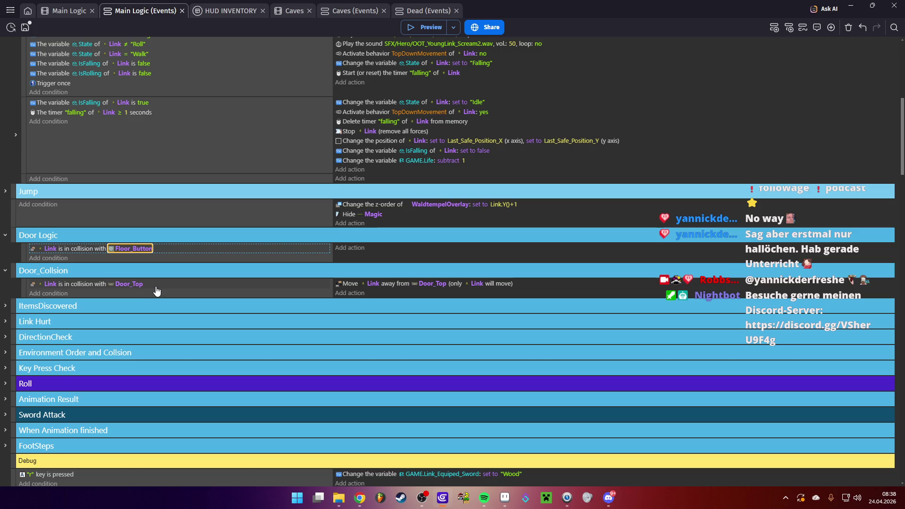
- Add a second condition, choosing Trigger once while true
click(61, 258)
text(tr)
click(86, 174)
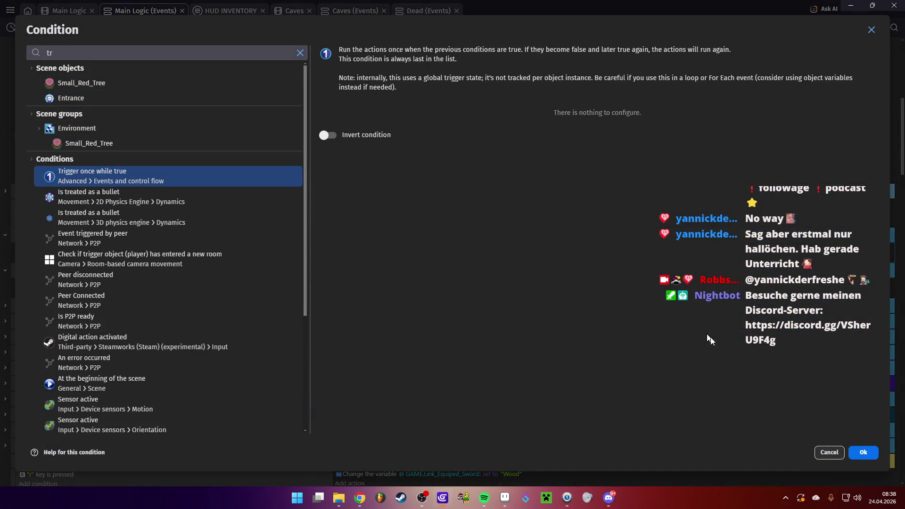
- Confirm the Trigger once while true condition on Door Logic, then open and cancel the action picker
click(866, 453)
click(342, 249)
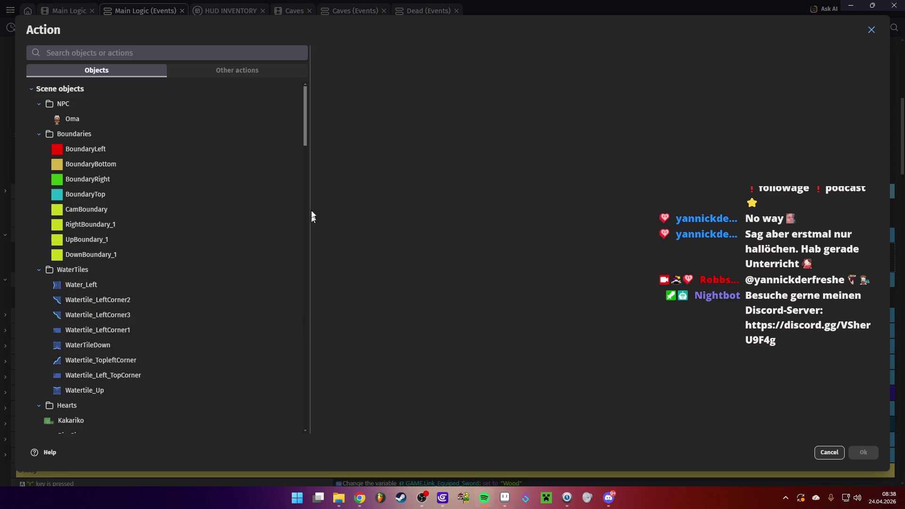
click(829, 452)
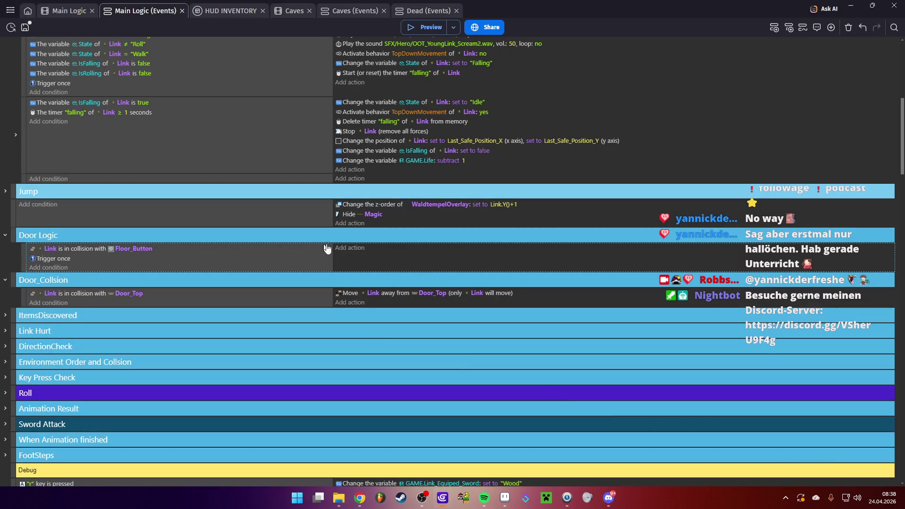
click(353, 248)
click(828, 453)
click(335, 249)
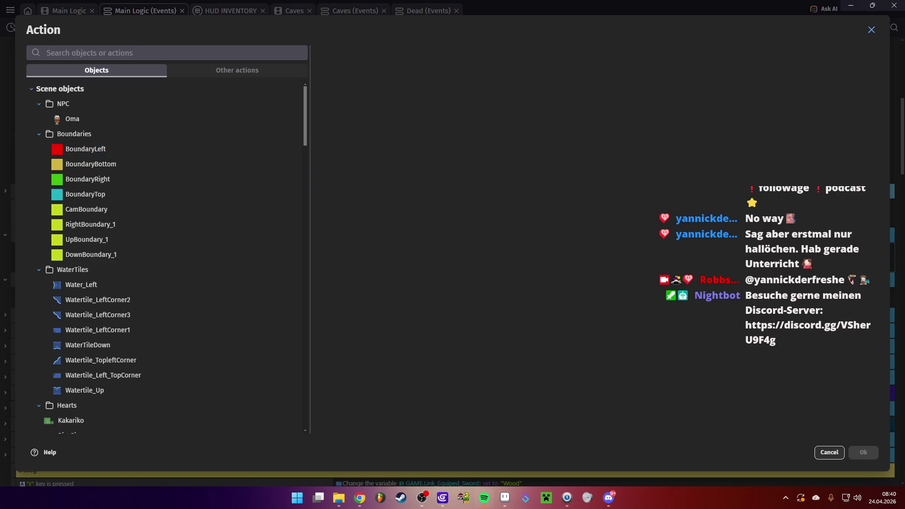
- Add a Play a sound action using SFX/button.wav at volume 50
click(88, 53)
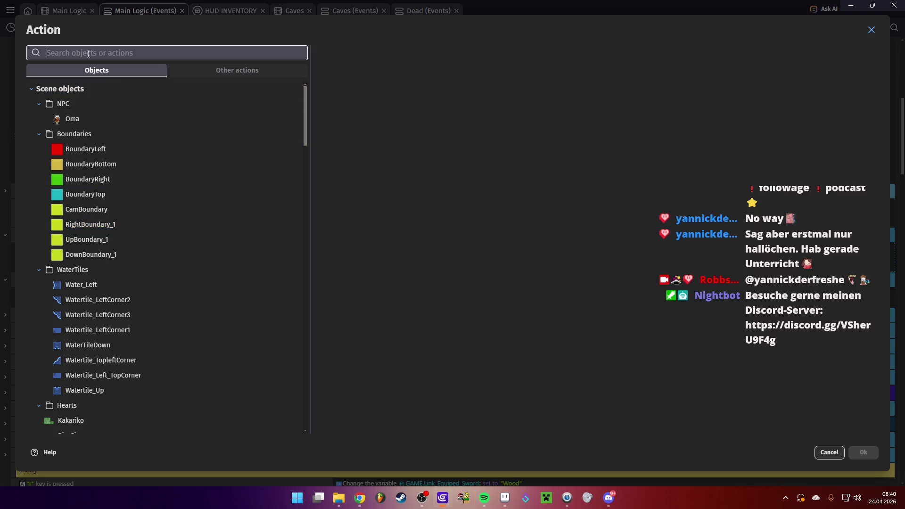
text(sound)
click(123, 90)
click(381, 99)
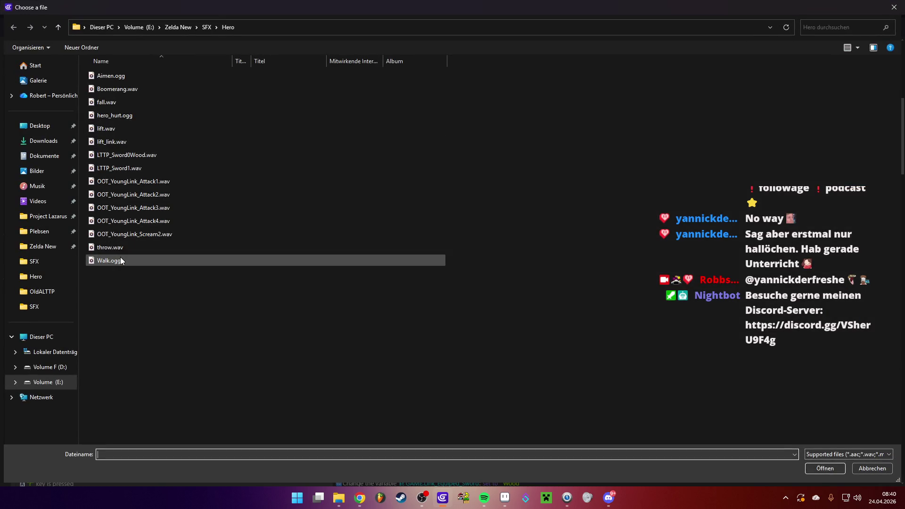
click(206, 27)
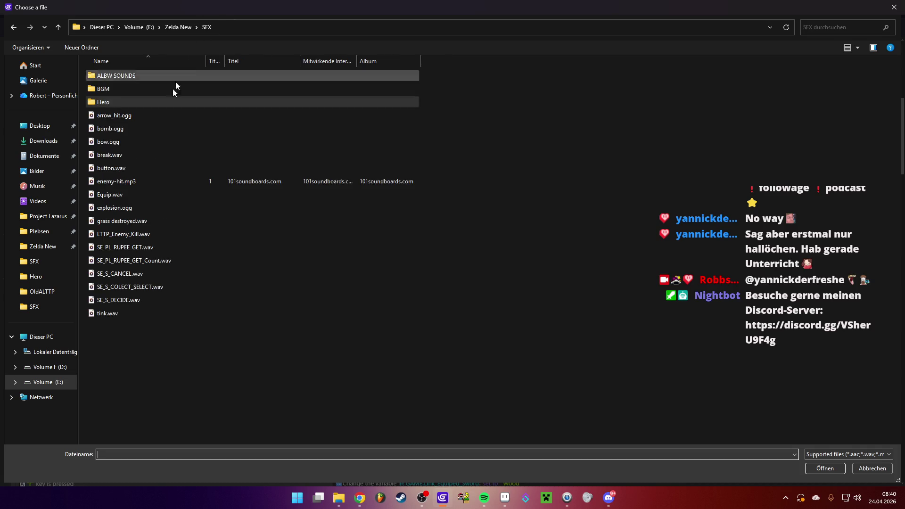
double_click(121, 166)
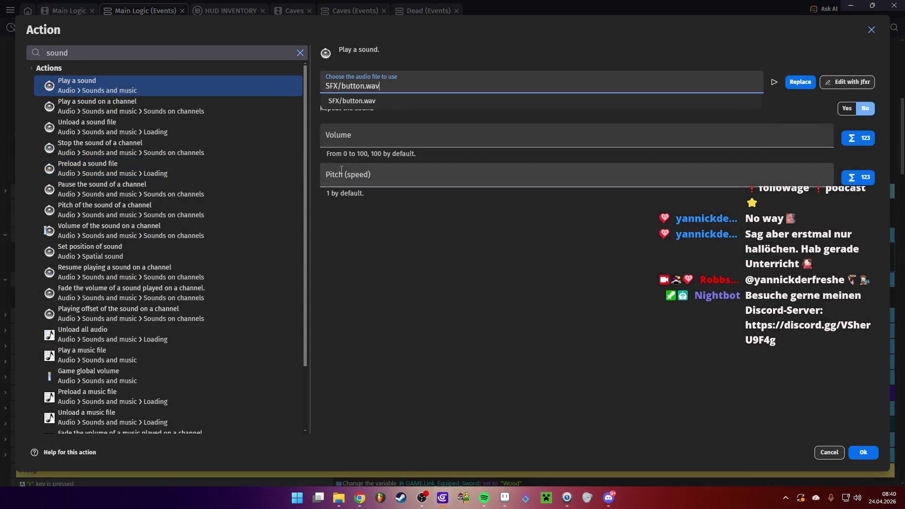
click(377, 132)
text(50)
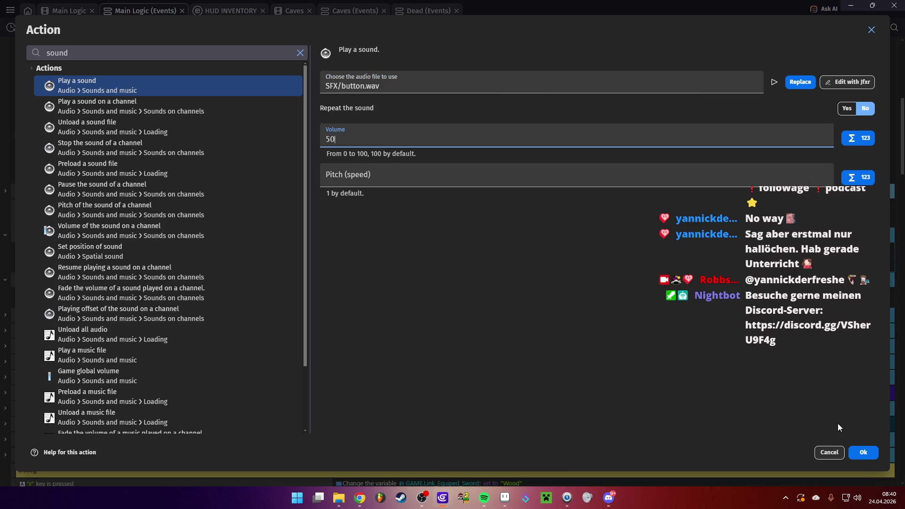
click(855, 451)
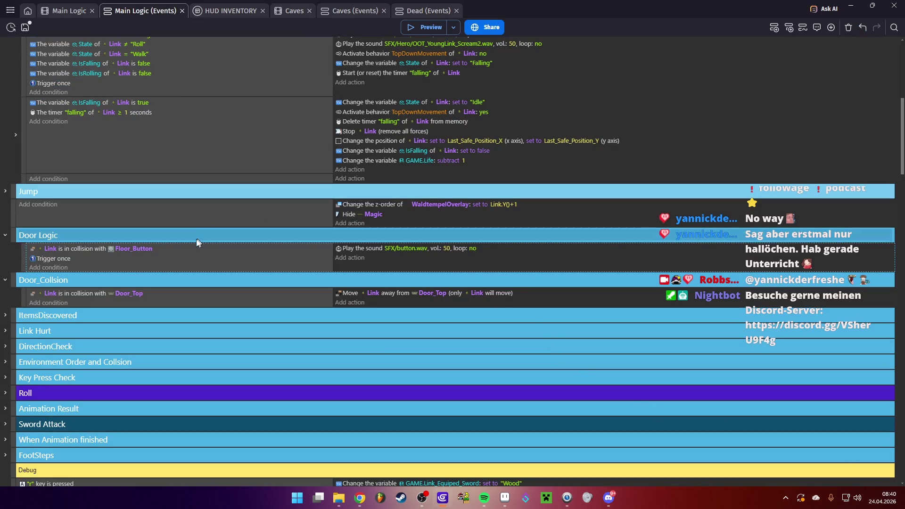
- Add a Delete the object action for Floor_Button, save the project, and launch a test run
click(342, 262)
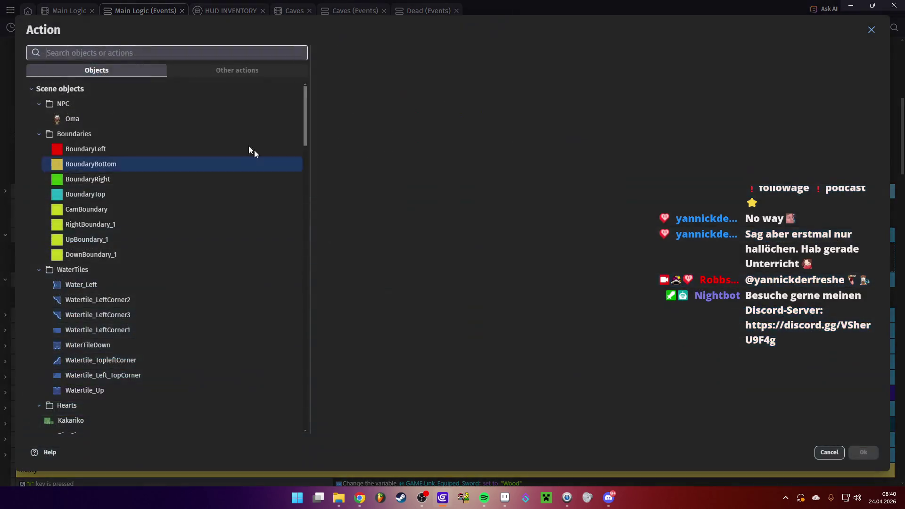
text(delete)
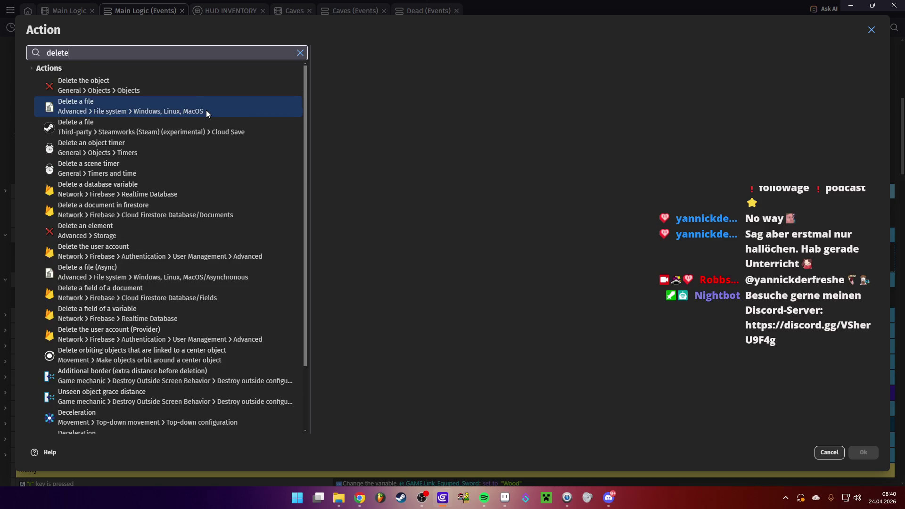
click(138, 84)
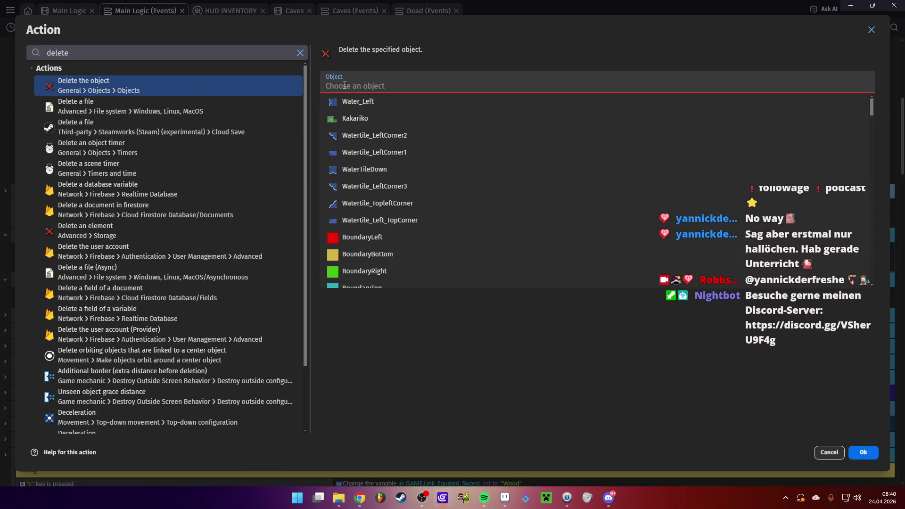
text(floo)
click(371, 104)
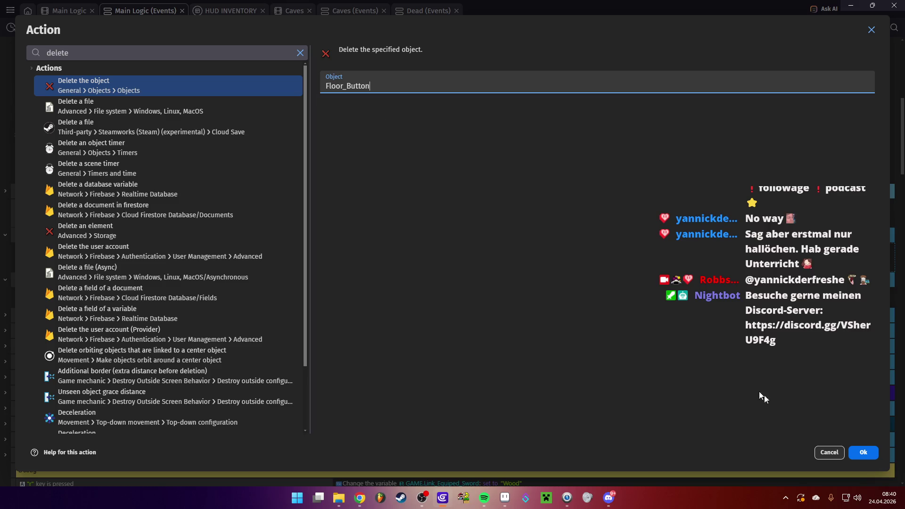
key(Return)
key(ctrl+s)
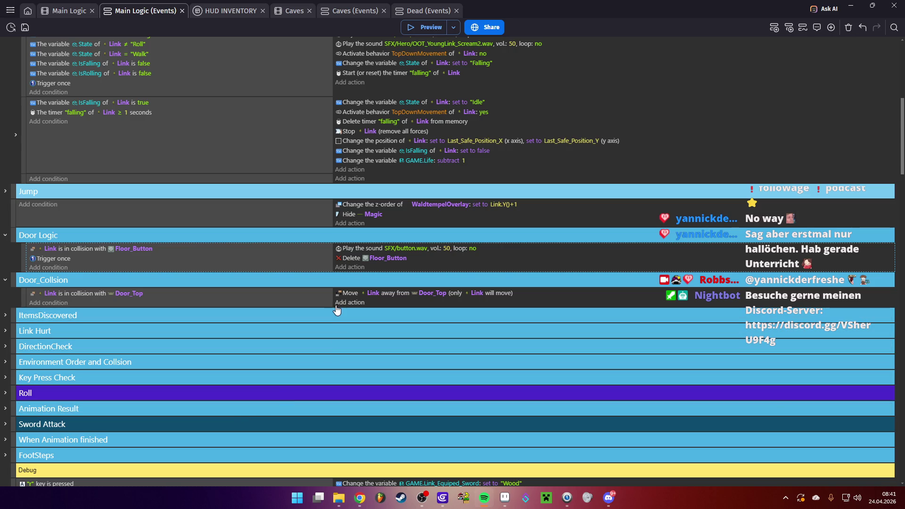
click(424, 31)
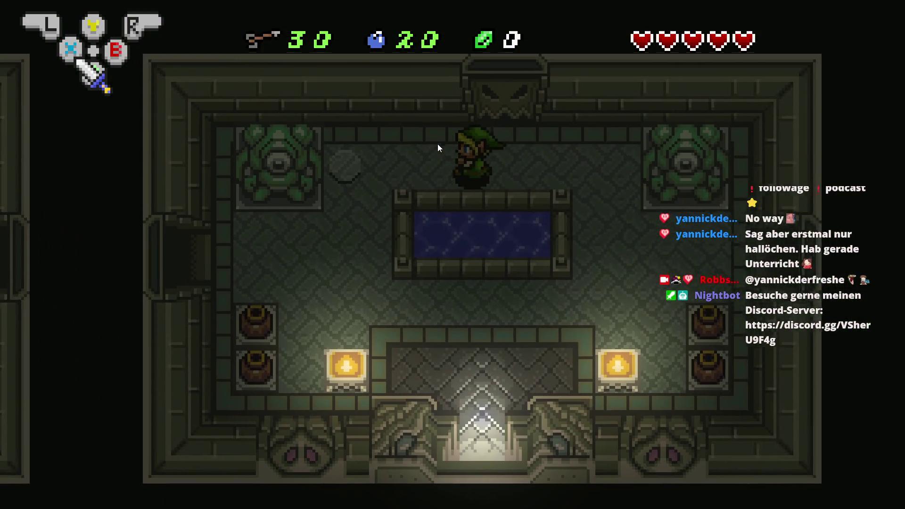
key(Left)
key(Right)
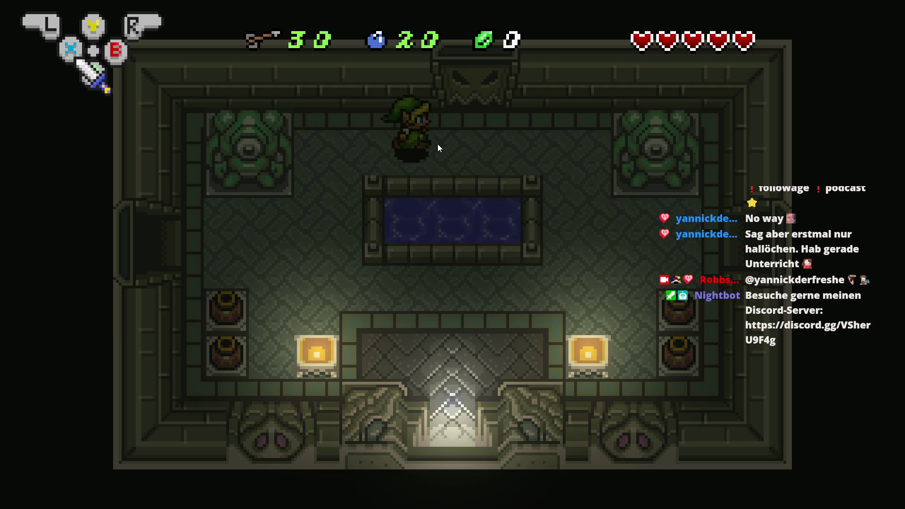
key(Left)
key(Left)
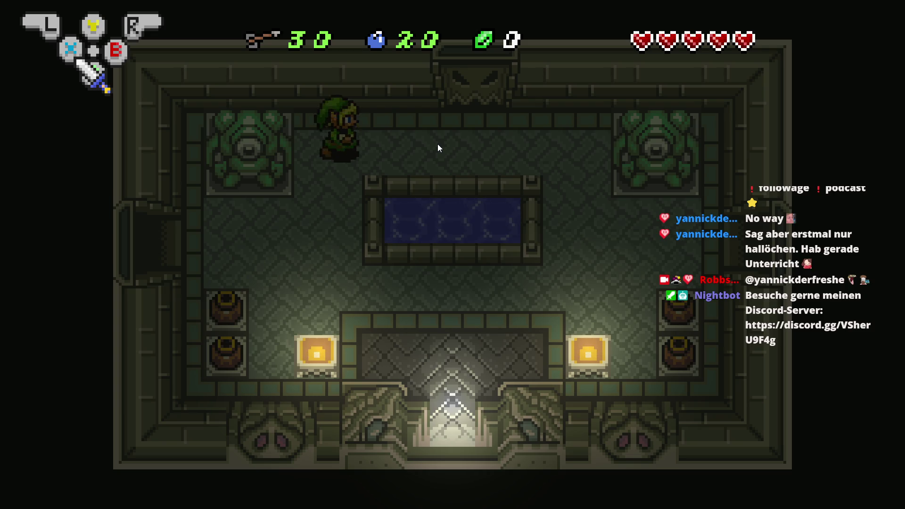
key(Right)
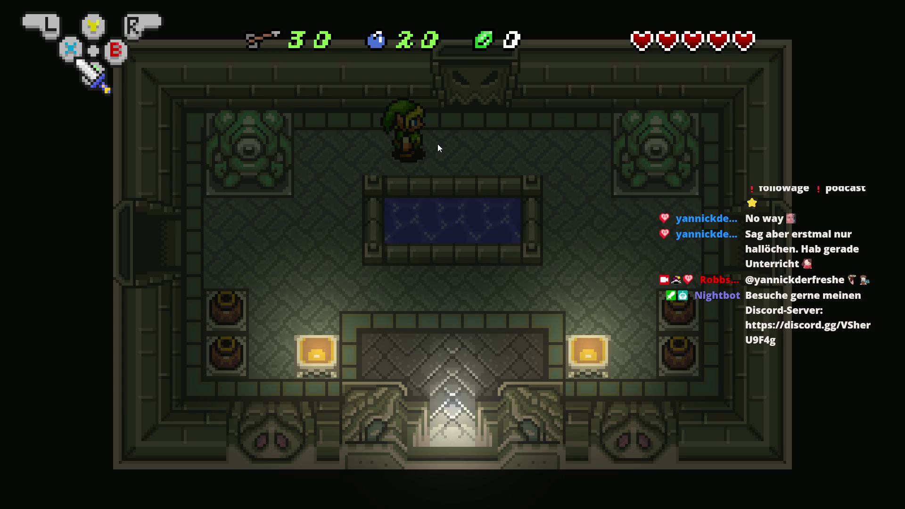
key(alt+Tab)
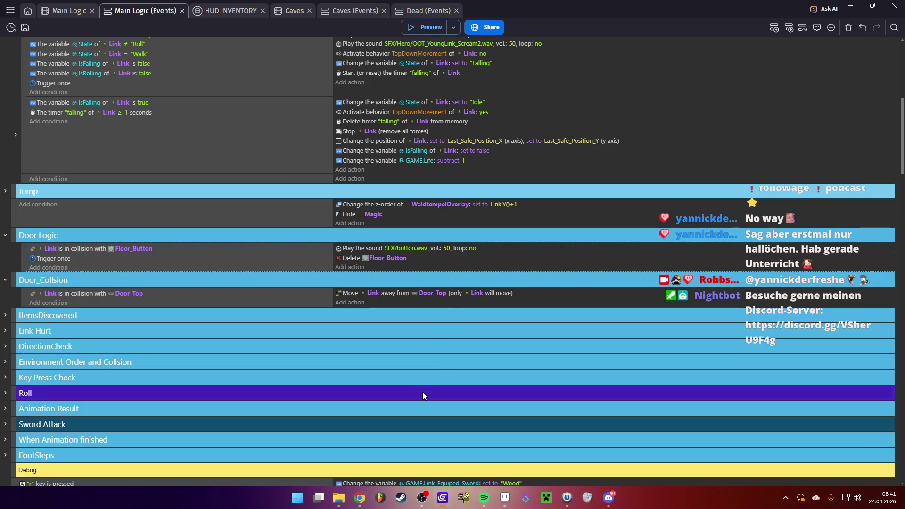
click(426, 27)
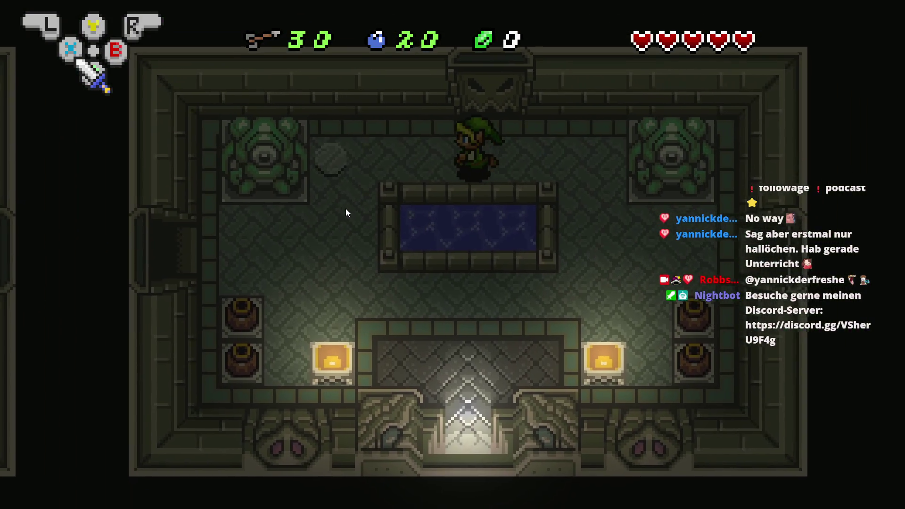
key(Left)
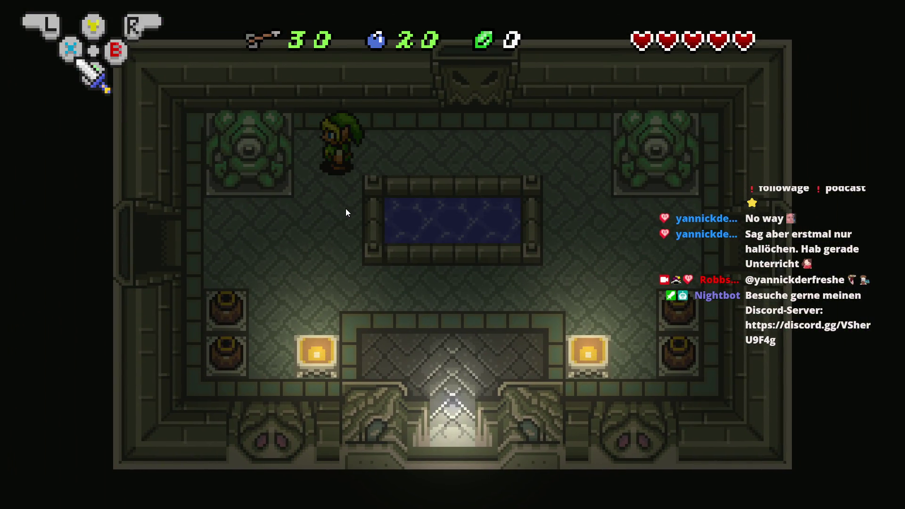
key(Right)
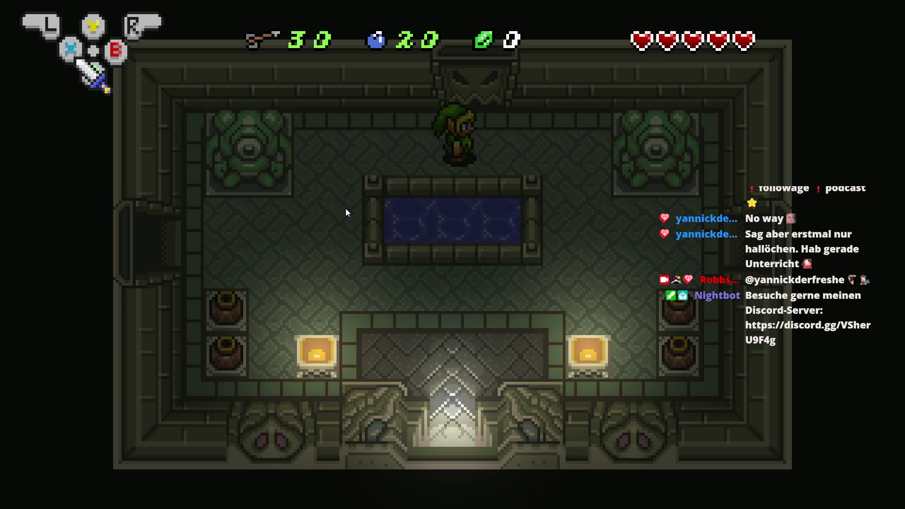
key(alt+F4)
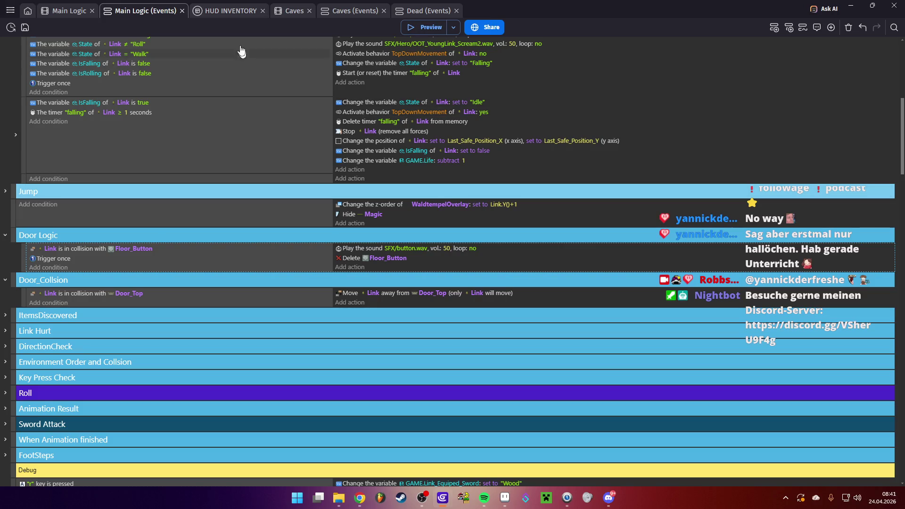
click(70, 10)
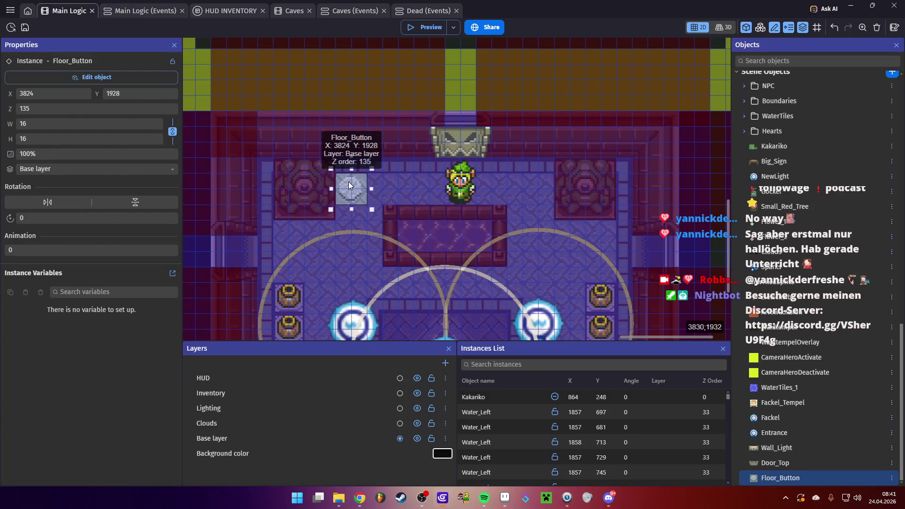
- Replace Floor_Button's collision polygon with a custom square from 5.5,5 to 10,9.5
double_click(348, 181)
click(200, 422)
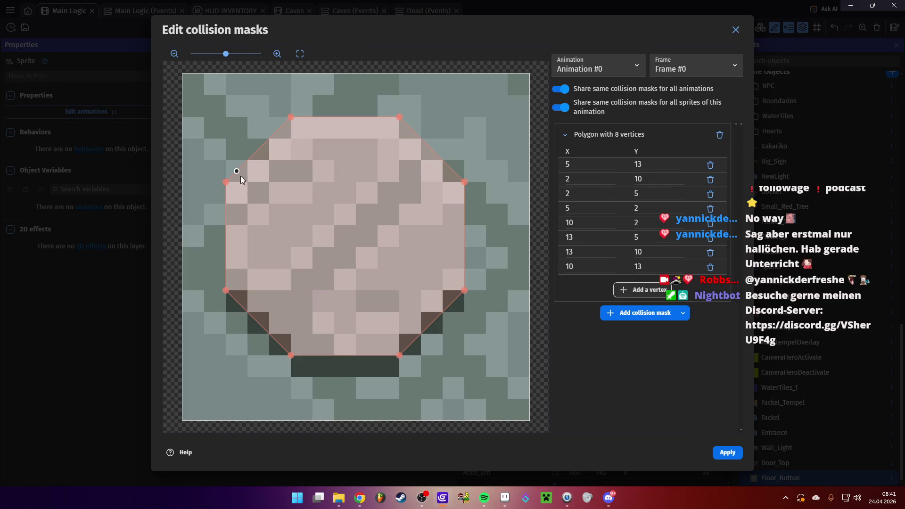
mouse_move(224, 182)
mouse_down()
mouse_move(288, 200)
mouse_move(279, 204)
mouse_up()
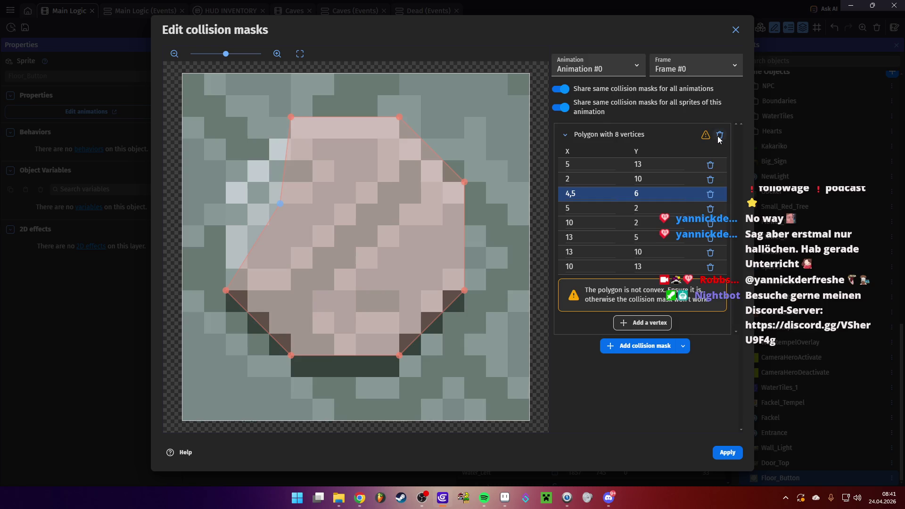
click(719, 135)
click(626, 132)
drag(183, 74, 302, 181)
mouse_move(533, 73)
mouse_down()
mouse_move(481, 141)
mouse_move(398, 184)
mouse_up()
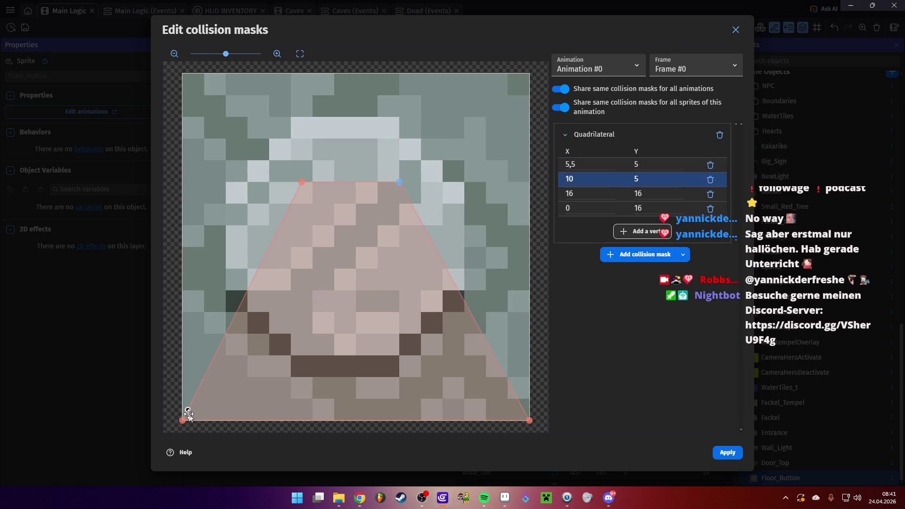
mouse_move(181, 422)
mouse_down()
mouse_move(297, 306)
mouse_move(302, 279)
mouse_up()
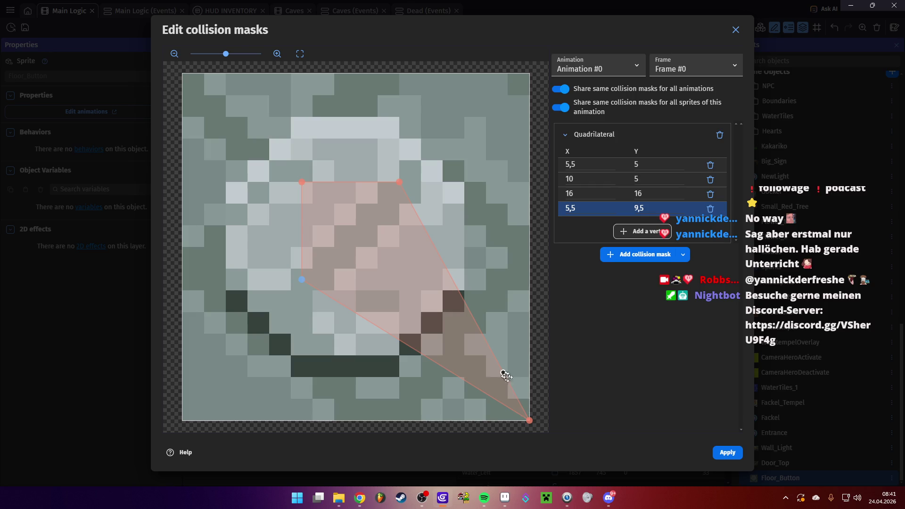
drag(528, 419, 401, 281)
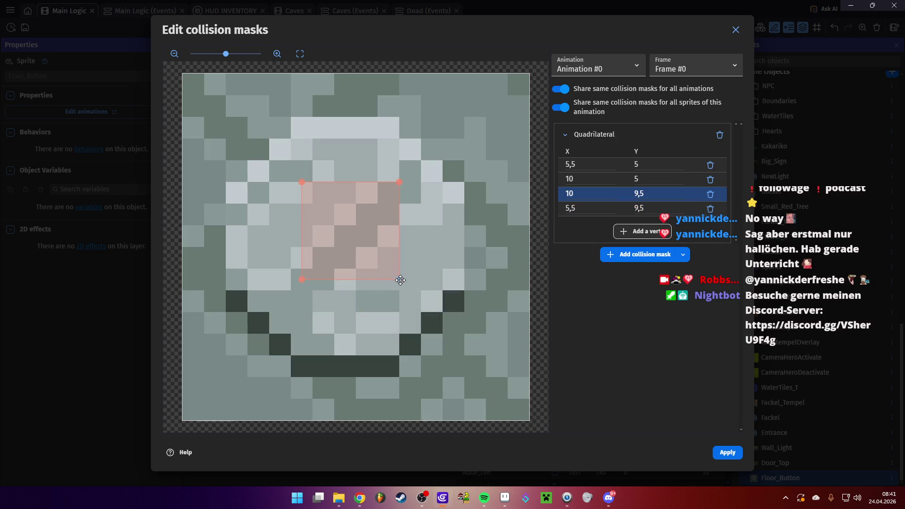
click(727, 454)
- Preview the game, walking Link around the statue and toward the top-centre door
click(725, 452)
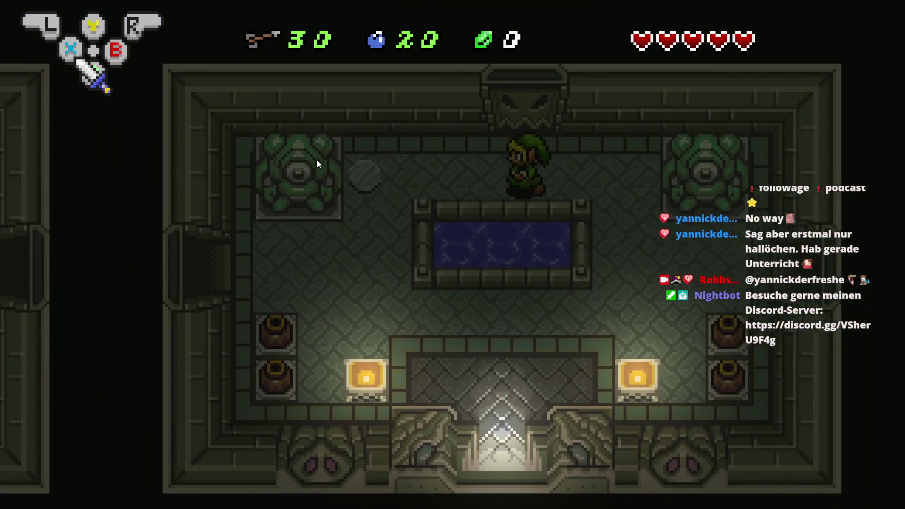
key(Left)
key(Down)
key(Up)
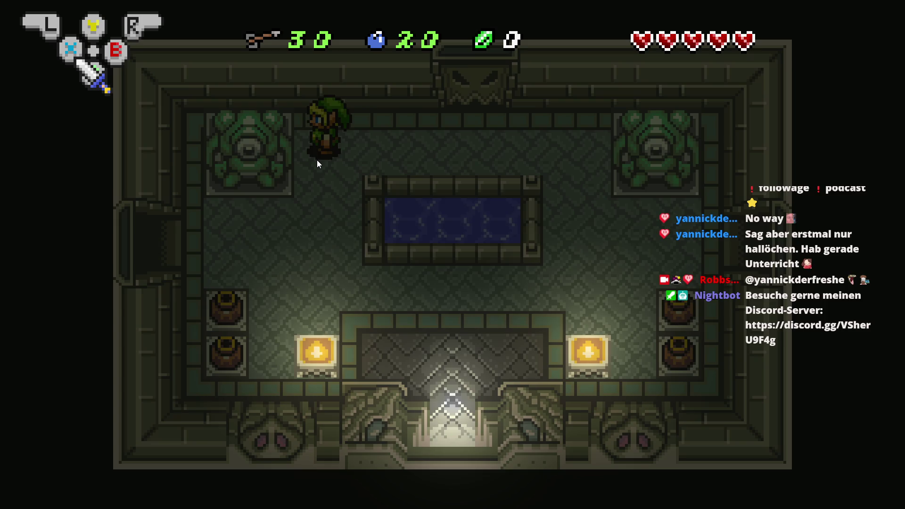
key(Right)
key(Down)
key(alt+F4)
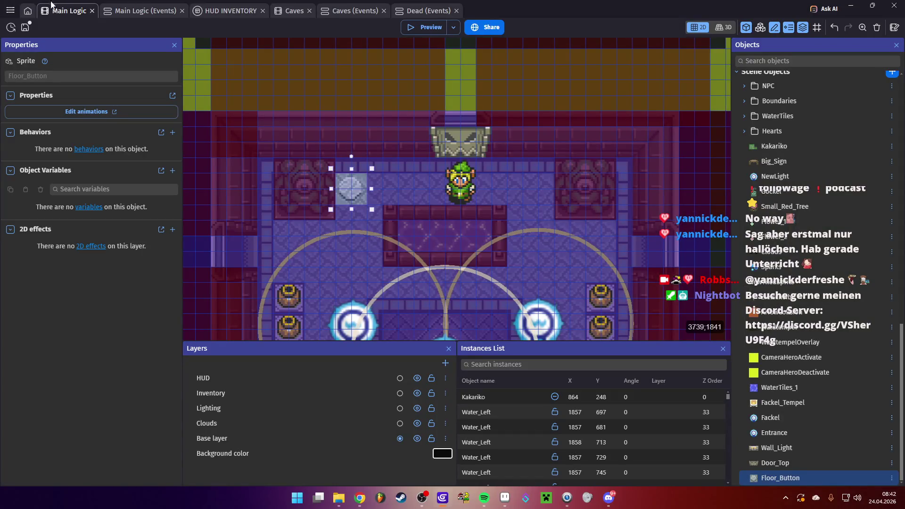
- In the Main Logic sheet, start a new Door Logic action and search the chooser for 'anim'
click(131, 10)
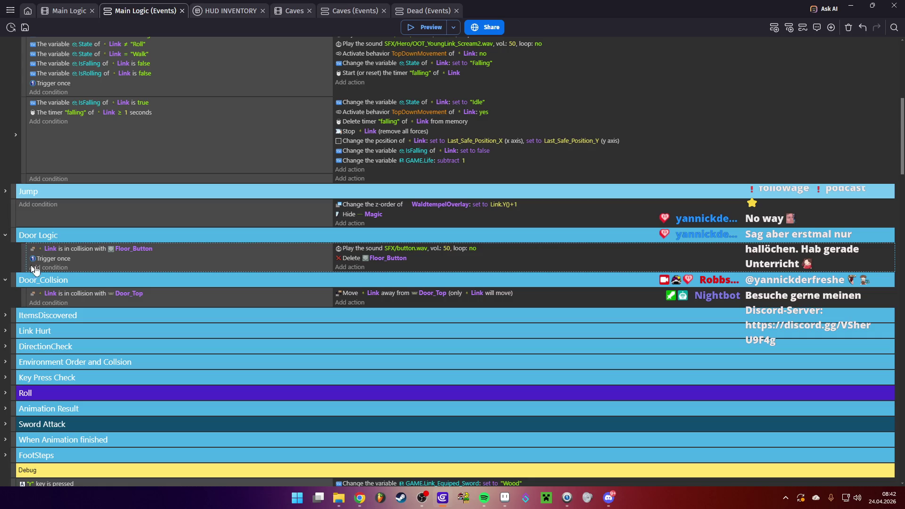
click(343, 267)
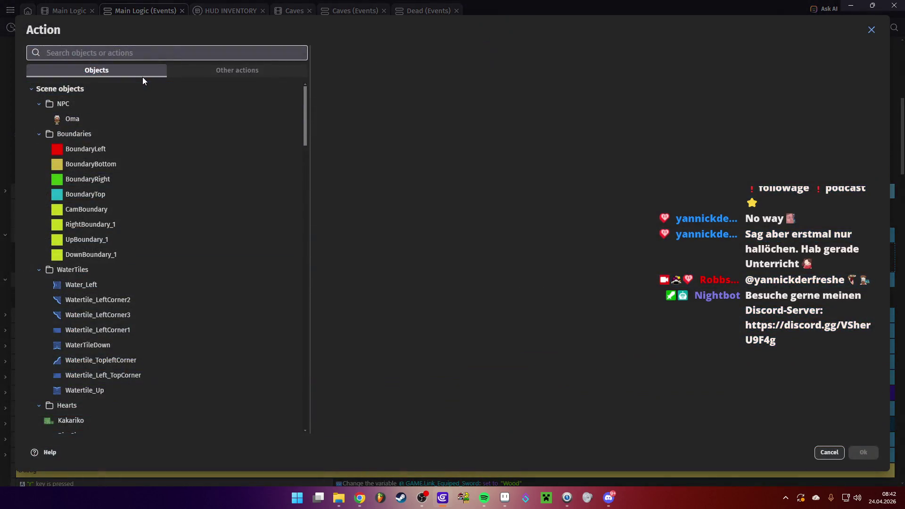
text(anim)
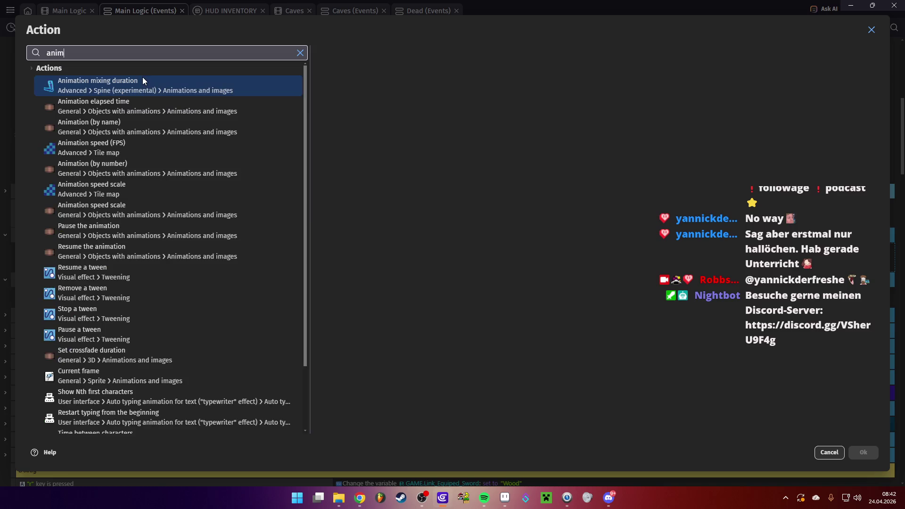
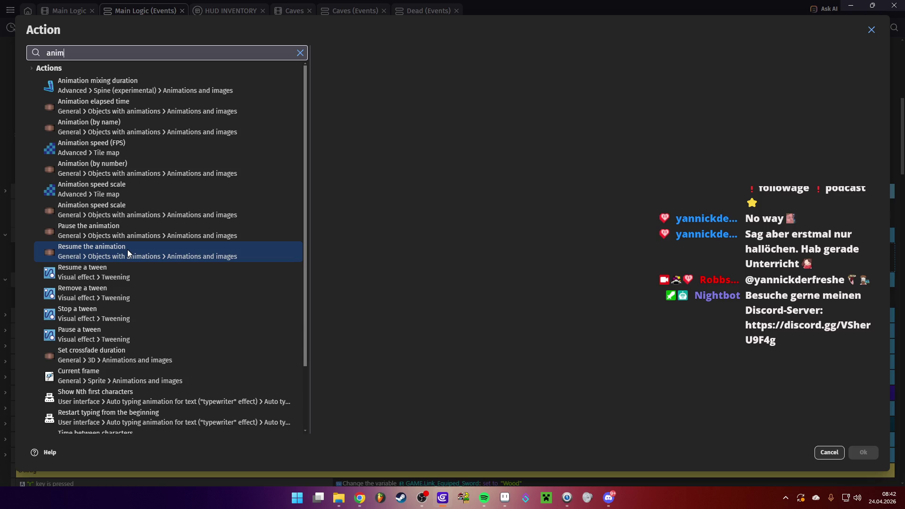
- Add an action to the Door Logic event setting Door_Top's animation to Open
click(116, 134)
text(do)
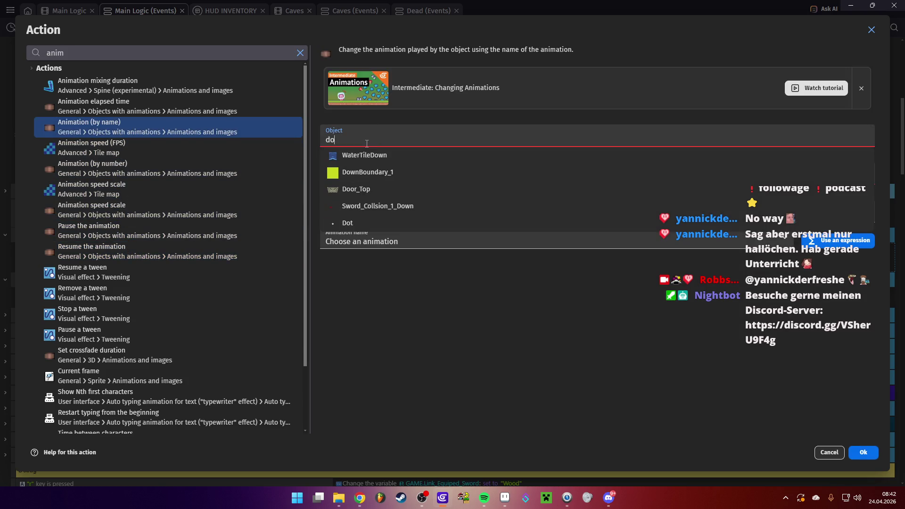
click(378, 188)
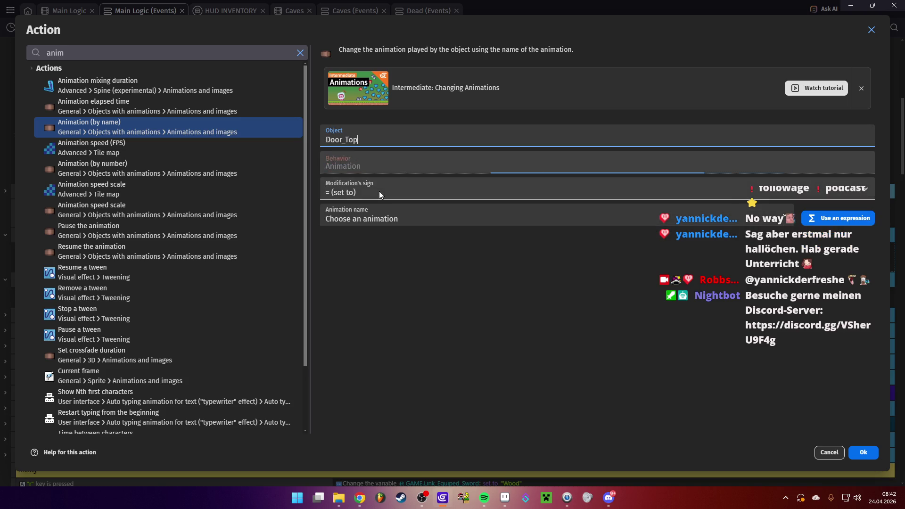
click(377, 219)
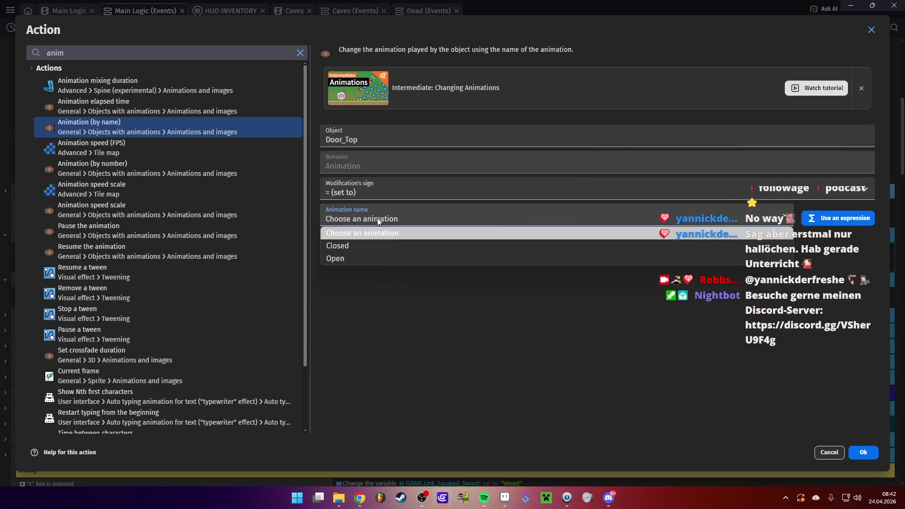
click(366, 257)
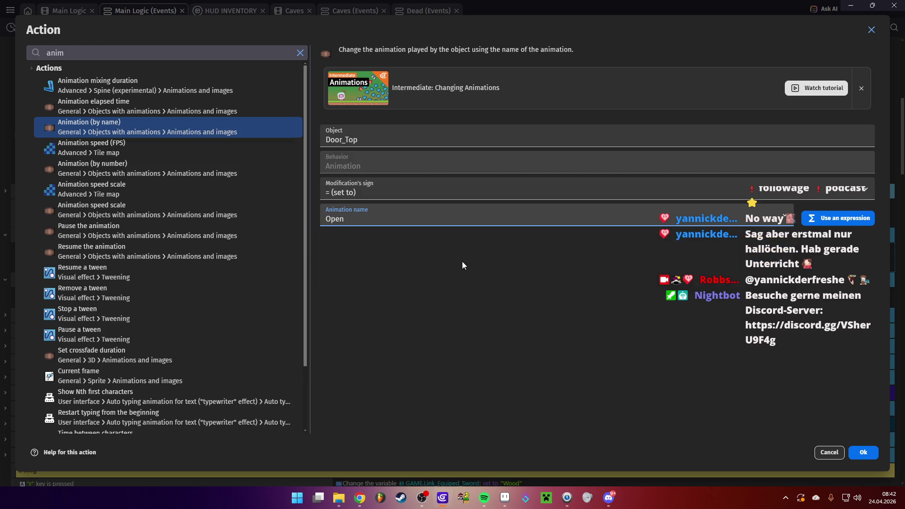
click(851, 452)
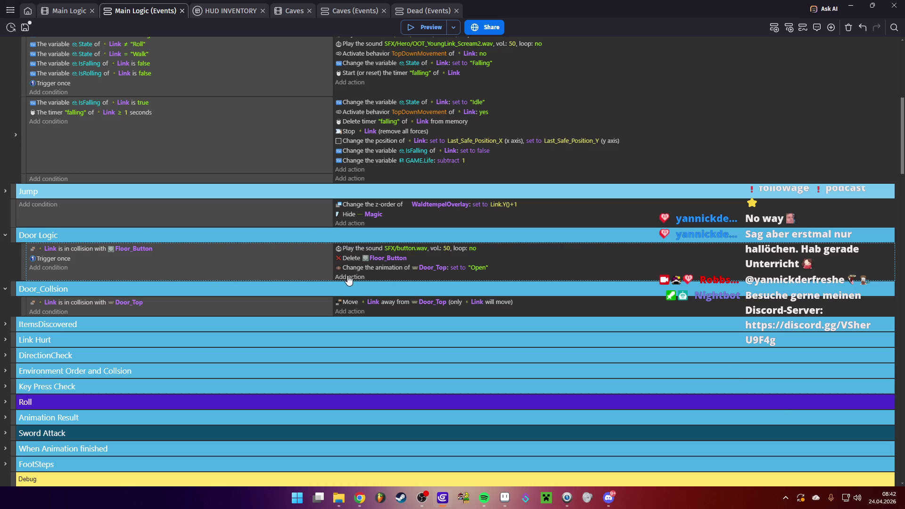
- Add a Wait action of 0.5 seconds after the animation change
click(349, 277)
text(ai)
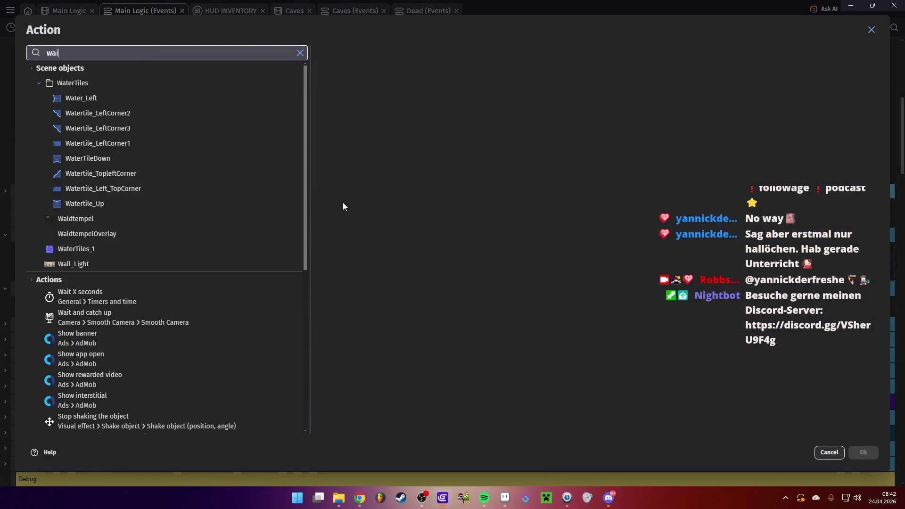
click(148, 91)
text(0,5)
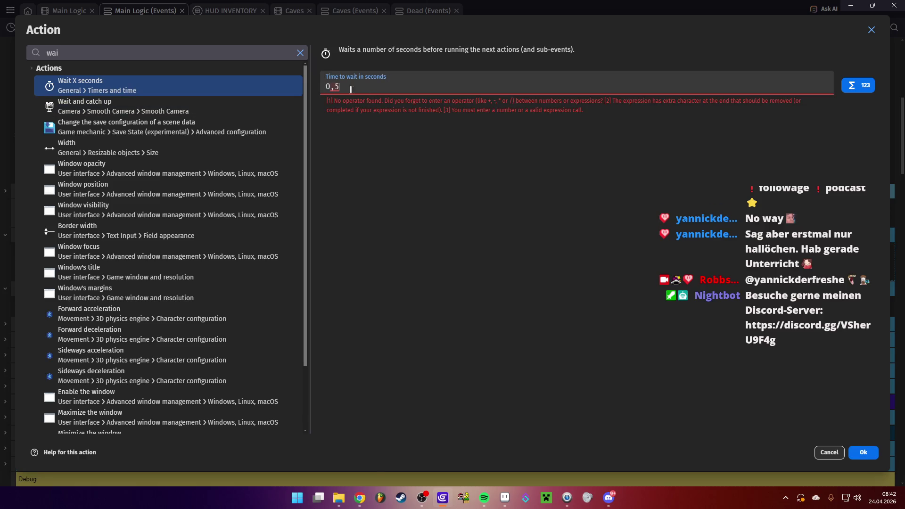
click(434, 161)
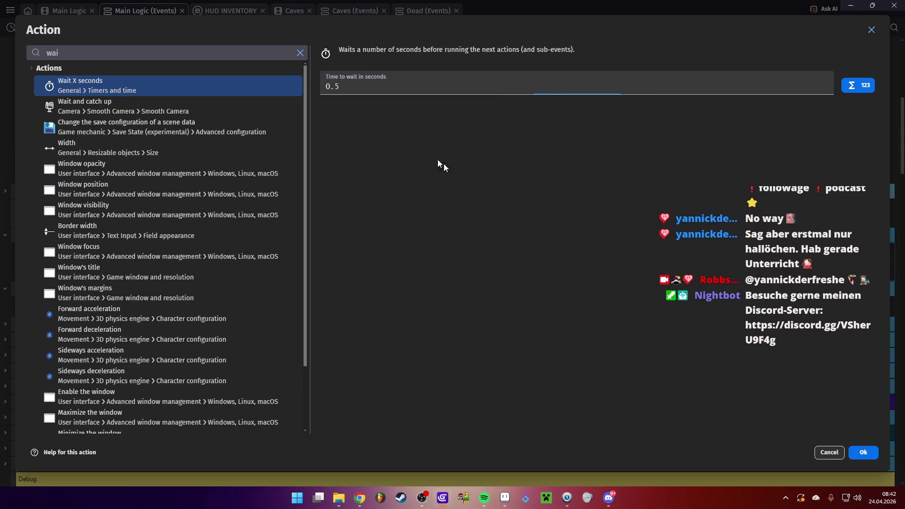
click(862, 452)
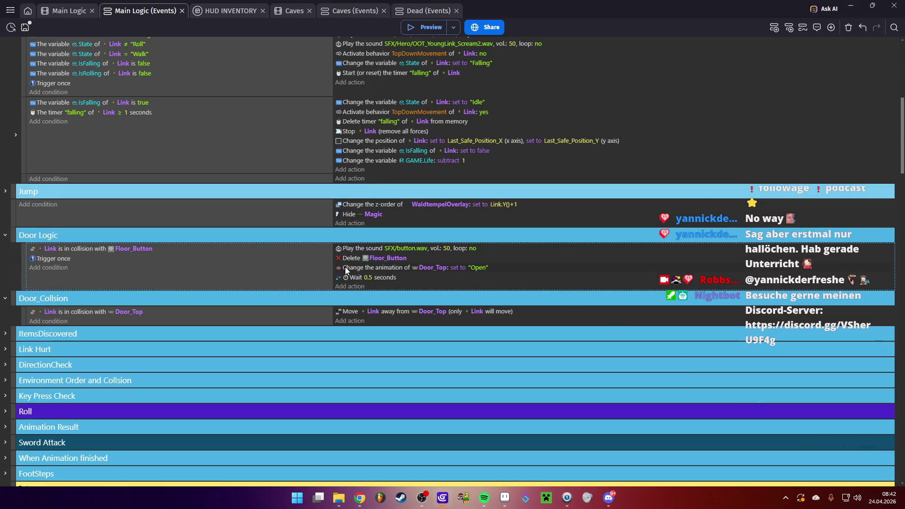
- Duplicate the Delete Floor_Button action, switch its object to Door_Top, and preview the game
key(ctrl+c)
key(ctrl+v)
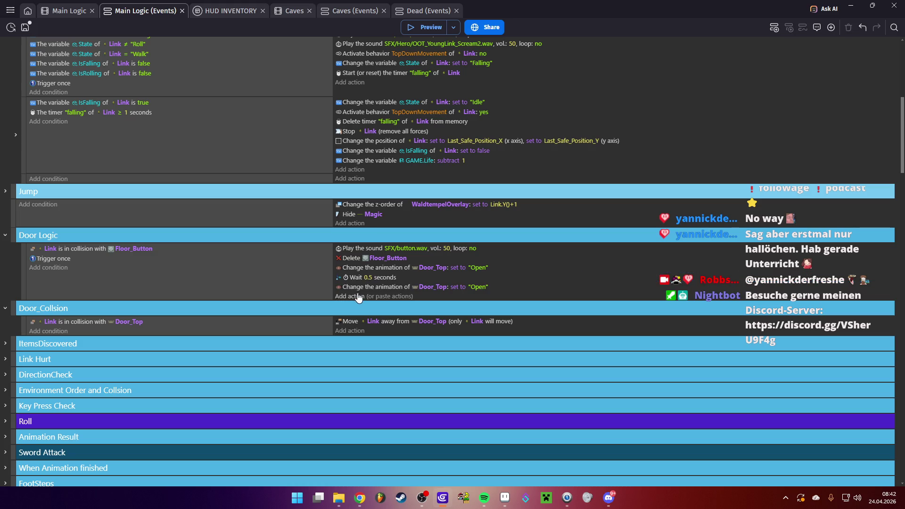
click(353, 287)
key(Delete)
click(345, 259)
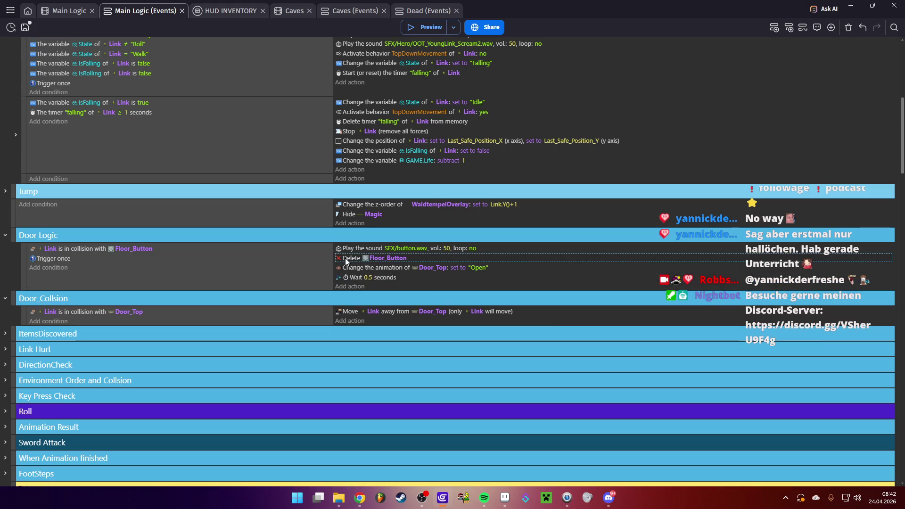
key(ctrl+c)
click(381, 287)
click(395, 288)
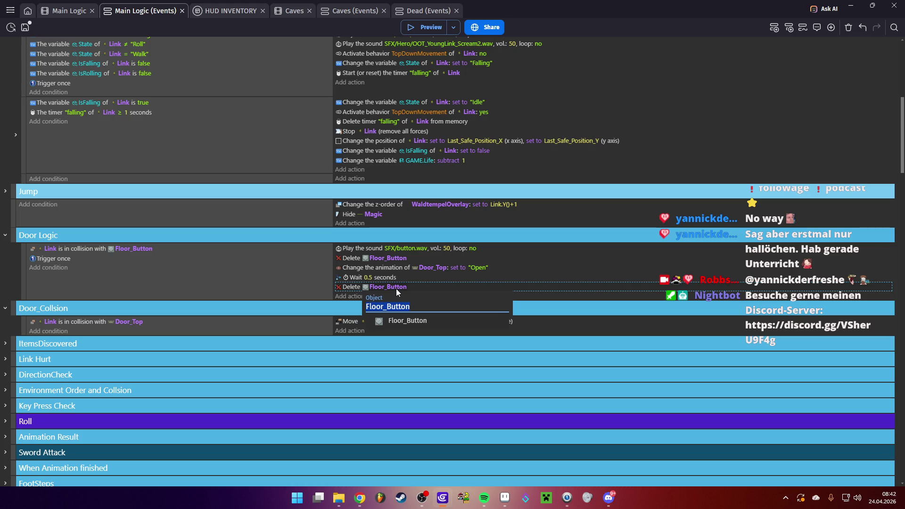
text(top)
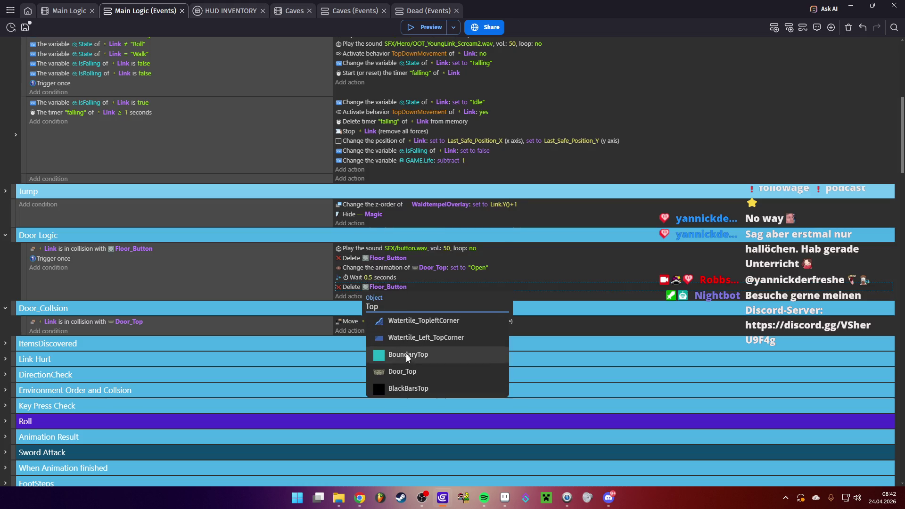
click(406, 349)
click(416, 28)
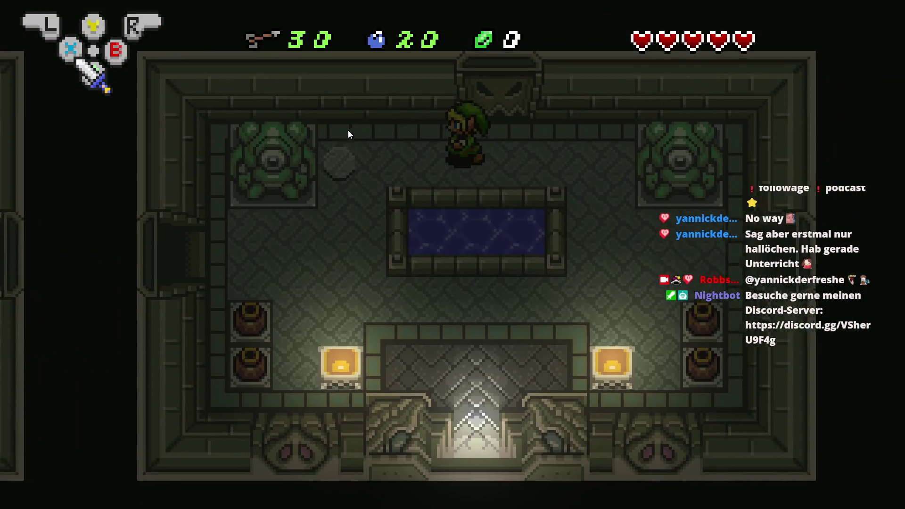
- Walk Link around the temple room in the preview, then close it
key(Left)
key(Right)
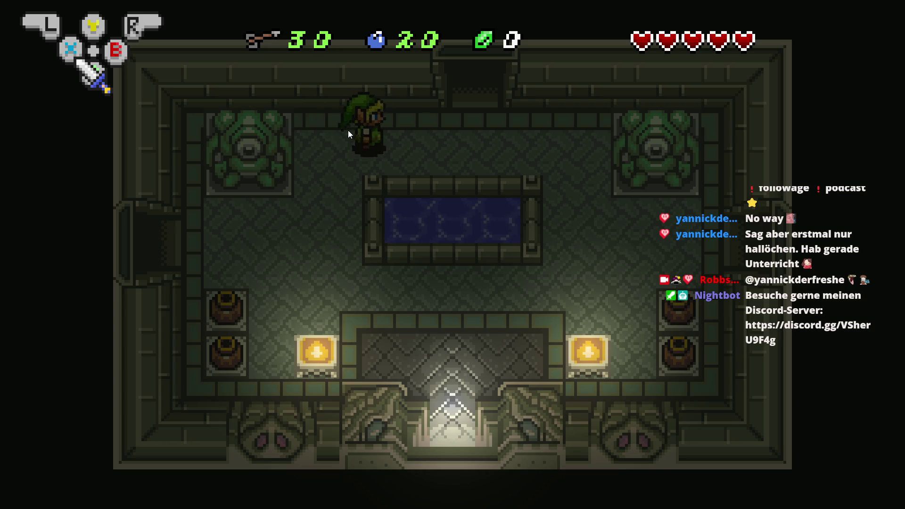
key(Right)
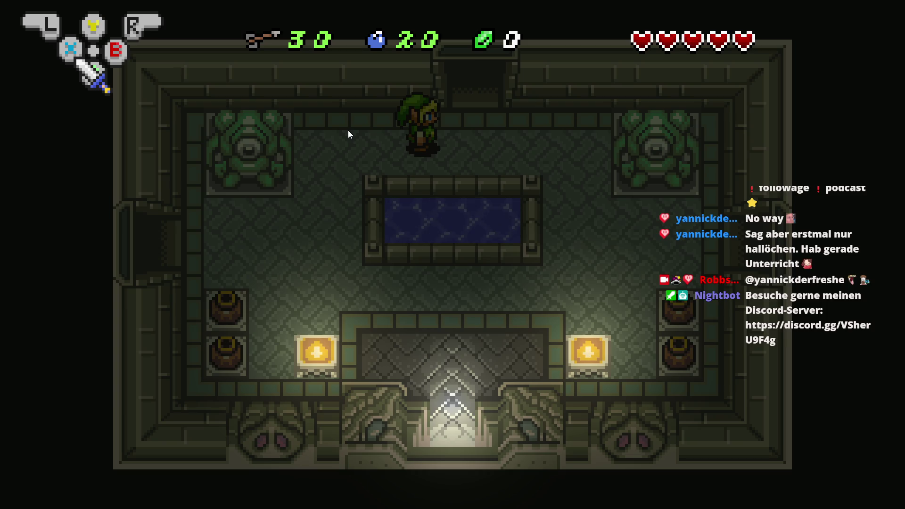
key(alt+F4)
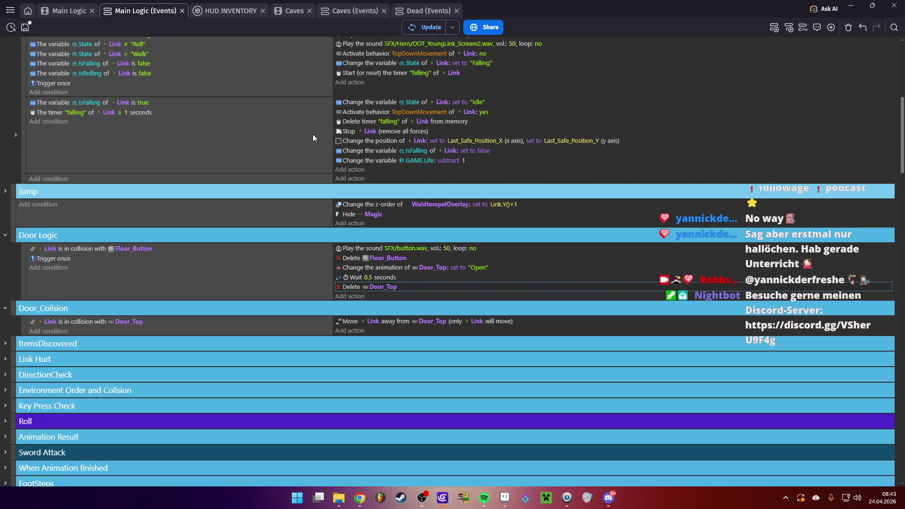
- In a fresh preview, step on the floor button and walk through the opened top door into the next rooms
click(426, 27)
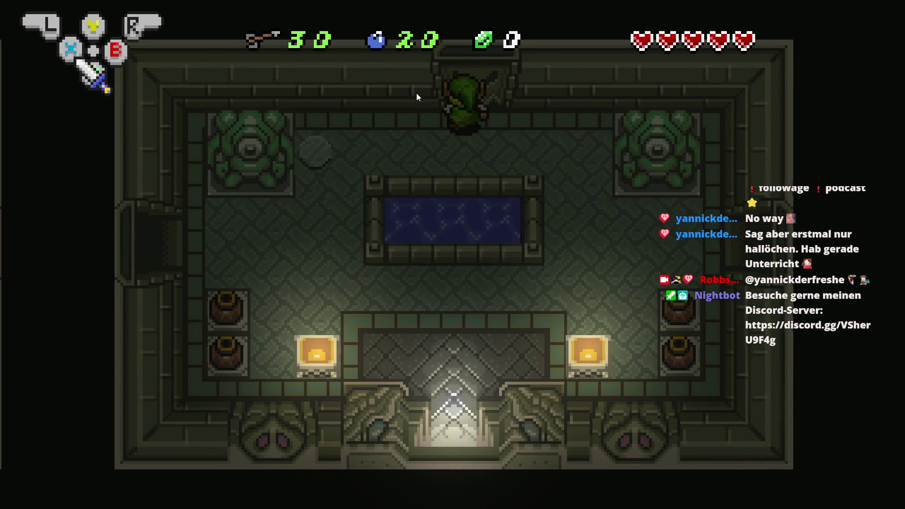
key(Left)
key(Right)
key(Up)
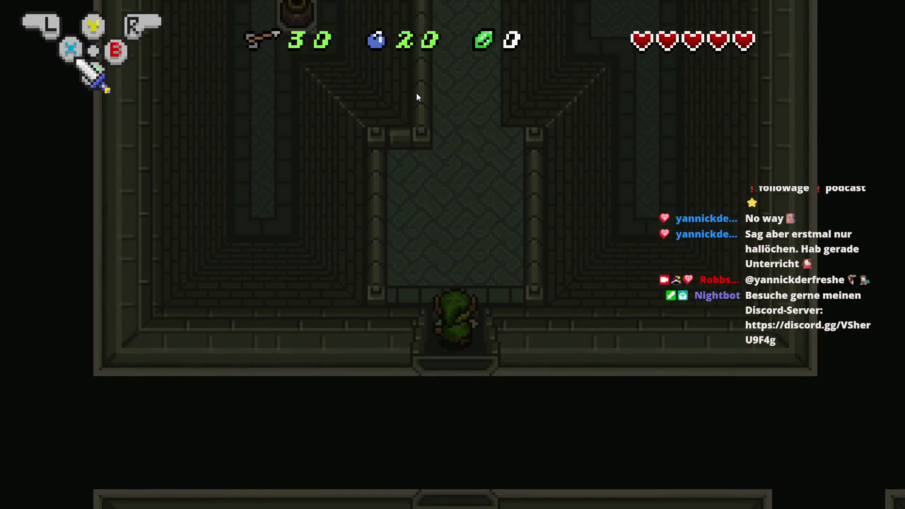
key(Up)
key(Up)
key(Right)
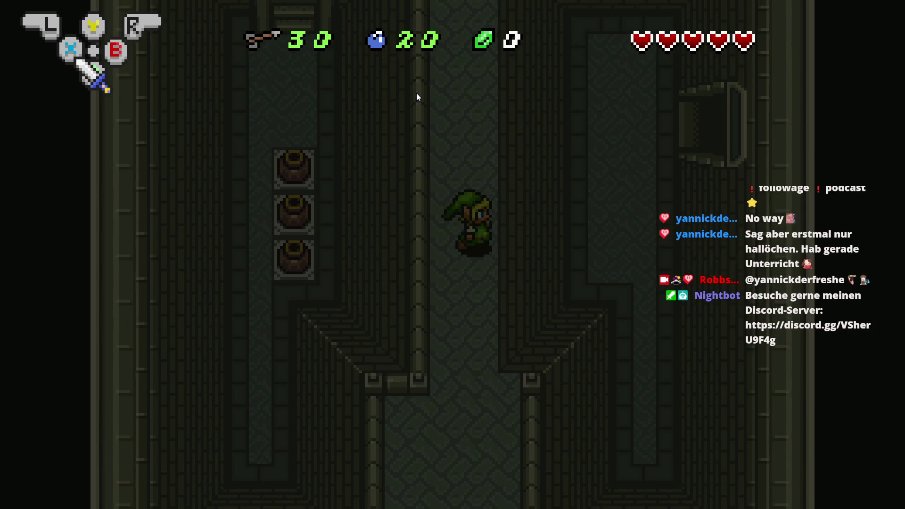
key(Right)
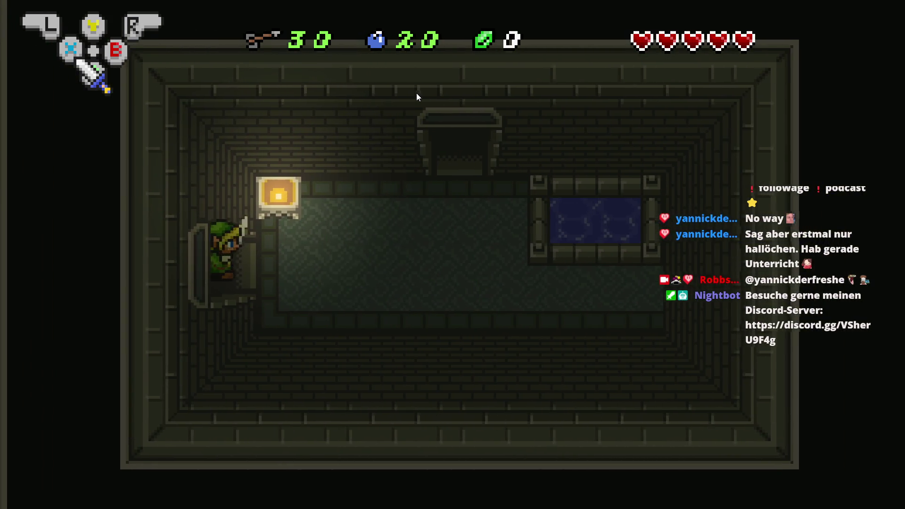
key(alt+Tab)
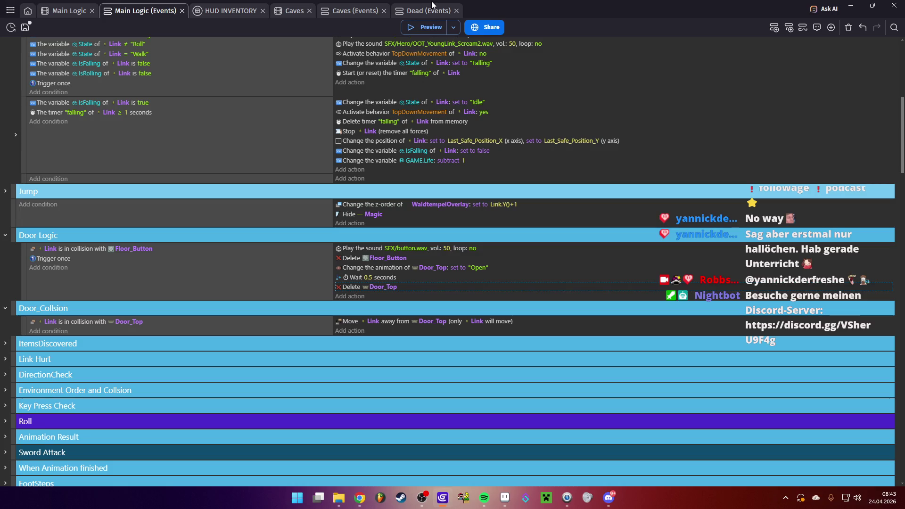
- Save the GDevelop project and launch FL Studio from the taskbar
key(ctrl+s)
click(380, 498)
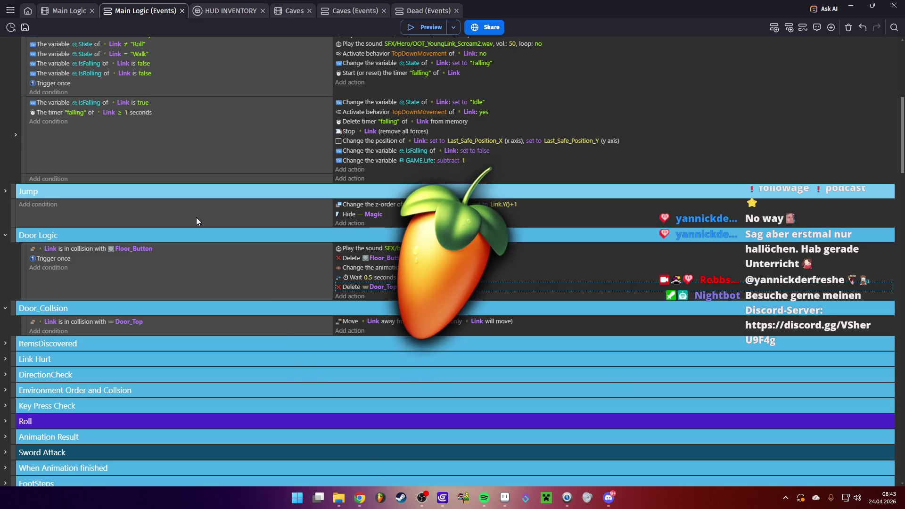
- In the Browser, collapse Vengeance Essential Dubstep Vol.2 and open MotionPulse_BlackBox > _ToolKit_
scroll(196, 217, up, 10)
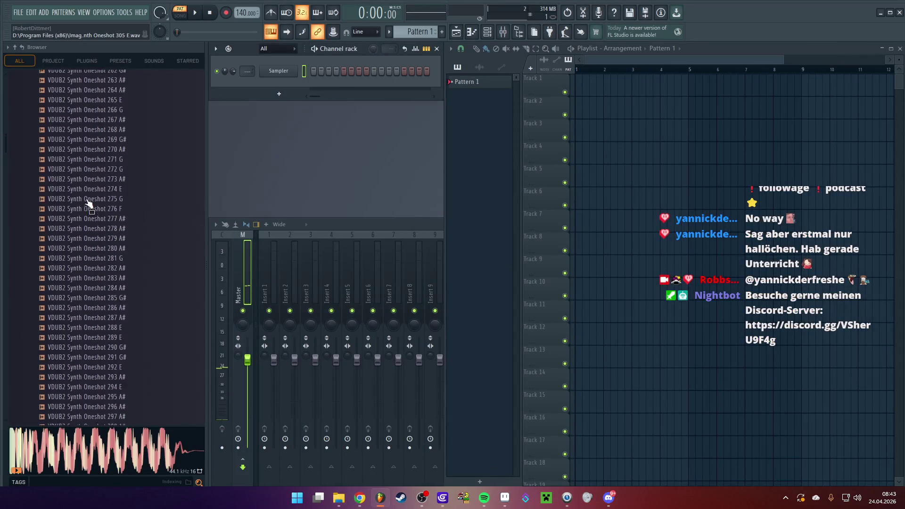
scroll(88, 205, up, 20)
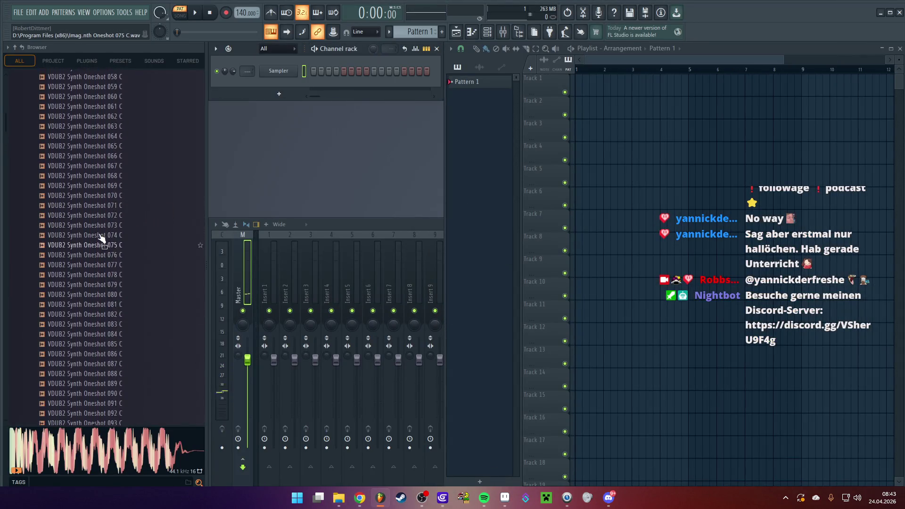
scroll(101, 237, up, 10)
click(101, 285)
scroll(106, 275, up, 15)
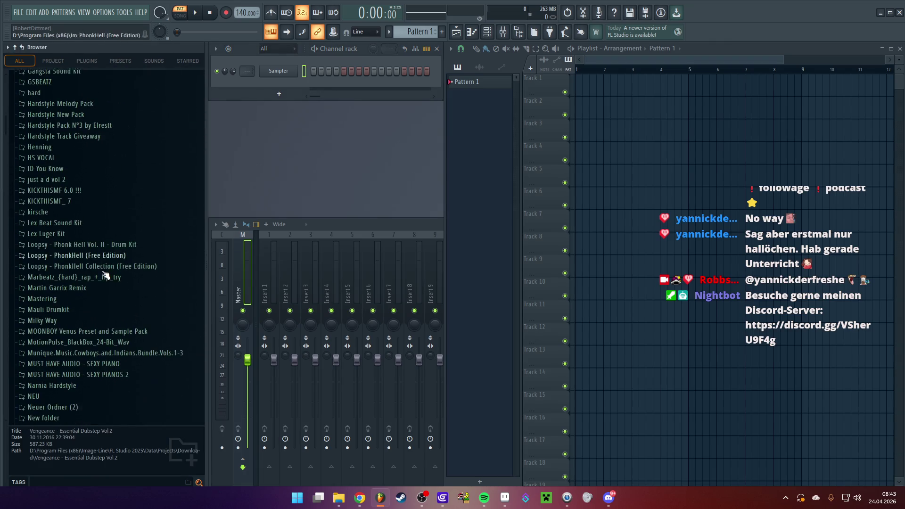
scroll(105, 275, down, 5)
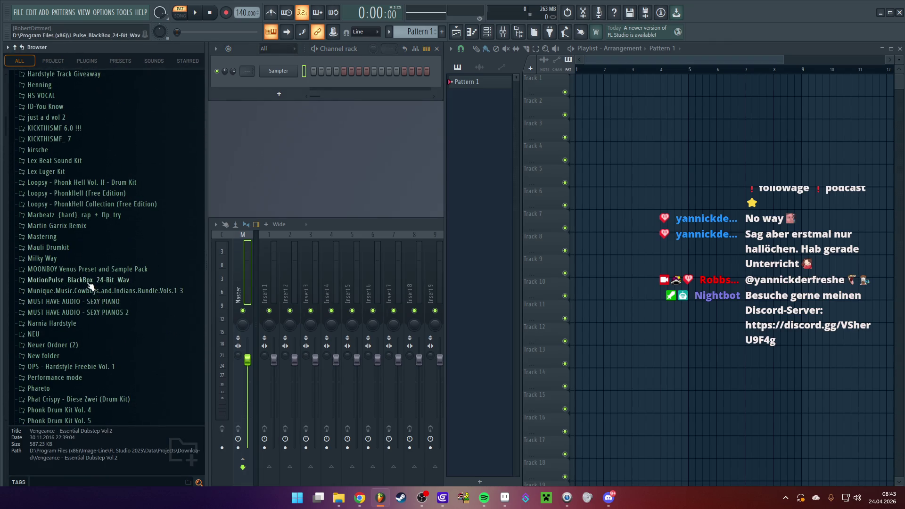
click(89, 281)
click(75, 291)
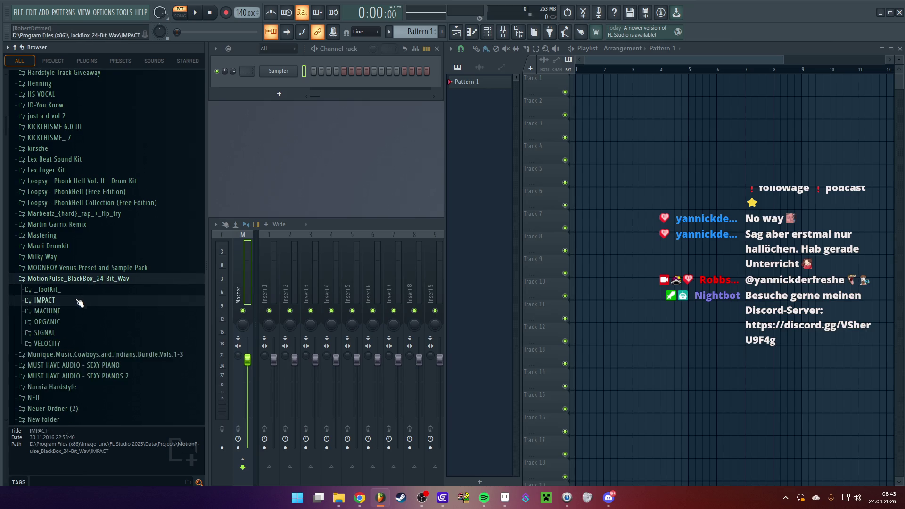
- Open the Boulders folder and audition Boulder_03, Boulder_08, Boulder_17 and Boulder_23
scroll(86, 283, down, 5)
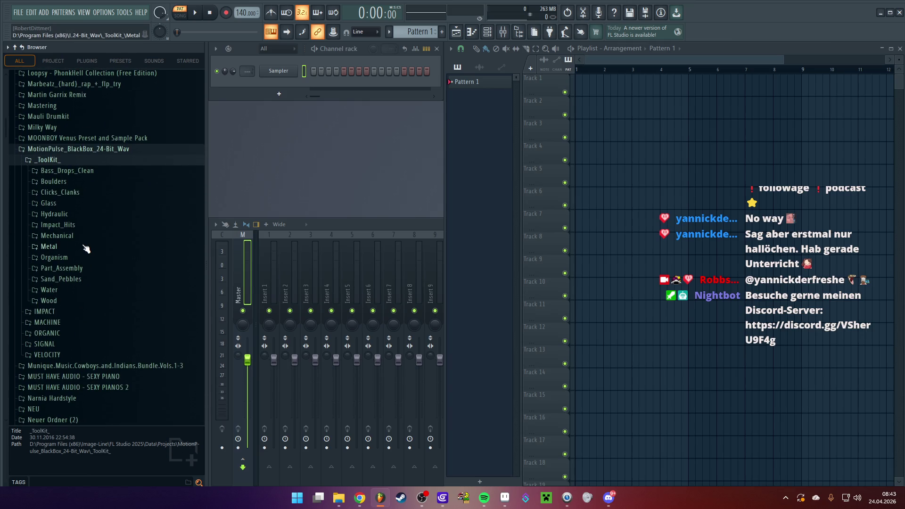
click(53, 181)
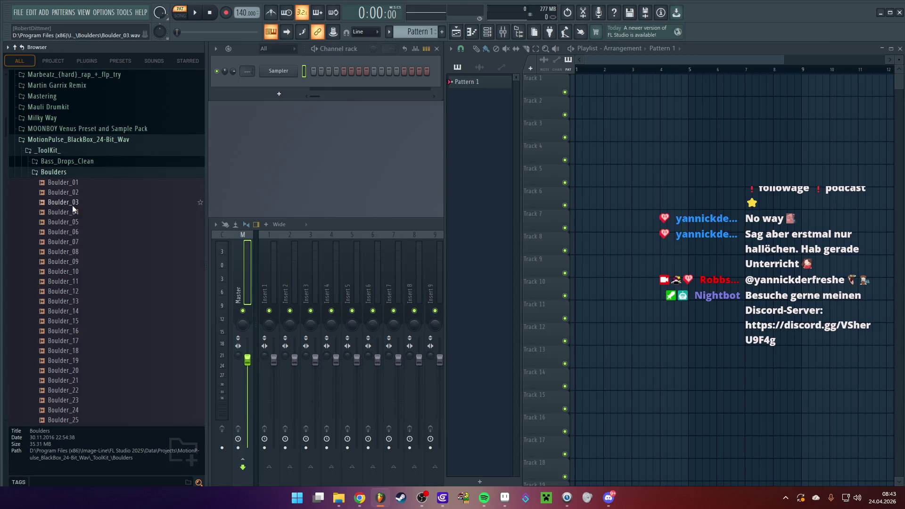
click(63, 202)
click(66, 252)
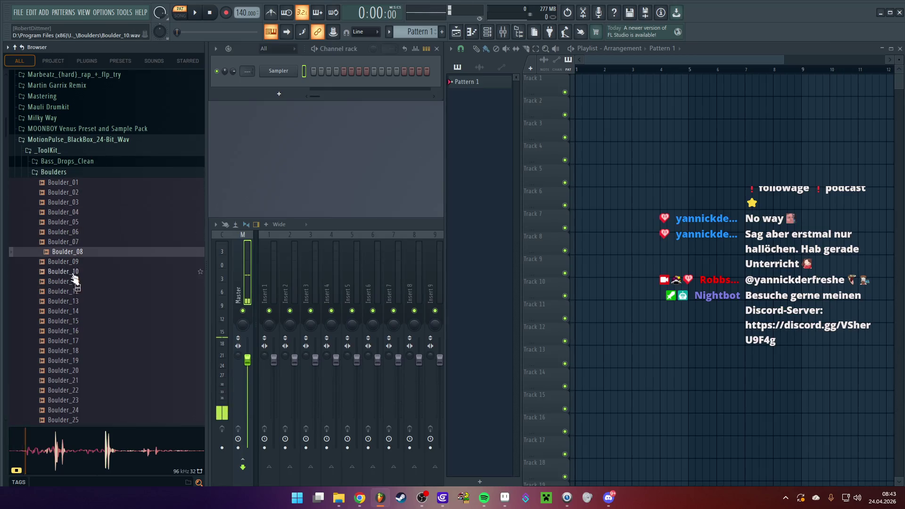
click(90, 342)
scroll(92, 347, down, 2)
click(87, 341)
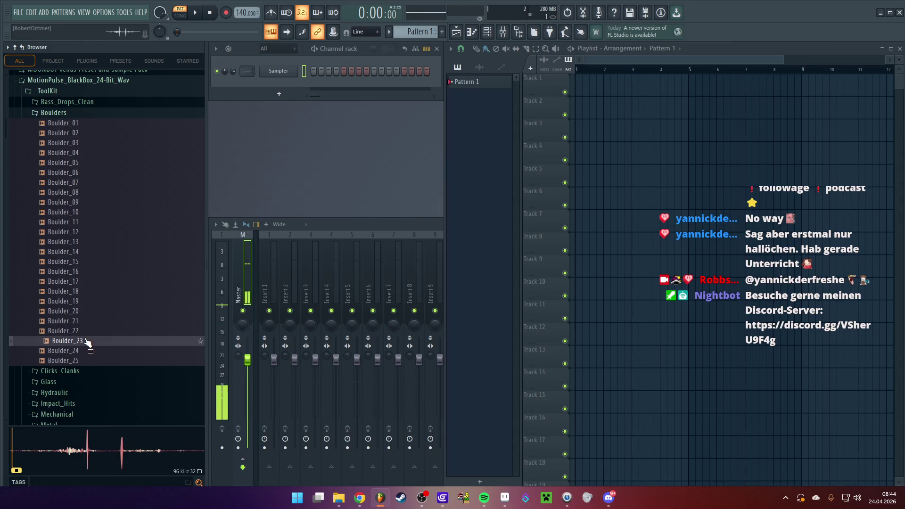
scroll(86, 353, up, 10)
scroll(84, 359, down, 5)
- Audition the IMPACT > Slams samples and drop Slam_02 onto Track 1
click(61, 220)
click(70, 232)
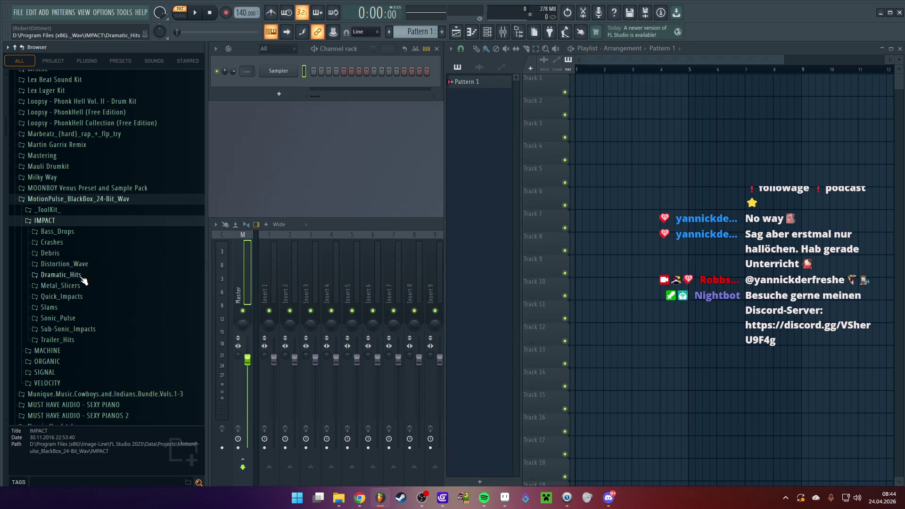
click(81, 307)
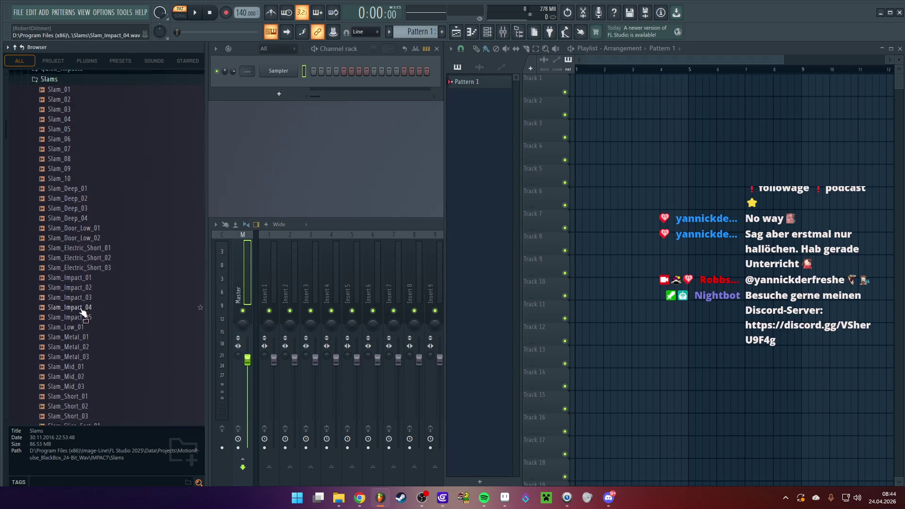
click(80, 273)
click(75, 204)
click(77, 185)
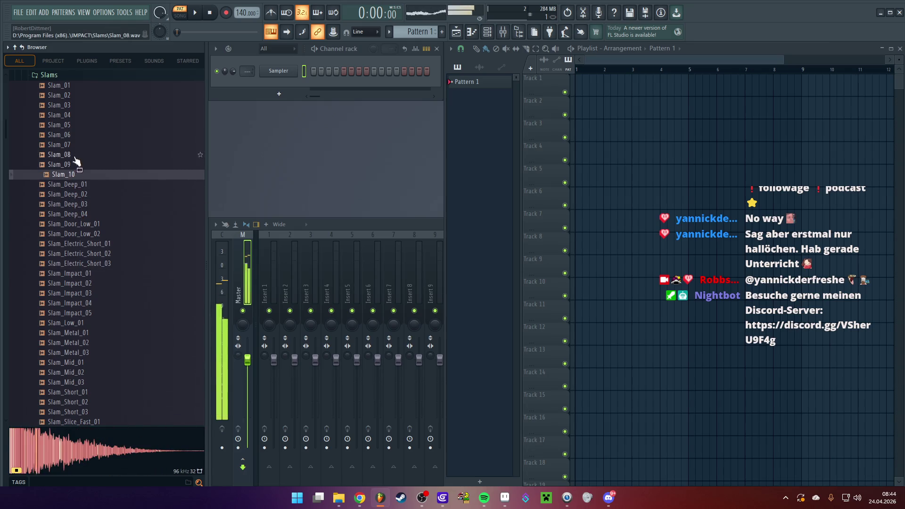
click(78, 135)
scroll(80, 156, up, 2)
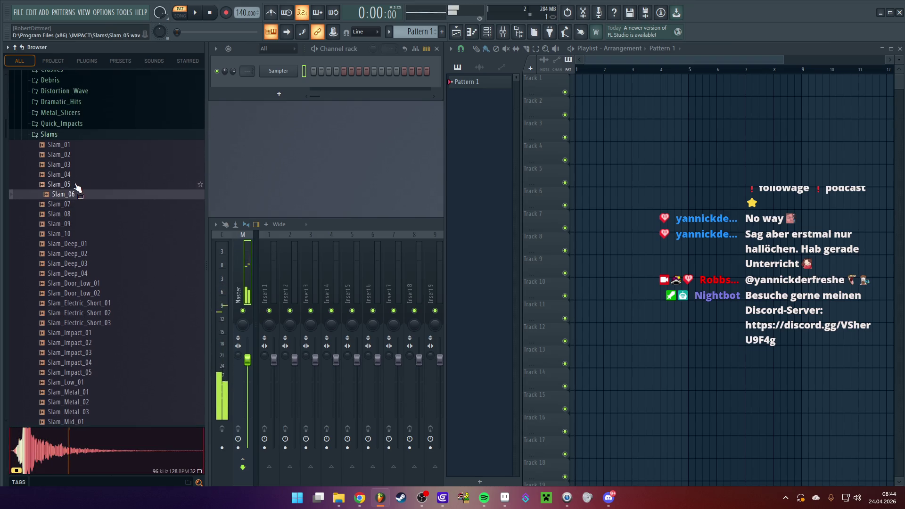
click(76, 185)
click(73, 165)
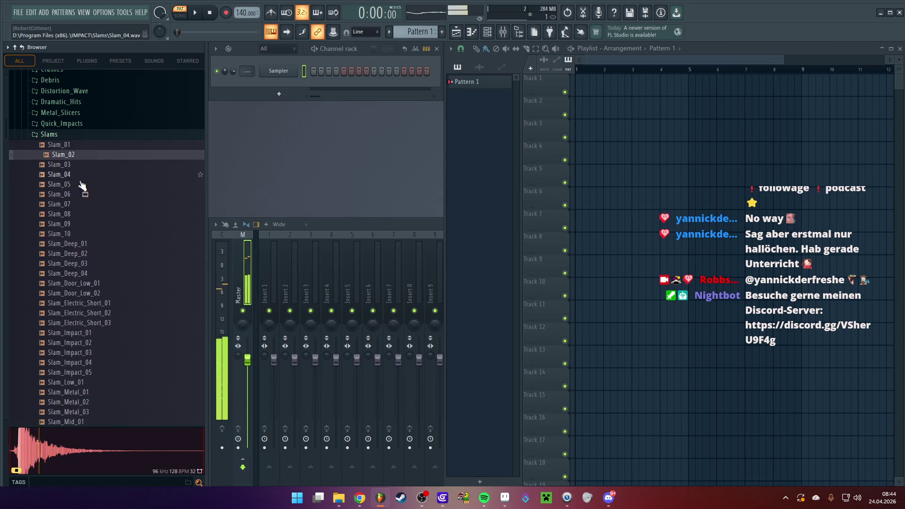
mouse_move(77, 163)
mouse_down()
mouse_move(330, 141)
mouse_move(615, 86)
mouse_move(583, 75)
mouse_up()
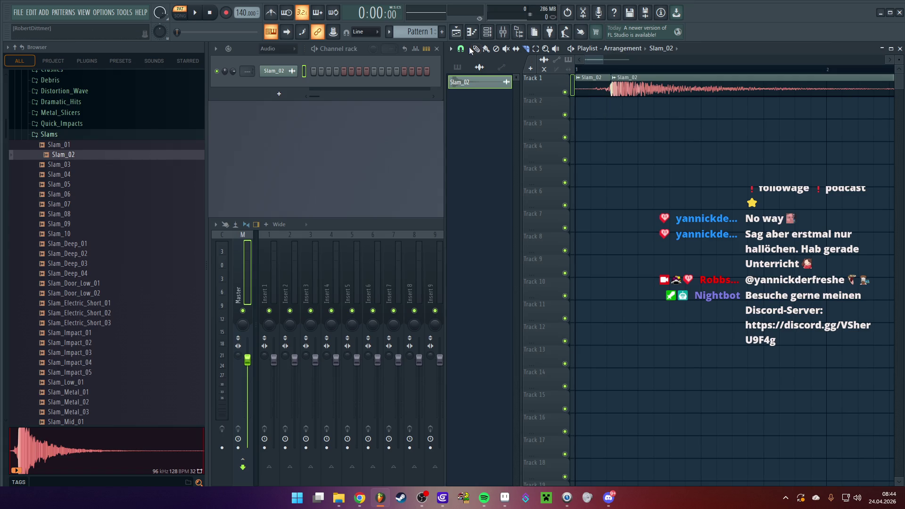
- Place Slam_02 at bar 1, push its second piece later, and lengthen the first clip's fade-out
drag(633, 85, 605, 74)
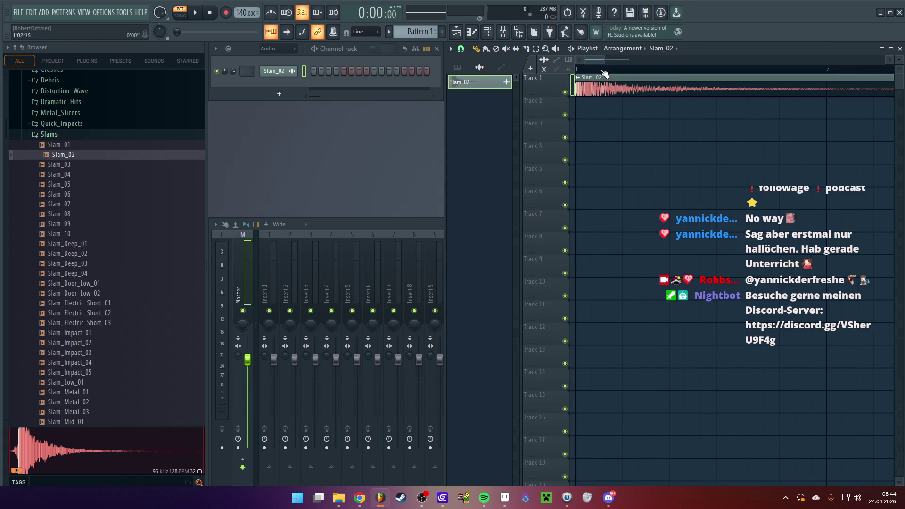
key(space)
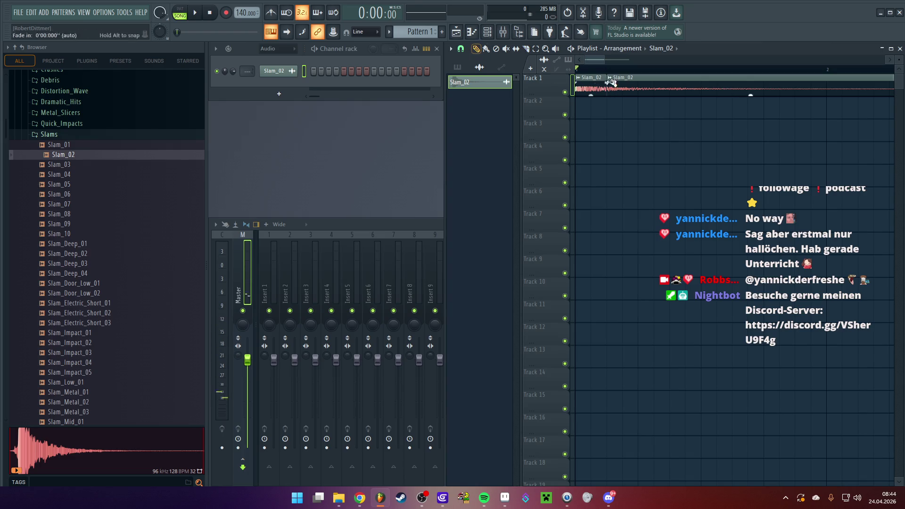
drag(605, 81, 746, 86)
drag(602, 86, 590, 84)
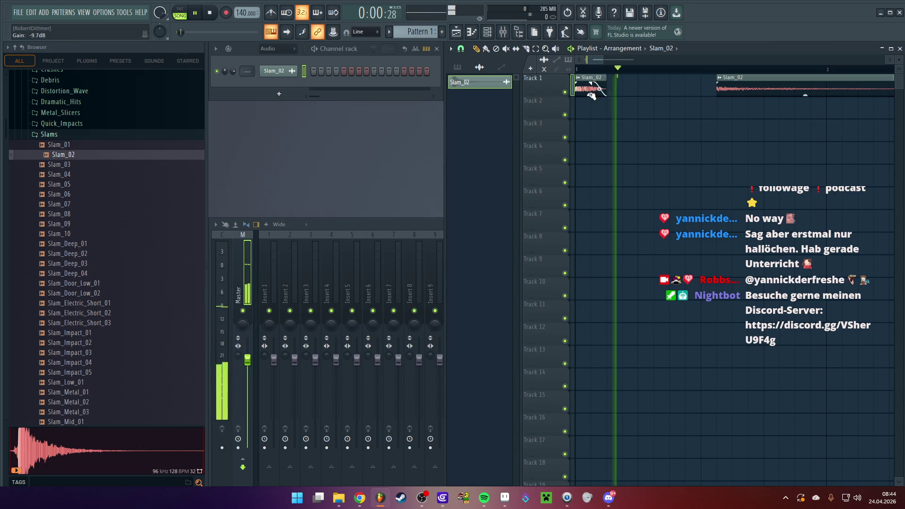
key(space)
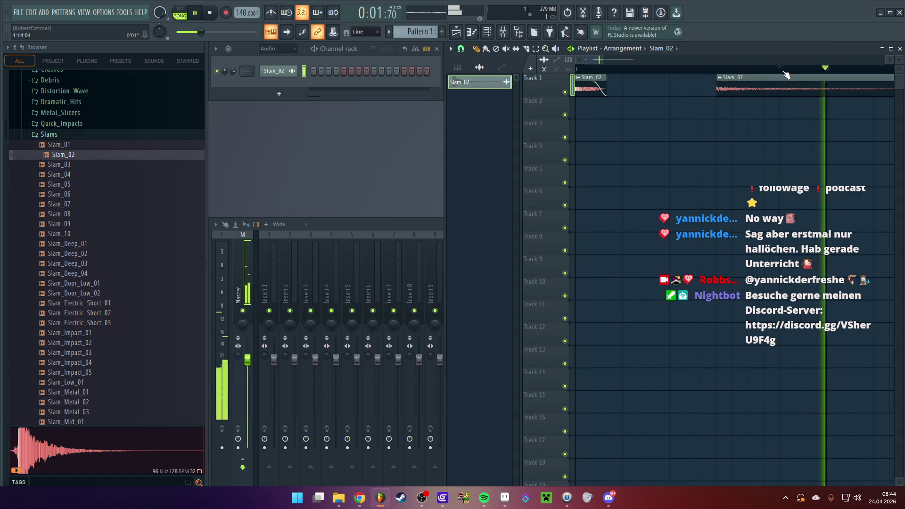
key(space)
key(space)
key(space)
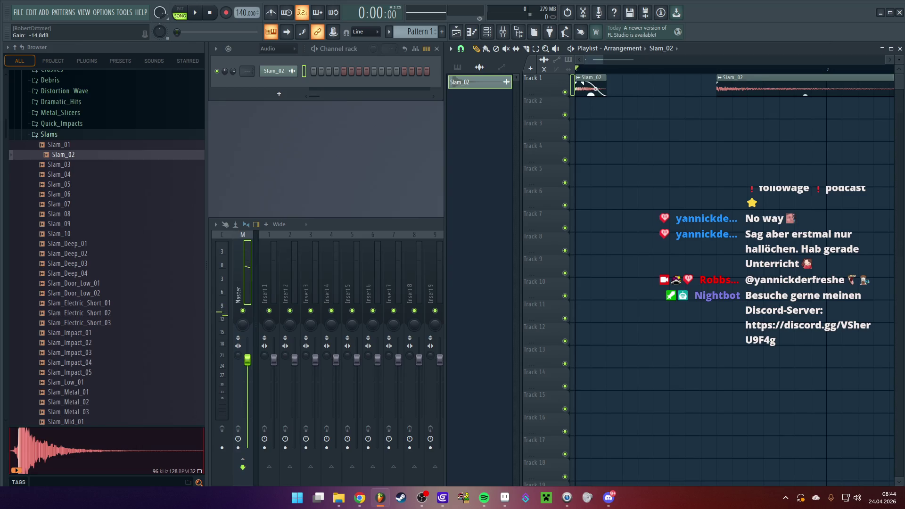
- Add a quieter, trimmed Slam_01 clip on Track 1 after Slam_02, removing leftover pieces
click(92, 188)
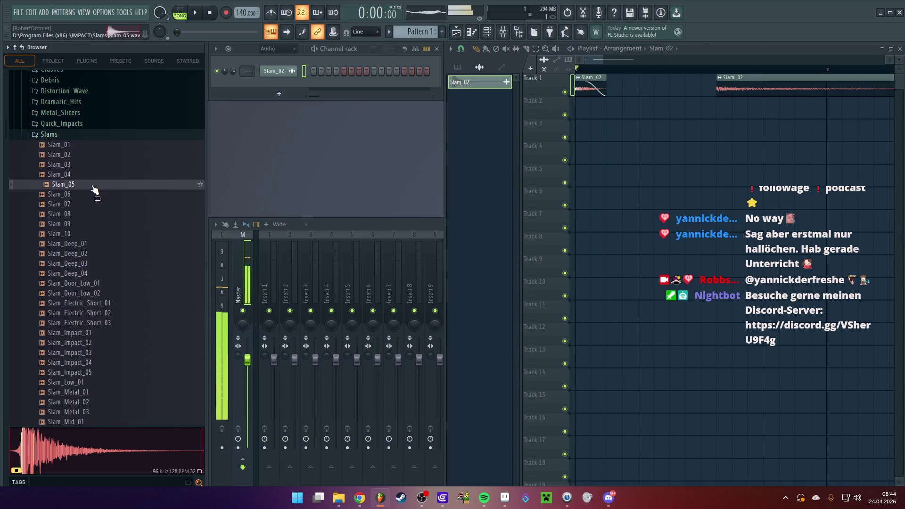
mouse_move(59, 145)
mouse_down()
mouse_move(115, 154)
mouse_move(605, 104)
mouse_up()
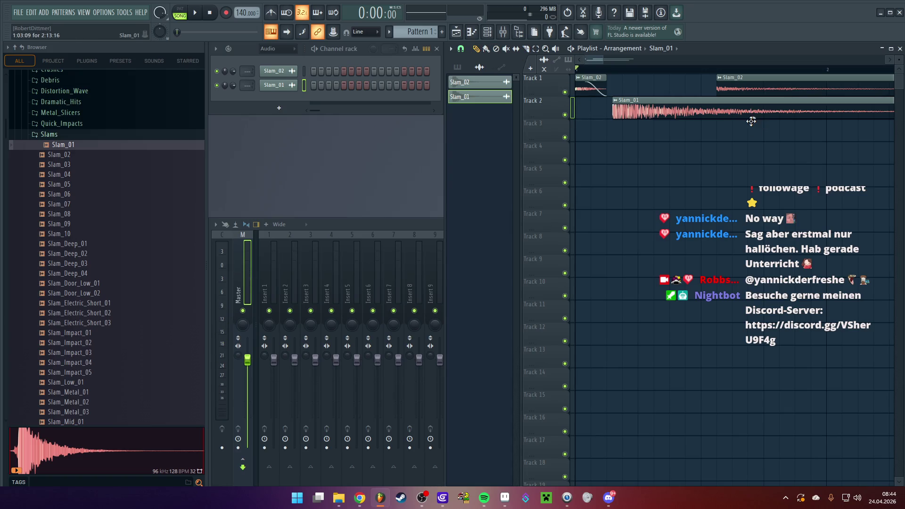
drag(752, 119, 753, 117)
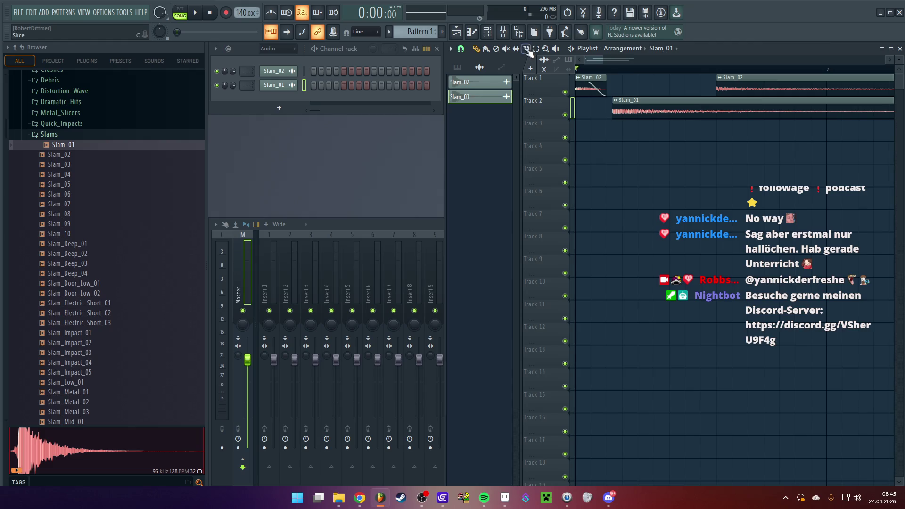
right_click(670, 106)
mouse_move(627, 100)
mouse_down()
mouse_move(624, 72)
mouse_move(648, 79)
mouse_up()
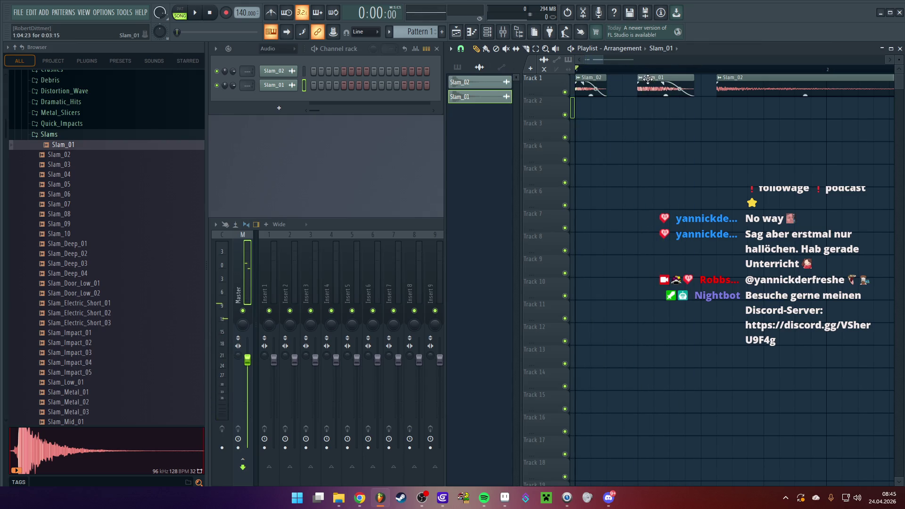
right_click(755, 88)
key(space)
key(space)
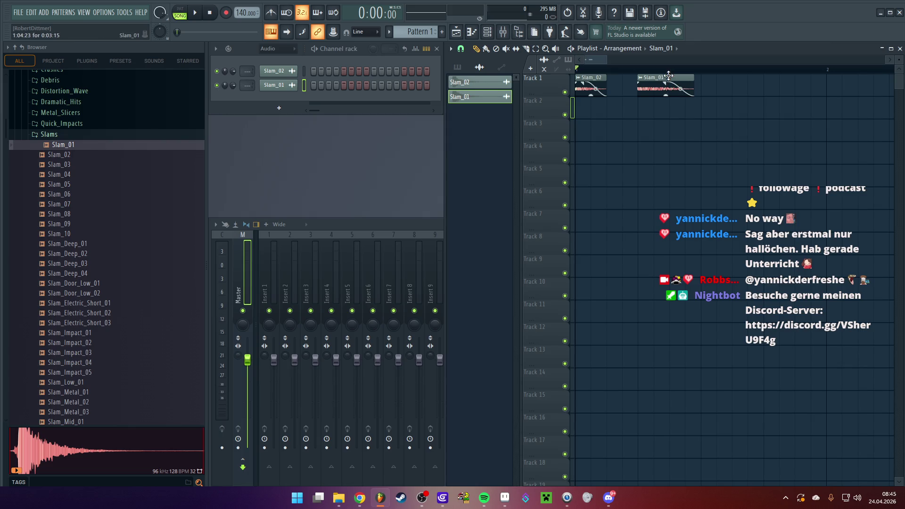
drag(666, 76, 714, 74)
key(space)
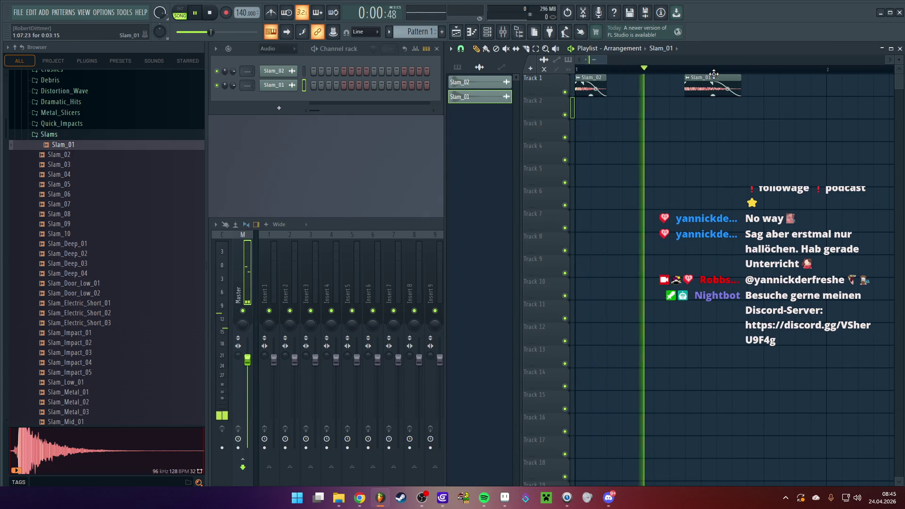
key(space)
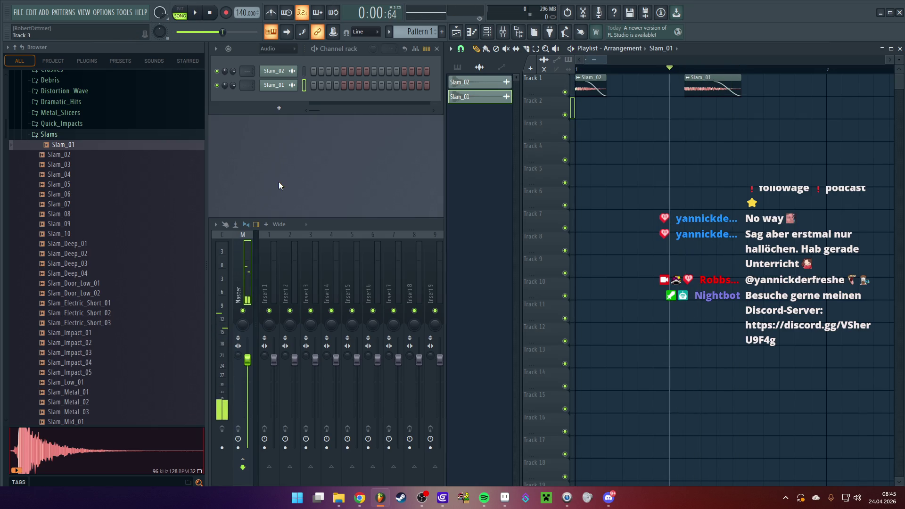
click(68, 138)
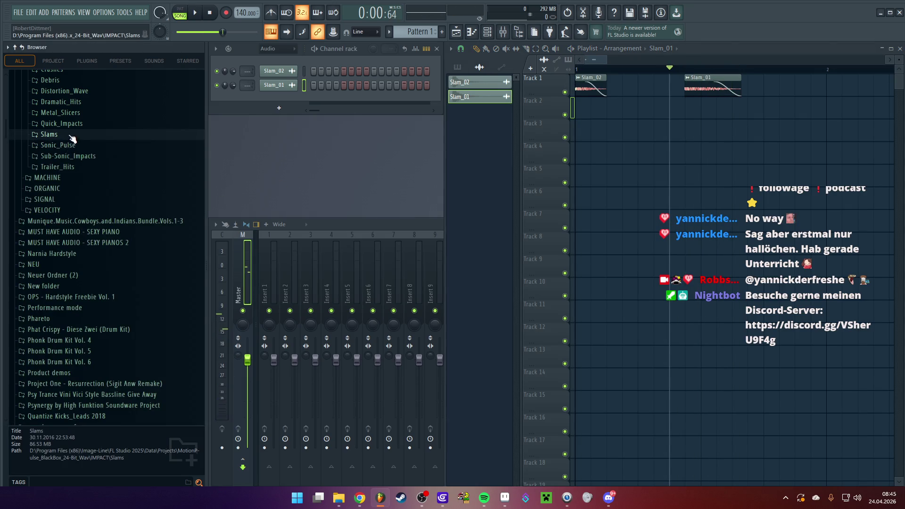
- Audition the Slam_Short, Slam_Slice and Slam_Unlock samples, then replace Slam_01 with a Slam_Unlock_01 clip
click(72, 138)
scroll(85, 193, down, 5)
click(87, 214)
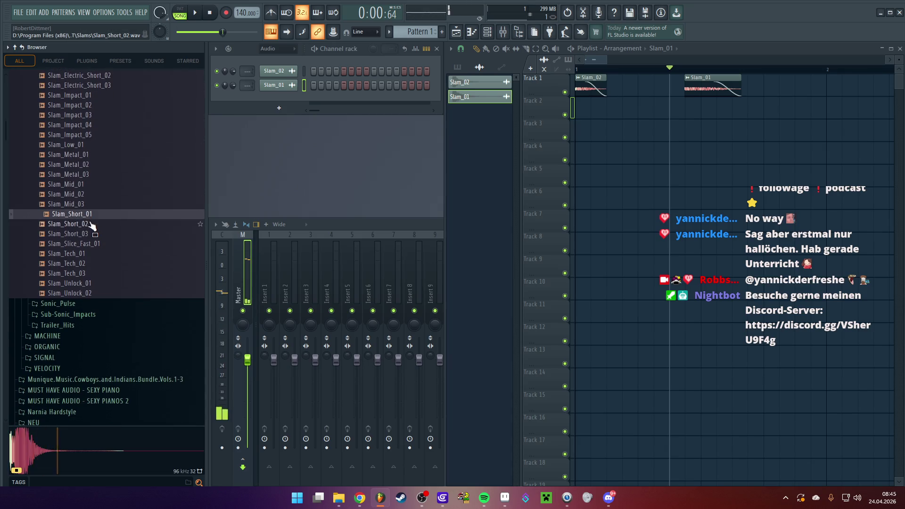
click(90, 225)
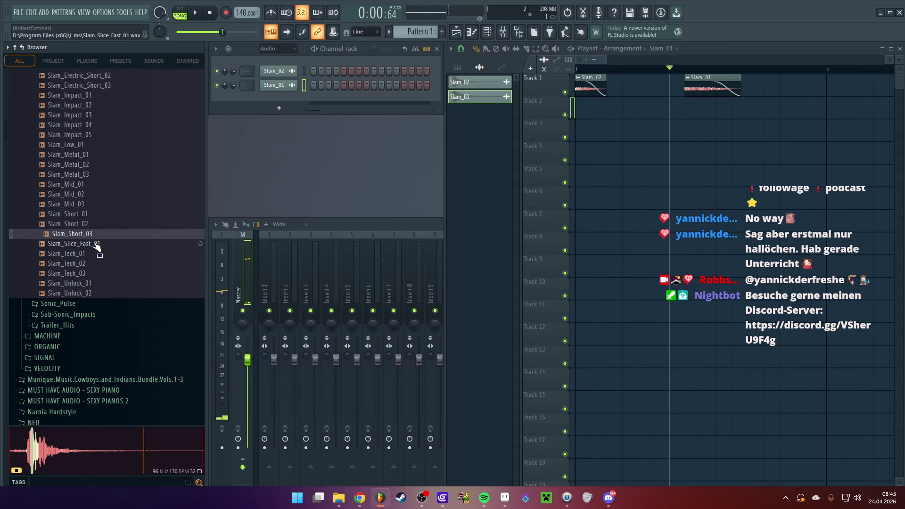
click(97, 244)
click(97, 283)
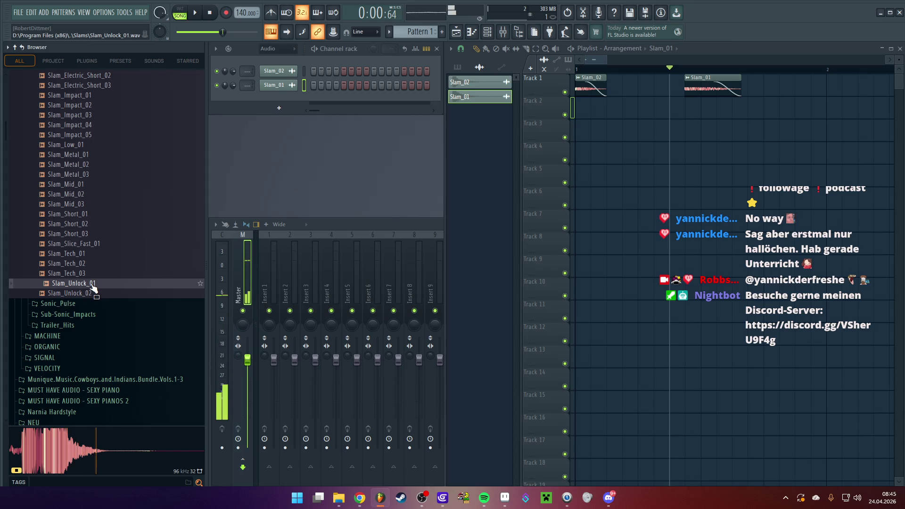
click(95, 293)
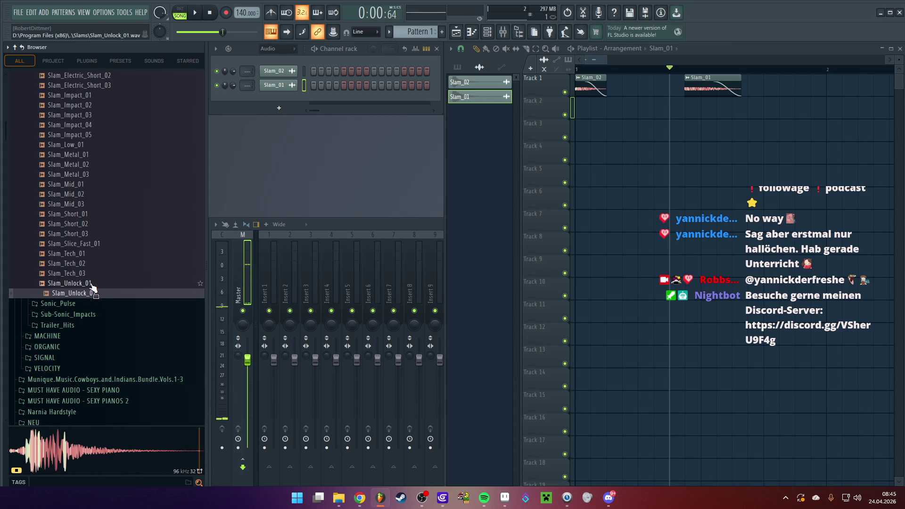
click(92, 284)
mouse_move(92, 284)
mouse_down()
mouse_move(612, 149)
mouse_move(613, 131)
mouse_move(528, 71)
mouse_up()
right_click(698, 87)
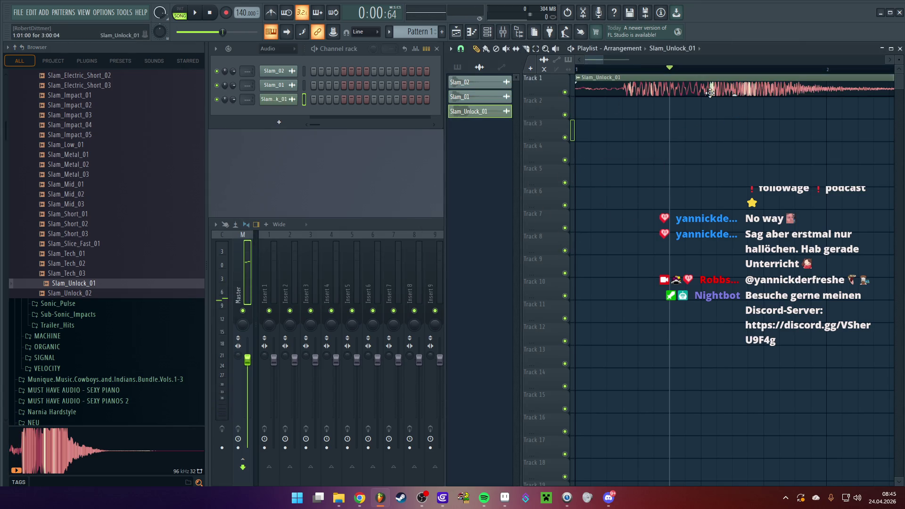
- Trim Slam_Unlock_01's end back to about bar 2 and play it back
key(space)
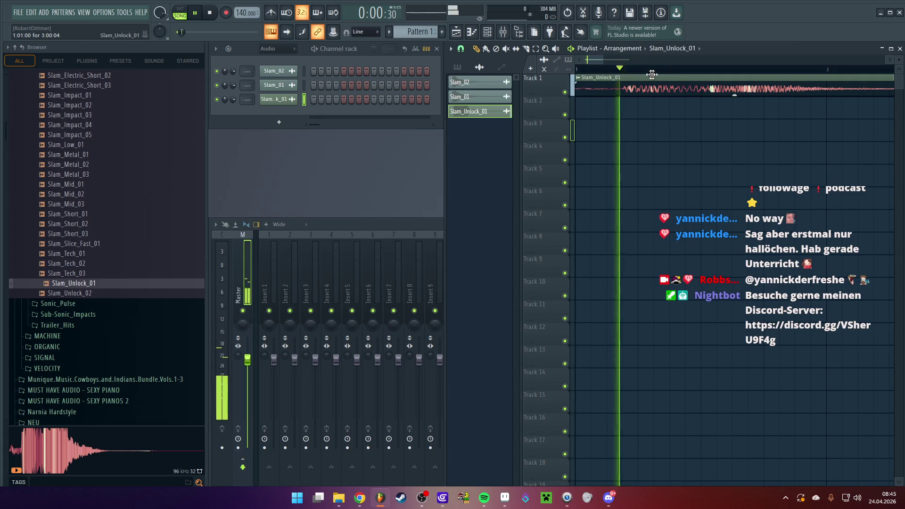
scroll(639, 76, down, 1)
scroll(639, 77, down, 1)
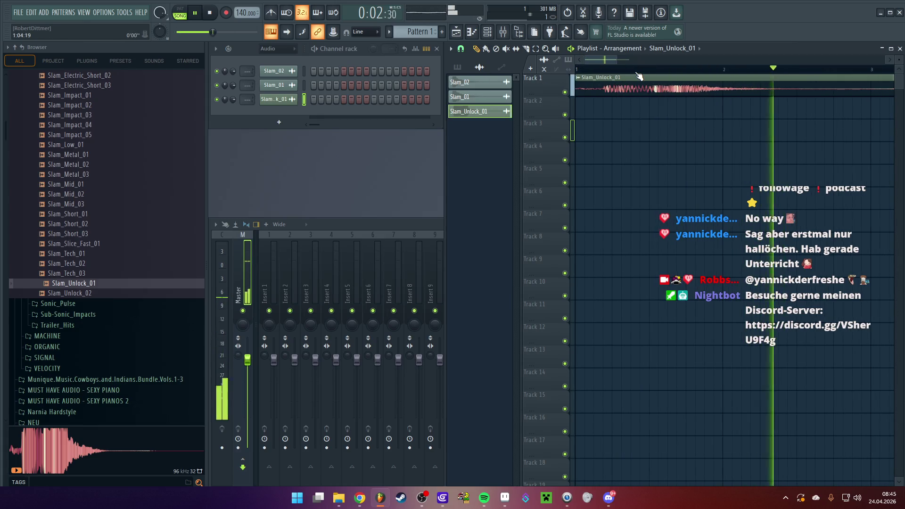
scroll(638, 76, down, 1)
key(space)
drag(805, 76, 655, 76)
key(space)
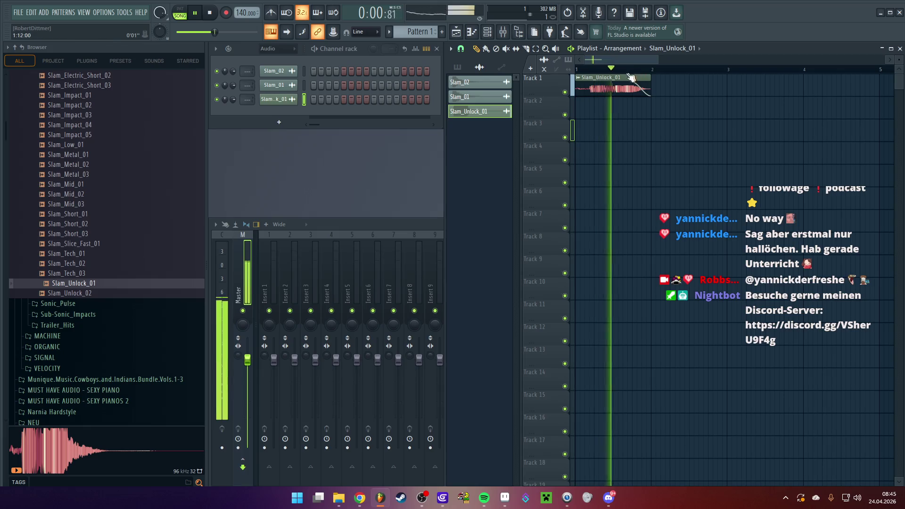
key(space)
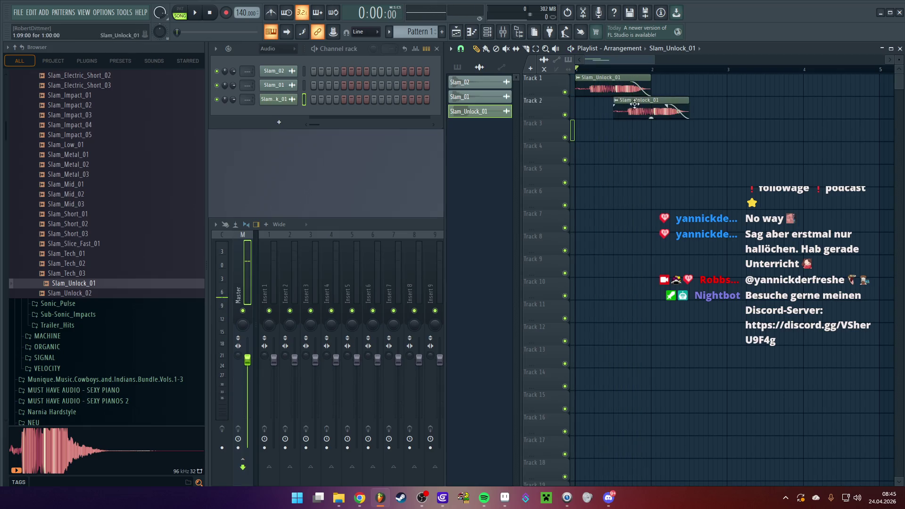
key(space)
key(space)
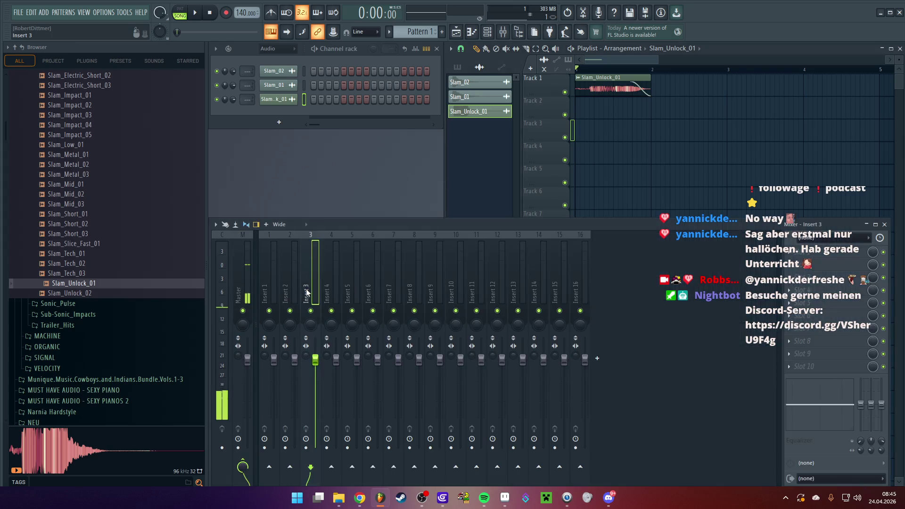
- Route Slam_Unlock_01 to a free mixer insert with a Pro-Q 4 low cut around 74 Hz
right_click(310, 283)
click(358, 263)
click(761, 281)
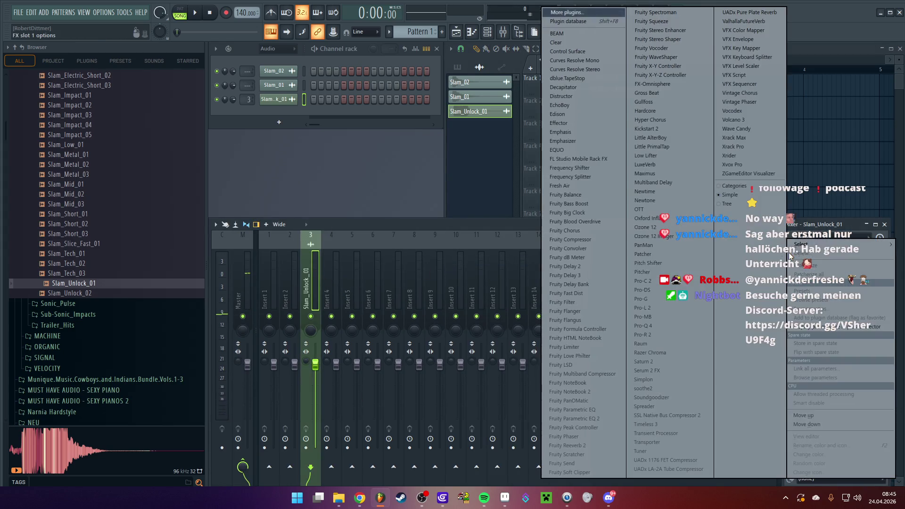
click(652, 326)
key(space)
click(383, 196)
mouse_move(383, 196)
mouse_down()
mouse_move(327, 193)
mouse_move(360, 217)
mouse_up()
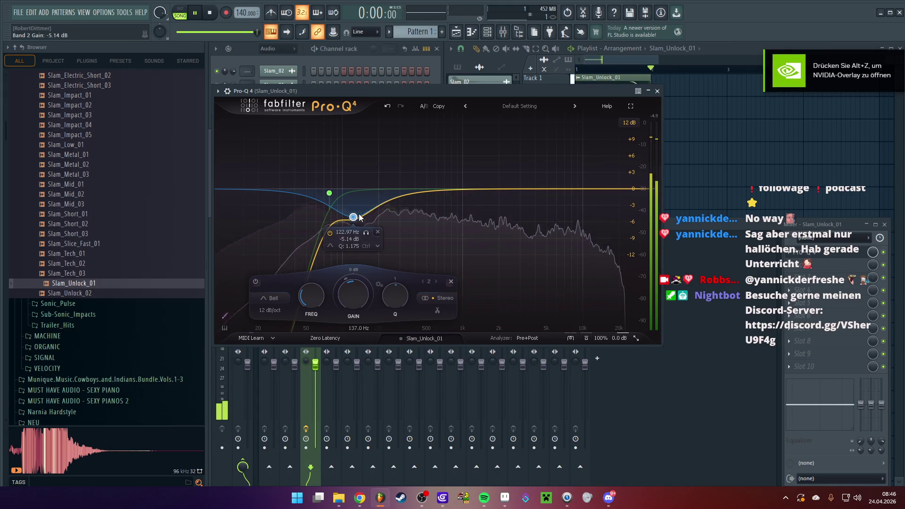
click(665, 126)
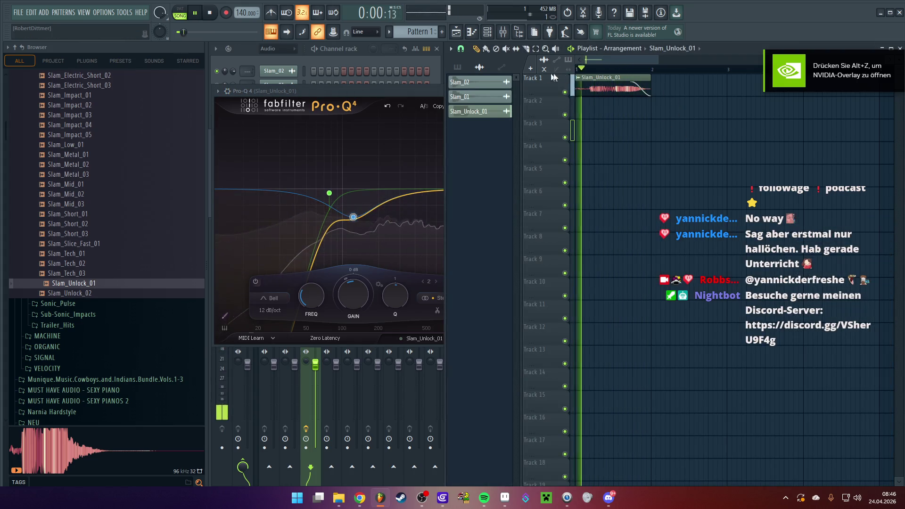
key(space)
- Trim the start of Slam_Unlock_01 and move the clip to begin at bar 1
scroll(593, 72, up, 2)
drag(574, 77, 607, 79)
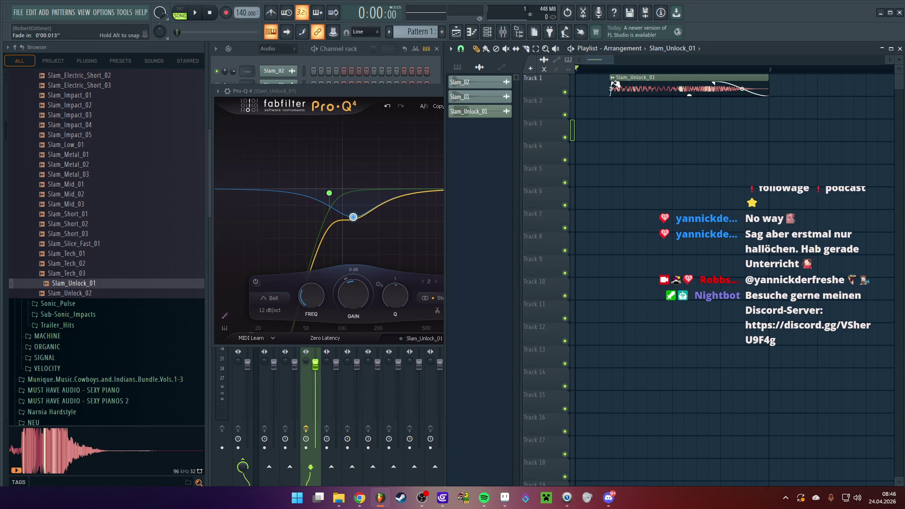
drag(629, 76, 593, 76)
key(space)
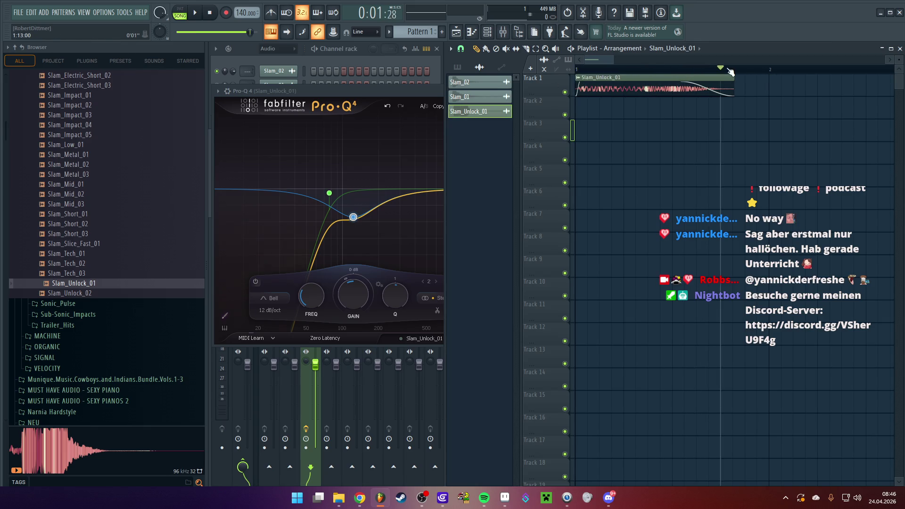
key(space)
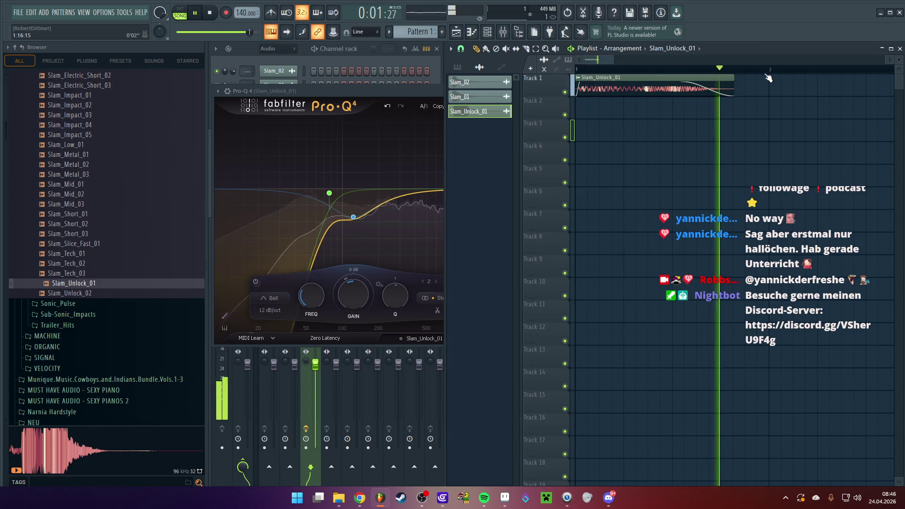
- Mark bars 1–2 as the playback range on the ruler
scroll(782, 71, down, 2)
drag(782, 70, 576, 70)
key(space)
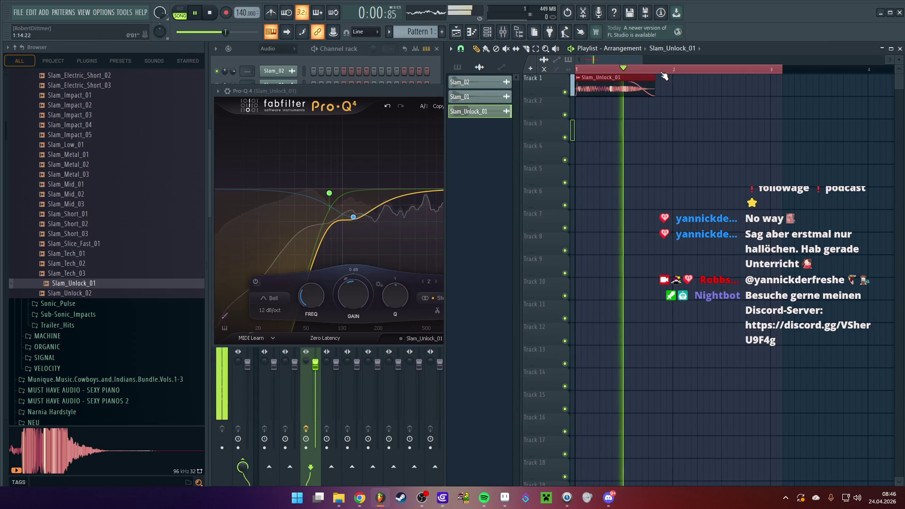
key(space)
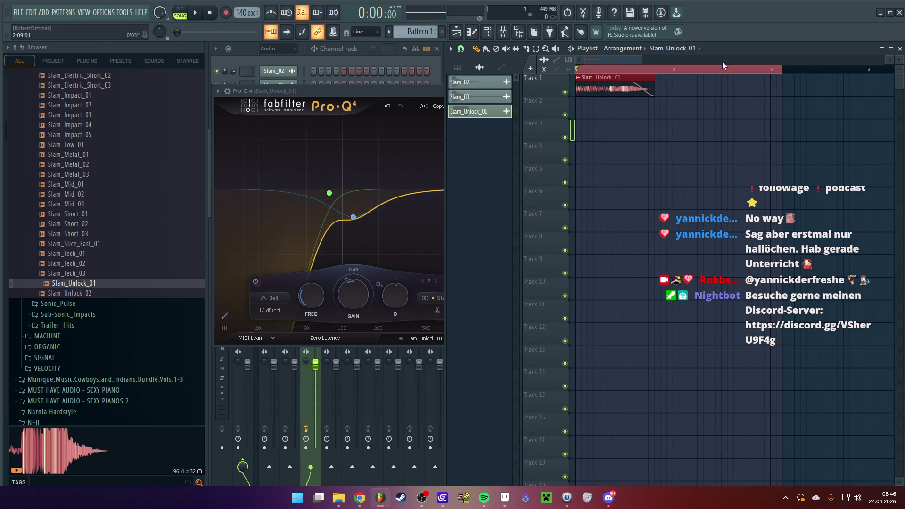
drag(723, 68, 672, 73)
click(21, 12)
- Export the song as WAV file Door_Dungeon_Open.wav into the Zelda New SFX folder
click(33, 62)
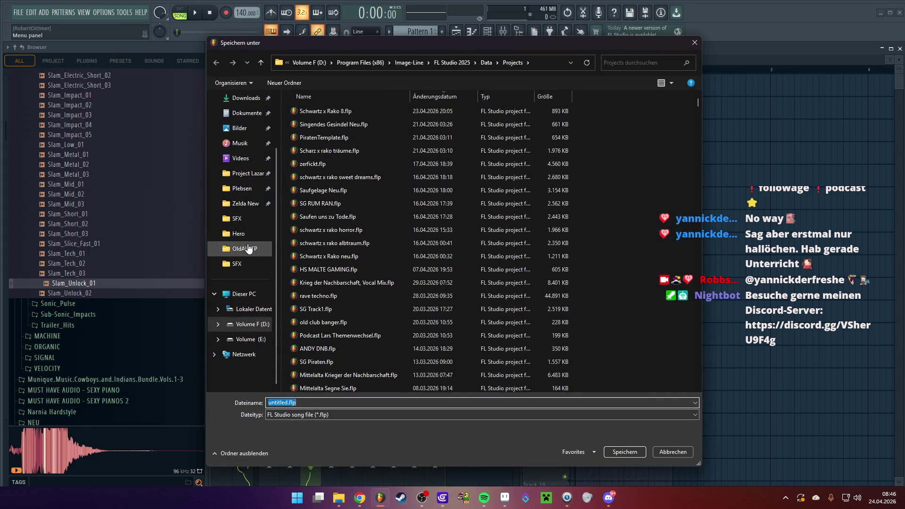
click(250, 209)
double_click(334, 137)
text(Door_Dungeon_Open)
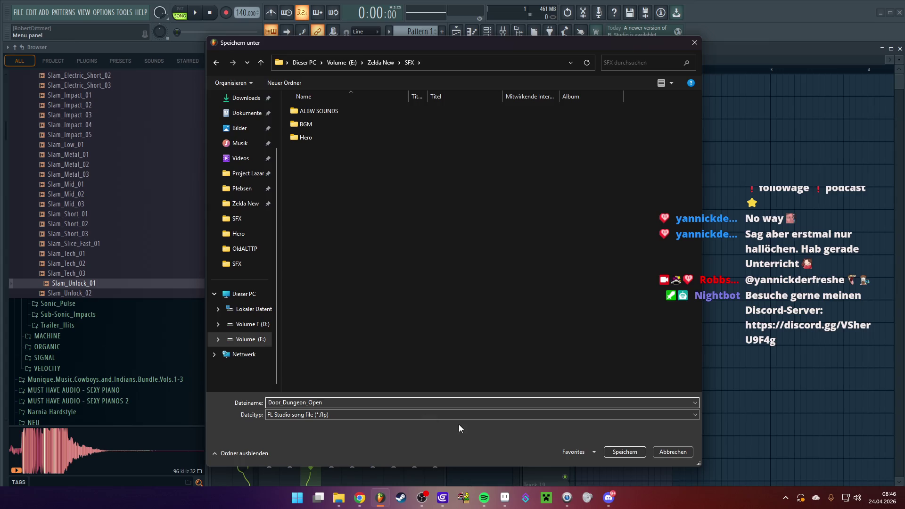
click(358, 414)
click(334, 440)
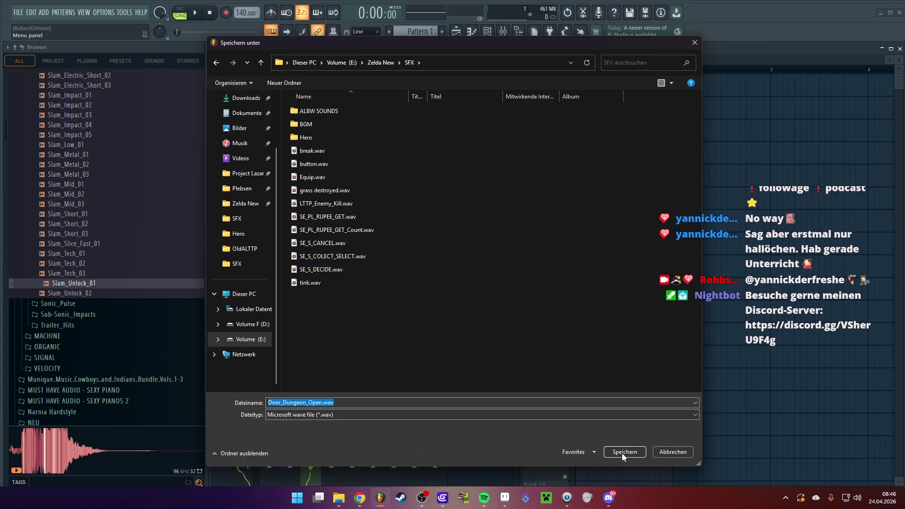
click(619, 453)
click(536, 376)
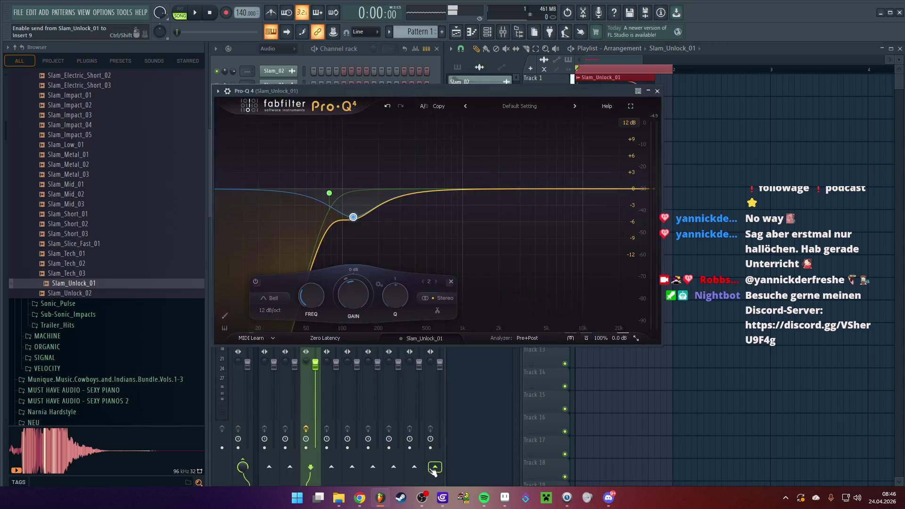
click(443, 498)
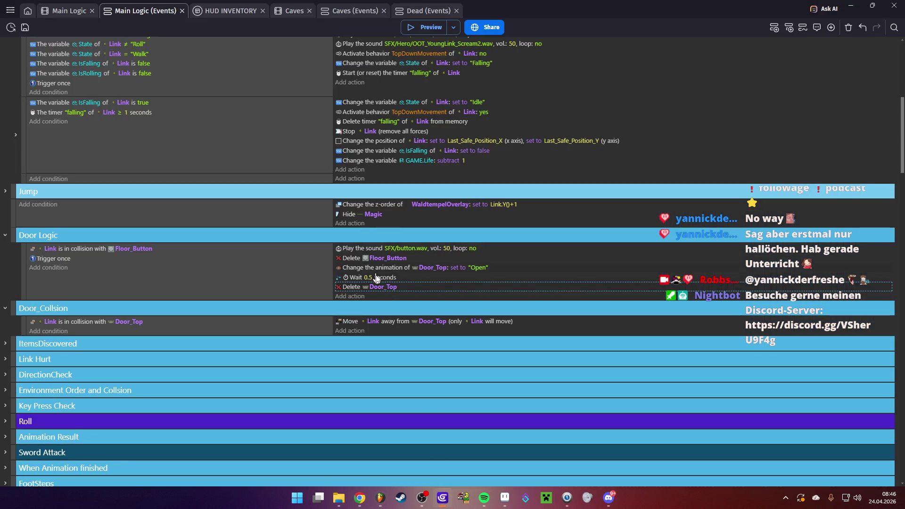
- Duplicate the button.wav sound action, set the copy to Door_Dungeon_Open.wav, and preview the game
click(353, 248)
key(ctrl+c)
key(ctrl+v)
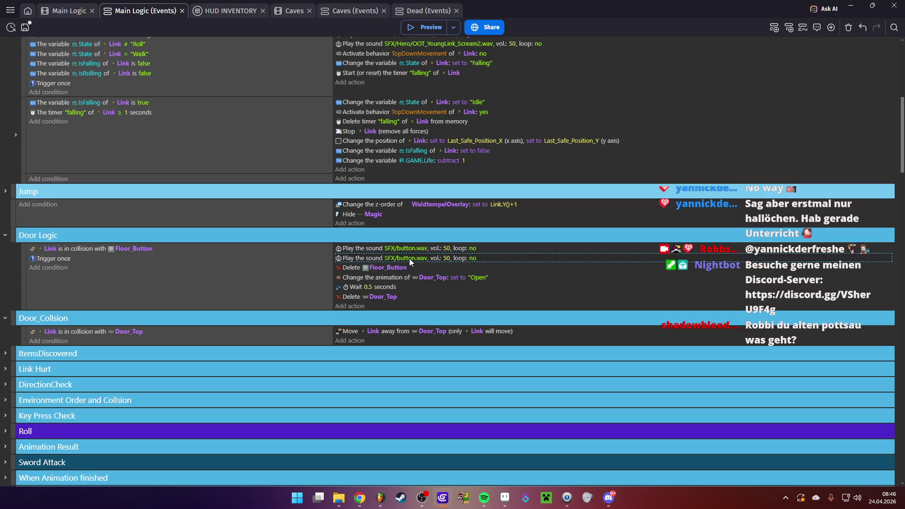
click(409, 258)
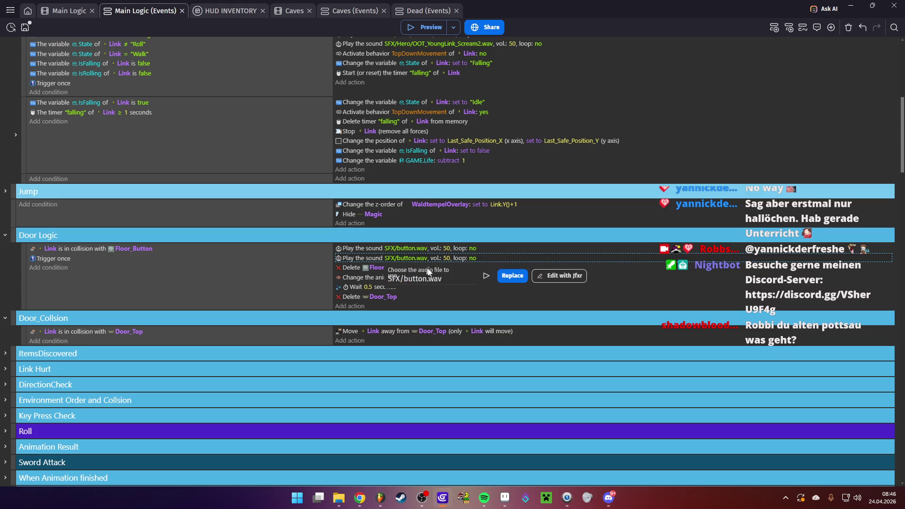
click(426, 294)
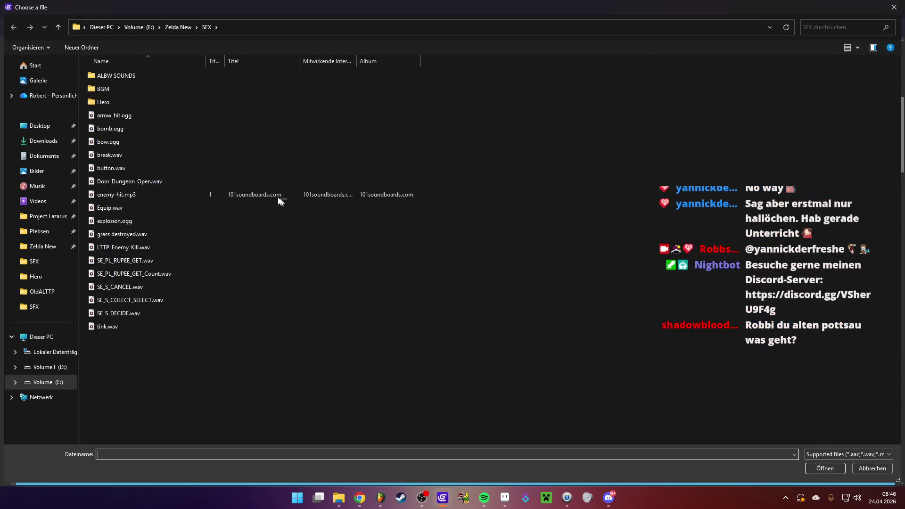
double_click(144, 180)
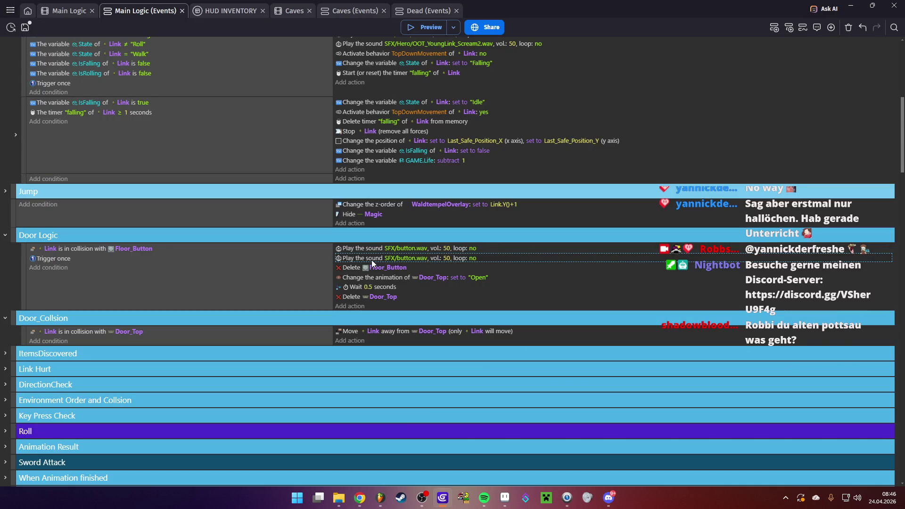
click(428, 27)
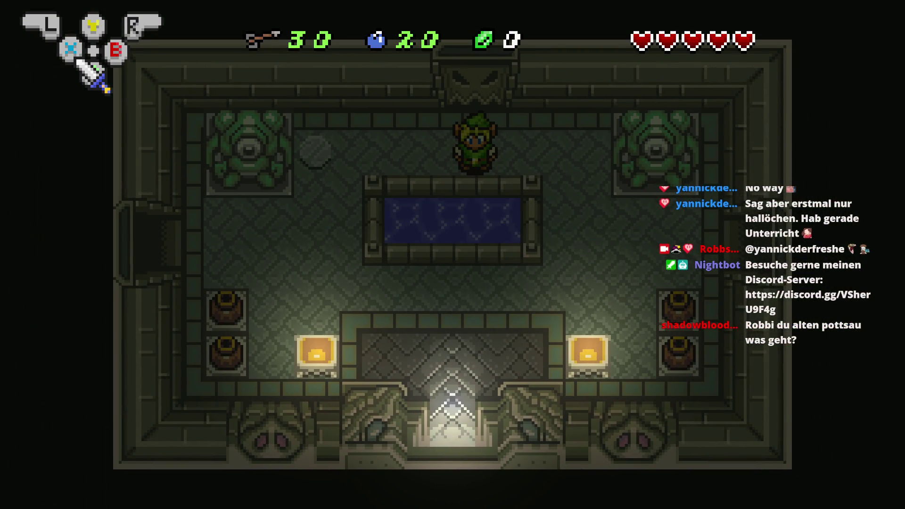
- Walk Link around the temple room in the preview, then close the preview
key(Left)
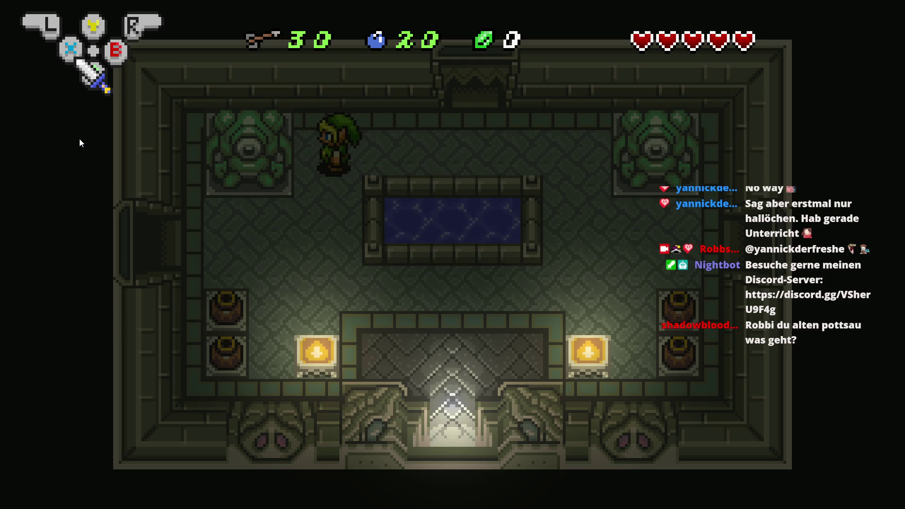
key(Right)
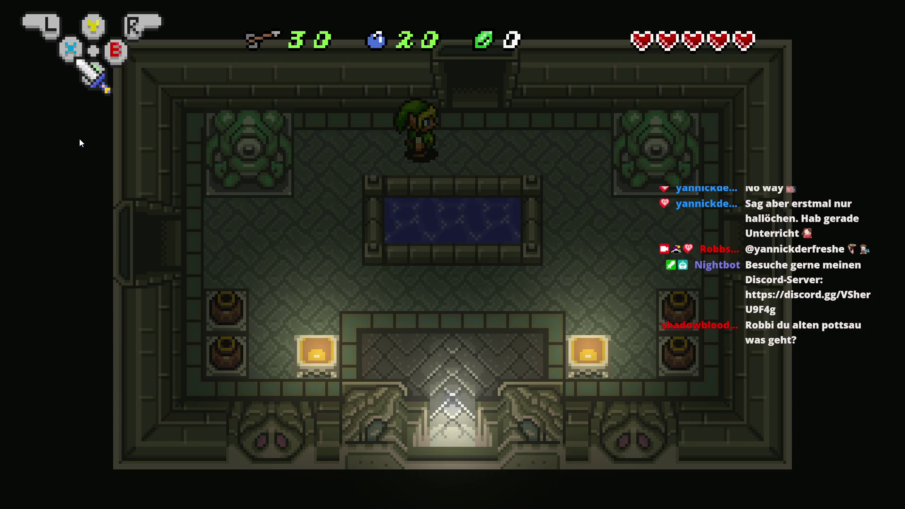
key(alt+F4)
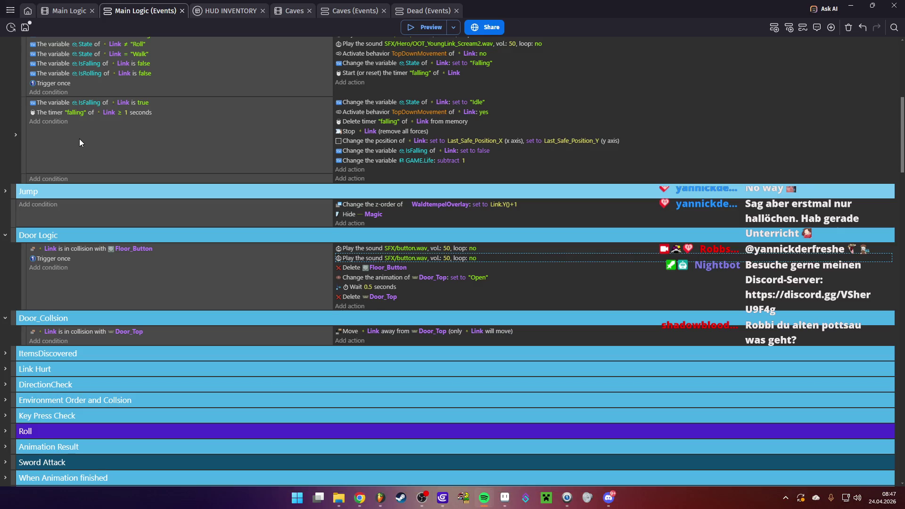
- Change the Door Logic event's second sound action to play Door_Dungeon_Open.wav
click(419, 259)
click(512, 276)
click(415, 292)
double_click(142, 181)
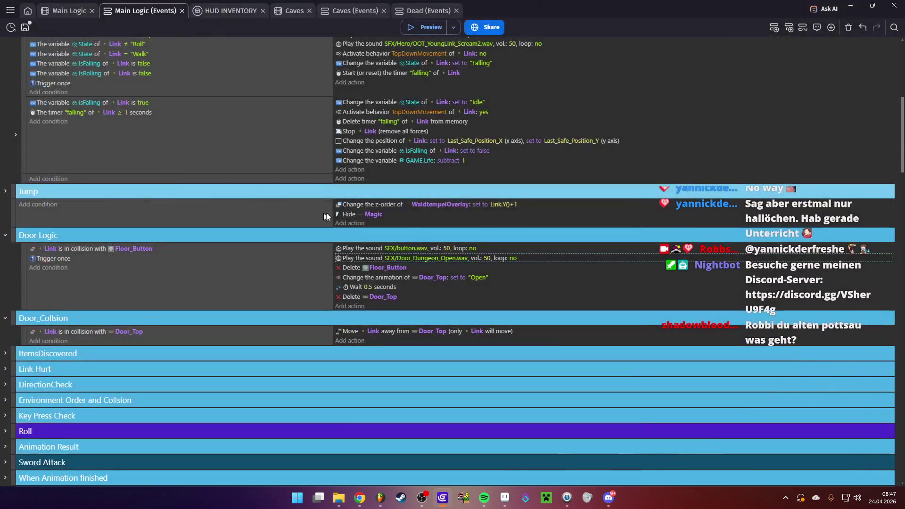
- Relaunch the preview, step on the floor button to open the top door, and throw the left pot
click(418, 27)
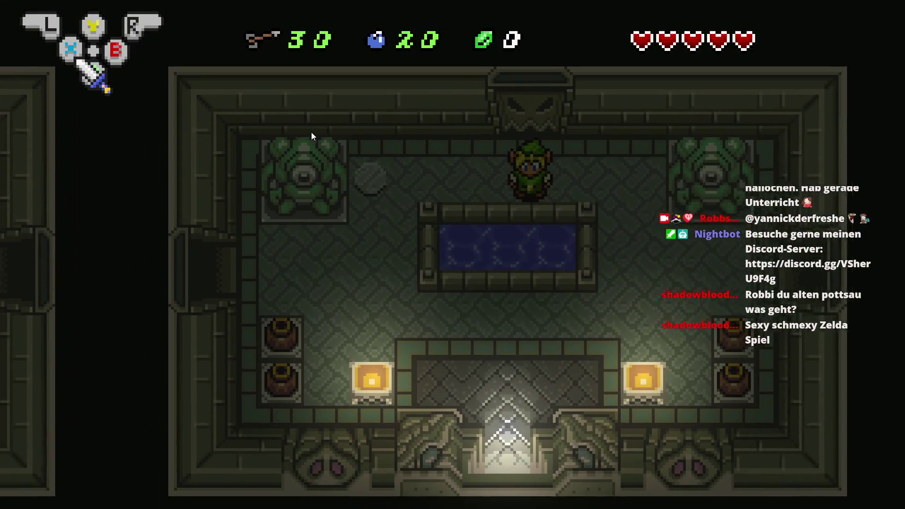
key(Left)
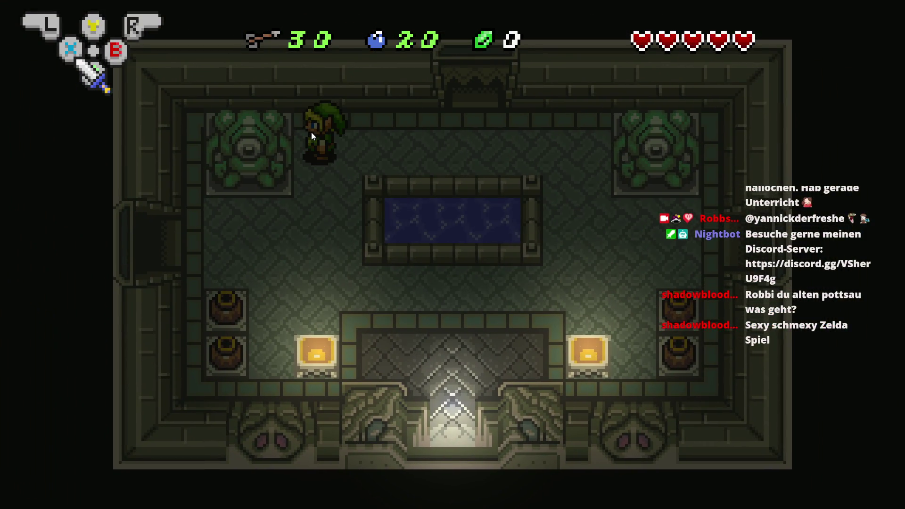
key(Right)
key(Right)
key(Up)
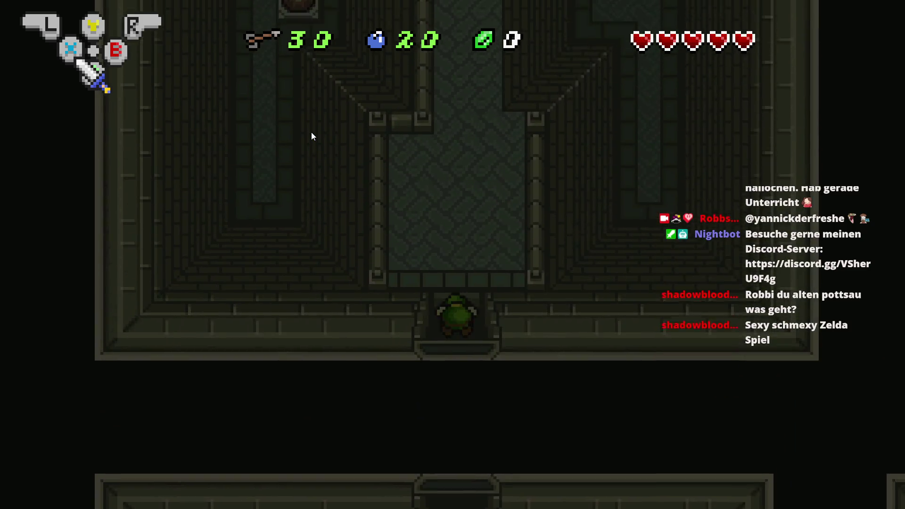
key(Down)
key(Down)
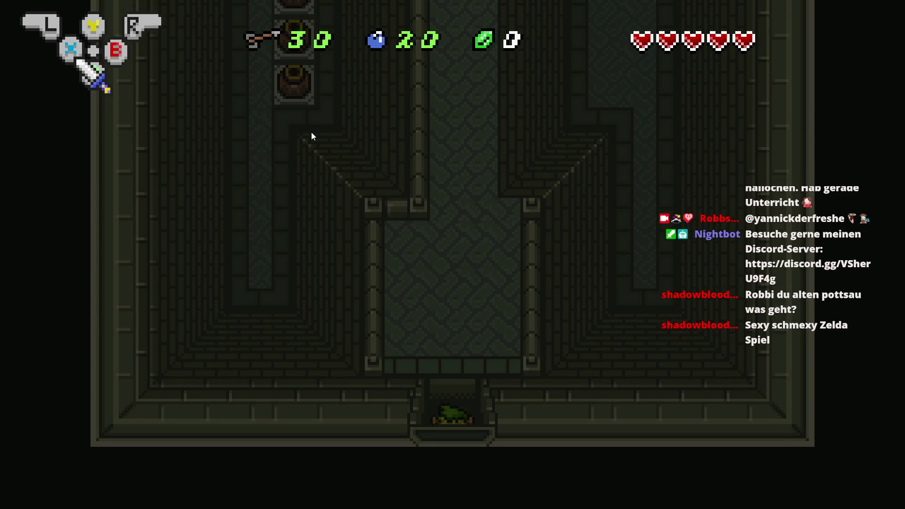
key(Left)
key(Down)
key(Left)
key(x)
key(Right)
key(Left)
key(Up)
key(x)
- Walk Link through the next rooms, slash a nearby enemy, and collect the green rupee
key(Right)
key(Up)
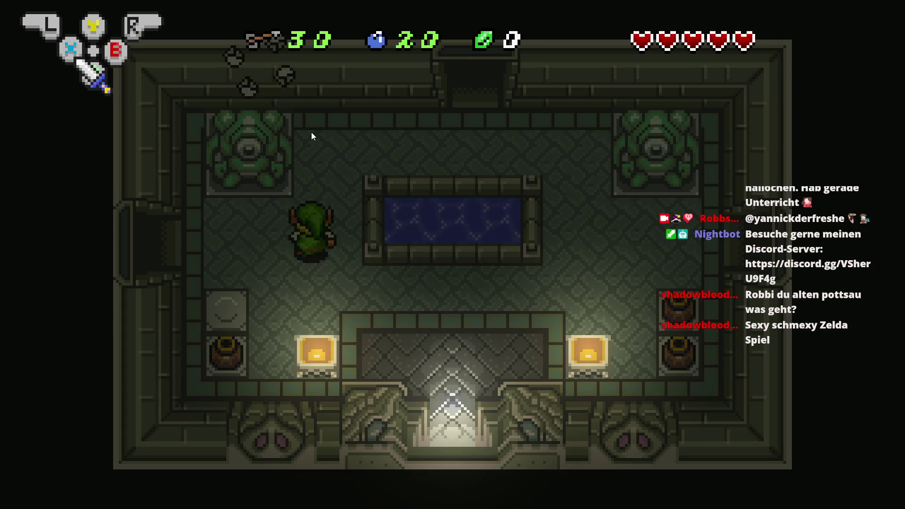
key(Right)
key(Right)
key(Up)
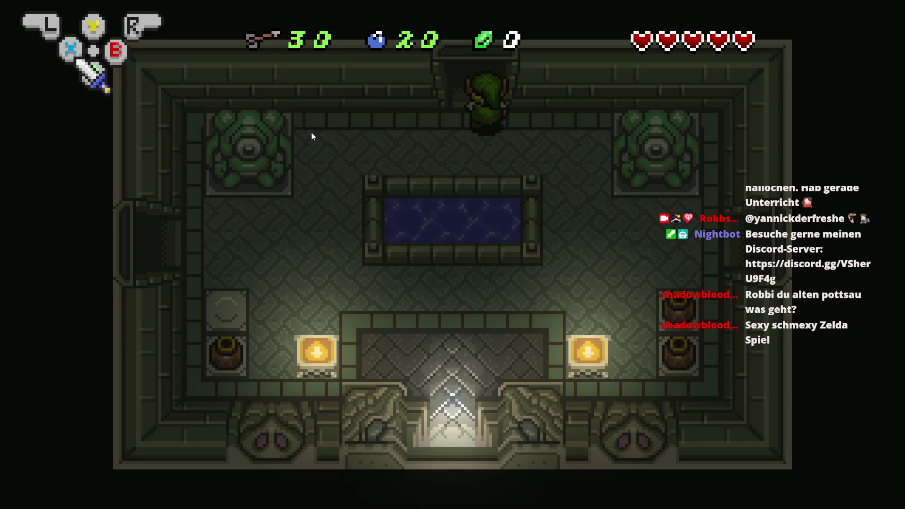
key(Down)
key(Right)
key(Down)
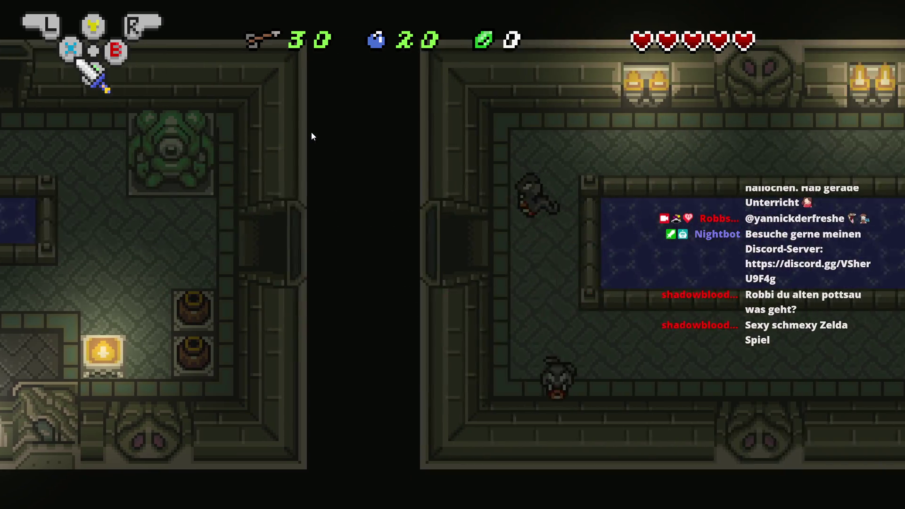
key(Up)
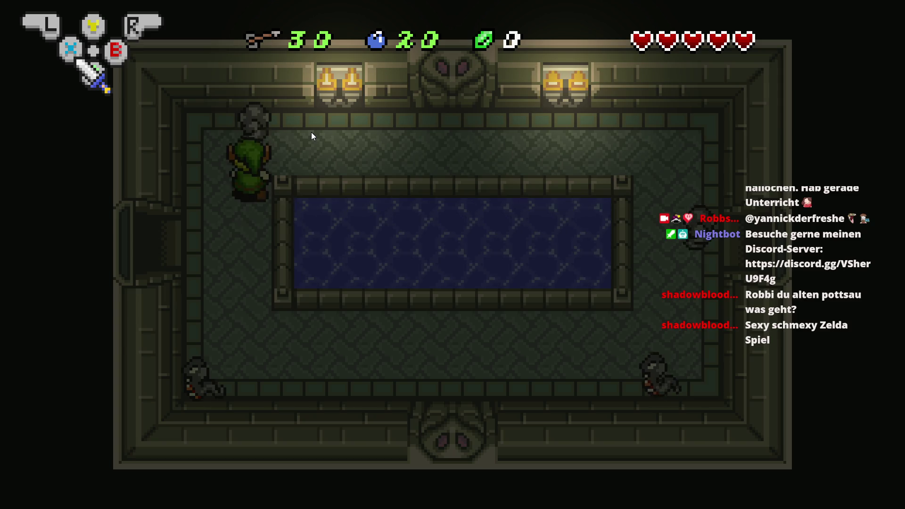
key(Right)
key(z)
key(Right)
key(Left)
key(Down)
key(Left)
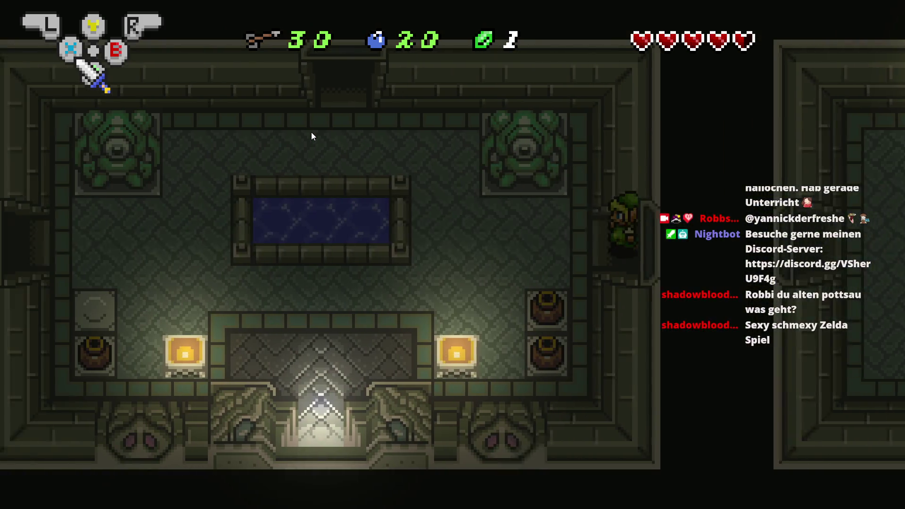
key(Down)
- Take Link north and east through more rooms, throw the middle pot, and close the preview
key(Up)
key(Left)
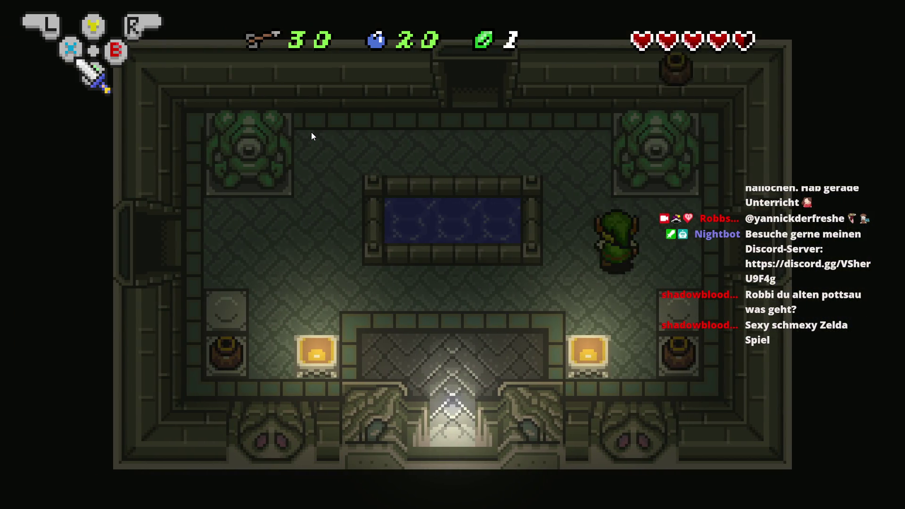
key(Up)
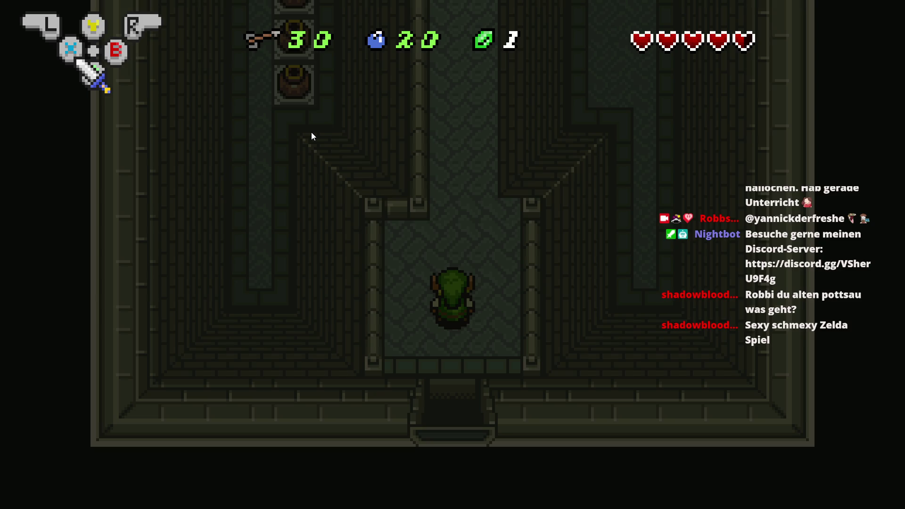
key(Up)
key(Right)
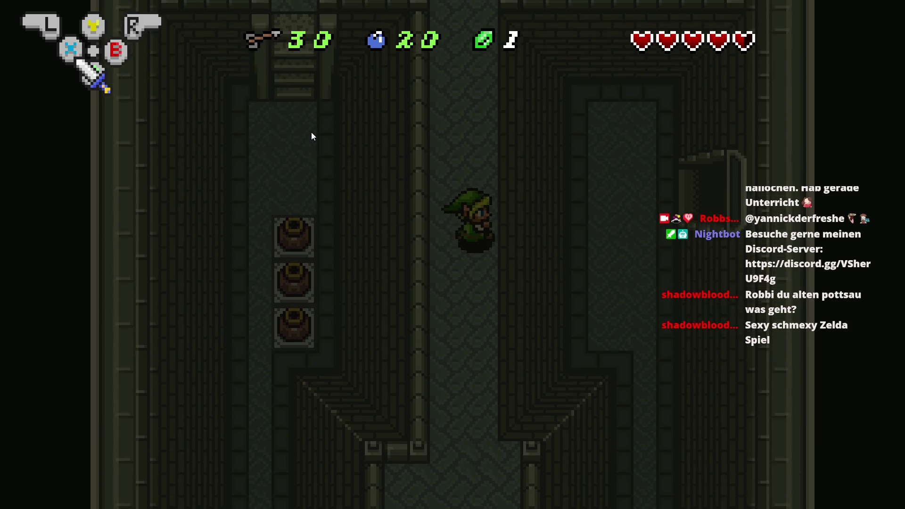
key(Right)
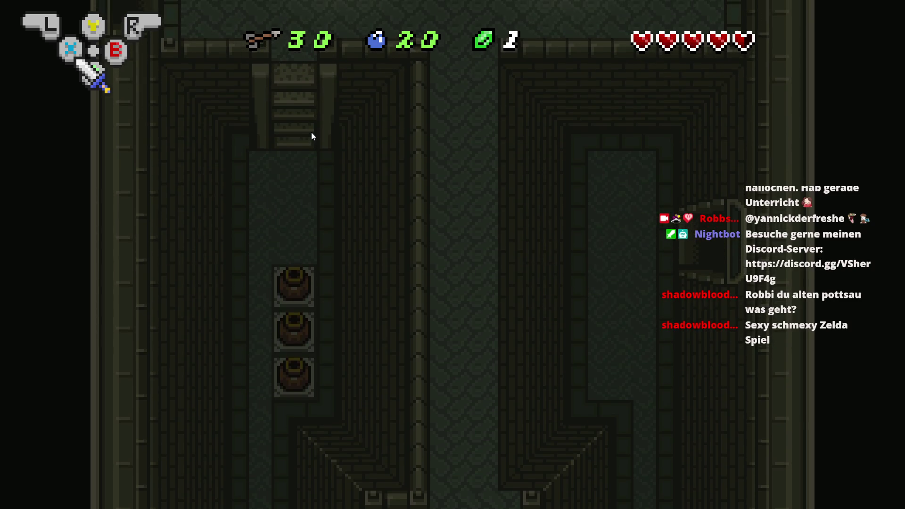
key(Right)
key(Up)
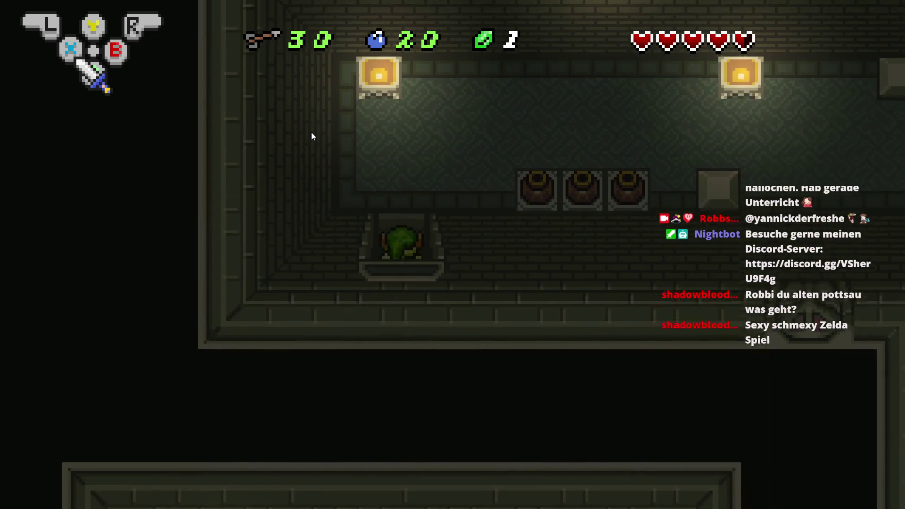
key(Up)
key(Right)
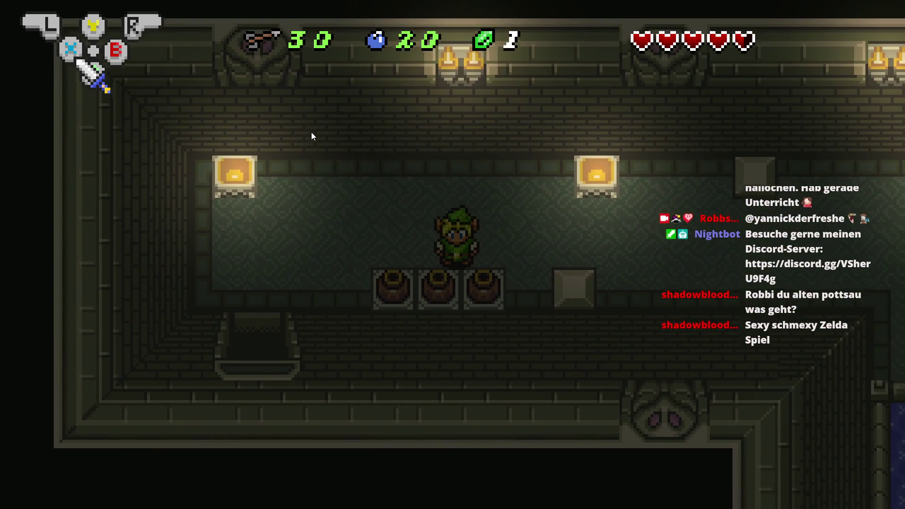
key(x)
key(x)
key(Right)
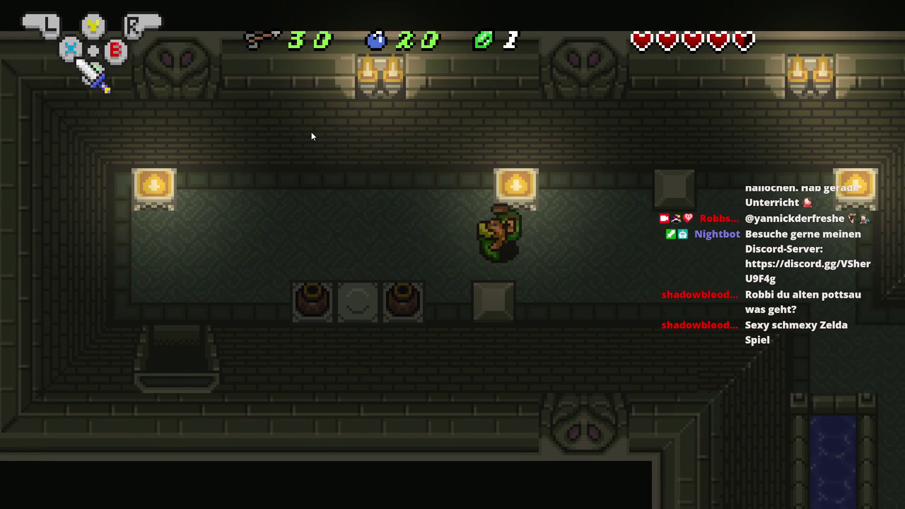
key(Down)
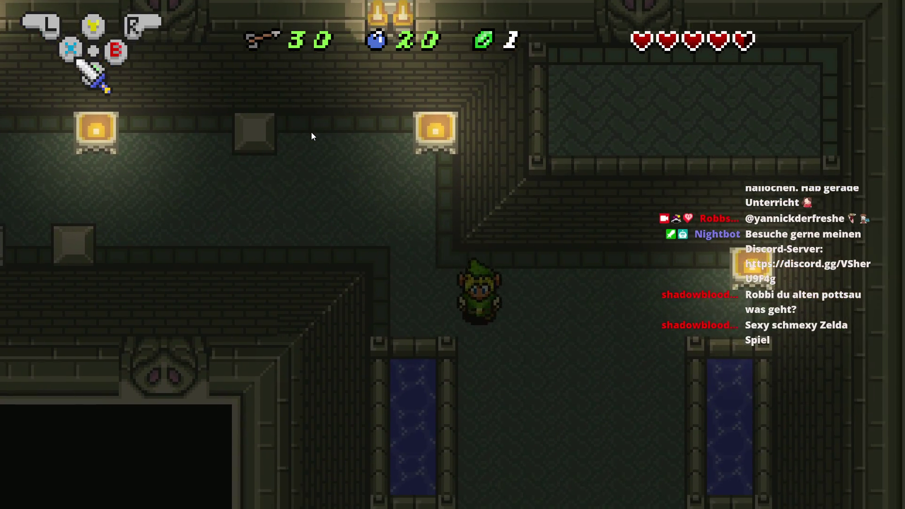
key(Down)
key(alt+F4)
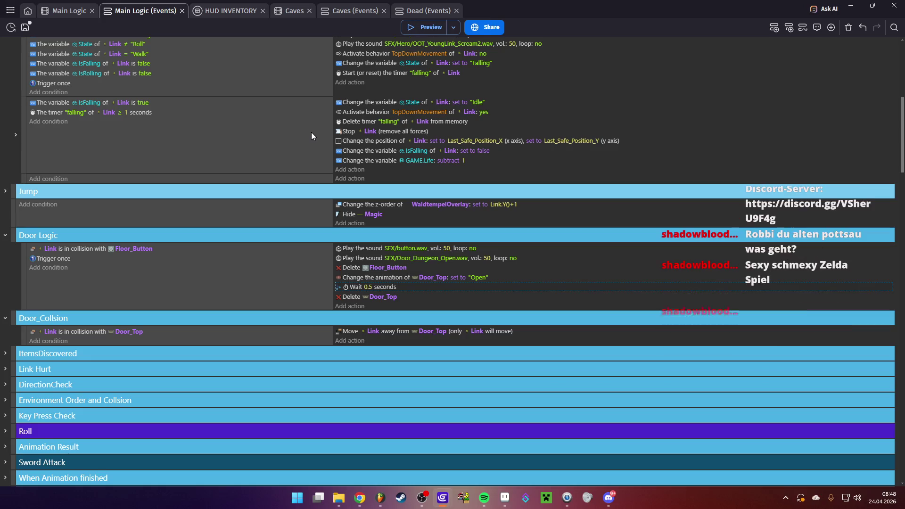
- Start a new preview, walk Link through the top door and back, and throw the lower-left pot
click(414, 27)
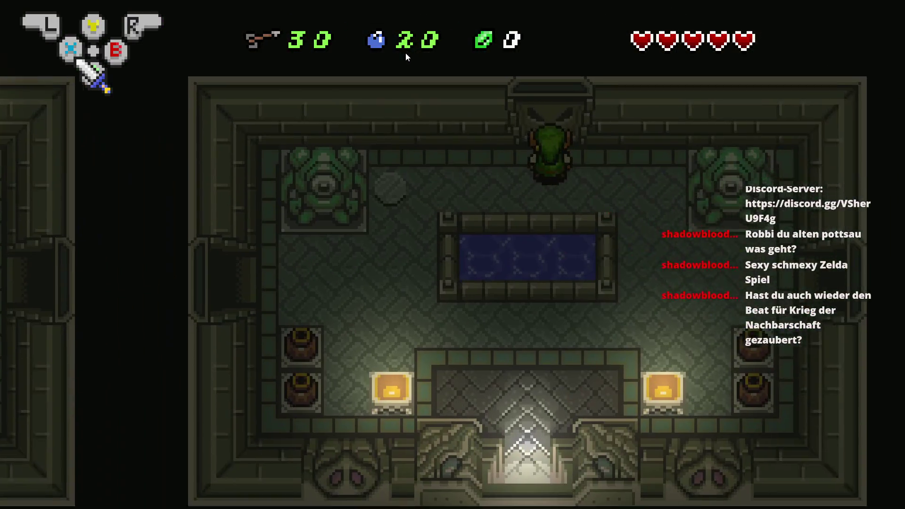
key(Left)
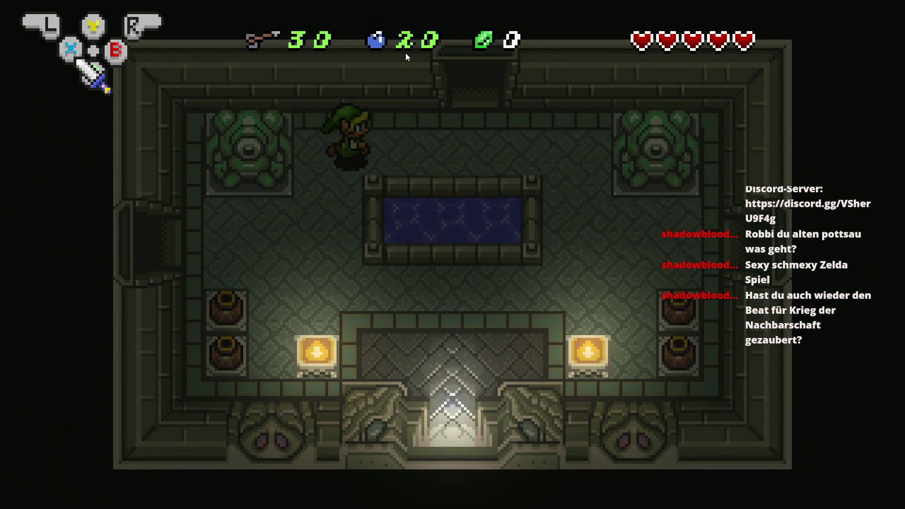
key(Right)
key(Up)
key(Down)
key(Left)
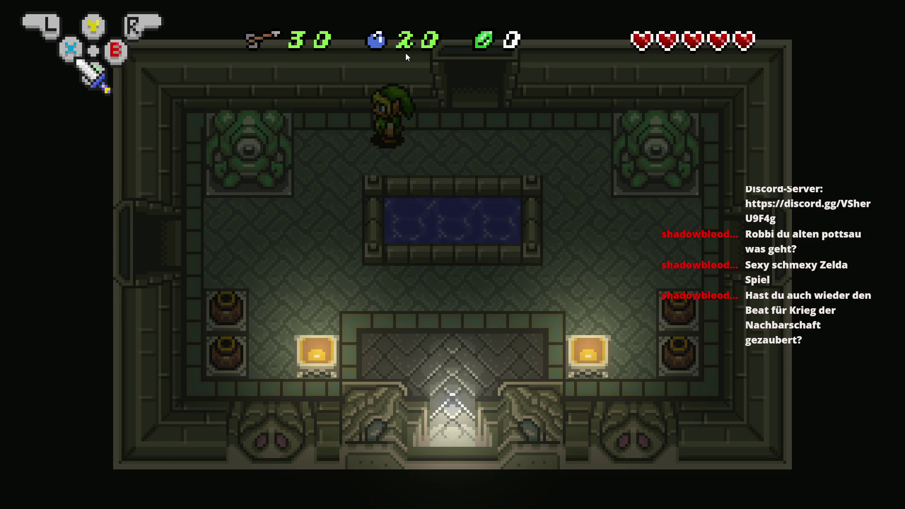
key(Down)
key(Left)
key(Down)
key(Left)
key(space)
key(Up)
key(space)
- Walk Link through the west door and attack the ghosts below the pool
key(Left)
key(Down)
key(Left)
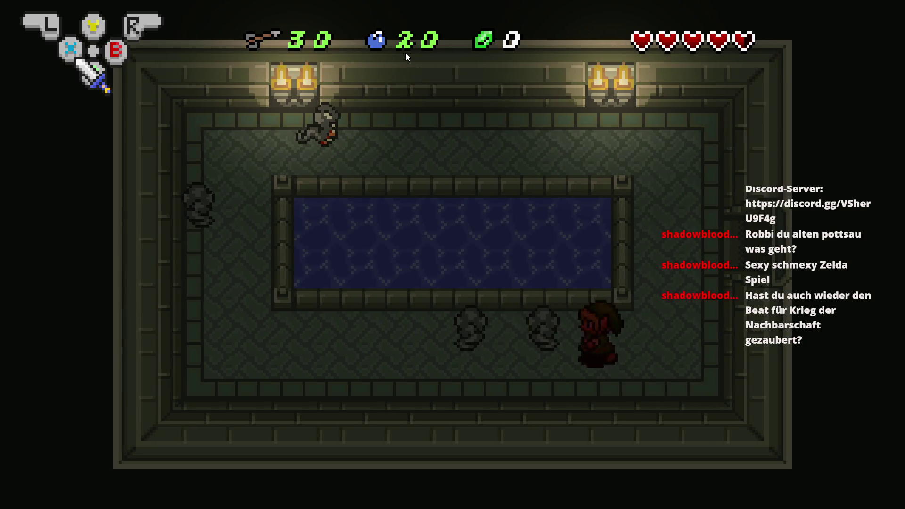
key(Left)
key(space)
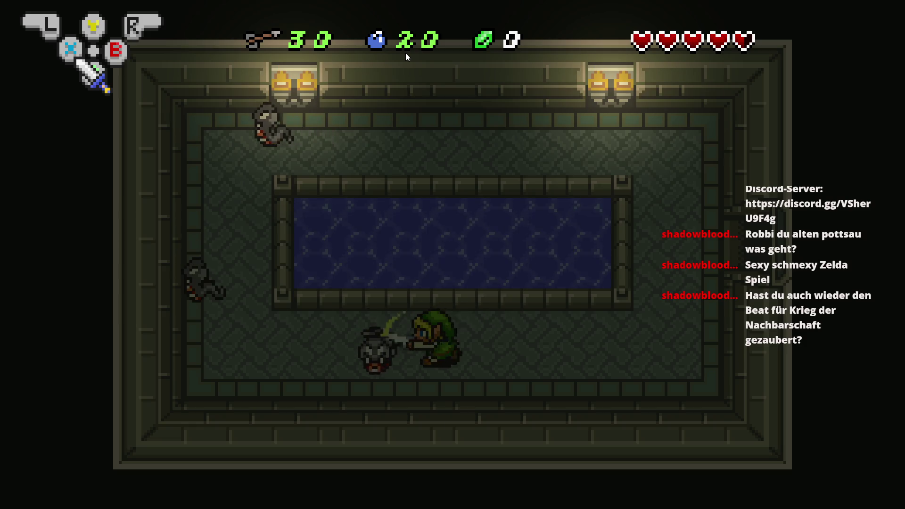
key(space)
key(Left)
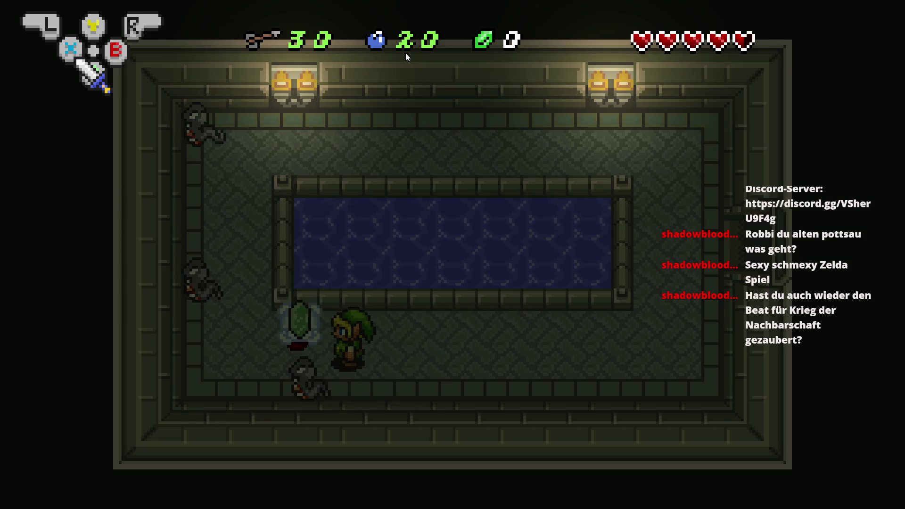
key(Left)
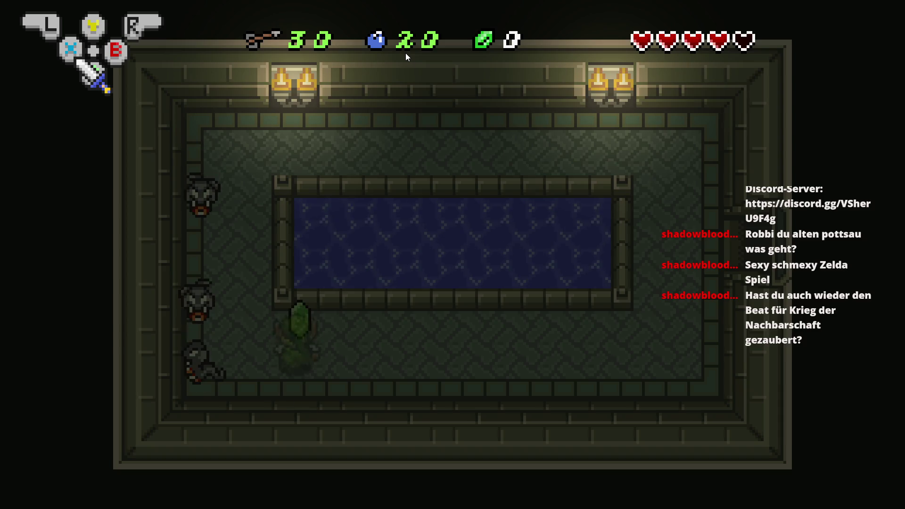
key(Right)
key(Right)
key(Up)
key(Right)
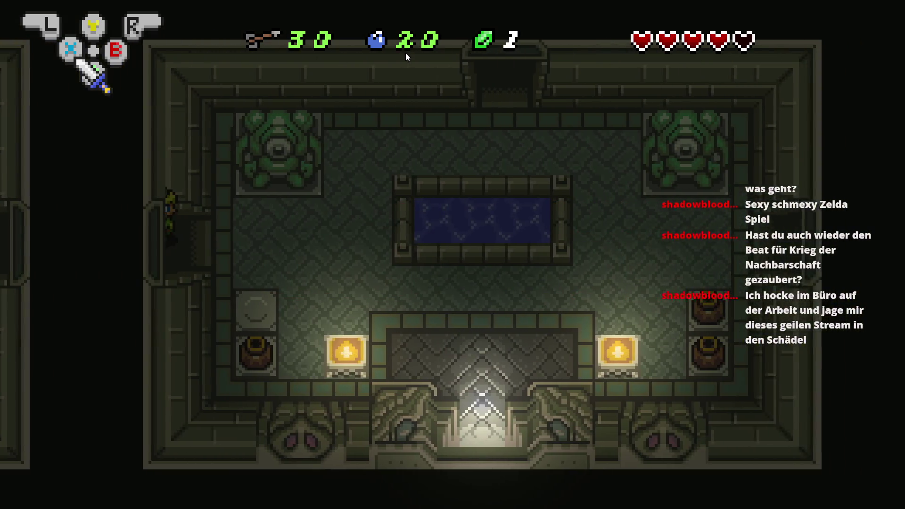
- Open the INVENTAR inventory, move the selection to the bombs, close it, and exit the preview
key(Return)
key(Right)
key(Right)
key(Right)
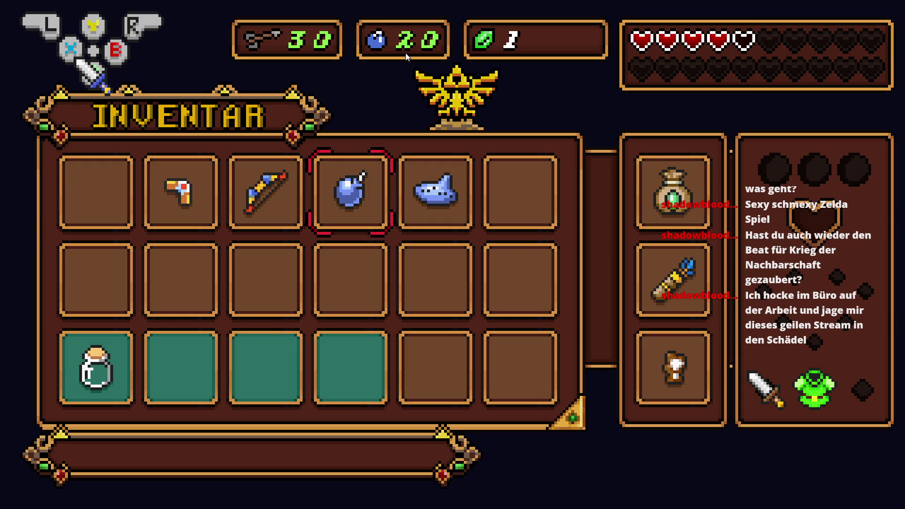
key(Escape)
key(Right)
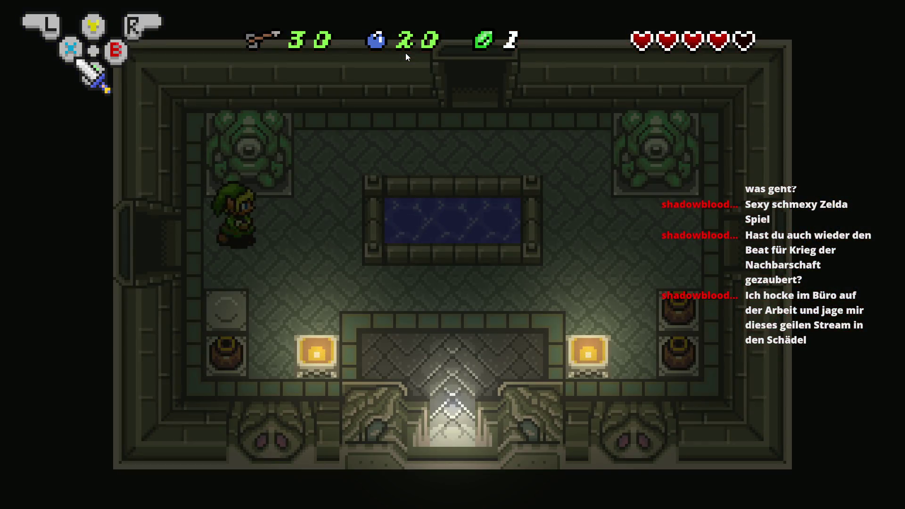
key(Down)
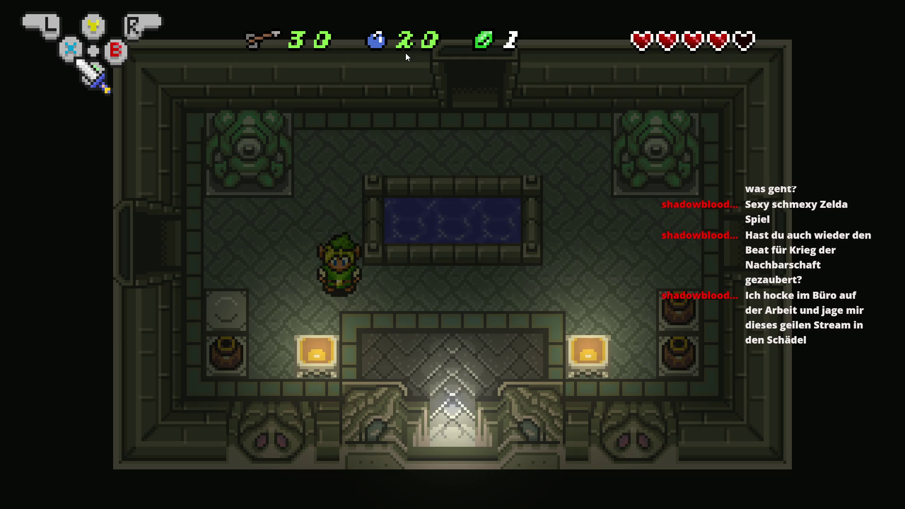
key(alt+F4)
- Save the project, inspect the Delete Door_Top action and the Door Logic event, and save again
click(27, 27)
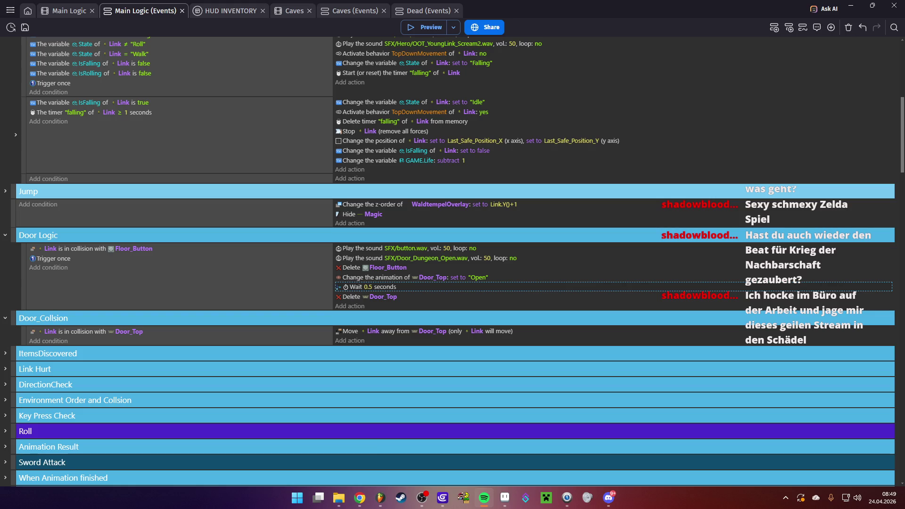
click(624, 297)
click(177, 278)
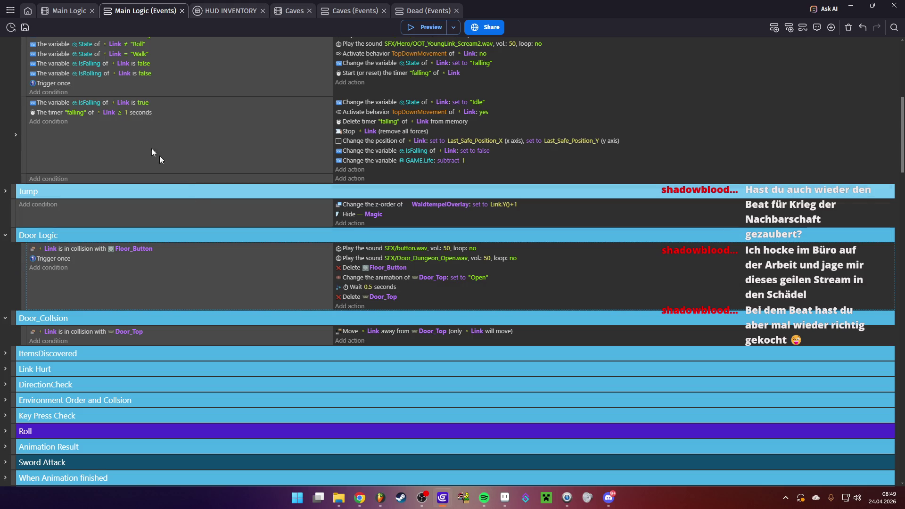
key(ctrl+s)
click(341, 502)
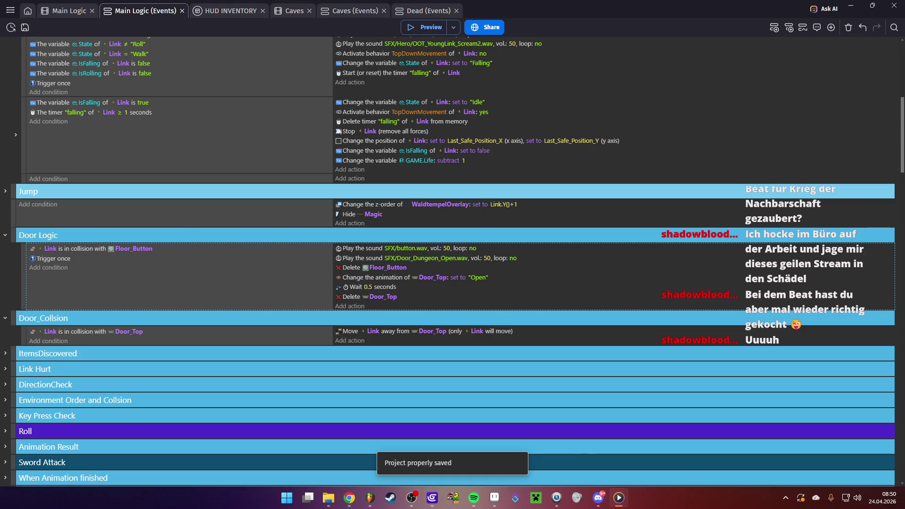
click(64, 11)
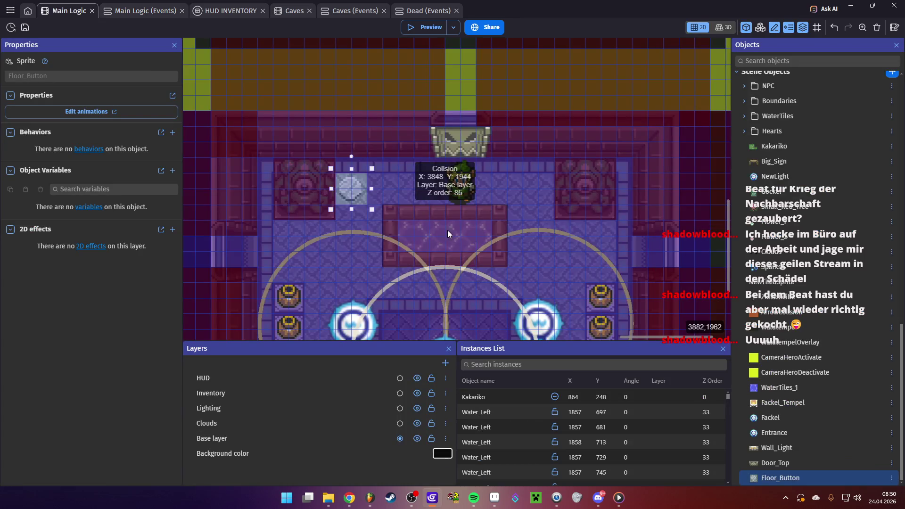
scroll(410, 211, down, 3)
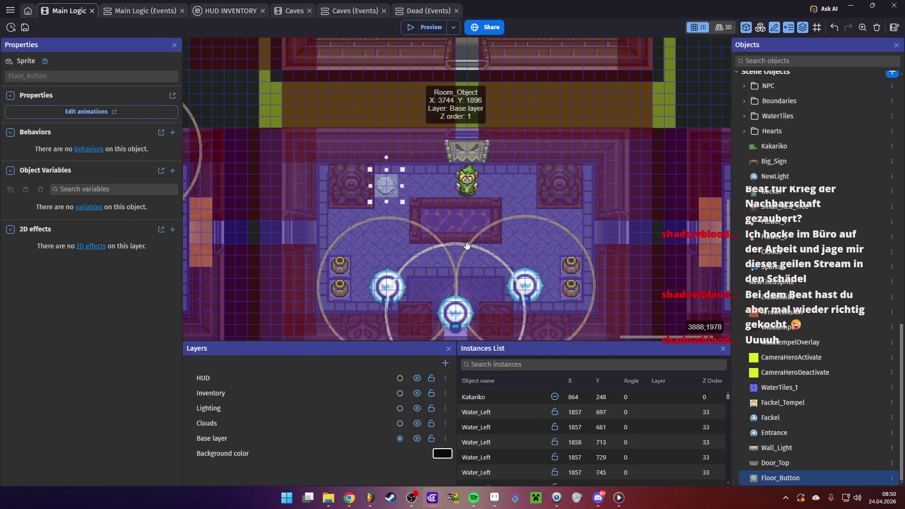
drag(466, 245, 470, 249)
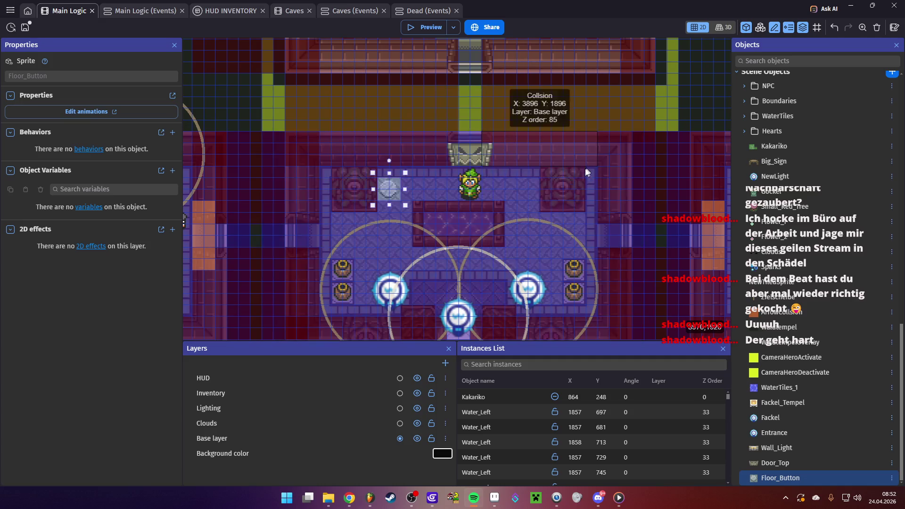
click(521, 187)
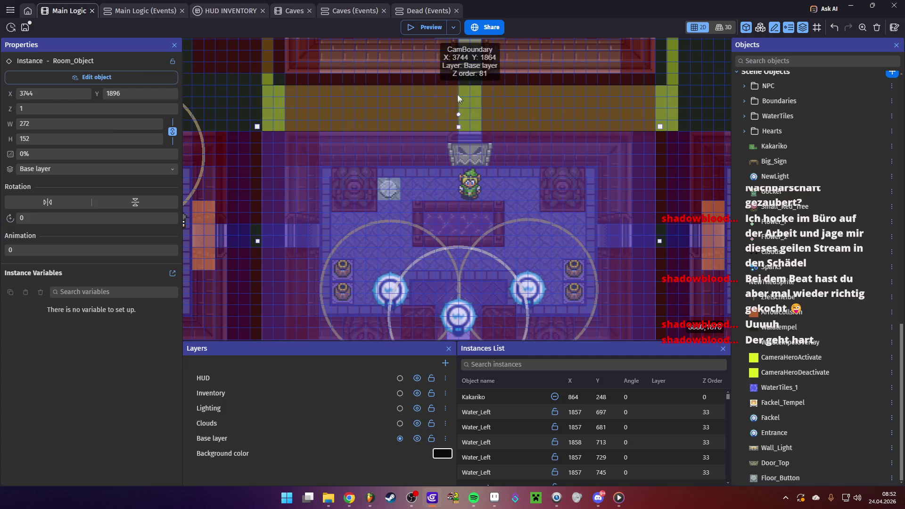
click(417, 26)
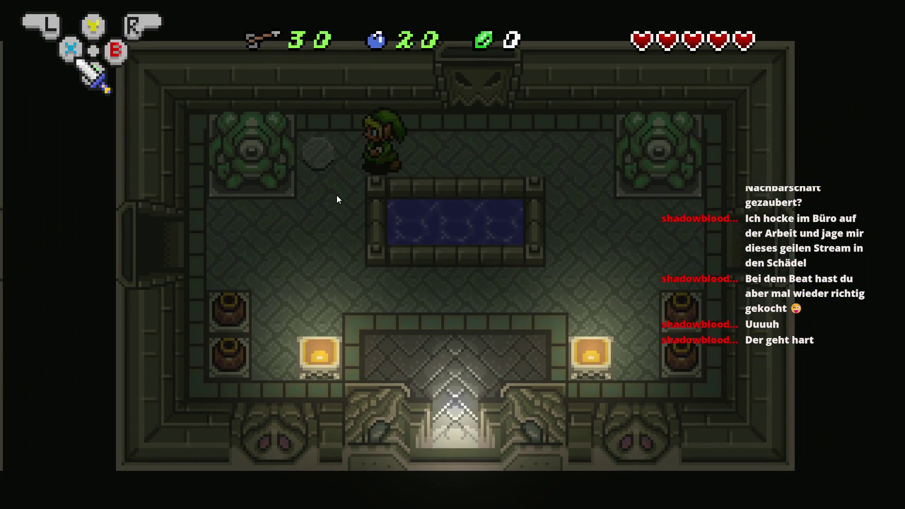
key(Right)
key(Left)
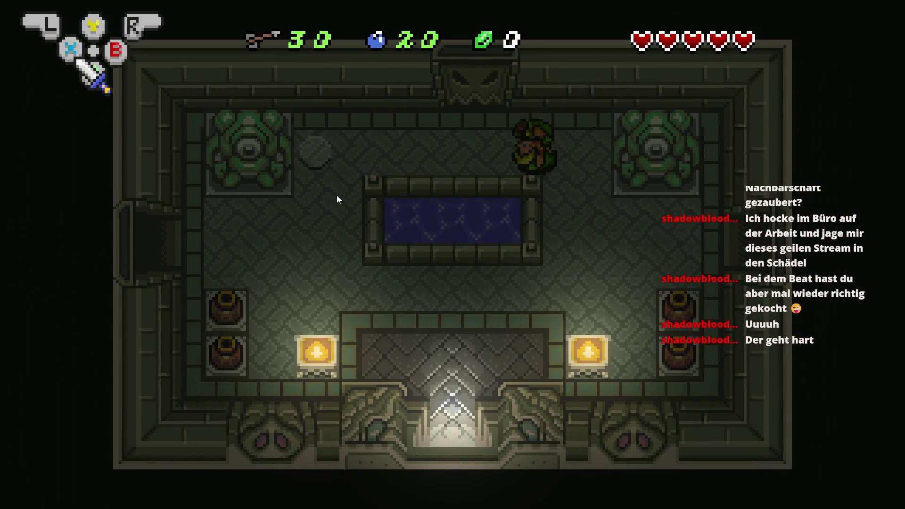
key(Up)
key(Right)
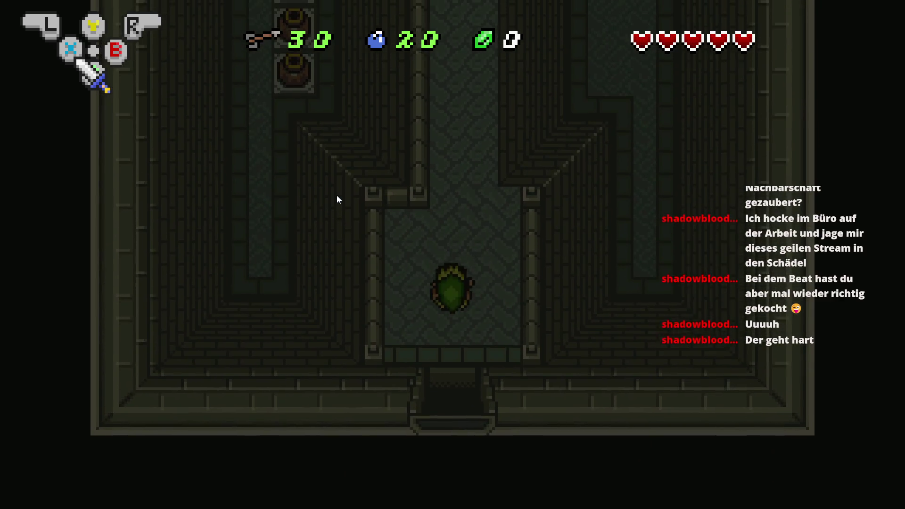
key(Up)
key(Up)
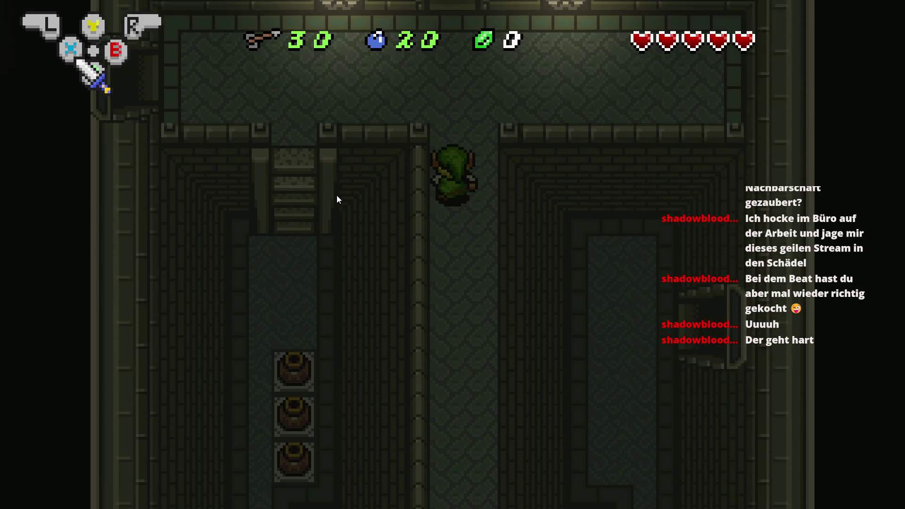
key(Left)
key(Left)
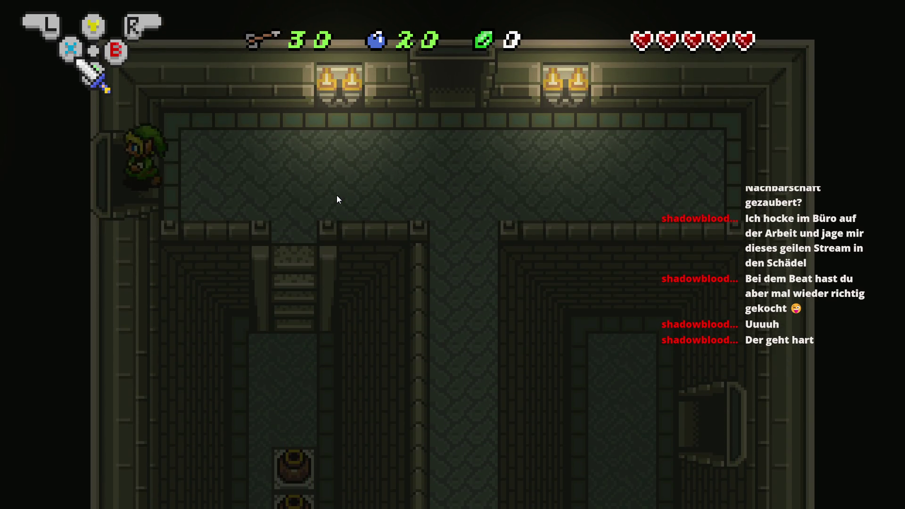
key(Left)
key(Down)
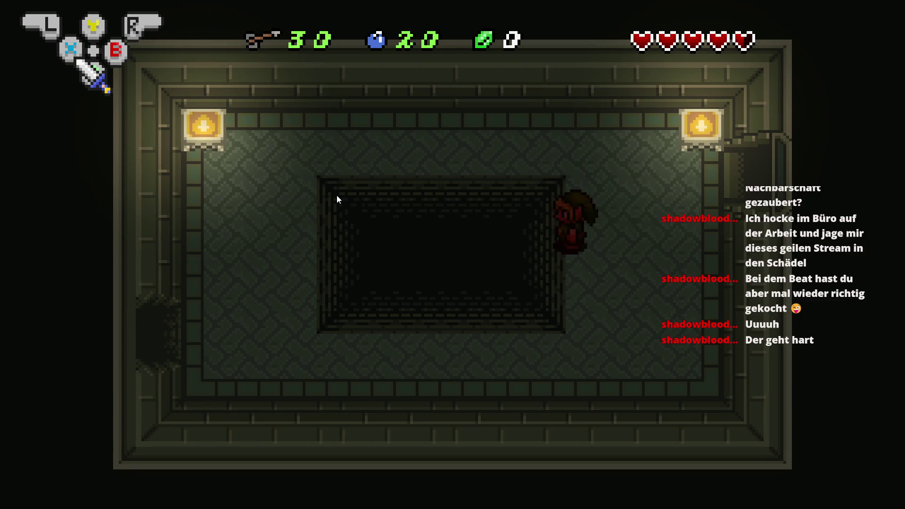
key(Left)
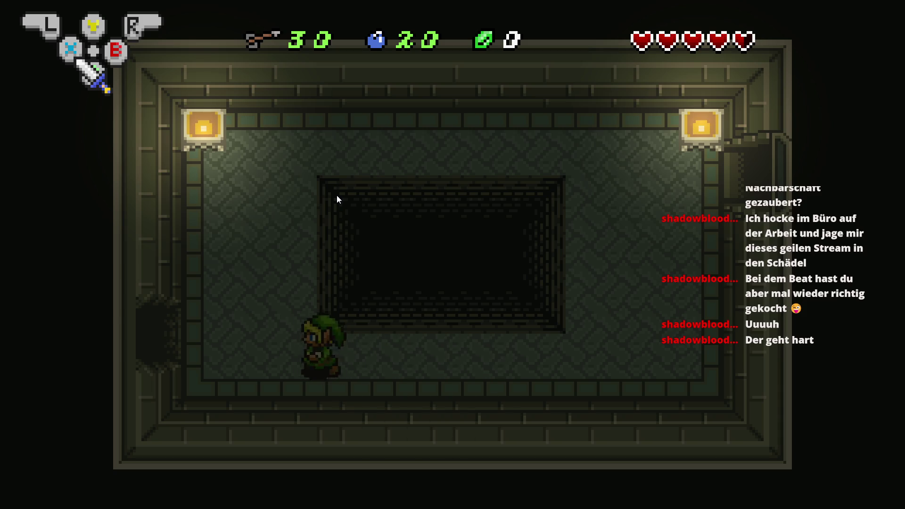
key(Left)
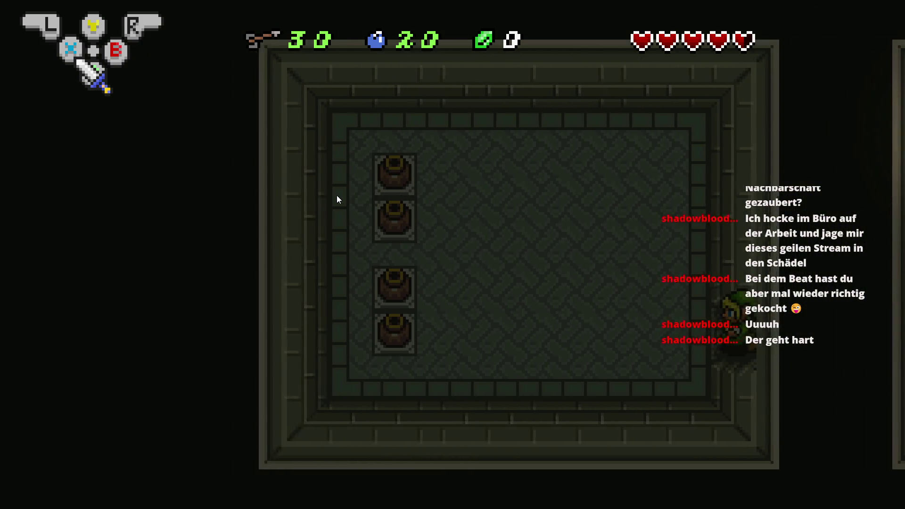
key(Left)
key(space)
key(space)
key(Return)
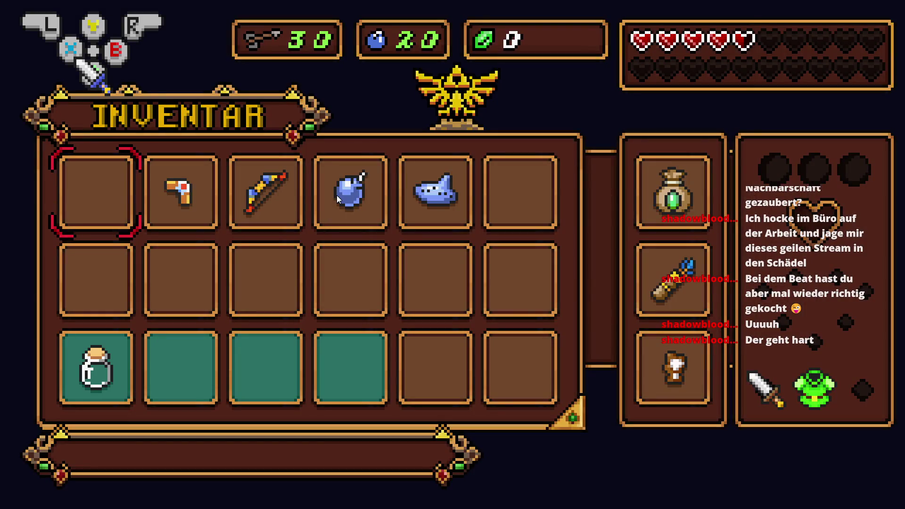
key(alt+F4)
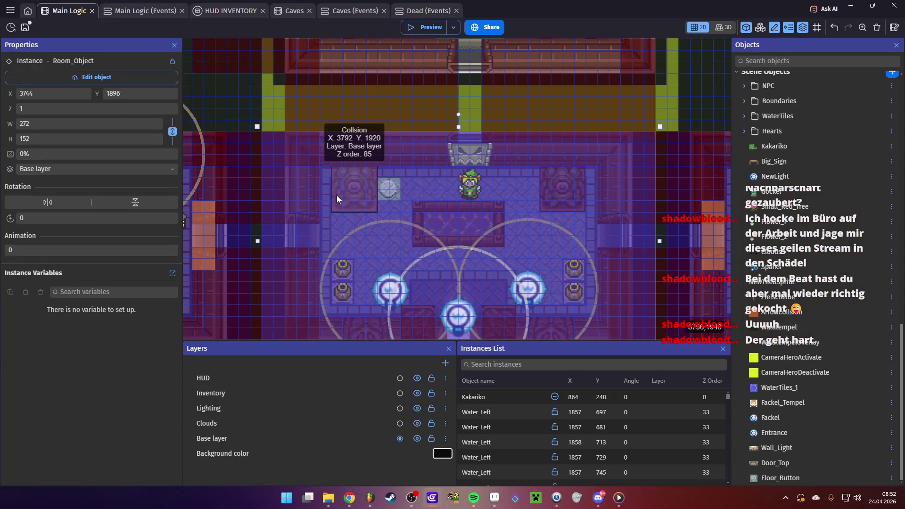
- Pan the scene out to the Kakariko village map and back to the dungeon rooms, then save
scroll(370, 204, down, 8)
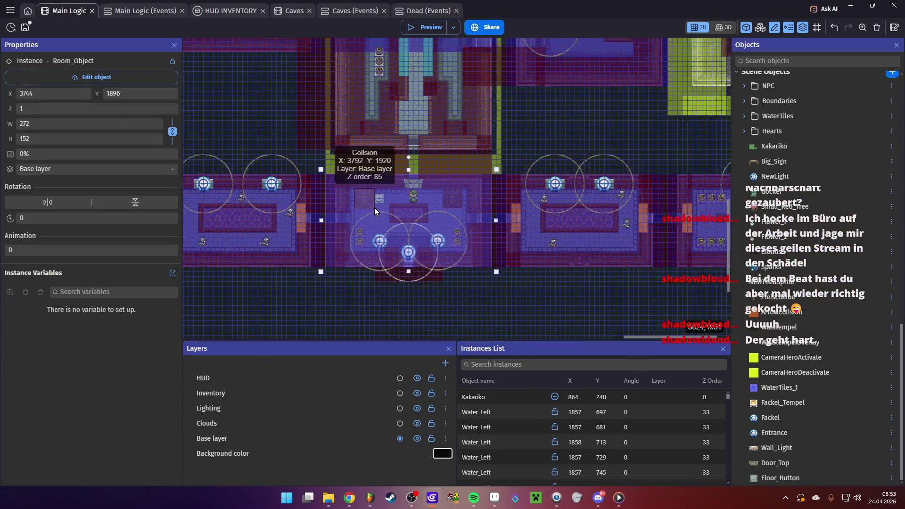
scroll(374, 207, down, 4)
scroll(278, 162, up, 3)
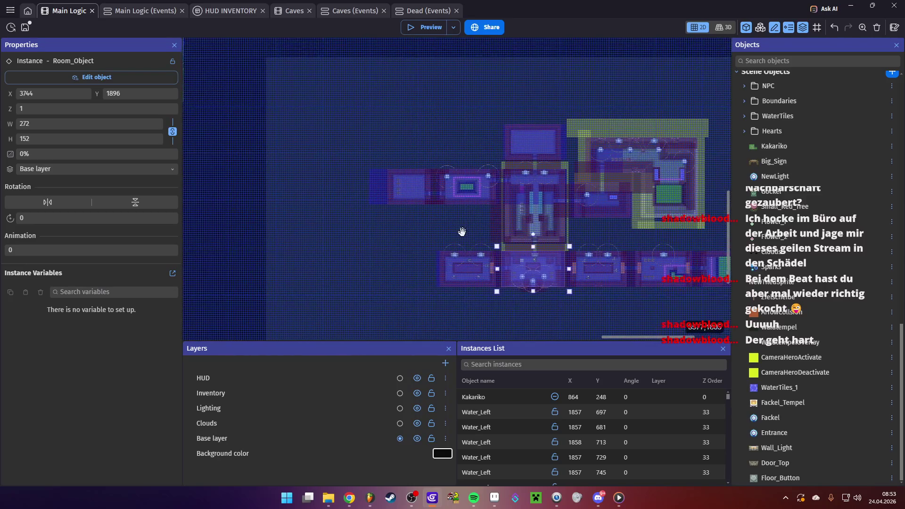
mouse_move(278, 163)
mouse_down()
mouse_move(381, 237)
mouse_move(525, 188)
mouse_up()
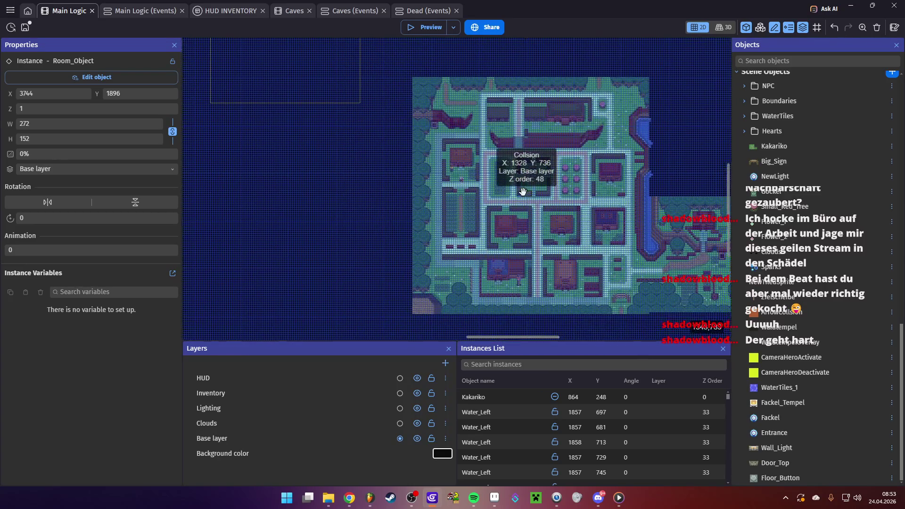
mouse_move(529, 226)
mouse_down()
mouse_move(347, 65)
mouse_move(409, 161)
mouse_move(370, 135)
mouse_move(328, 224)
mouse_move(293, 232)
mouse_up()
click(25, 27)
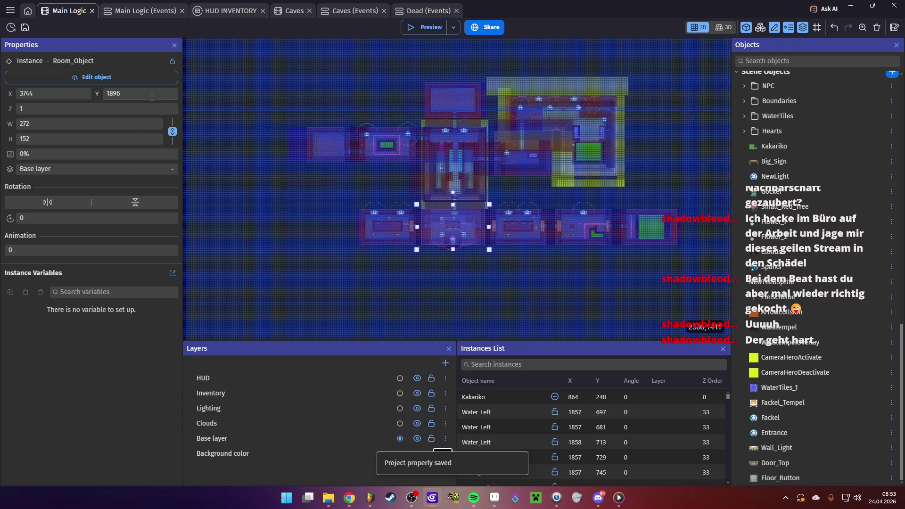
- Zoom back into the dungeon rooms and switch to the Button_Floor.png sprite in Aseprite
scroll(473, 193, up, 3)
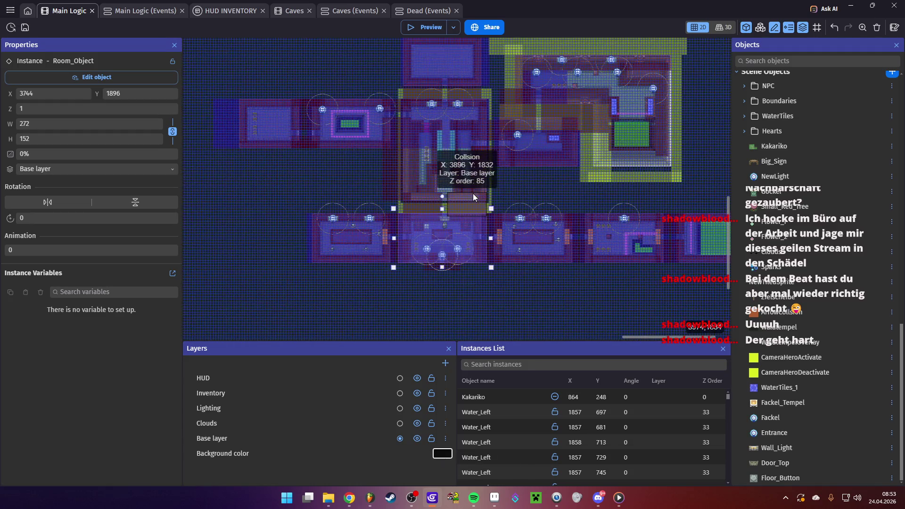
scroll(473, 193, up, 4)
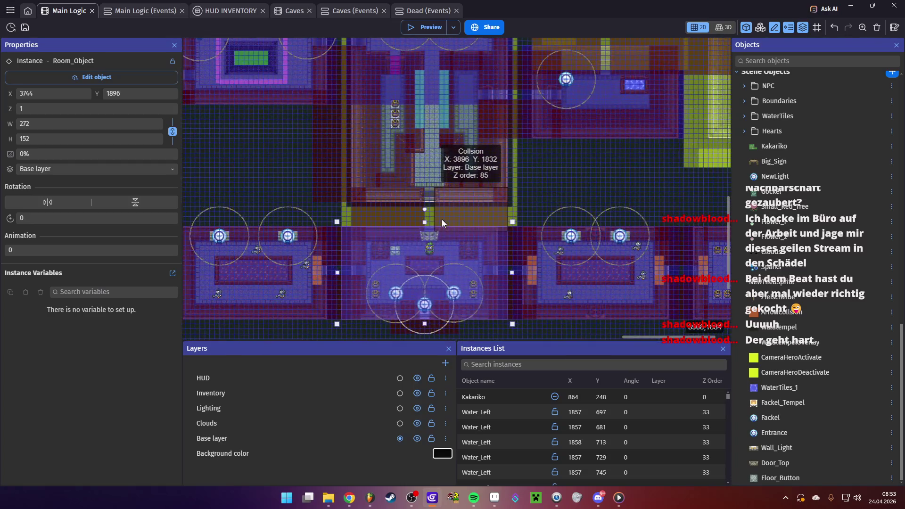
scroll(439, 210, up, 5)
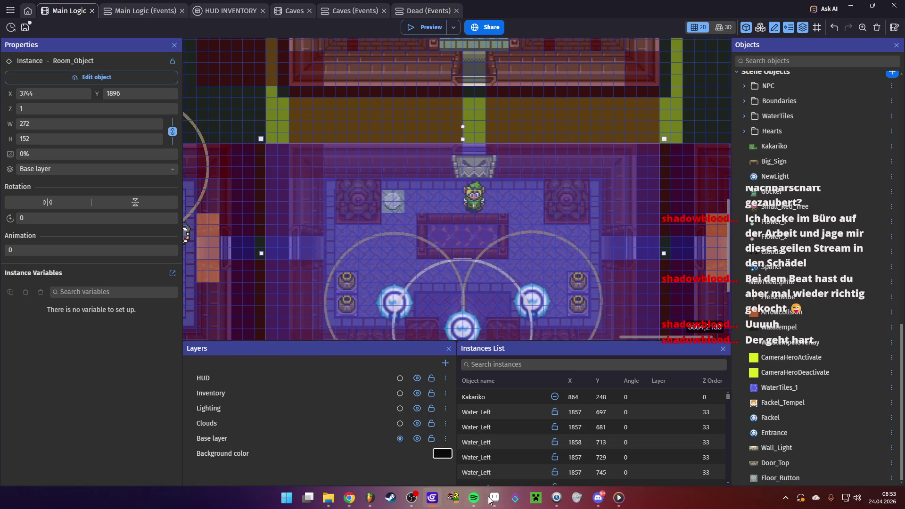
key(alt+Tab)
scroll(380, 293, down, 4)
scroll(472, 254, down, 2)
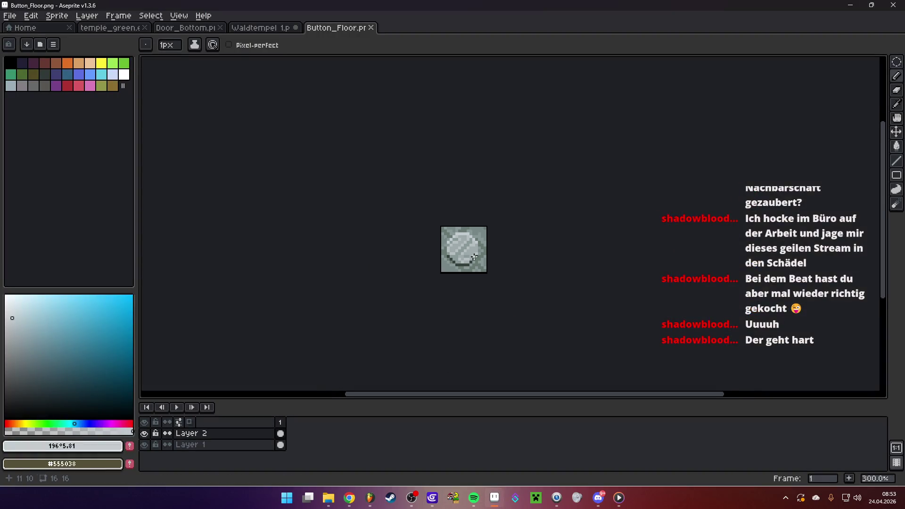
- Replace Button_Floor's button layer with a floor tile pasted from the temple tileset
scroll(472, 253, up, 2)
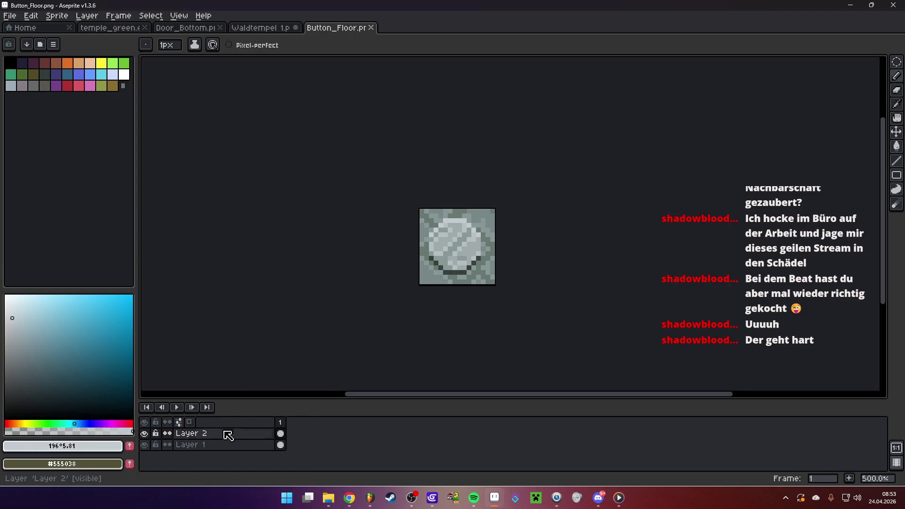
click(235, 29)
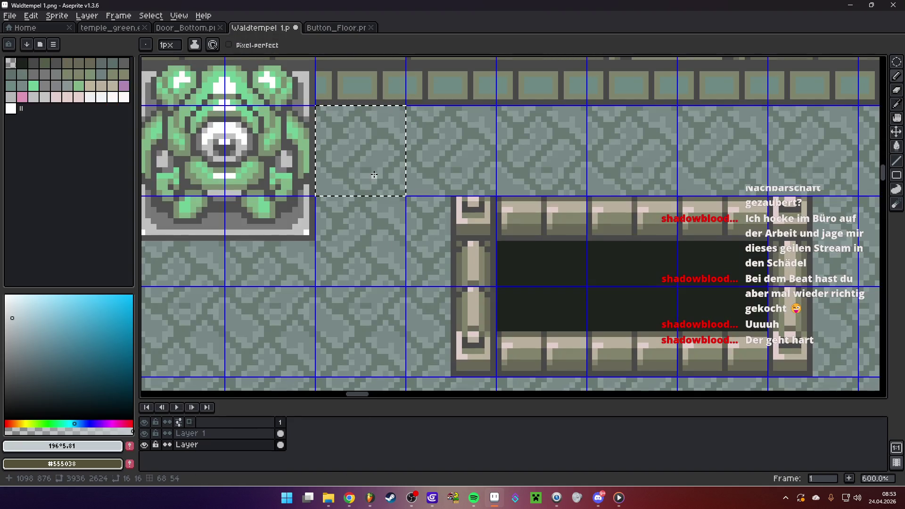
click(330, 29)
click(202, 432)
key(Delete)
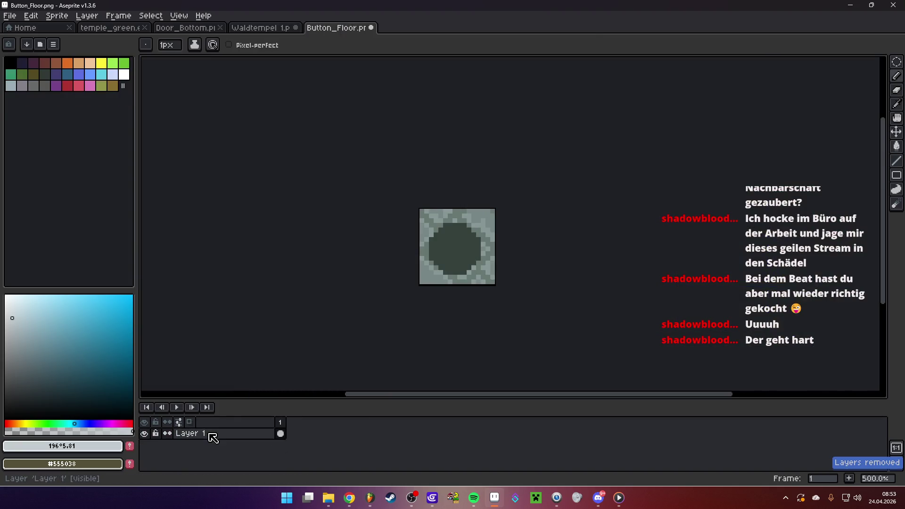
key(ctrl+v)
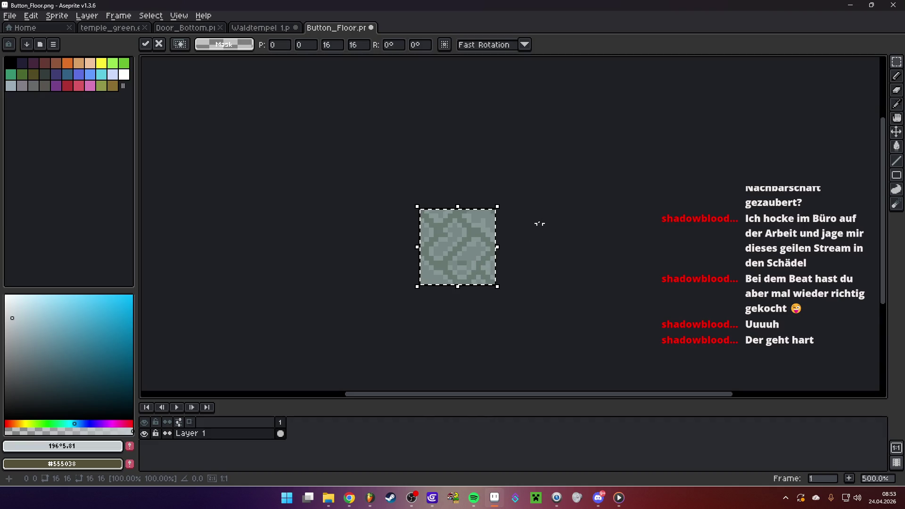
click(532, 230)
- Build a rounded cross-shaped selection in the tile's centre and fill it with flat grey
scroll(481, 219, up, 2)
drag(398, 228, 471, 302)
key(shift+h)
scroll(431, 297, up, 2)
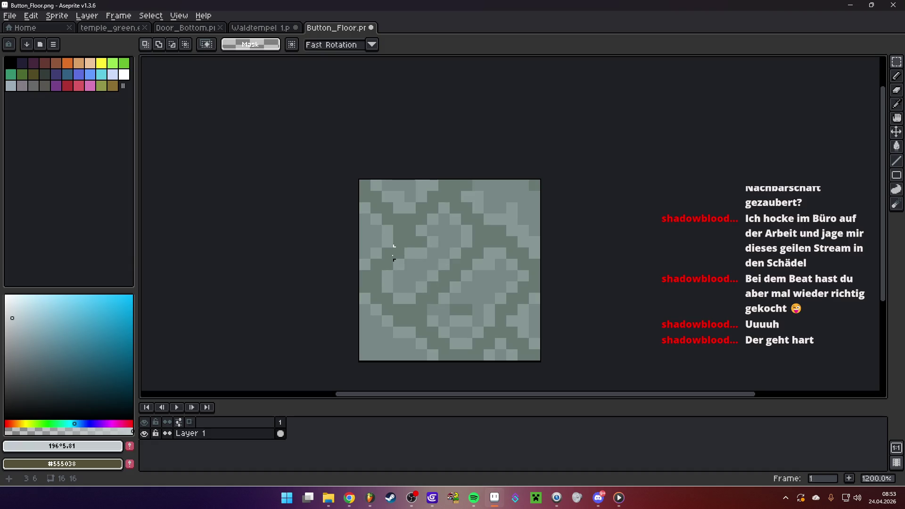
mouse_move(380, 258)
mouse_down()
mouse_move(491, 317)
mouse_move(520, 317)
mouse_up()
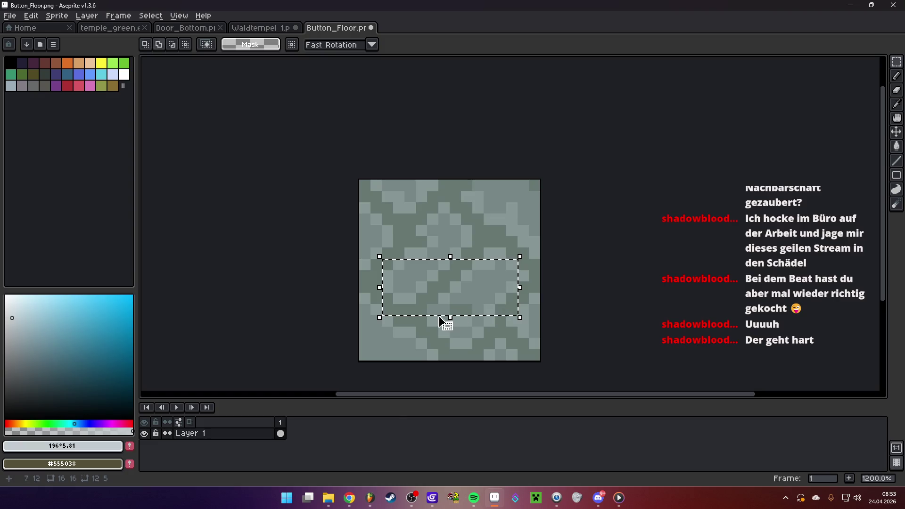
mouse_move(428, 316)
mouse_down()
mouse_move(493, 335)
mouse_move(496, 350)
mouse_up()
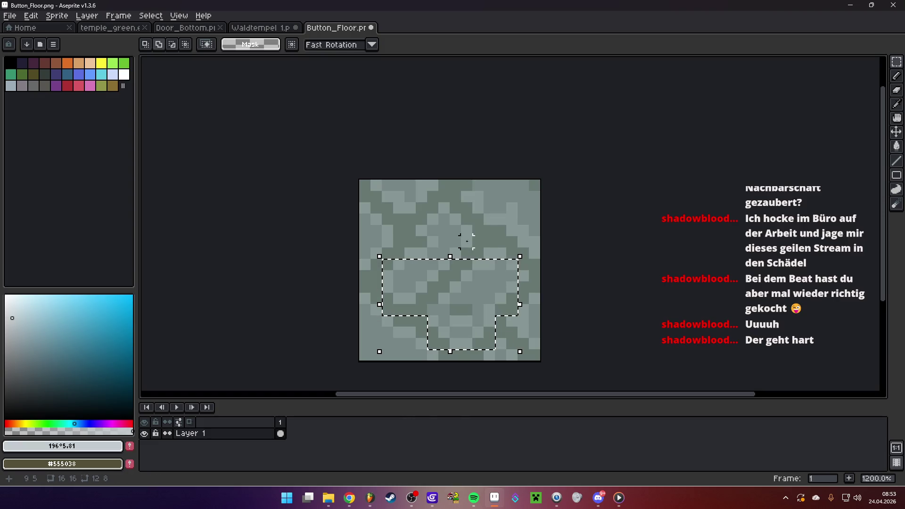
drag(404, 225, 484, 259)
drag(427, 202, 529, 281)
key(ctrl+x)
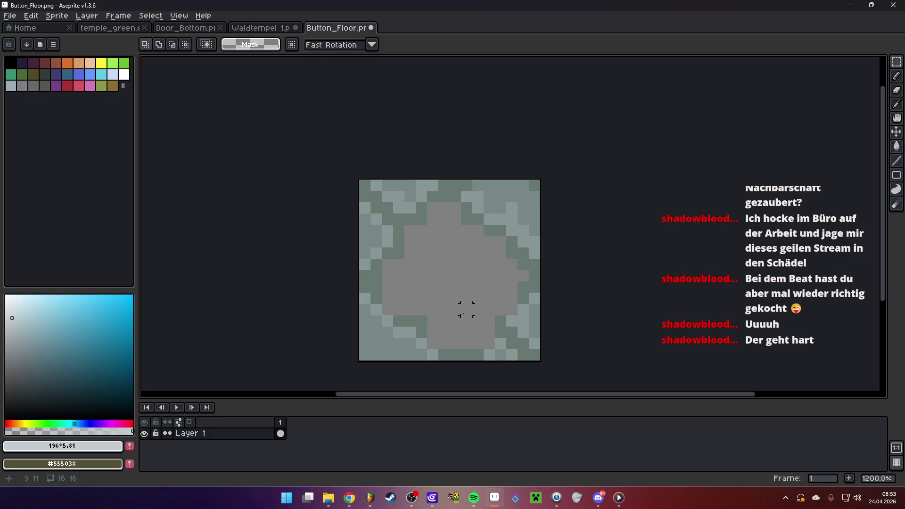
right_click(242, 433)
- Paste the cut stone pattern onto a new Layer 2, shifted up one pixel
mouse_move(309, 417)
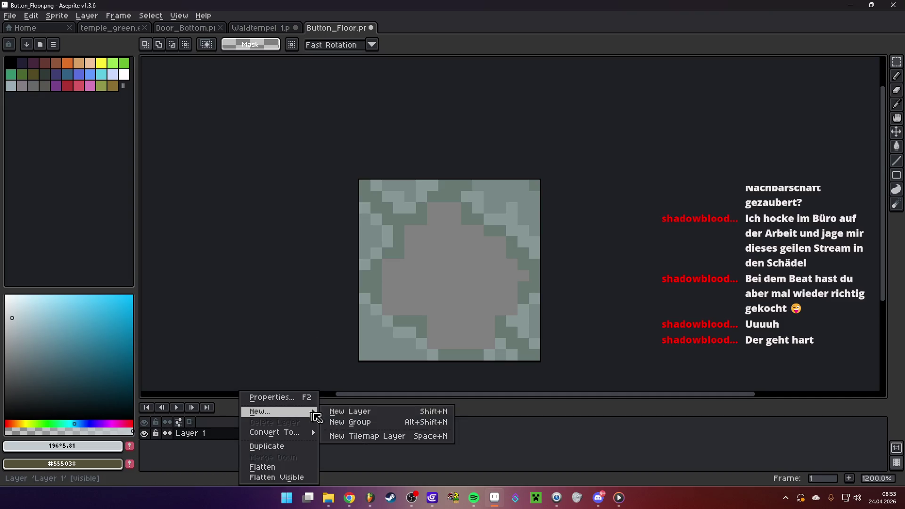
click(349, 411)
key(ctrl+v)
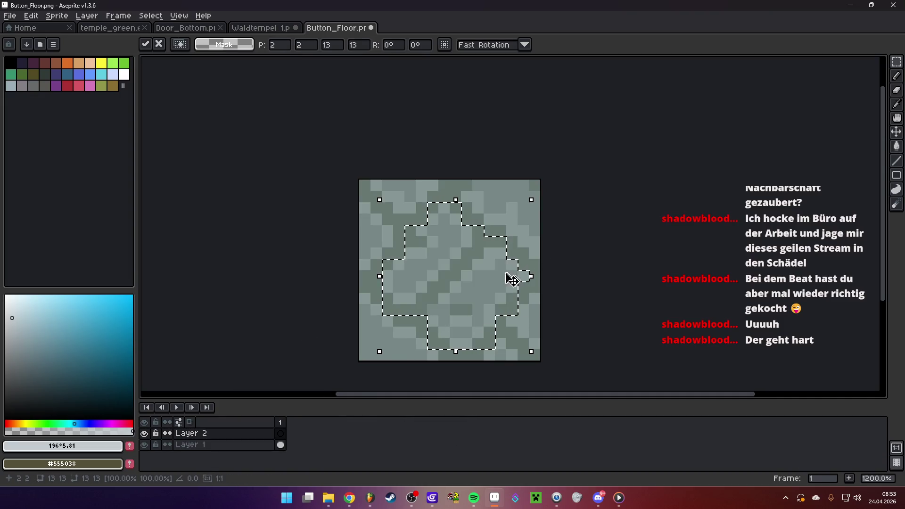
drag(467, 293, 467, 285)
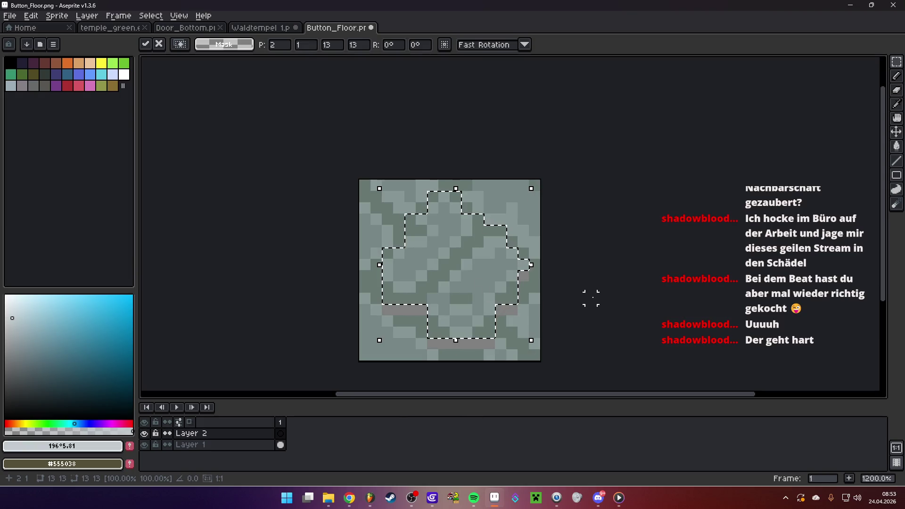
click(534, 309)
- On Layer 1, bucket-fill the left, right and bottom gray bars and small square dark green
key(i)
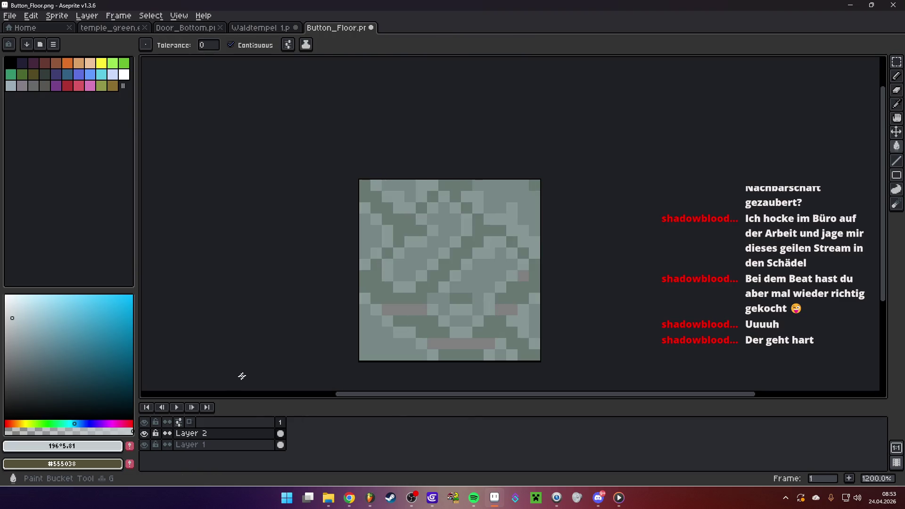
click(390, 297)
key(g)
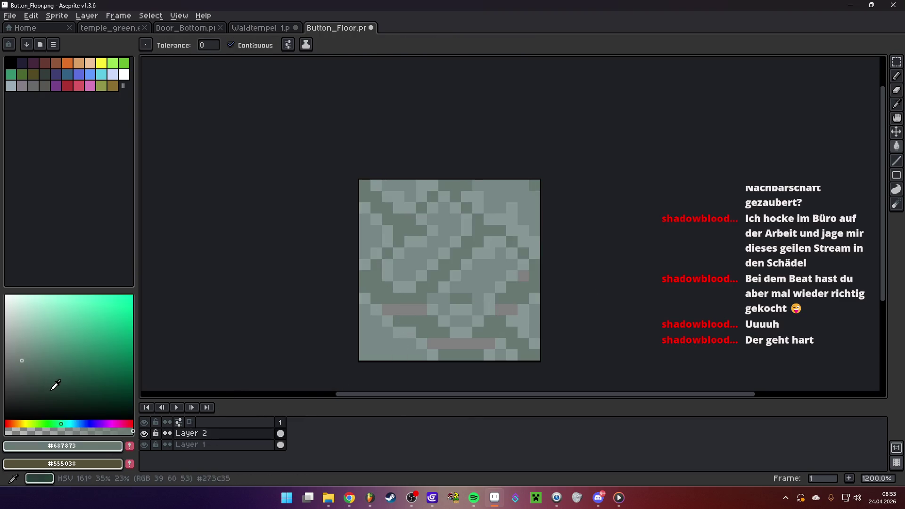
click(45, 398)
click(195, 444)
click(404, 309)
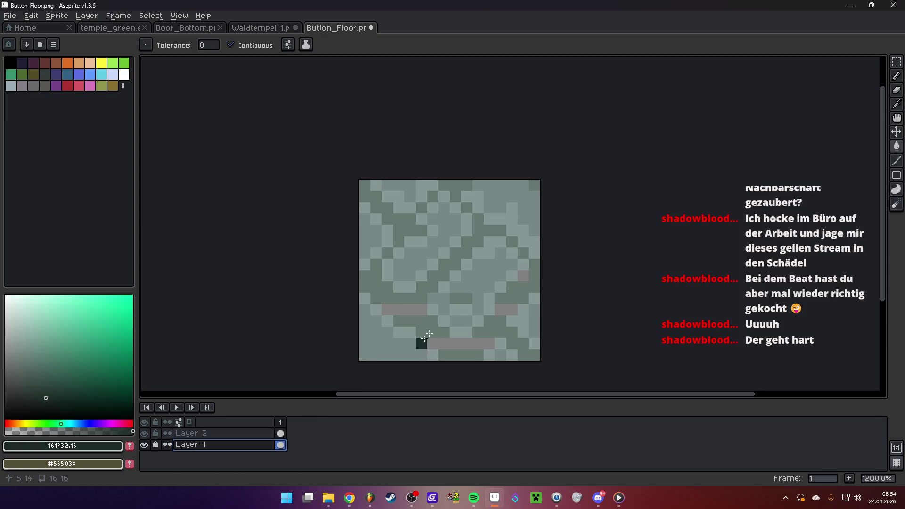
click(460, 344)
click(523, 276)
click(502, 309)
scroll(503, 309, down, 4)
scroll(503, 309, up, 4)
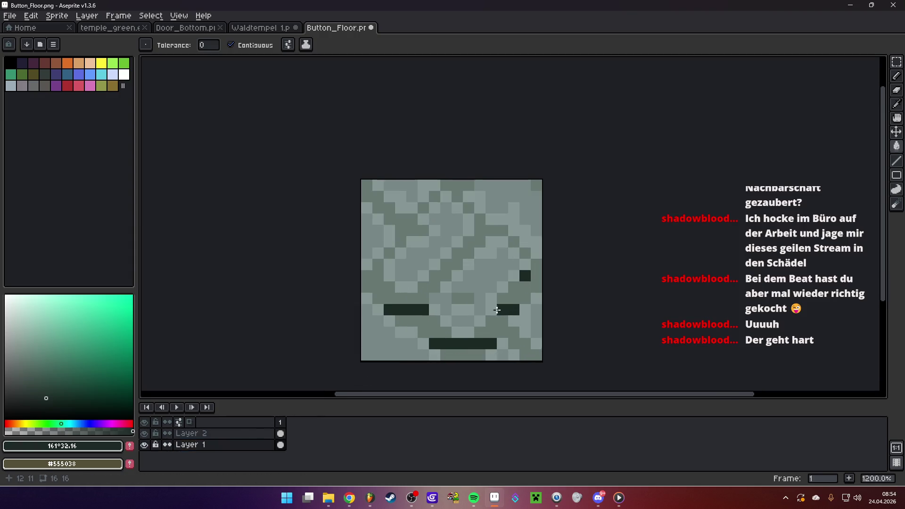
- Pencil extra dark pixels on Layer 2 to extend the eye bars and the mouth's right end
key(b)
click(196, 433)
click(425, 338)
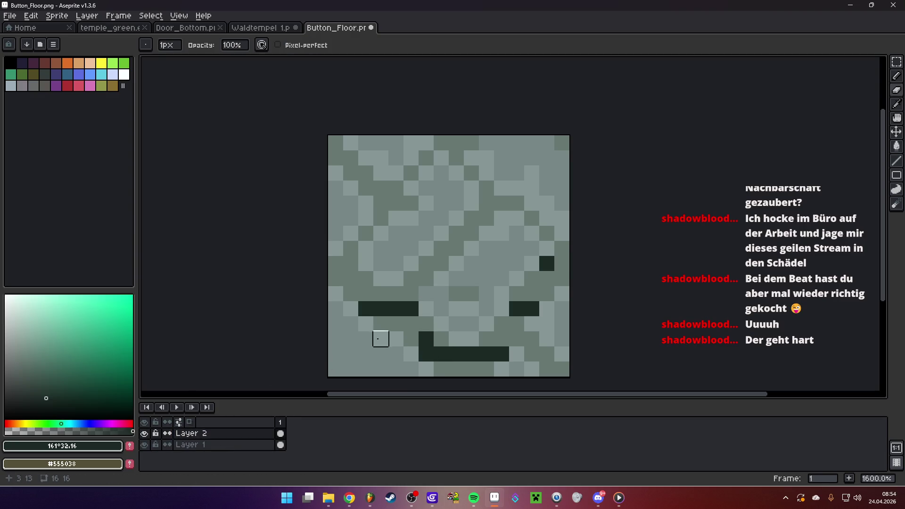
scroll(481, 309, down, 3)
scroll(487, 311, up, 4)
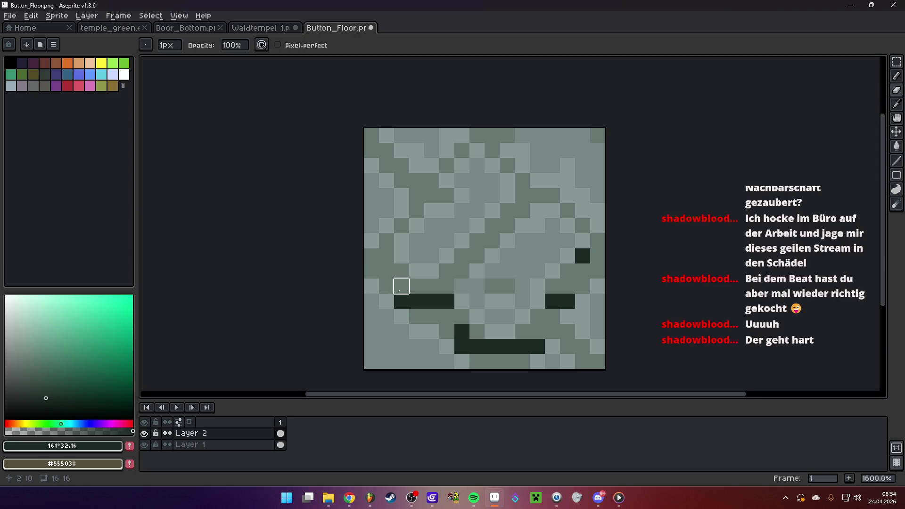
click(401, 286)
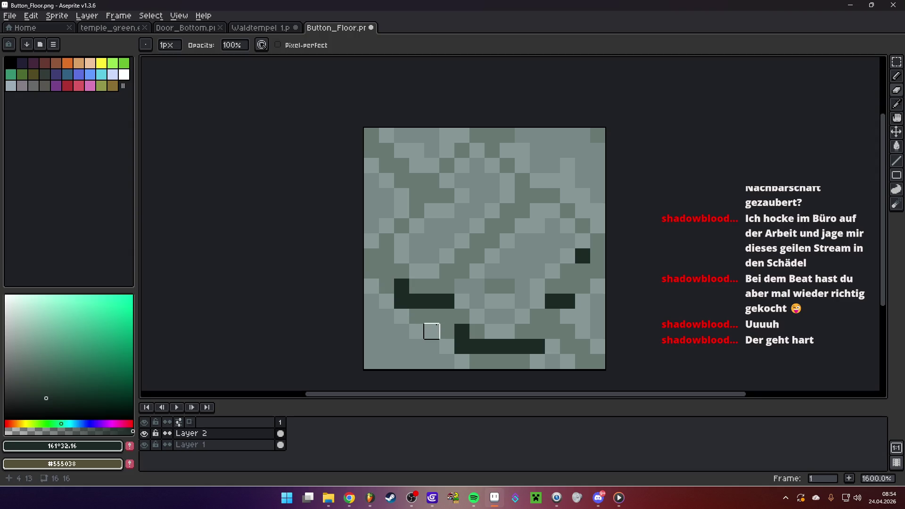
click(521, 329)
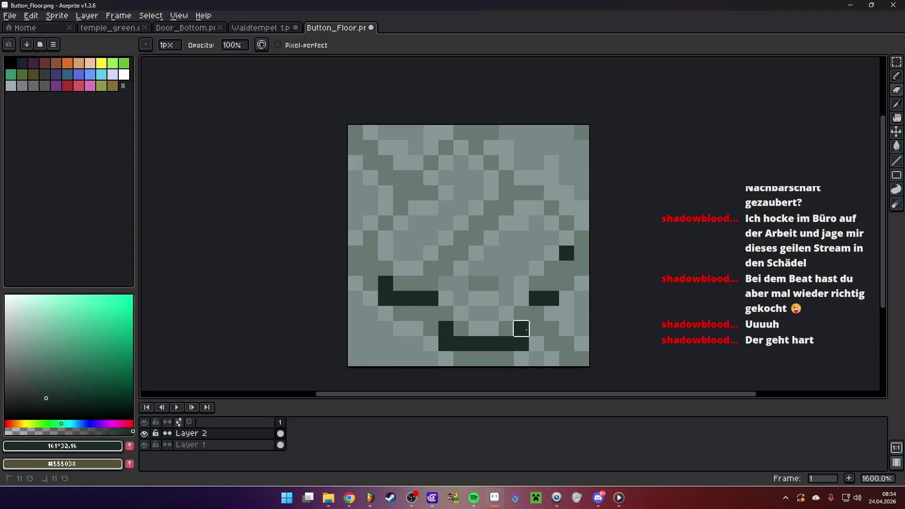
click(551, 283)
scroll(505, 298, down, 1)
scroll(449, 242, up, 1)
scroll(465, 257, down, 6)
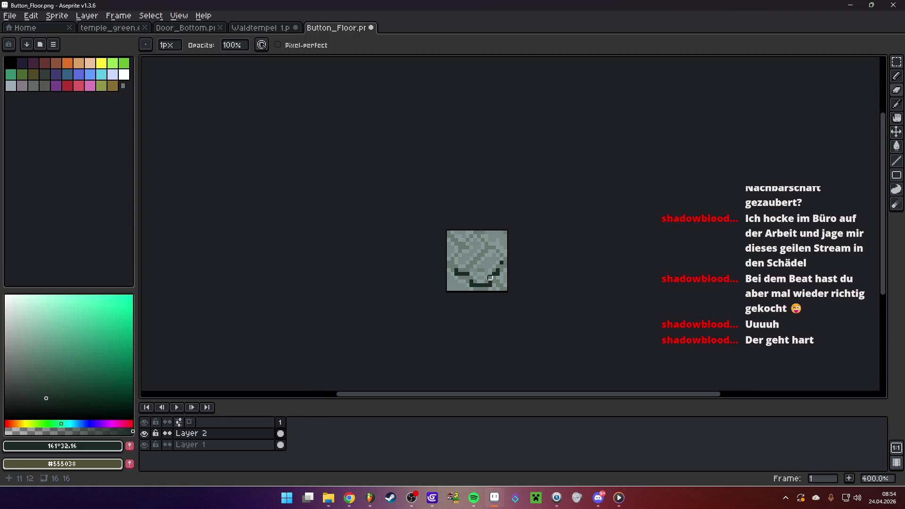
scroll(490, 278, up, 2)
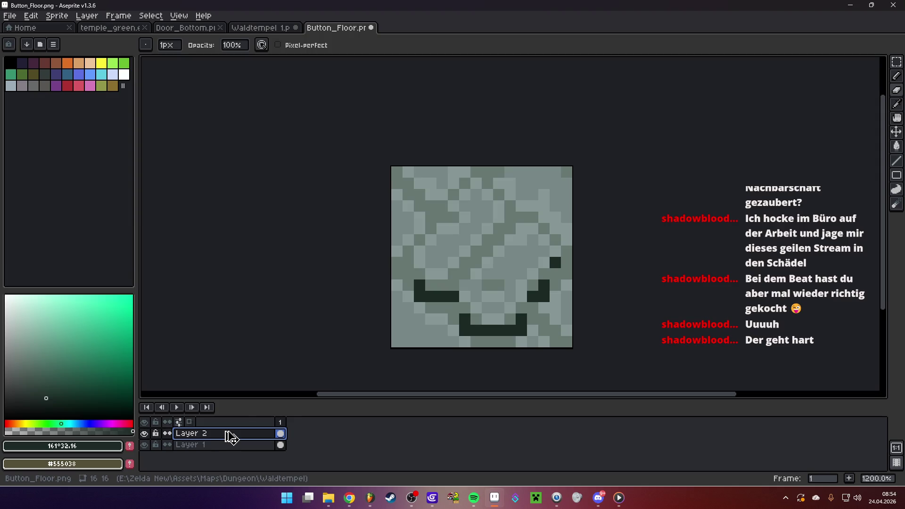
key(ctrl+u)
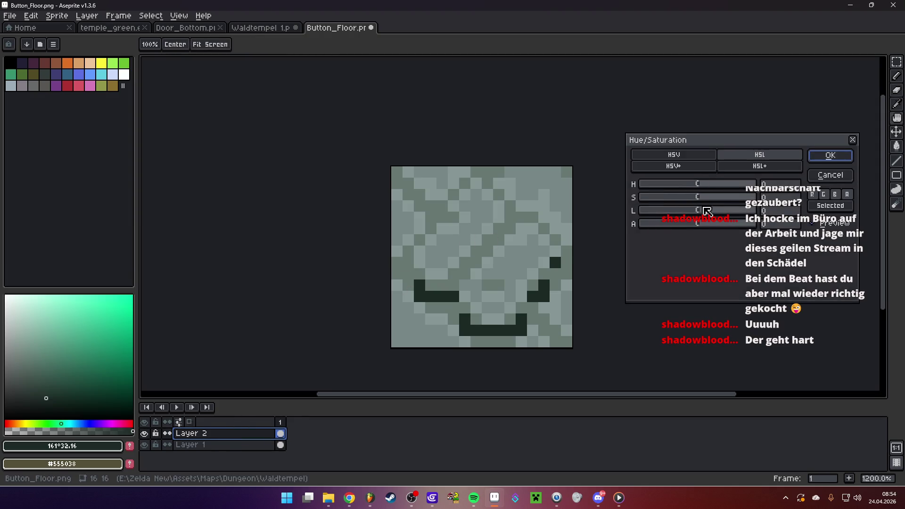
- Raise the stone pattern's lightness to 26 with Hue/Saturation
drag(705, 215, 719, 215)
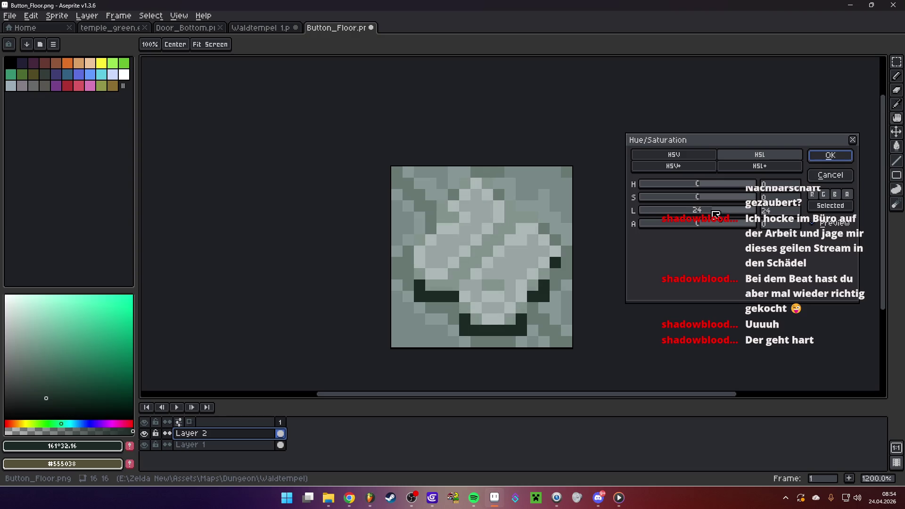
drag(715, 215, 716, 215)
click(825, 159)
scroll(490, 264, down, 6)
scroll(488, 281, up, 4)
scroll(472, 278, up, 2)
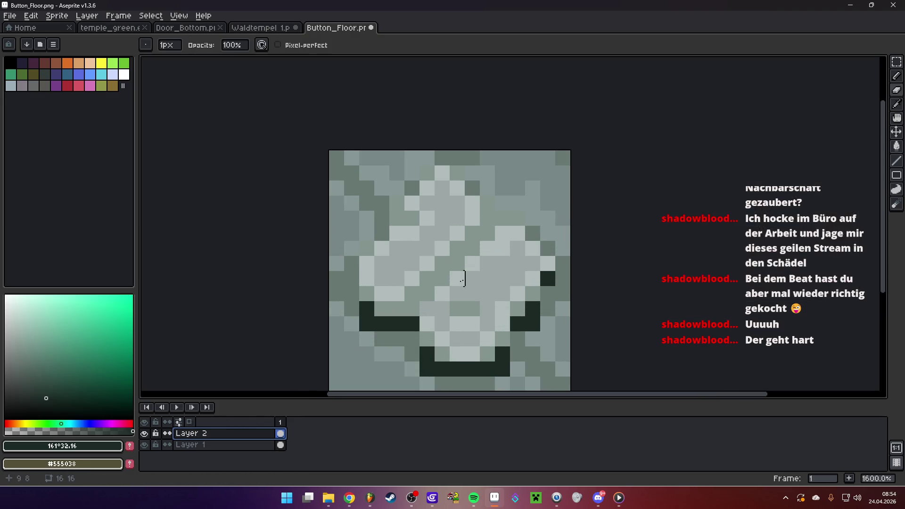
- On Layer 1, refill the dark eye and mouth stripes with a lighter, duller green
key(g)
click(211, 444)
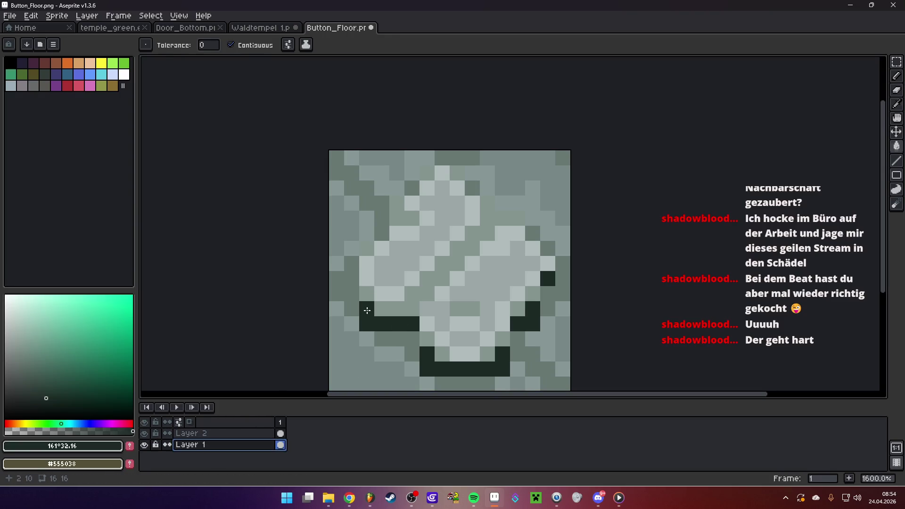
click(27, 388)
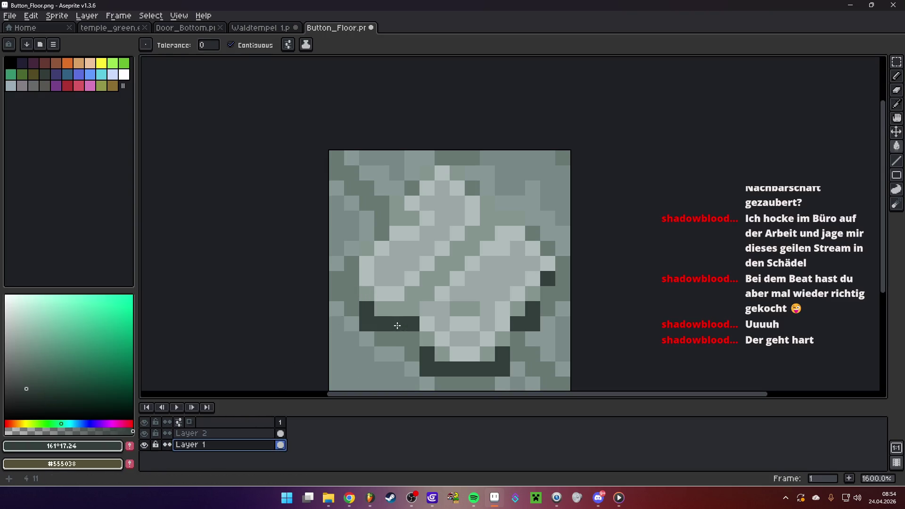
click(397, 325)
scroll(398, 325, down, 6)
scroll(467, 276, up, 3)
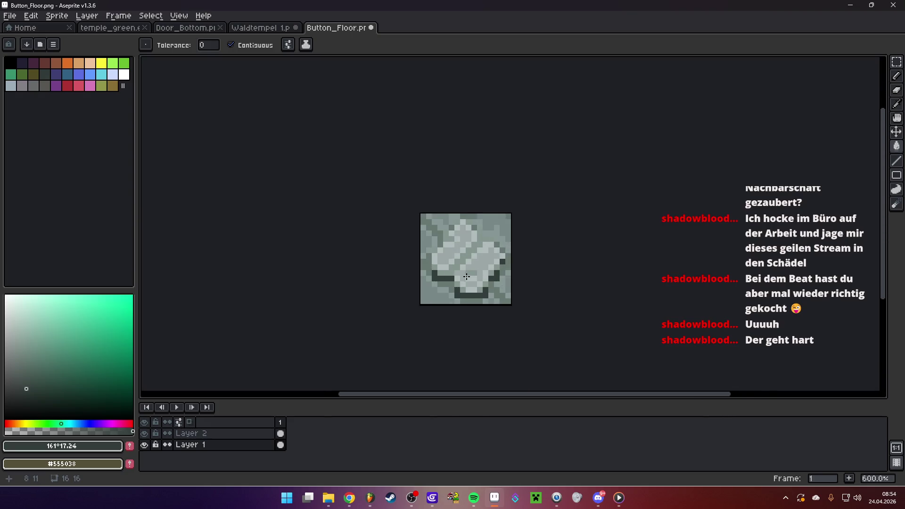
scroll(467, 276, up, 4)
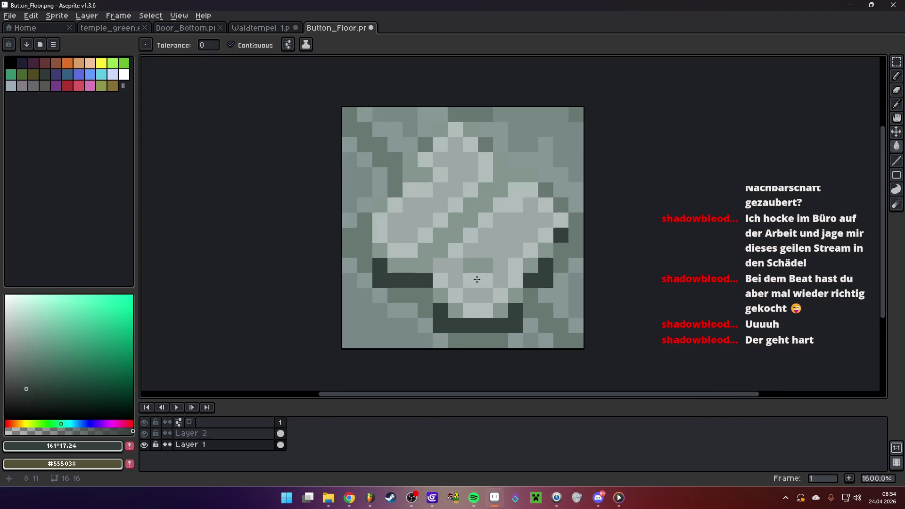
- With the Pencil on Layer 2, sample the gray-green colour from the sprite
key(b)
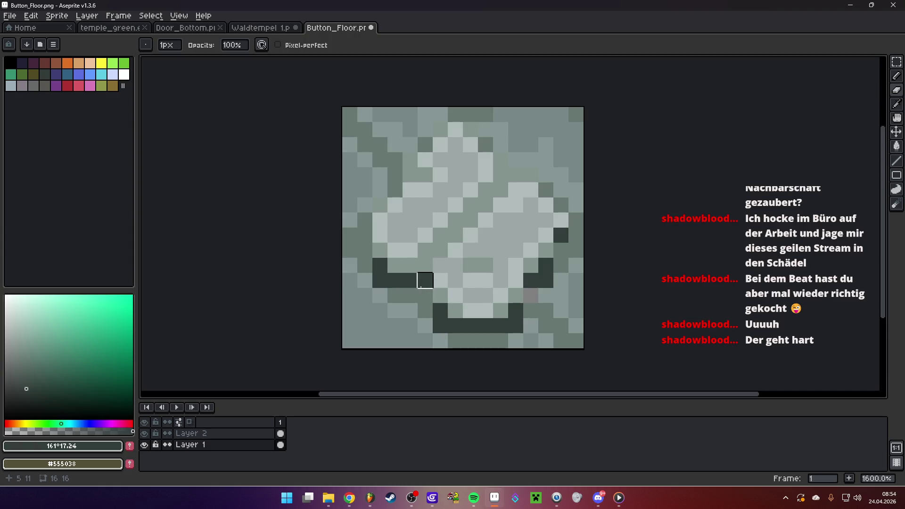
key(b)
click(222, 433)
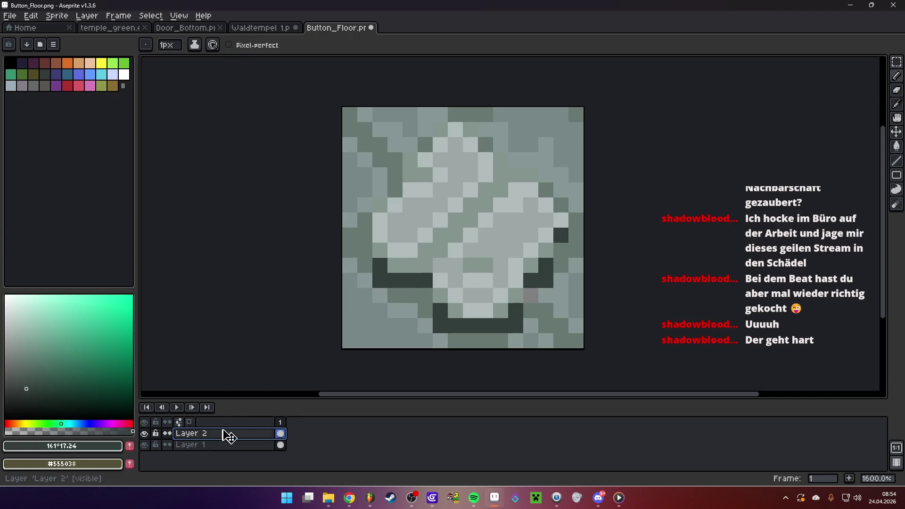
alt+click(394, 295)
scroll(468, 315, down, 3)
scroll(468, 315, up, 6)
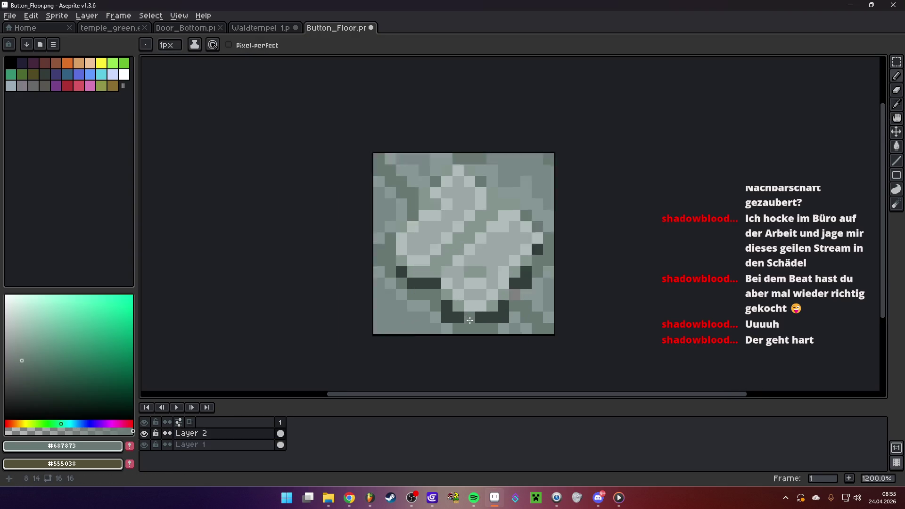
scroll(531, 314, down, 6)
scroll(531, 314, up, 6)
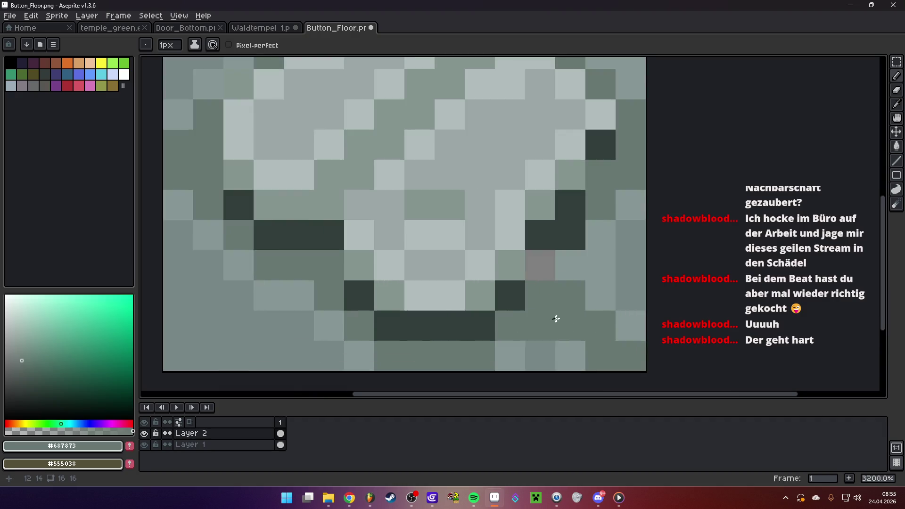
scroll(540, 322, down, 4)
scroll(541, 282, up, 1)
scroll(541, 281, down, 3)
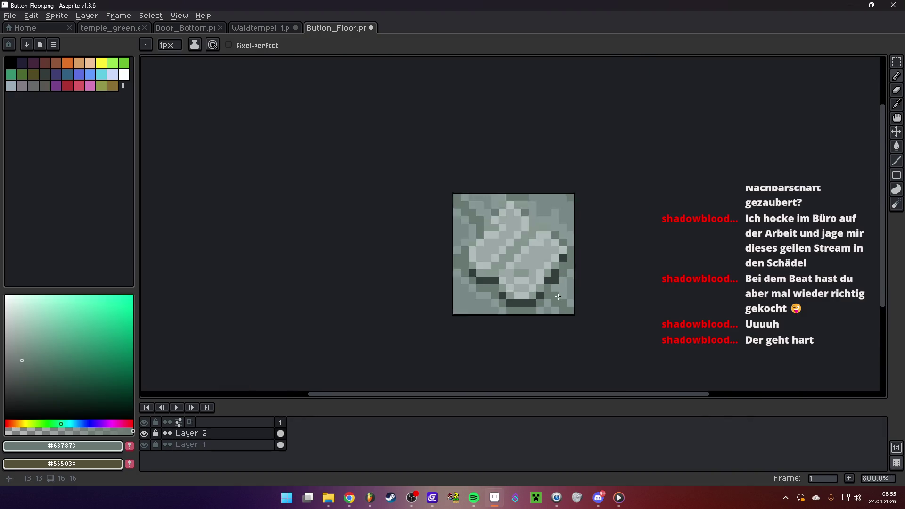
scroll(497, 274, up, 2)
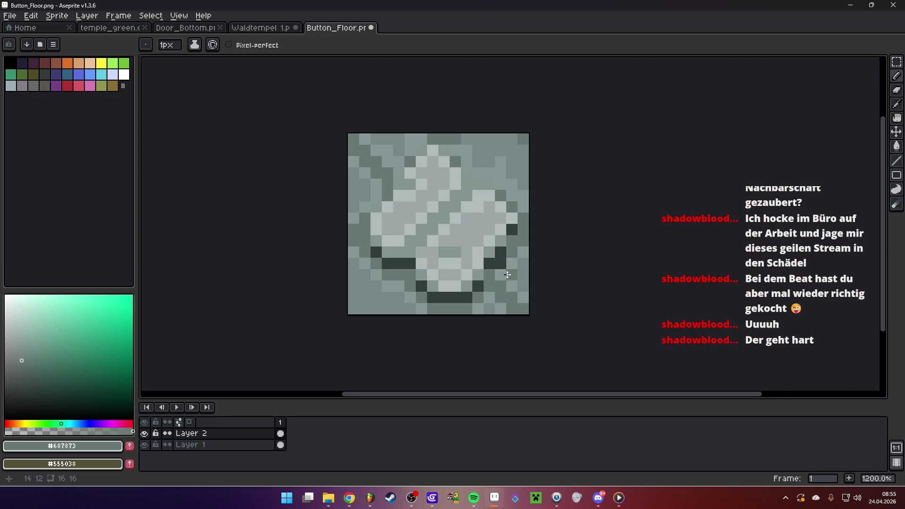
scroll(507, 275, up, 3)
scroll(511, 268, down, 5)
scroll(515, 269, up, 3)
scroll(514, 250, up, 2)
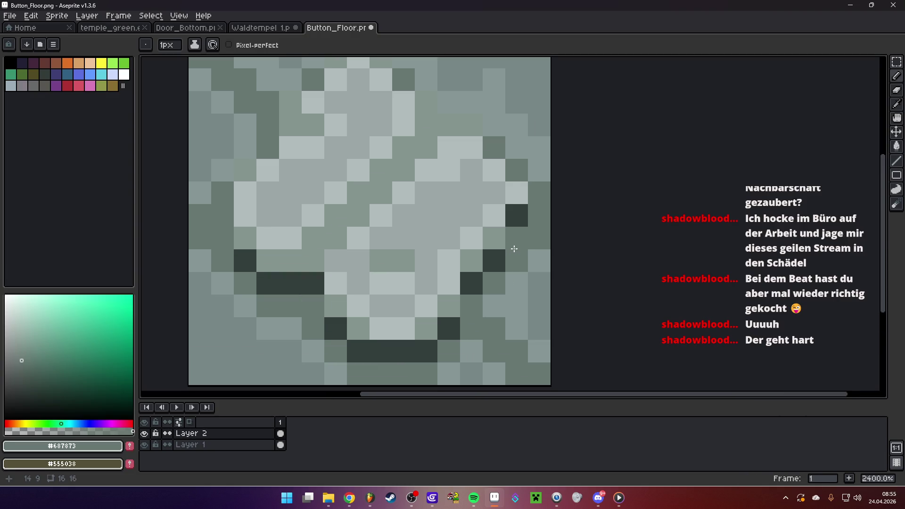
- Sample greys from the stone and repaint a few stone pixels in light grey
alt+click(502, 257)
scroll(503, 259, down, 3)
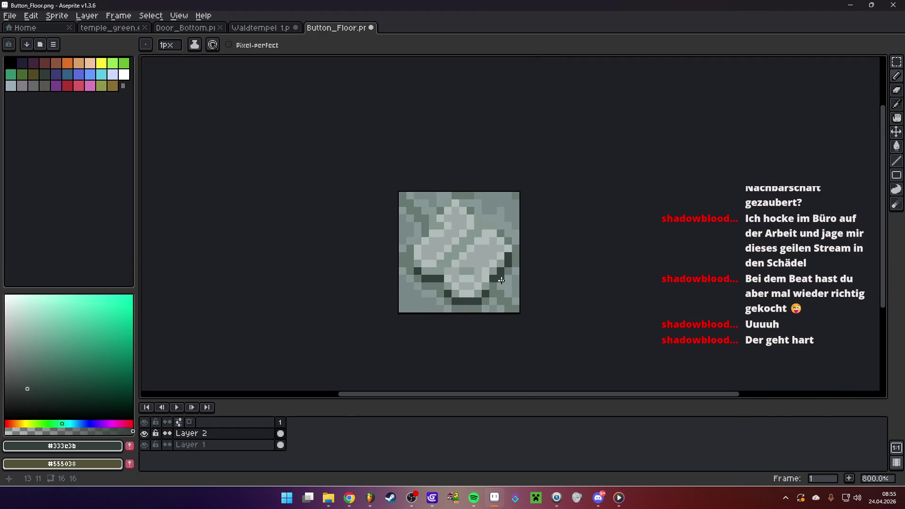
scroll(443, 240, up, 2)
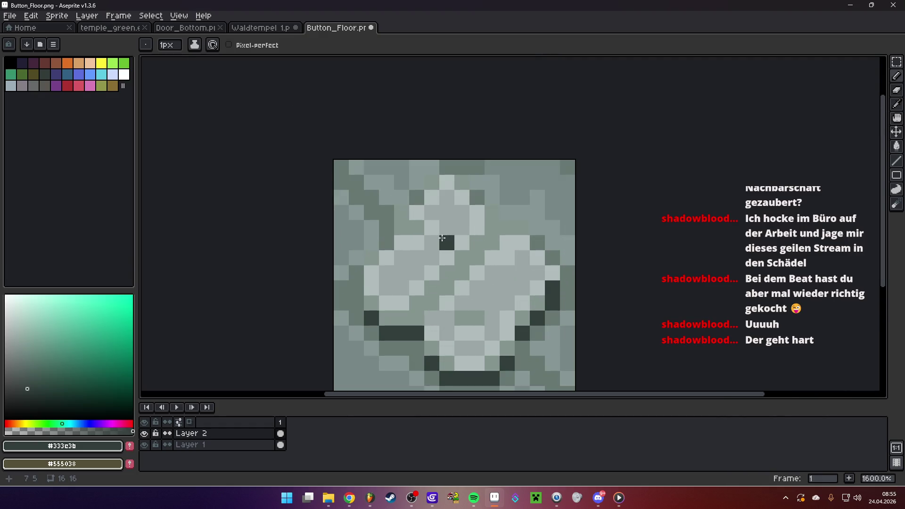
alt+click(404, 230)
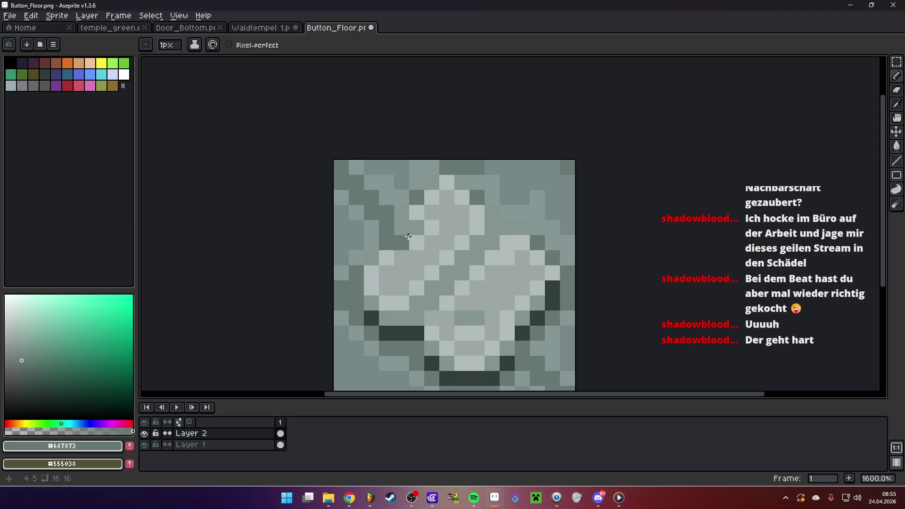
alt+click(410, 232)
drag(401, 243, 403, 228)
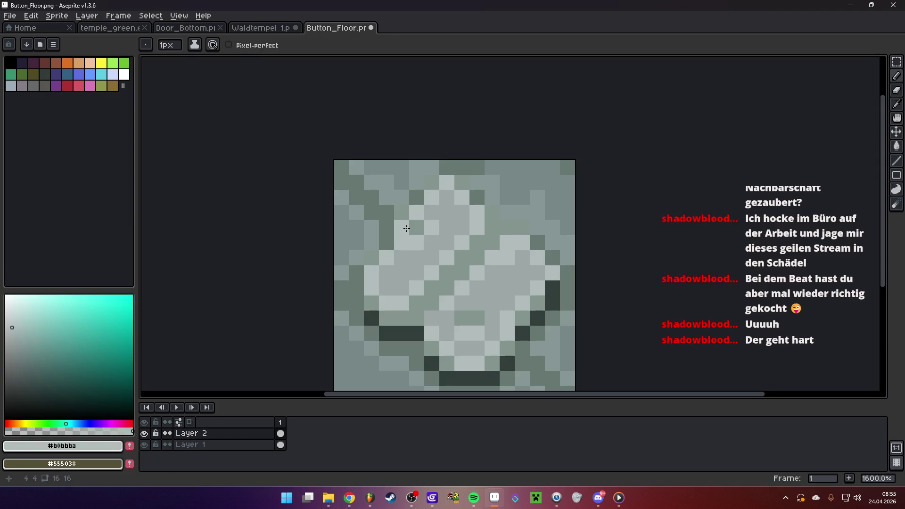
alt+click(418, 244)
scroll(433, 229, down, 6)
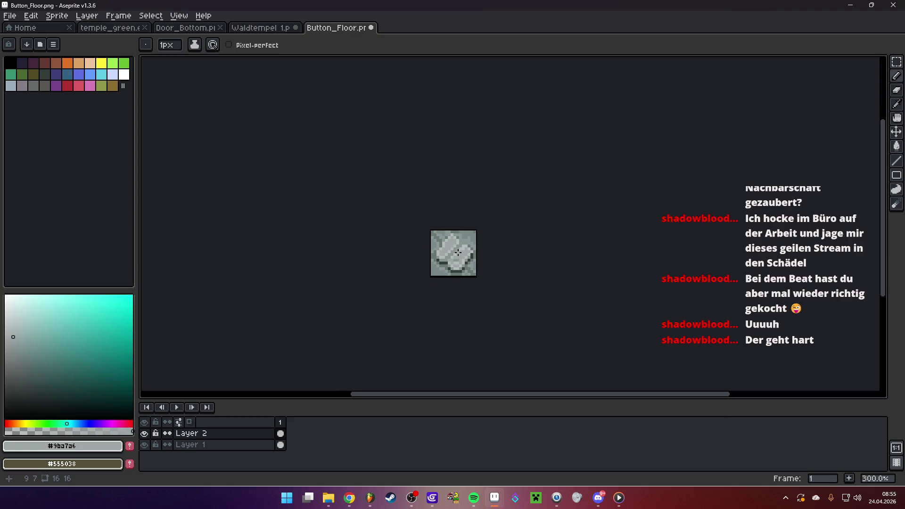
scroll(458, 255, up, 6)
- Sample pale, mid and light greys from the stone for further touch-ups
key(alt)
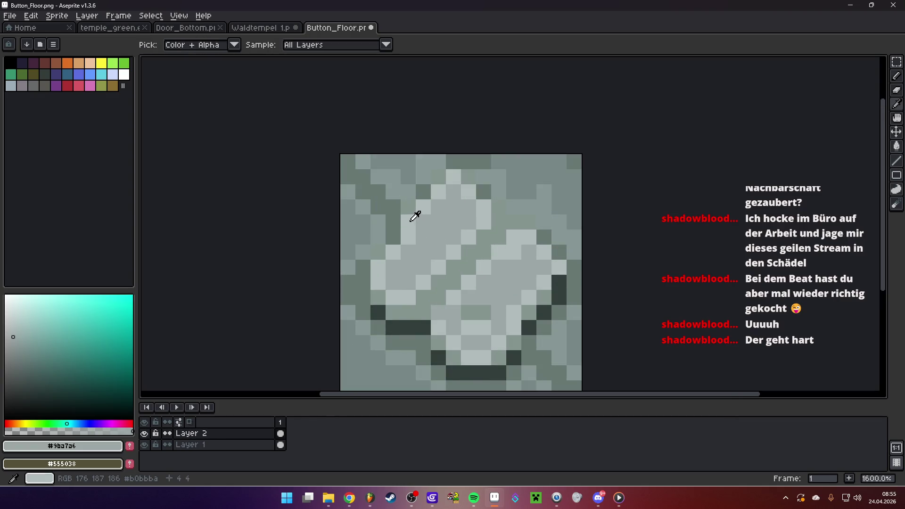
alt+click(418, 221)
alt+click(413, 214)
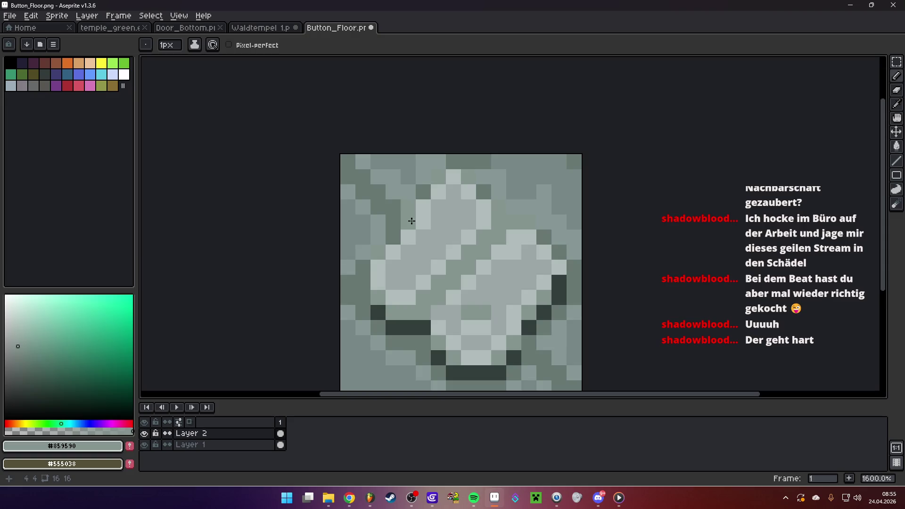
scroll(480, 228, down, 5)
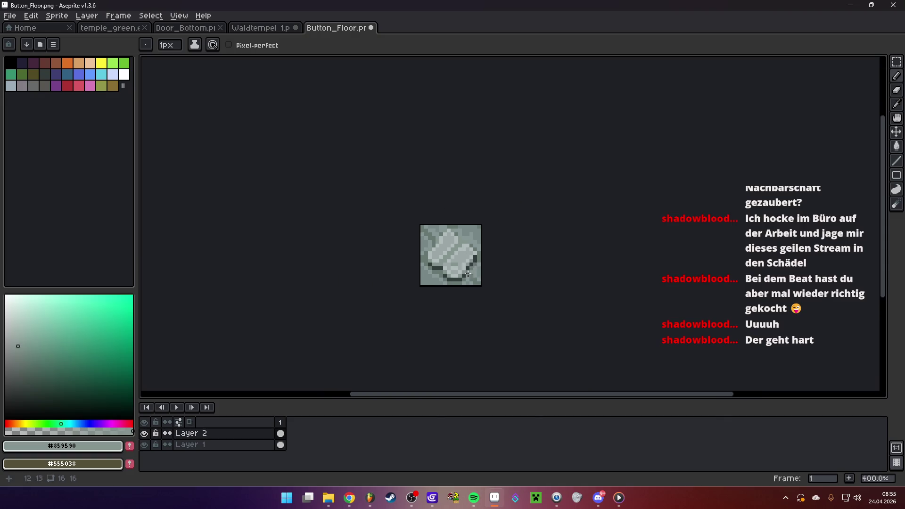
scroll(499, 250, up, 5)
alt+click(430, 245)
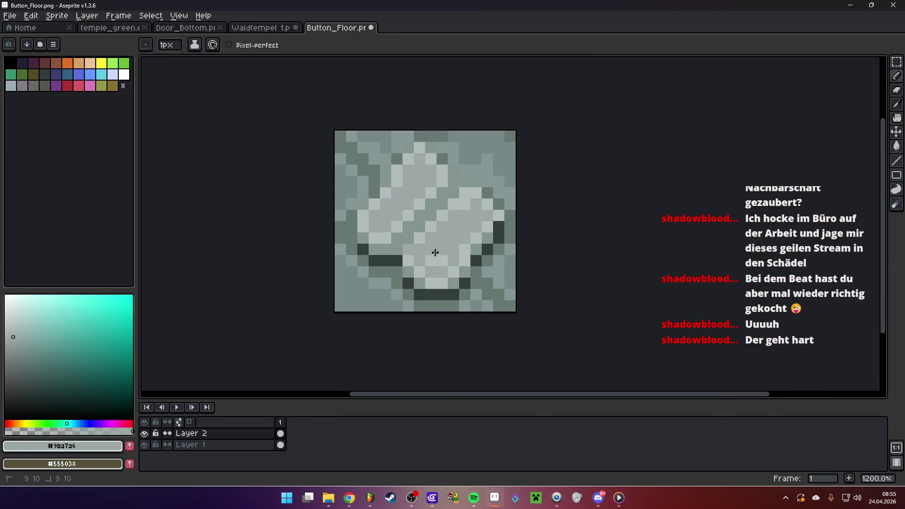
scroll(445, 255, down, 5)
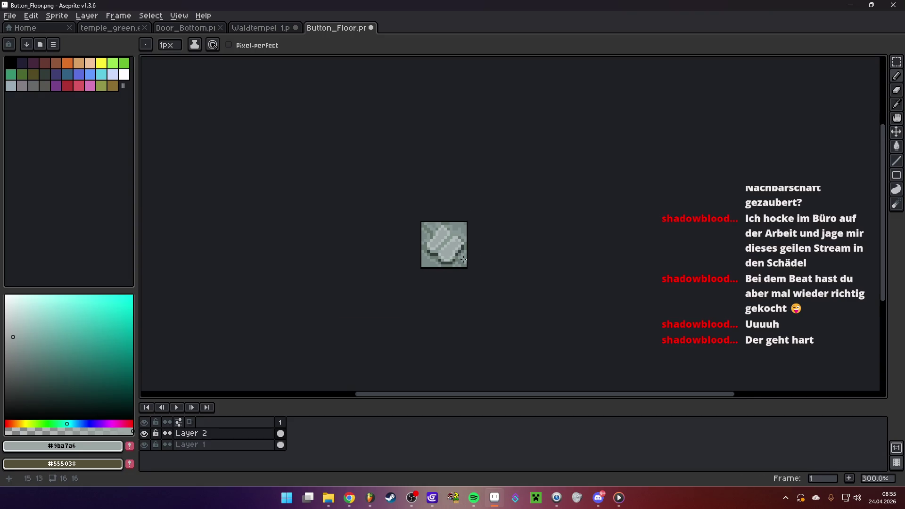
scroll(464, 260, up, 6)
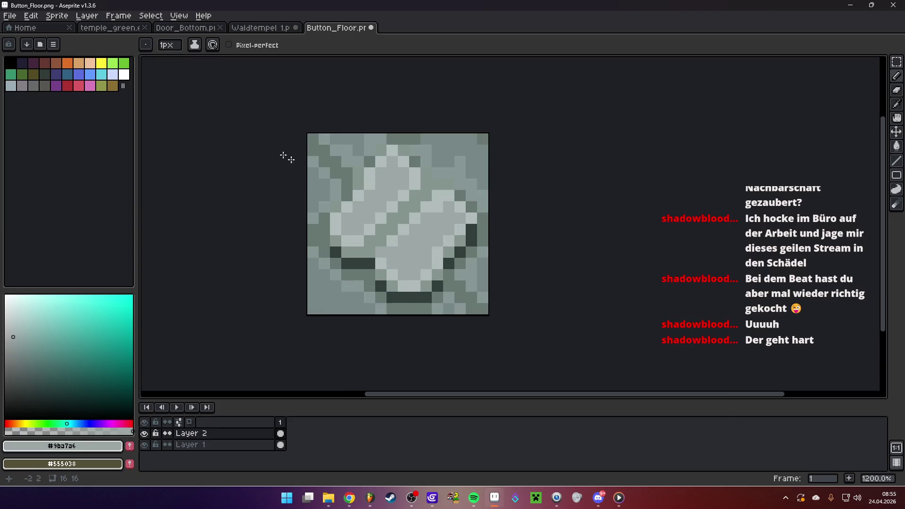
click(10, 16)
- Save the retouched Button_Floor.png, keeping the PNG format
click(45, 65)
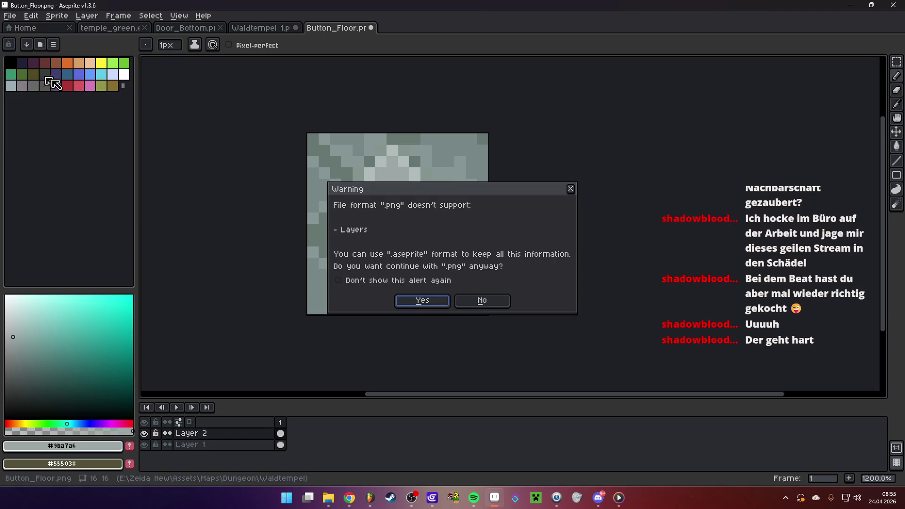
click(411, 301)
click(432, 499)
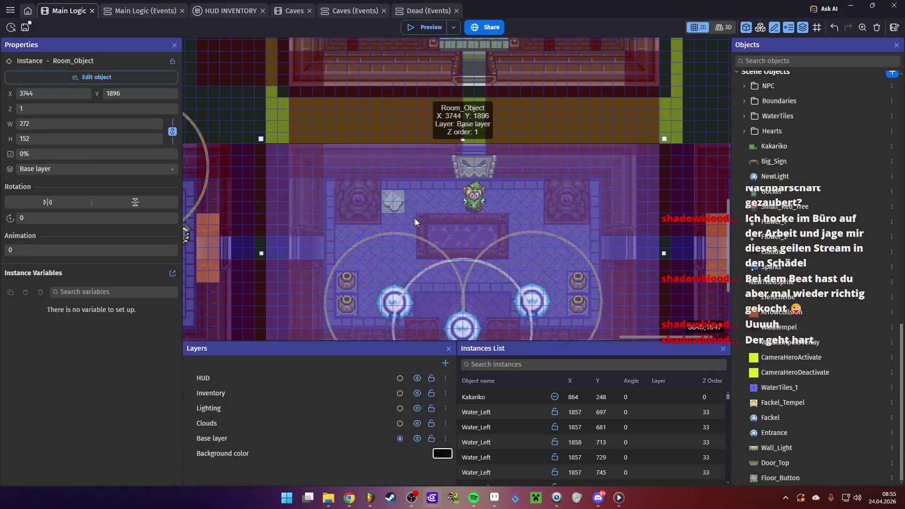
- Preview the dungeon scene, walking Link left and right along the top wall toward the door
click(424, 27)
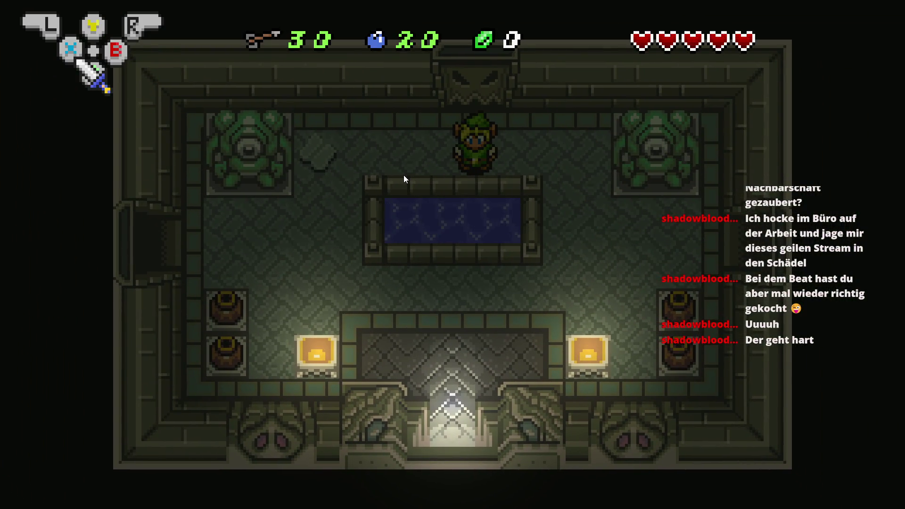
key(Left)
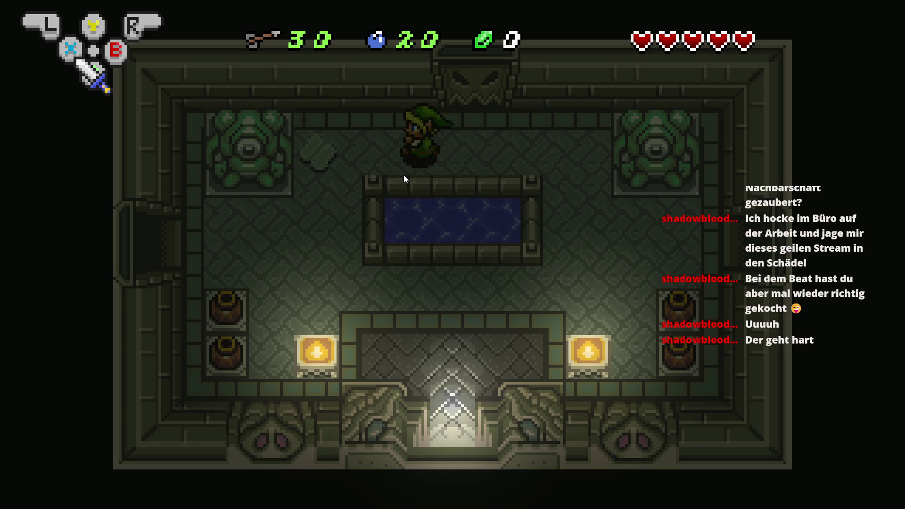
key(Right)
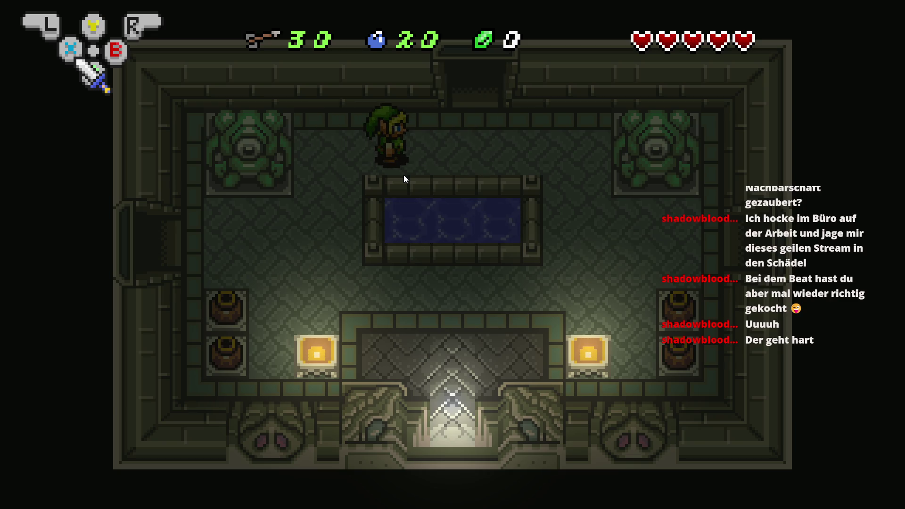
key(Left)
key(Right)
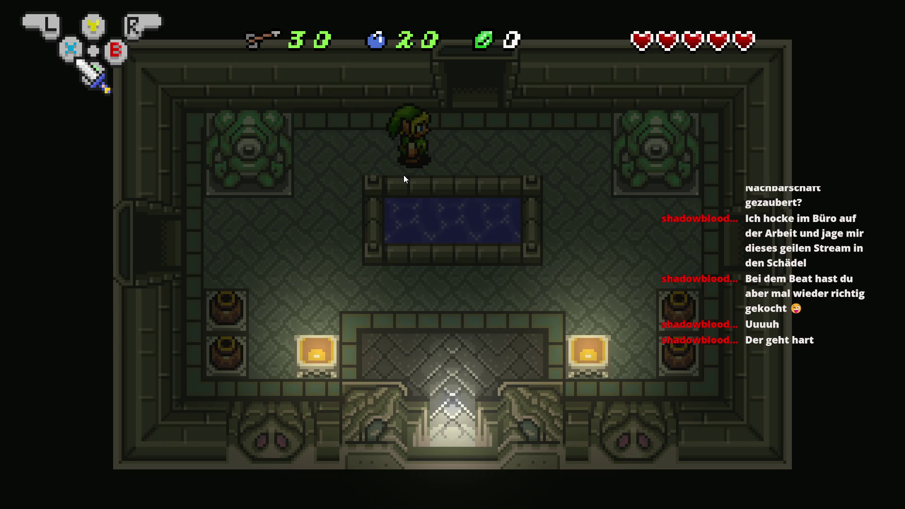
key(alt+Tab)
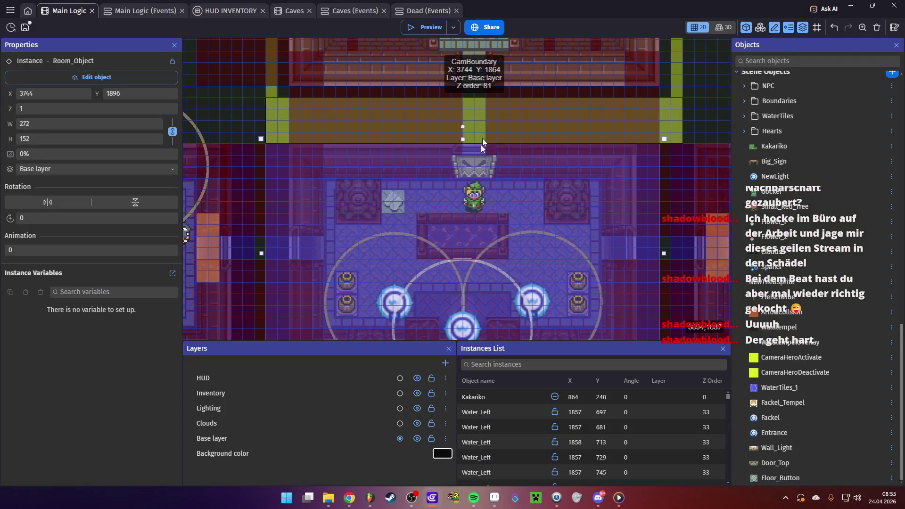
click(502, 494)
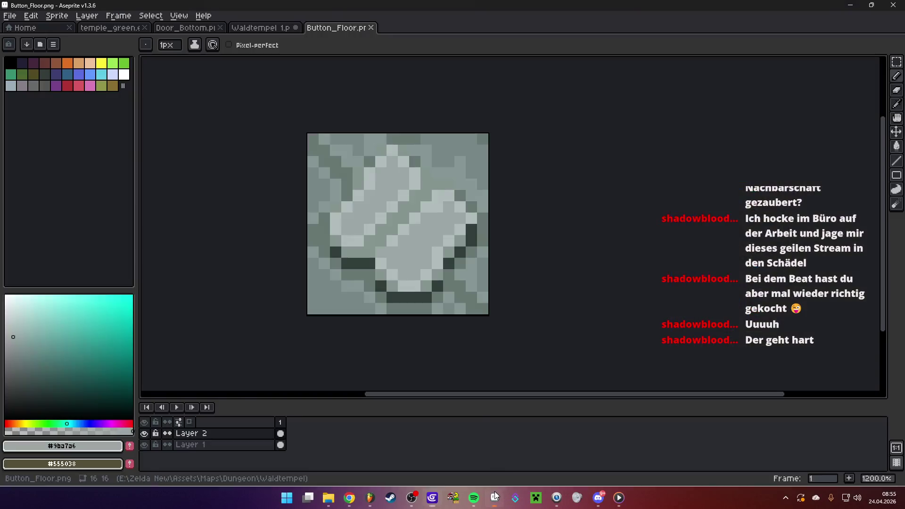
- Undo the last pencil stroke, then redo it
click(217, 436)
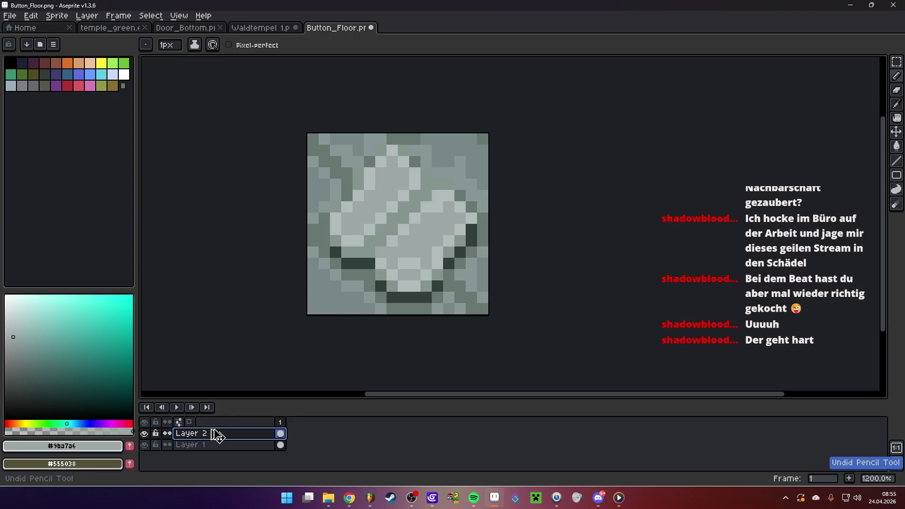
click(31, 16)
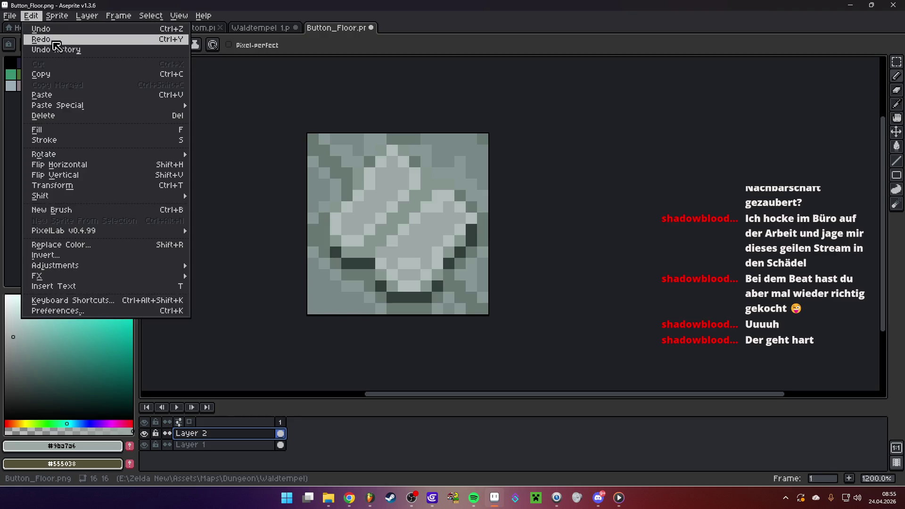
click(33, 45)
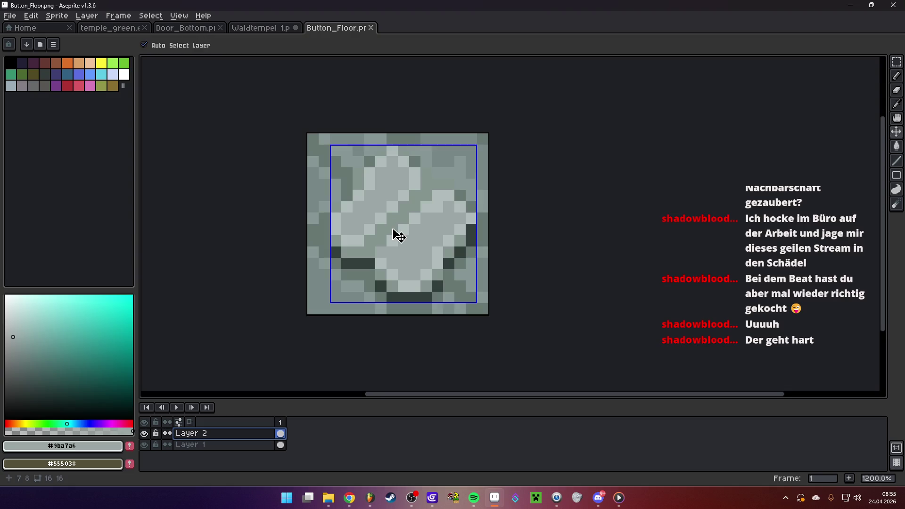
- Darken the sprite with a Hue/Saturation lightness of -15
key(ctrl+u)
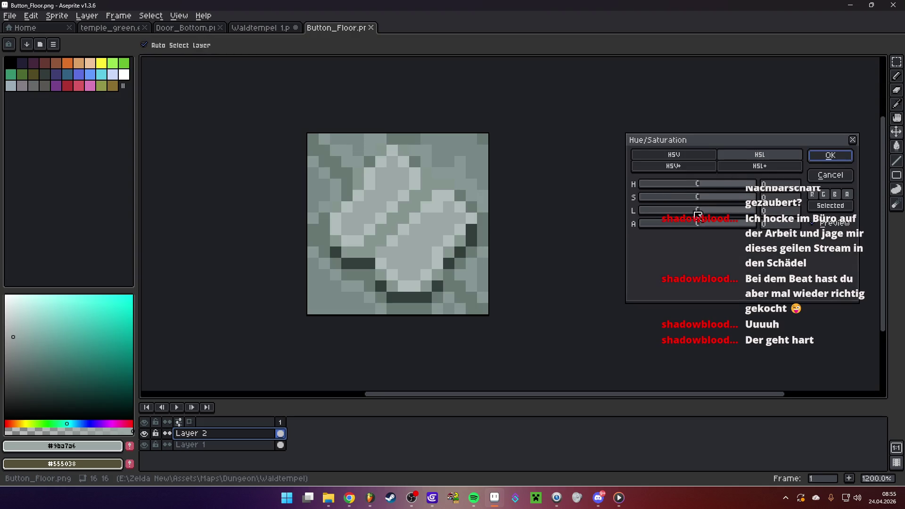
drag(697, 214, 696, 214)
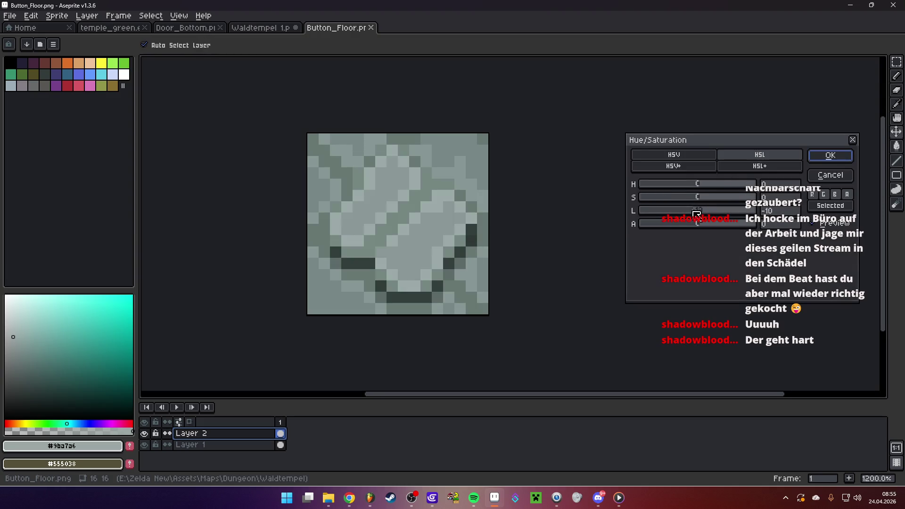
click(840, 154)
scroll(507, 199, down, 6)
- Save the darkened Button_Floor.png as PNG
click(10, 15)
click(27, 66)
key(Return)
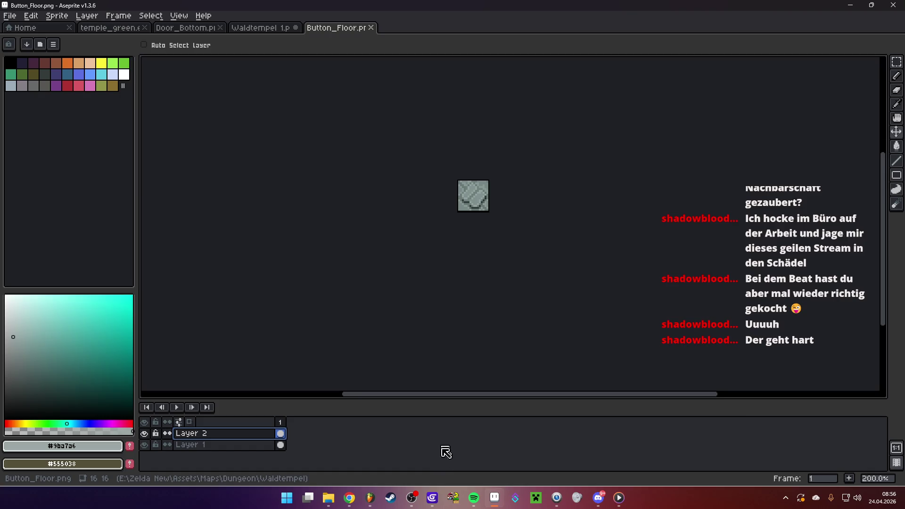
click(432, 498)
- Preview the temple room, walking Link across the floor button and toward the opened top door
click(415, 27)
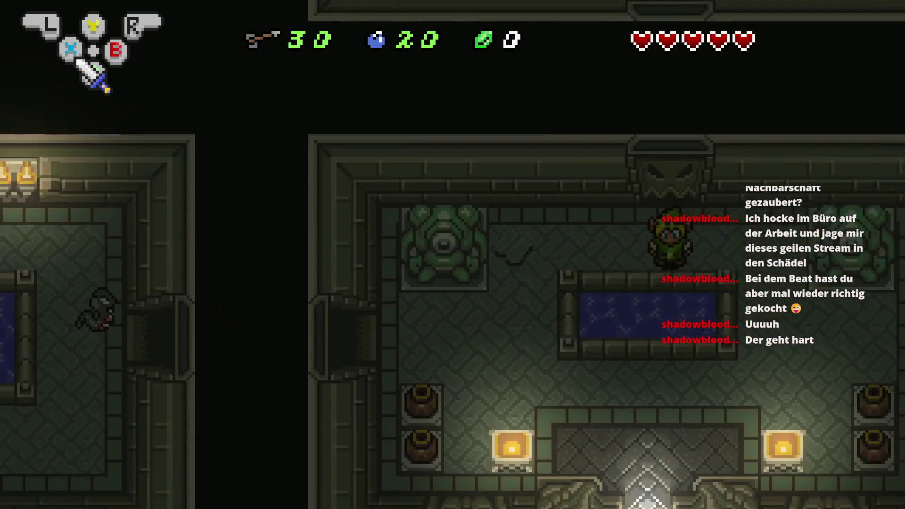
key(Right)
key(Left)
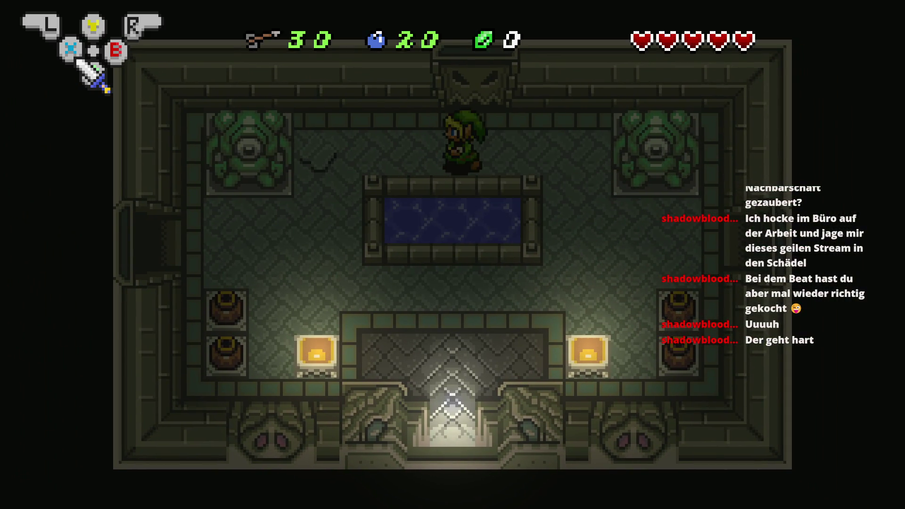
key(Left)
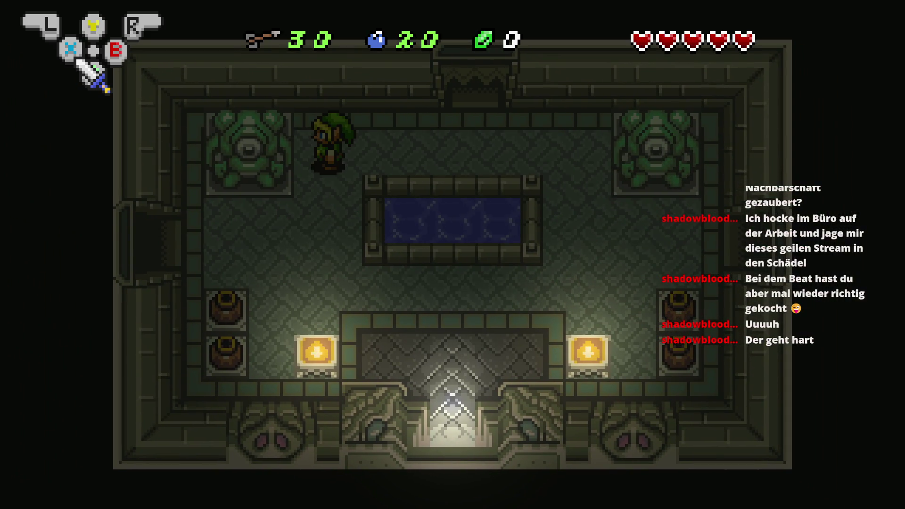
key(Right)
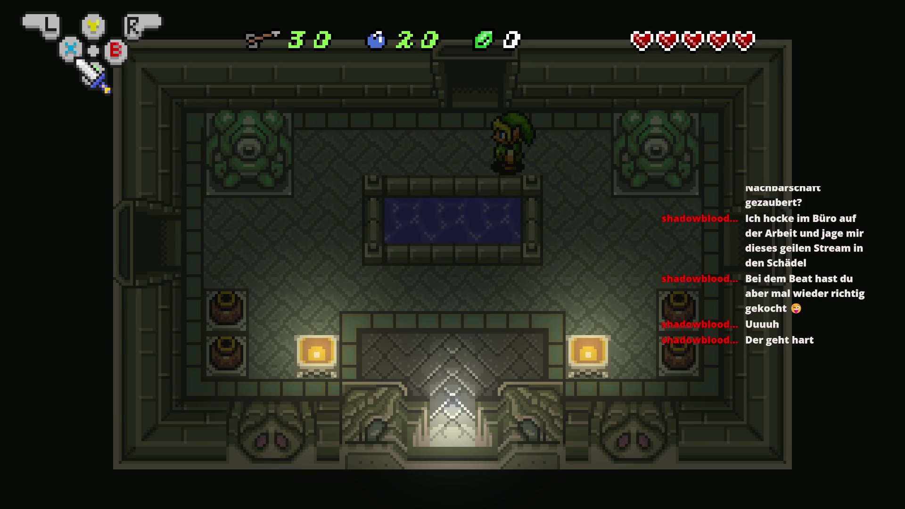
key(alt+F4)
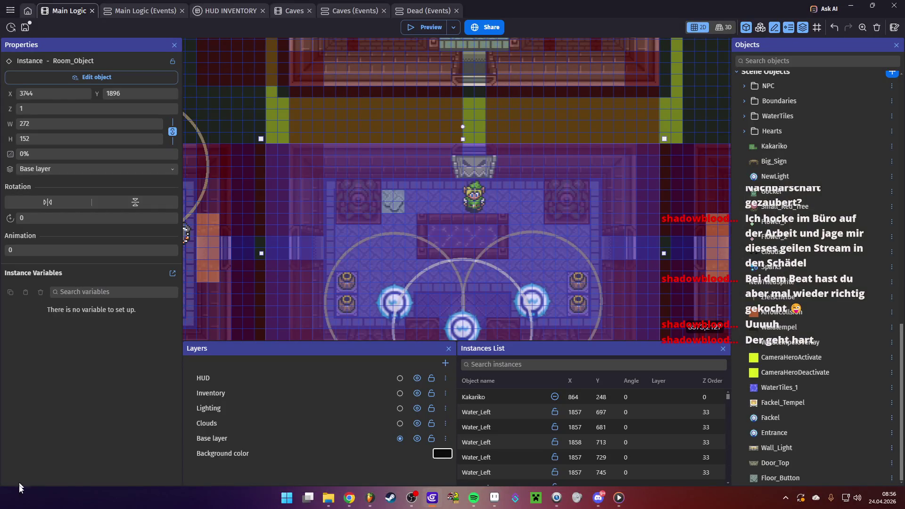
click(513, 500)
- Repaint the button face's dark shadow pixels in a lighter grey-green and save Button_Floor.png
scroll(497, 209, up, 5)
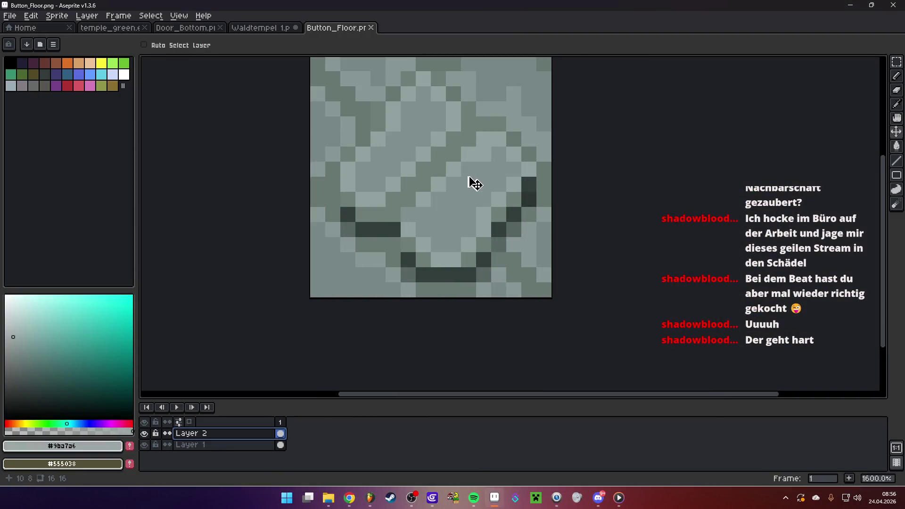
key(b)
alt+click(501, 256)
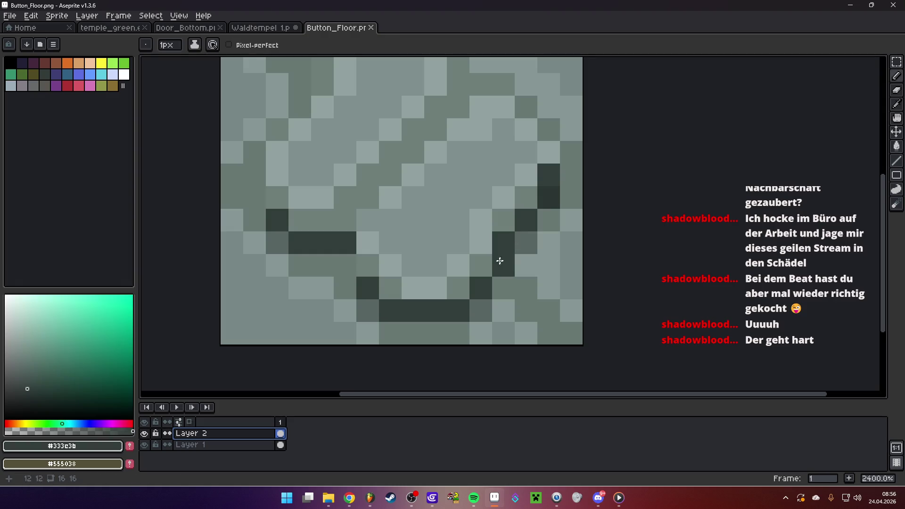
scroll(506, 272, down, 6)
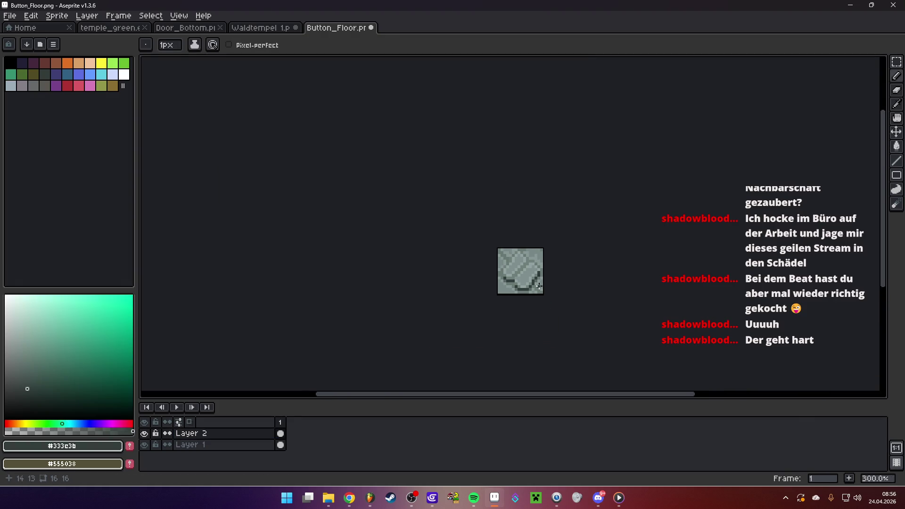
scroll(453, 262, up, 6)
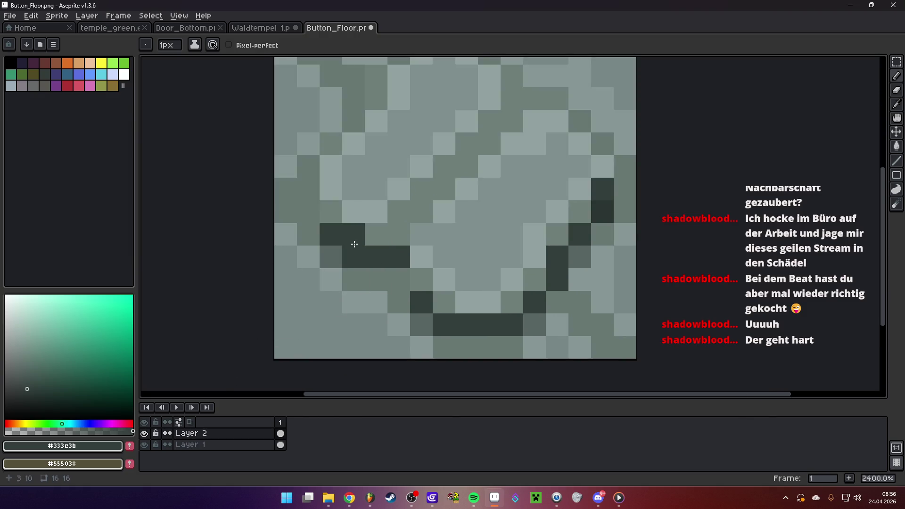
click(26, 381)
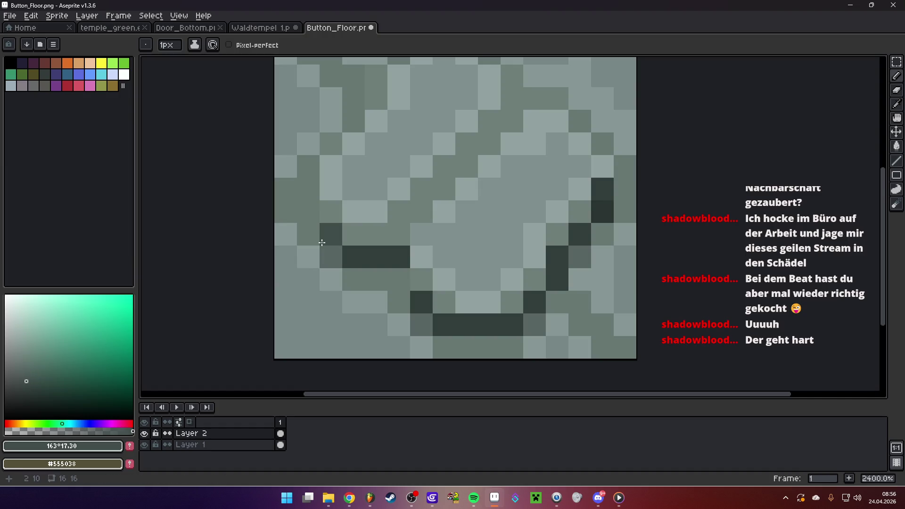
drag(444, 325, 490, 328)
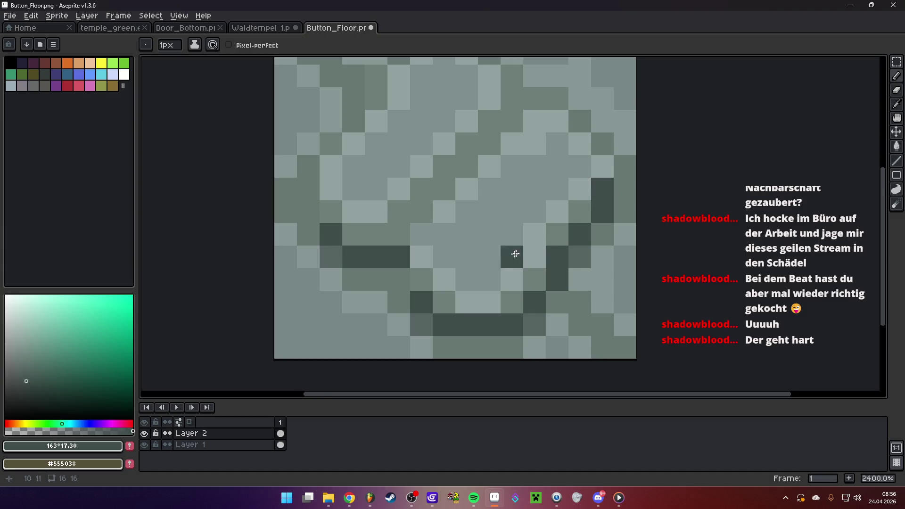
scroll(520, 253, down, 8)
click(12, 17)
click(35, 62)
- Finish saving as PNG, start the game preview and walk Link onto the floor button
click(424, 304)
click(432, 497)
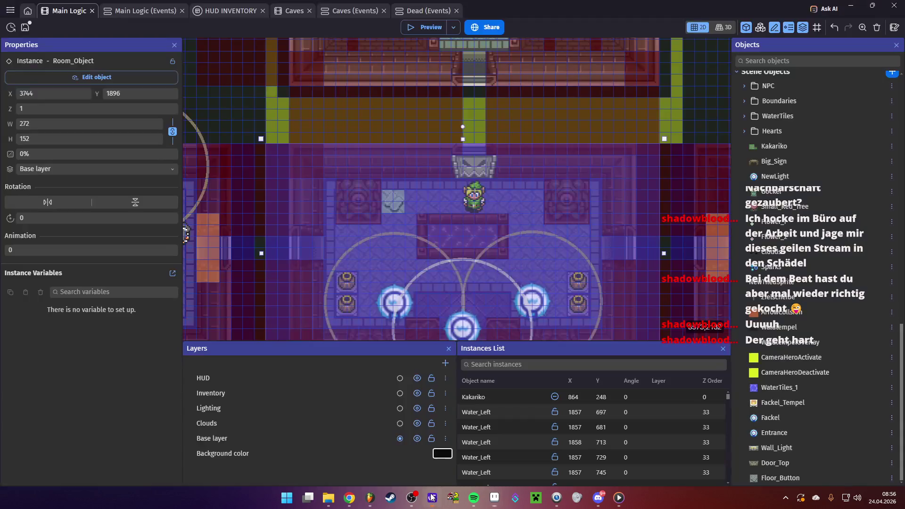
click(418, 29)
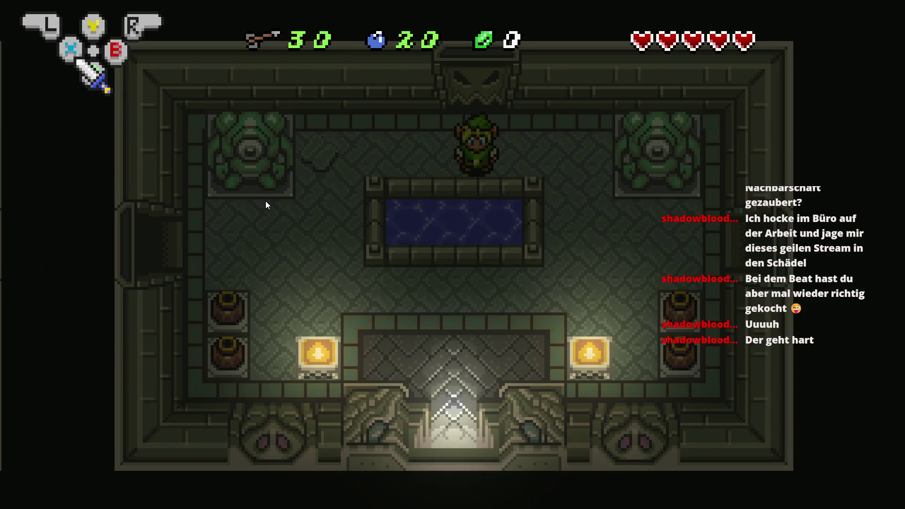
key(Left)
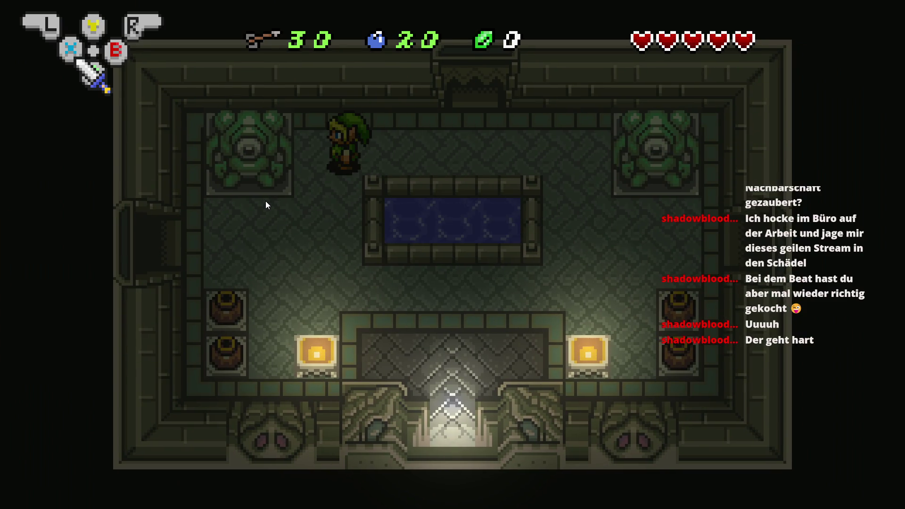
key(Right)
key(Left)
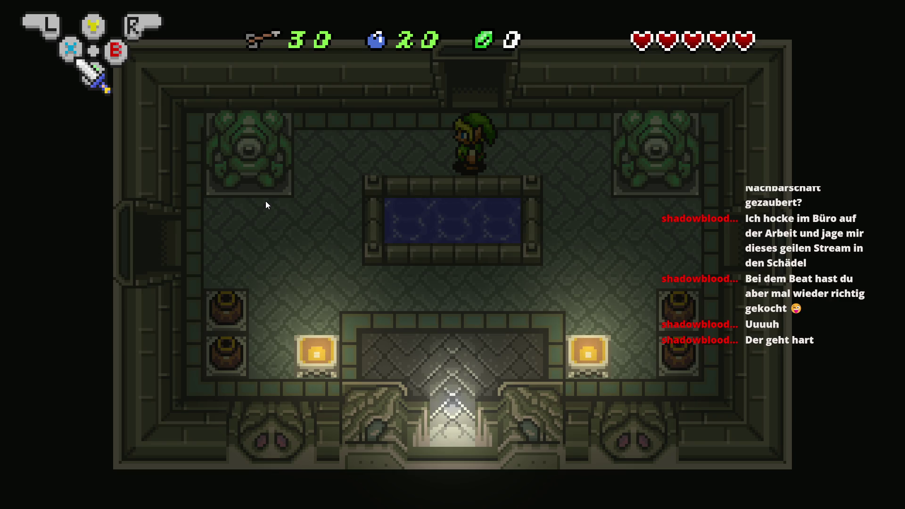
- Walk Link through the opened top door and on through several rooms, then end the play-test
key(Up)
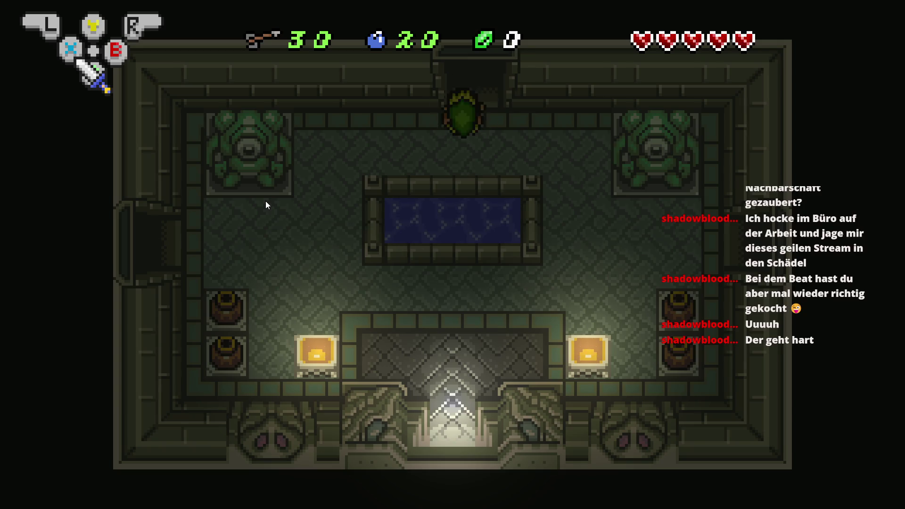
key(Up)
key(Up)
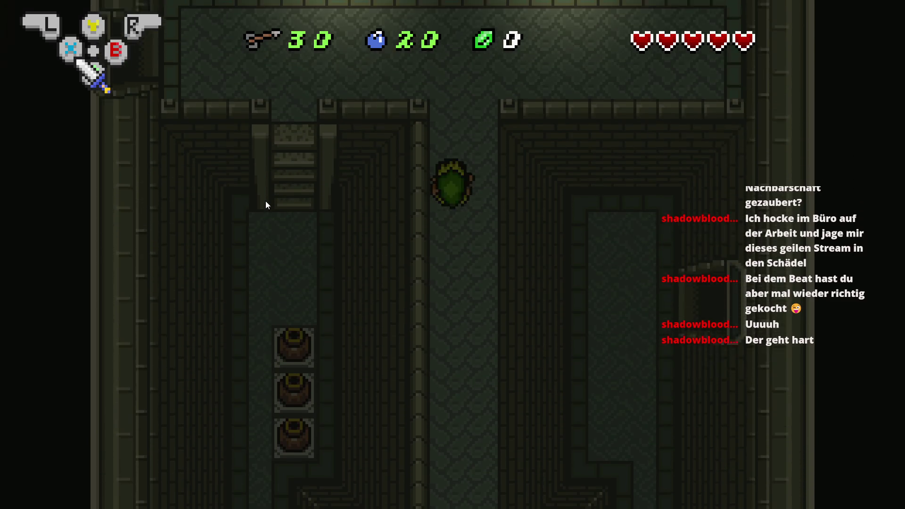
key(Left)
key(Left)
key(Right)
key(Up)
key(Up)
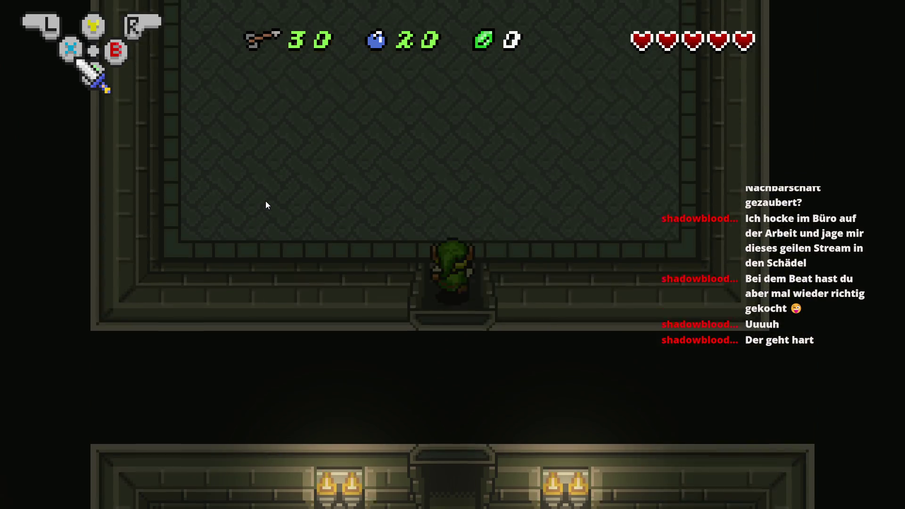
key(z)
key(z)
key(Down)
key(Down)
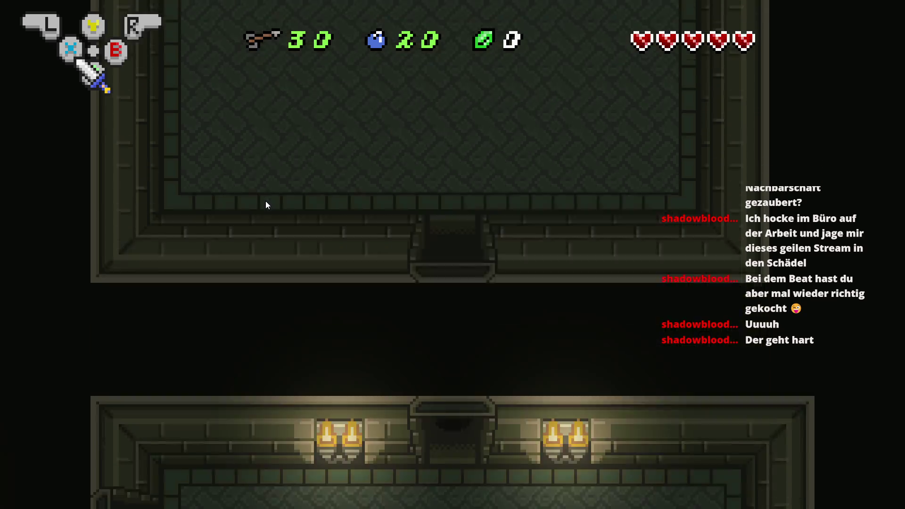
key(Down)
key(Right)
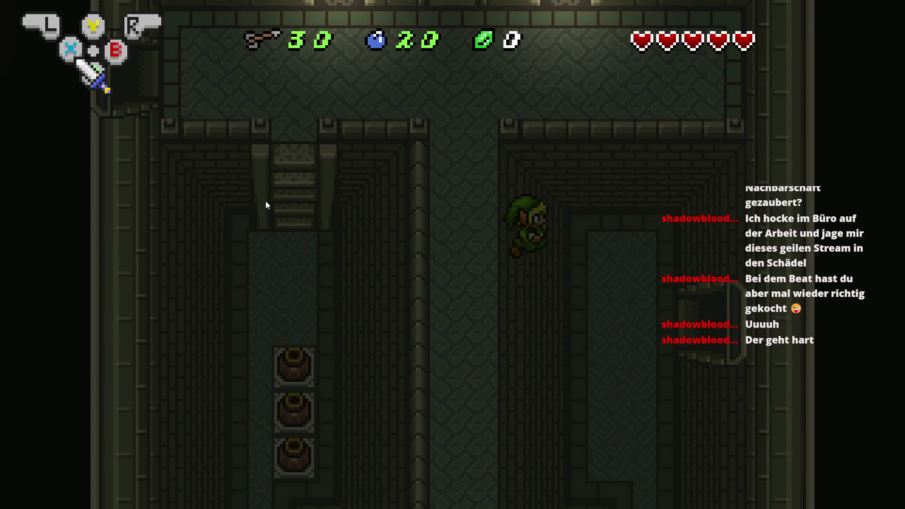
key(Down)
key(Right)
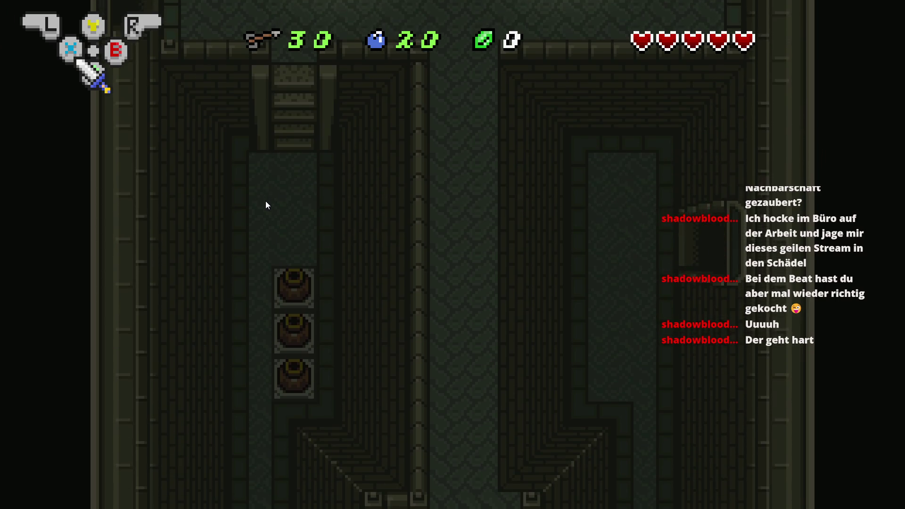
key(Right)
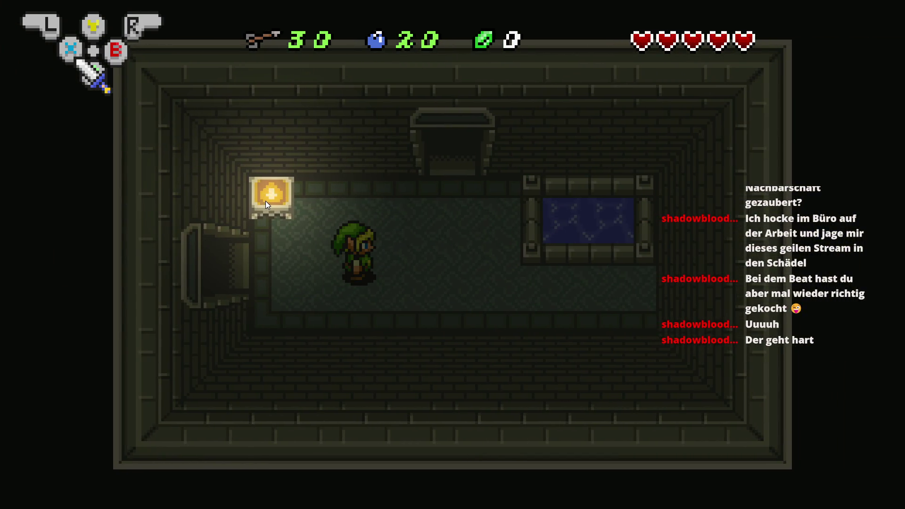
key(alt+F4)
- Pan the scene toward the temple room and select the Link instance
scroll(369, 198, down, 5)
drag(403, 172, 450, 173)
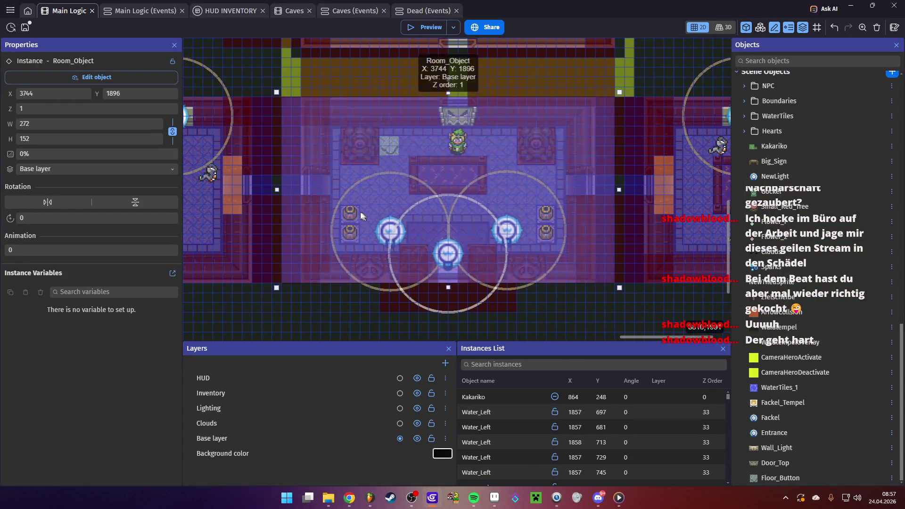
click(343, 308)
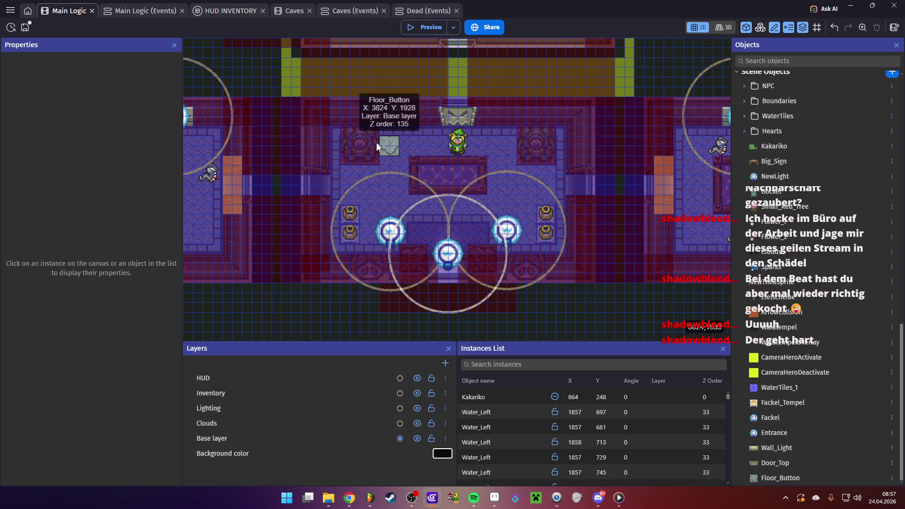
scroll(389, 160, down, 2)
scroll(466, 206, left, 4)
click(629, 170)
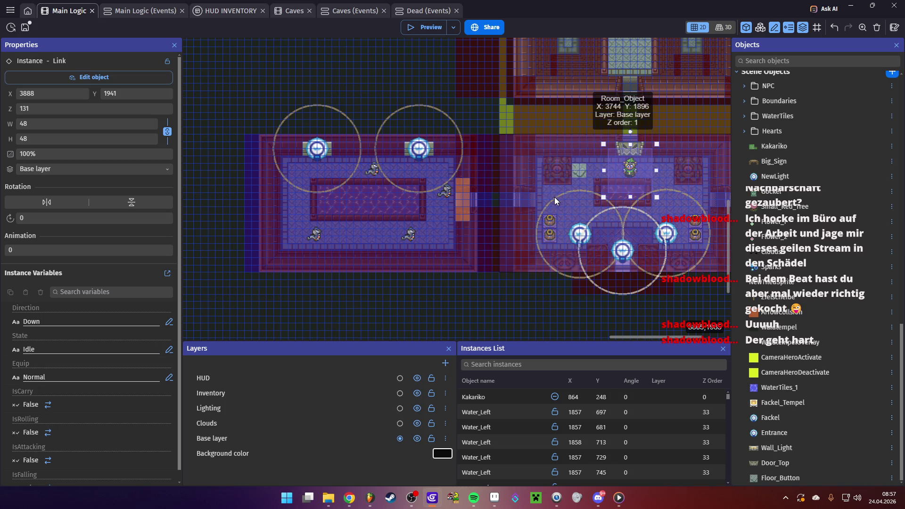
scroll(555, 197, right, 6)
mouse_move(419, 185)
mouse_down()
mouse_move(406, 194)
mouse_move(537, 219)
mouse_move(559, 201)
mouse_up()
- Save the project and start a fresh preview, walking Link toward the floor button
click(25, 27)
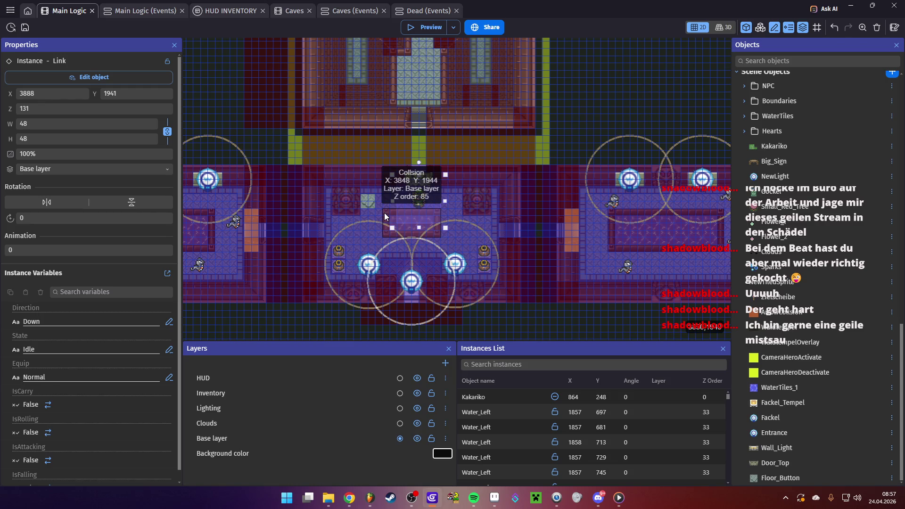
click(421, 27)
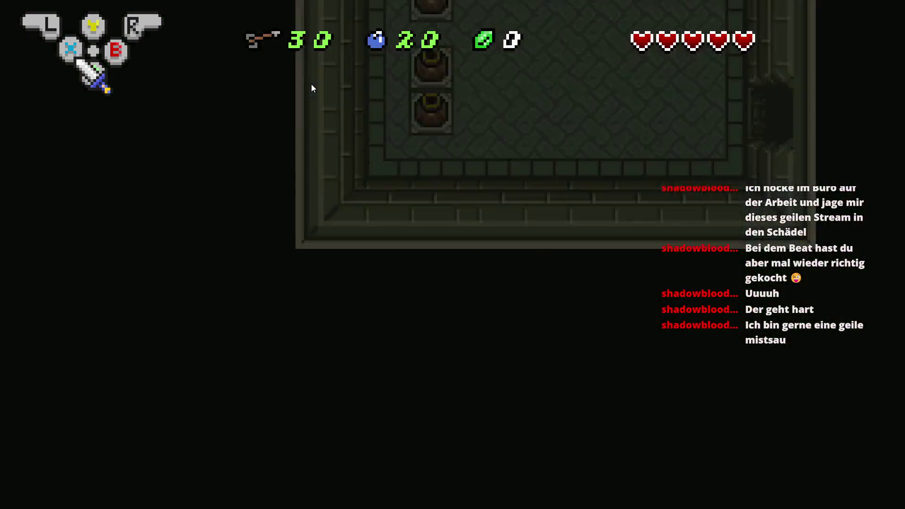
key(Left)
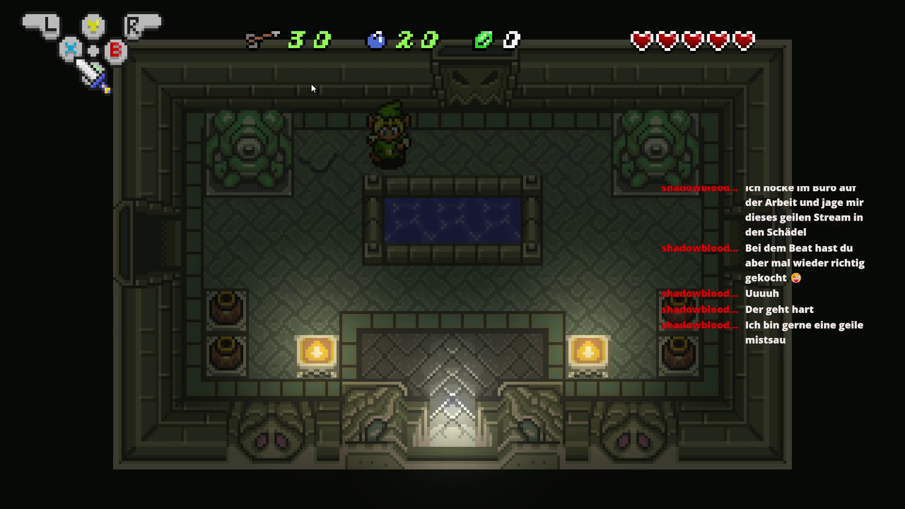
- Trigger the floor button to open the top door, step through, and return to the pool room
key(Right)
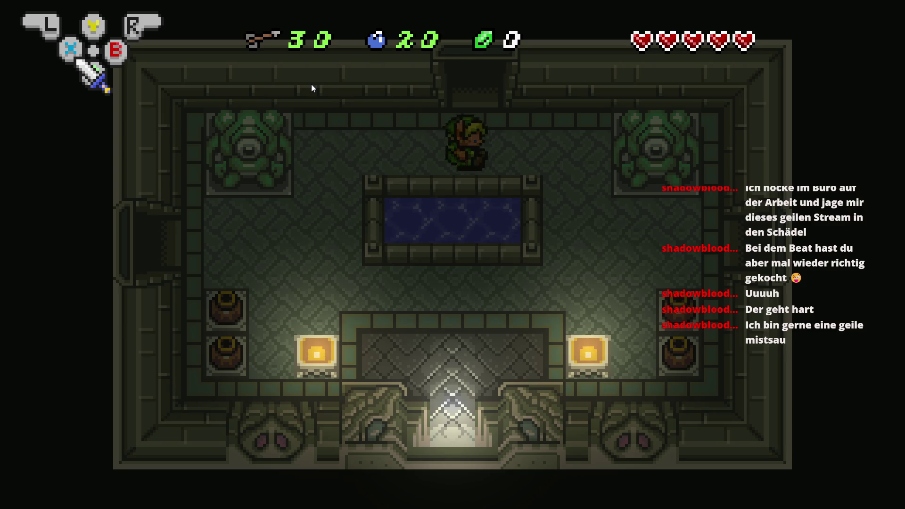
key(Up)
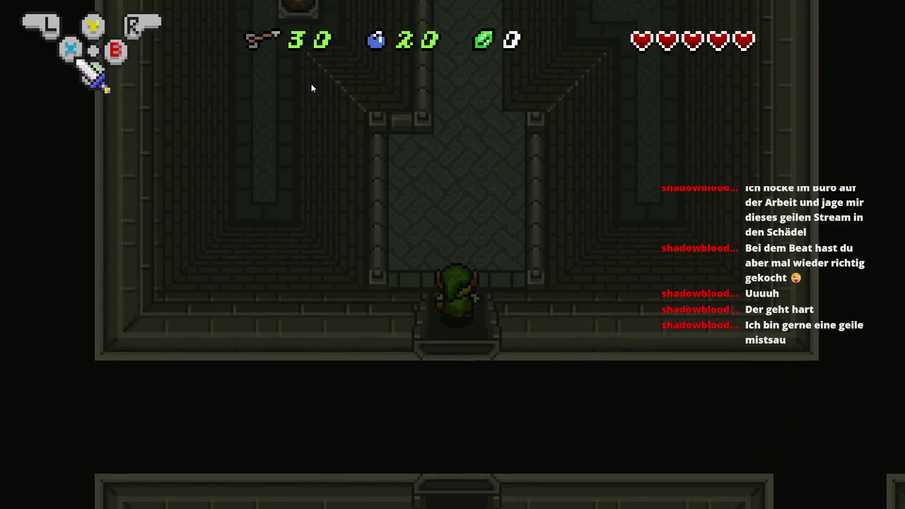
key(Down)
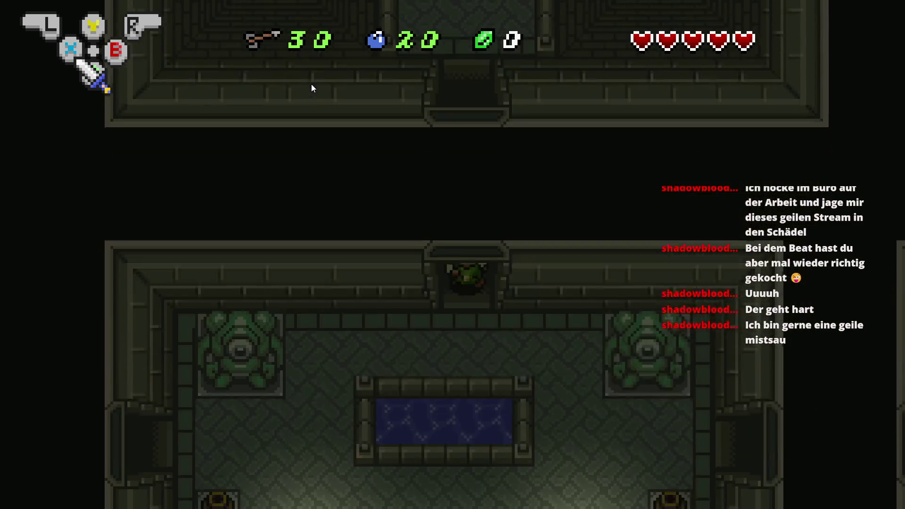
key(Right)
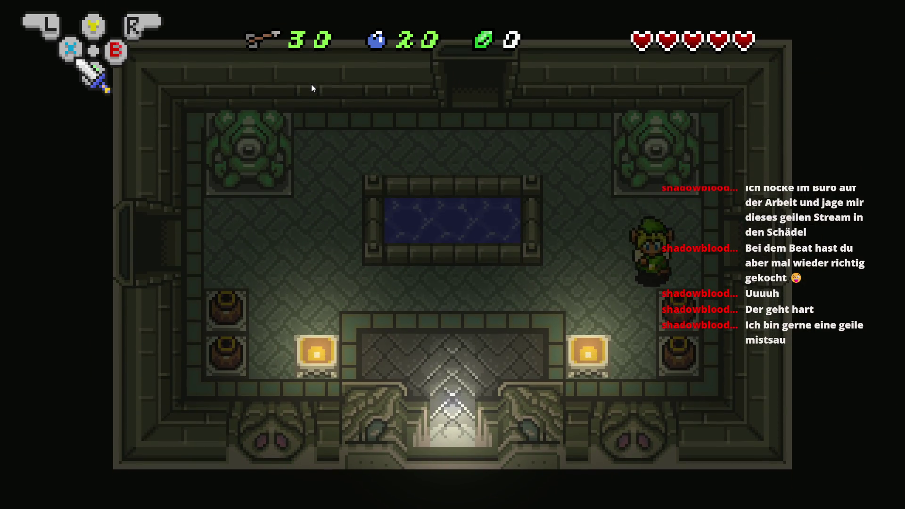
- Lift and throw the lower-right and left pots to shatter them
key(Down)
key(x)
key(Left)
key(x)
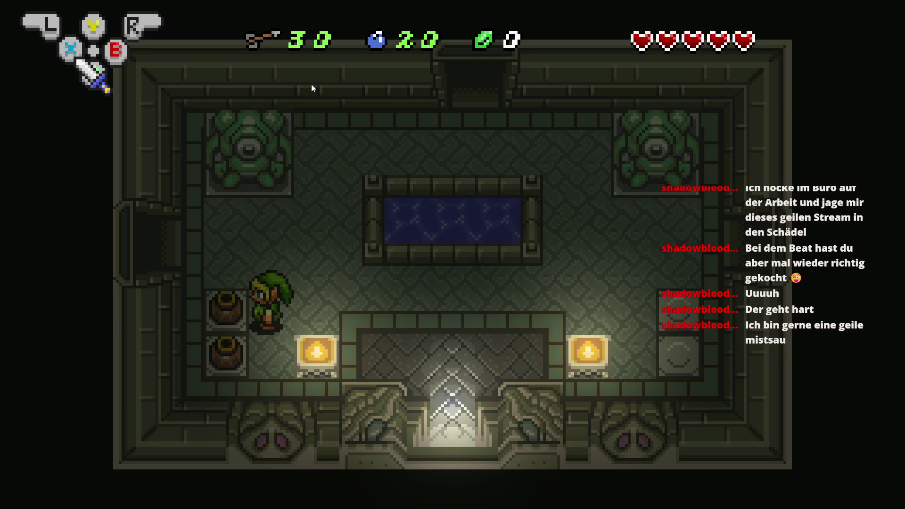
key(x)
key(Up)
key(x)
- Go through the west door and shatter the pot on that room's right side
key(Left)
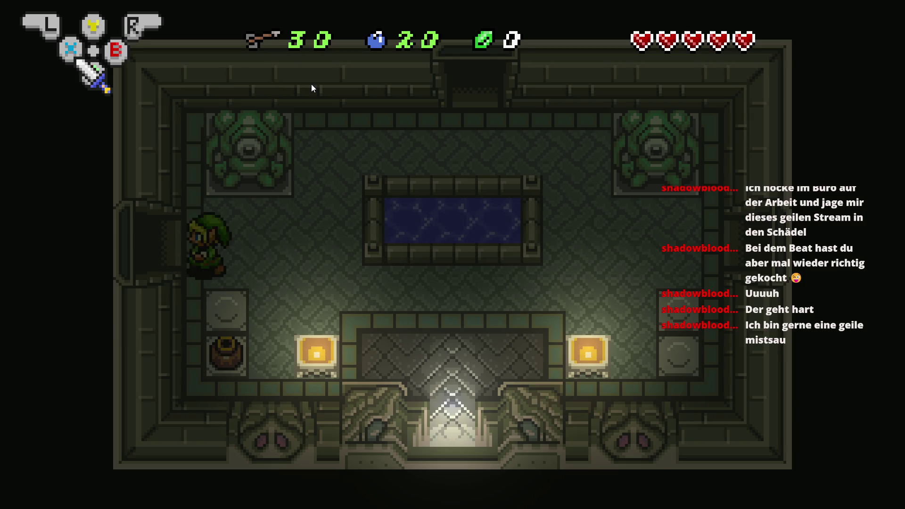
key(Left)
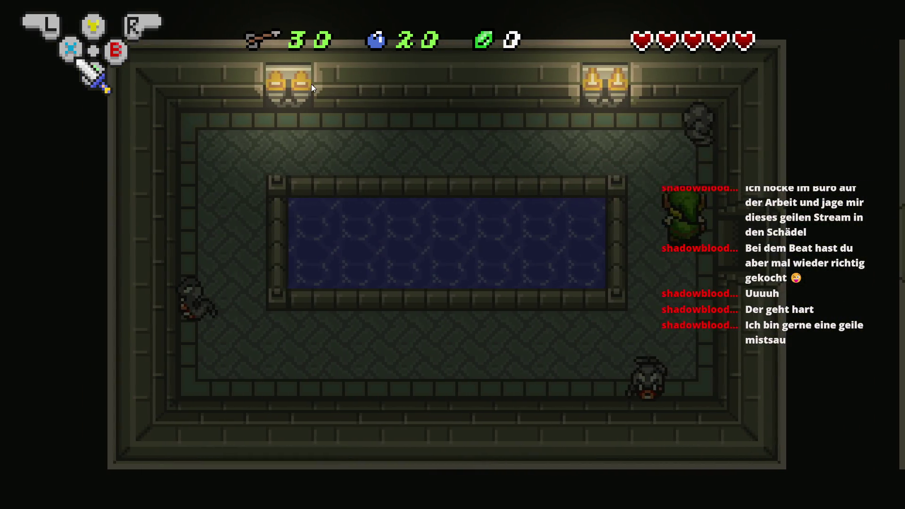
key(Up)
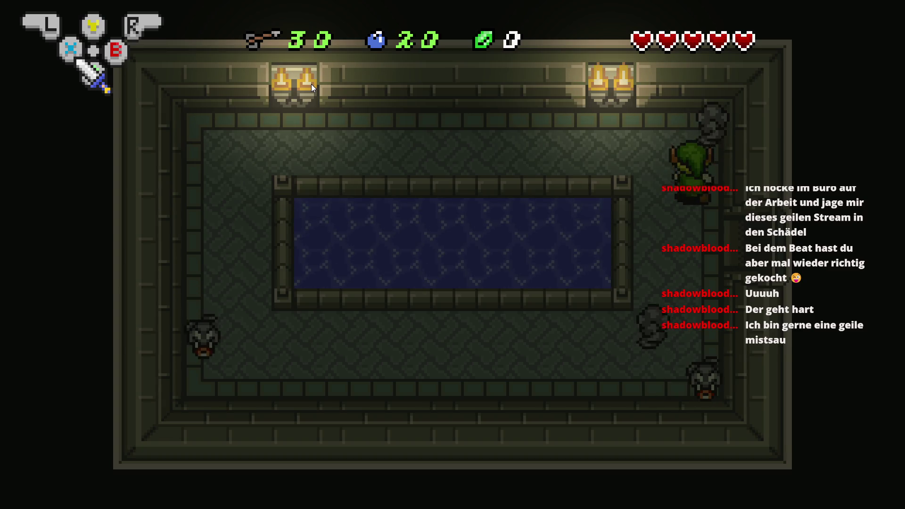
key(x)
key(x)
key(Up)
- Defeat the enemy at the bottom of the room and exit through the right doorway
key(Down)
key(Down)
key(Down)
key(Down)
key(Left)
key(Left)
key(Right)
key(Right)
key(Up)
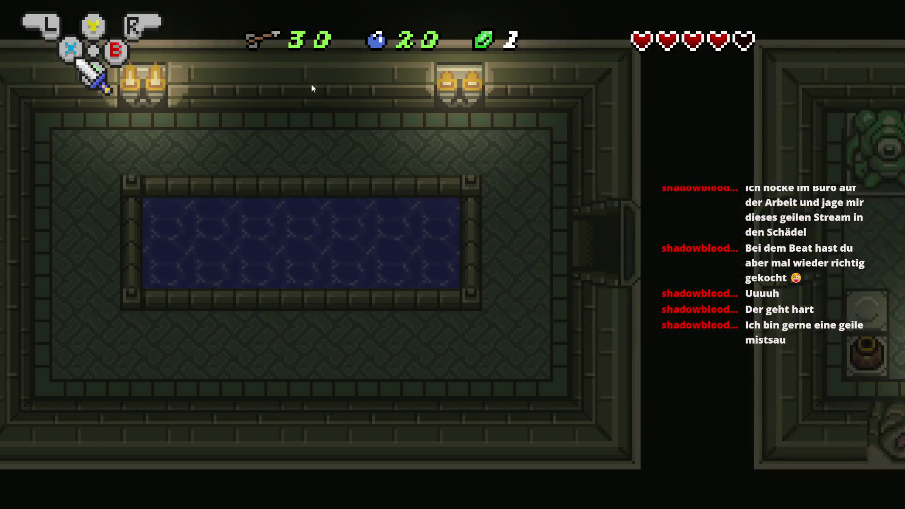
key(Right)
- Walk up beside the pool through the top doorway, then come back down
key(Up)
key(Right)
key(Up)
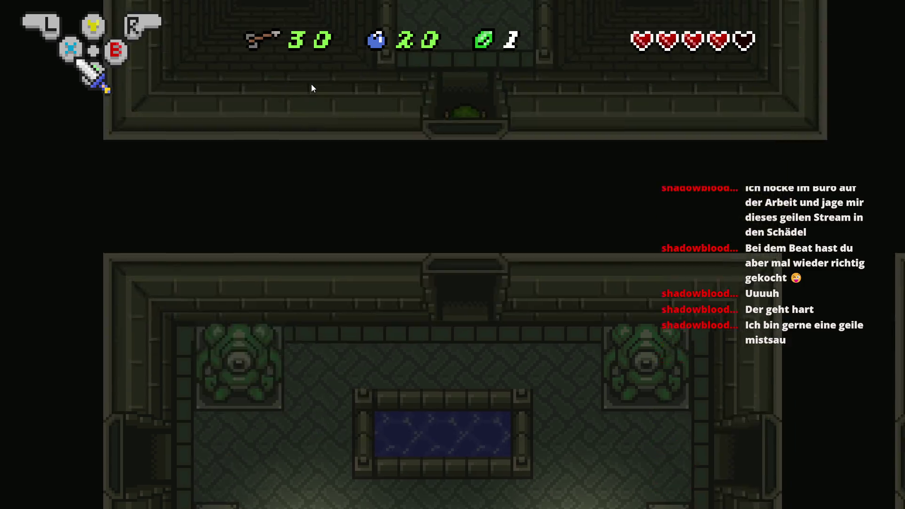
key(Down)
- Enter the statue room and throw a pot toward the pool
key(Left)
key(Down)
key(Left)
key(Right)
key(x)
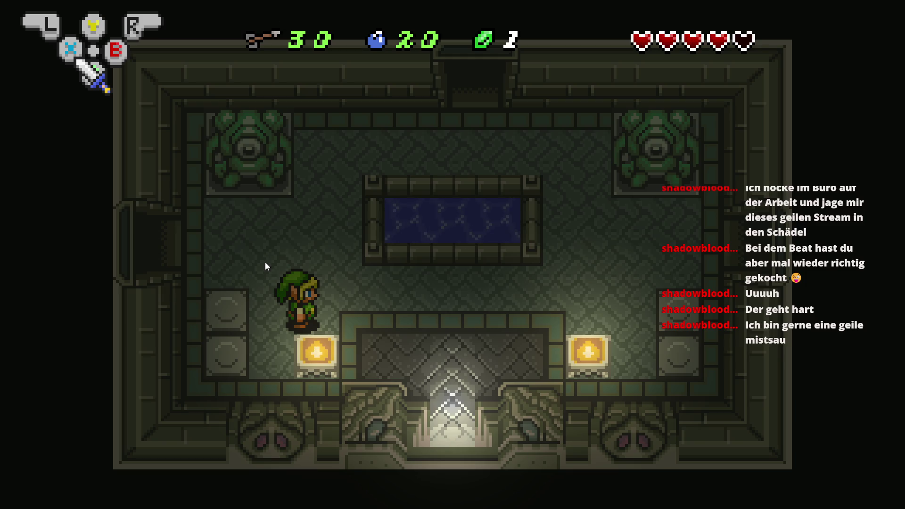
key(Right)
- Walk Link through the top doorway and corridor into the room with the torch and pool
key(Up)
key(Up)
key(Left)
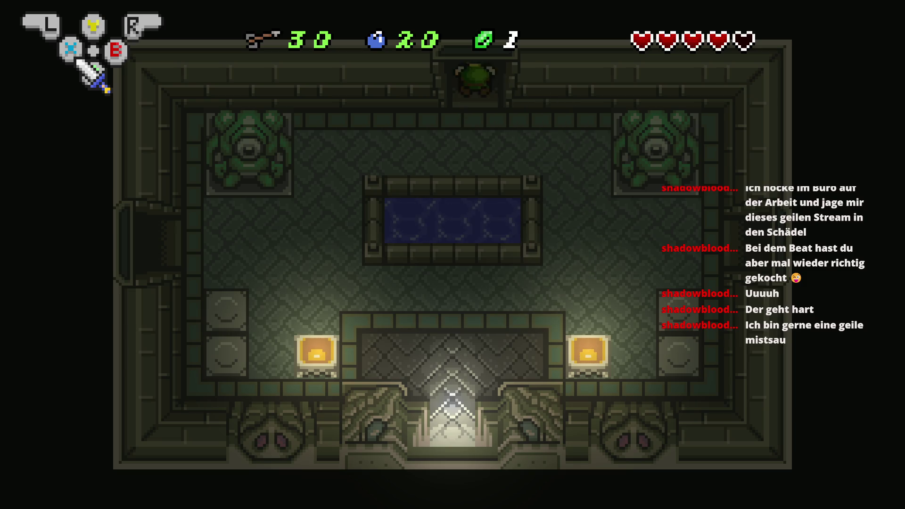
key(Up)
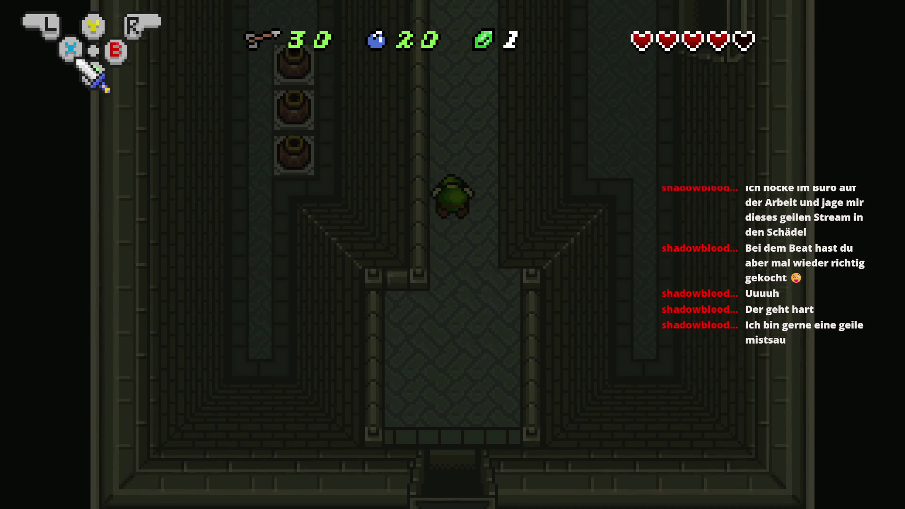
key(Up)
key(Right)
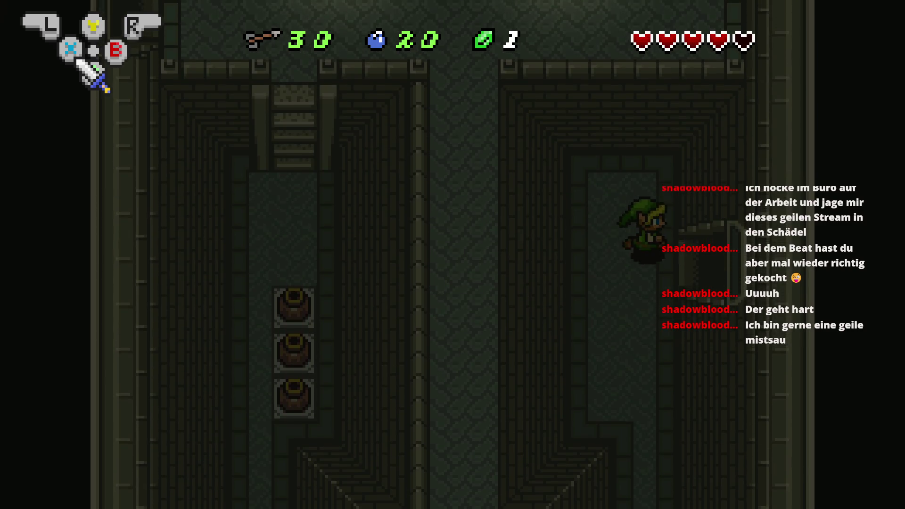
key(Right)
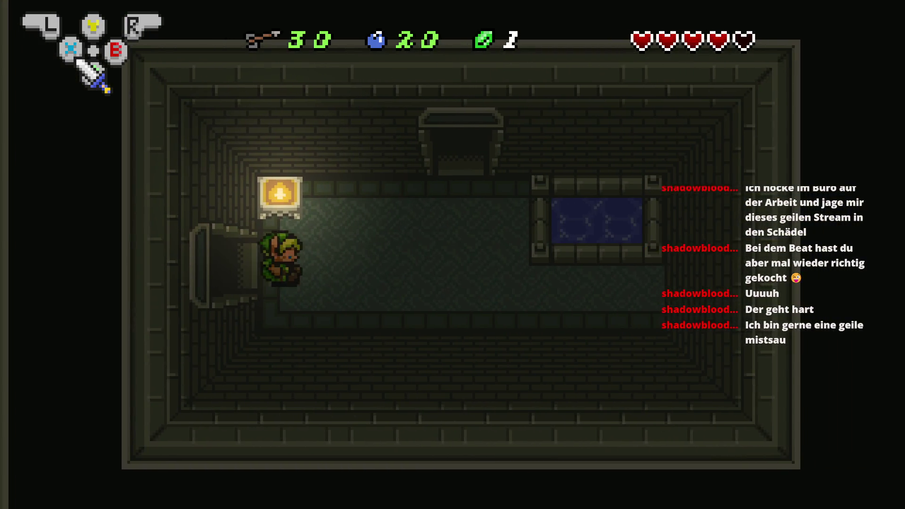
key(Right)
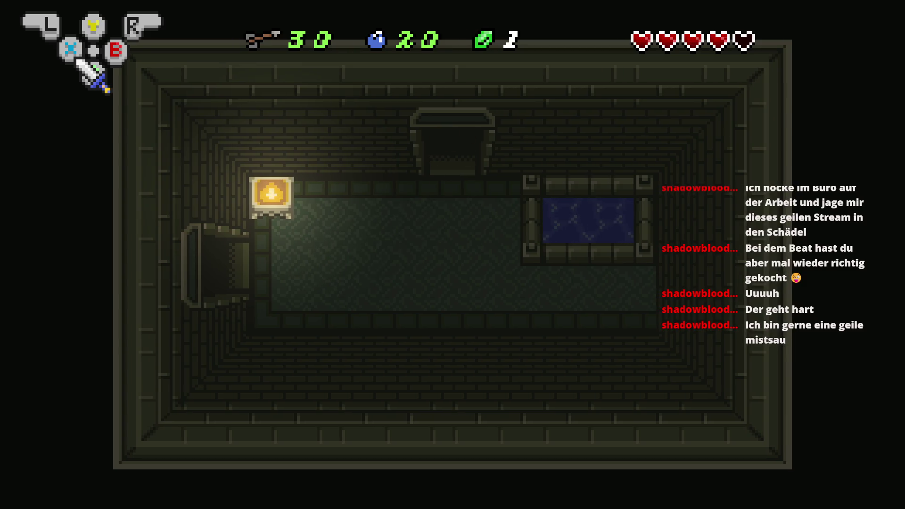
- Lift the leftmost pot and throw it to shatter it
key(Right)
key(a)
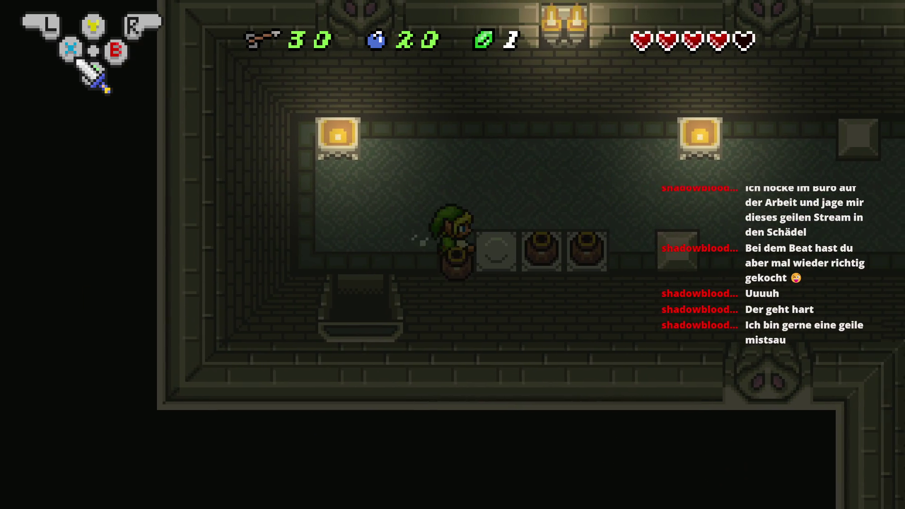
key(Up)
key(a)
key(Right)
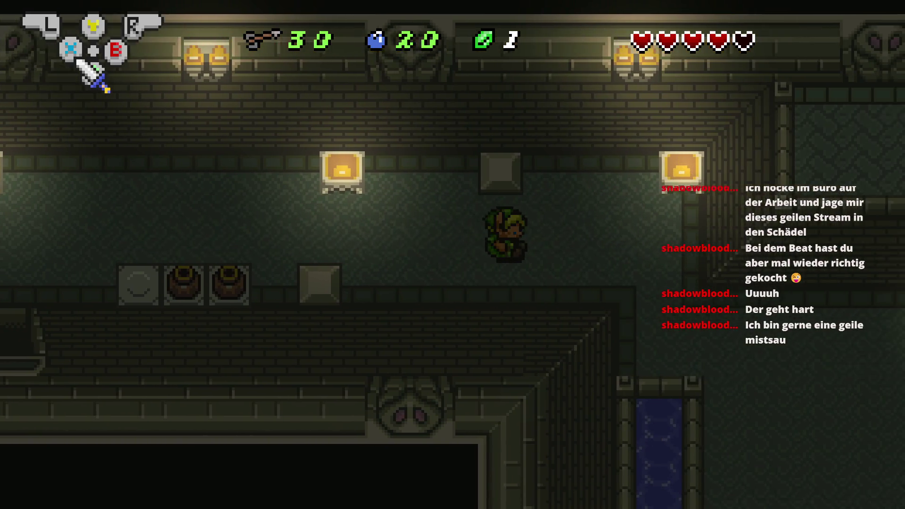
- Walk between the two pools and step into the dark pit to test falling
key(Right)
key(Down)
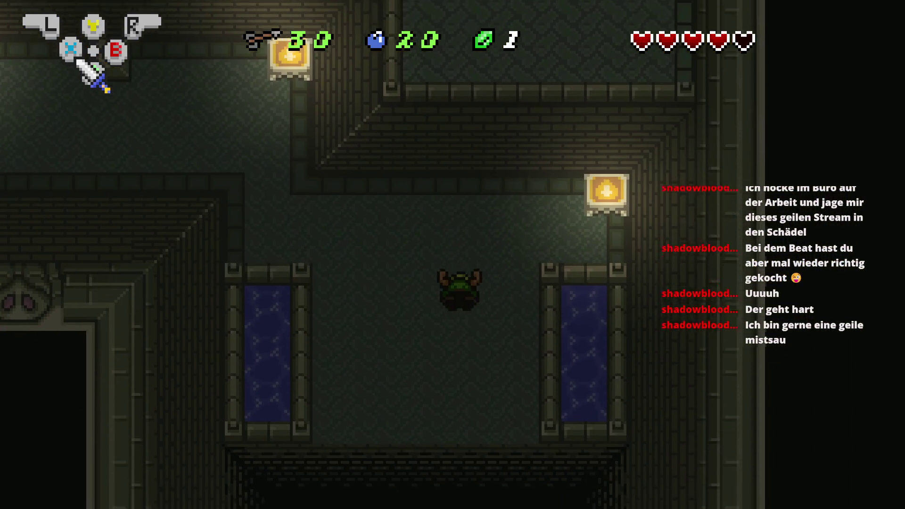
key(Down)
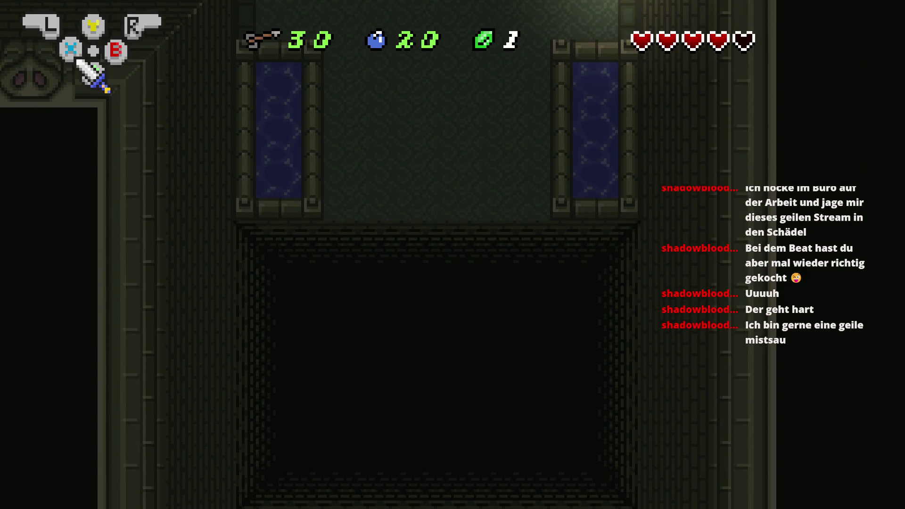
key(Down)
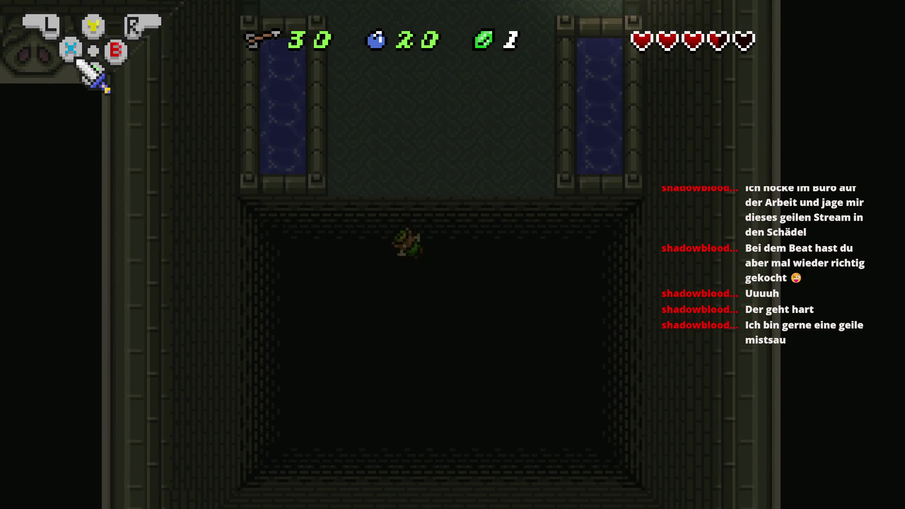
- Walk Link back left through the pot room and down the corridor to the doorway
key(Up)
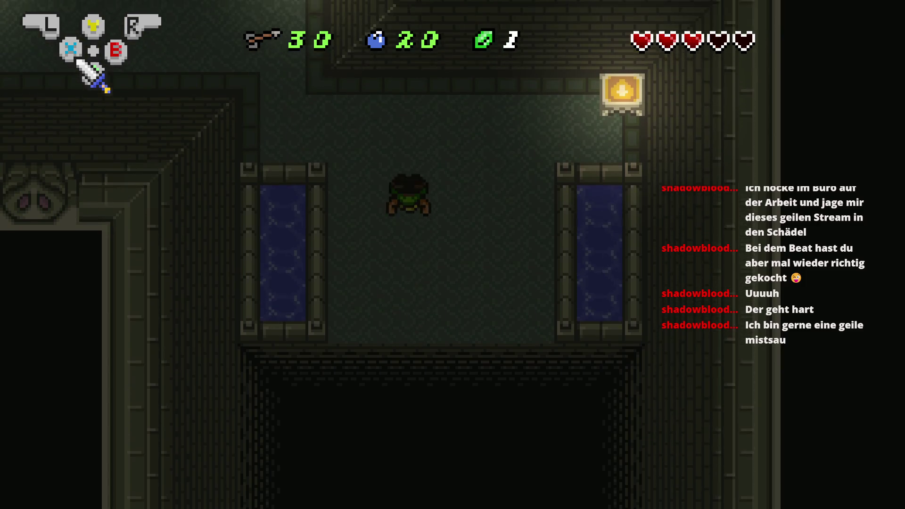
key(Left)
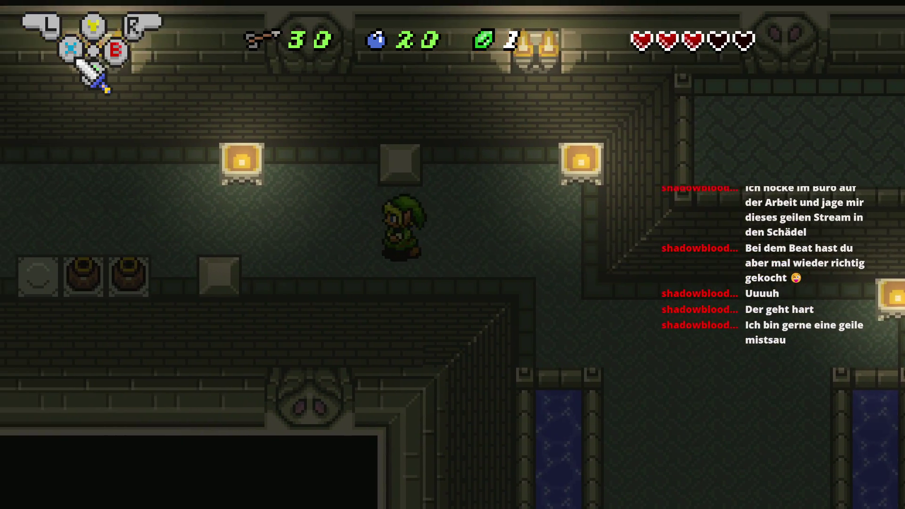
key(Left)
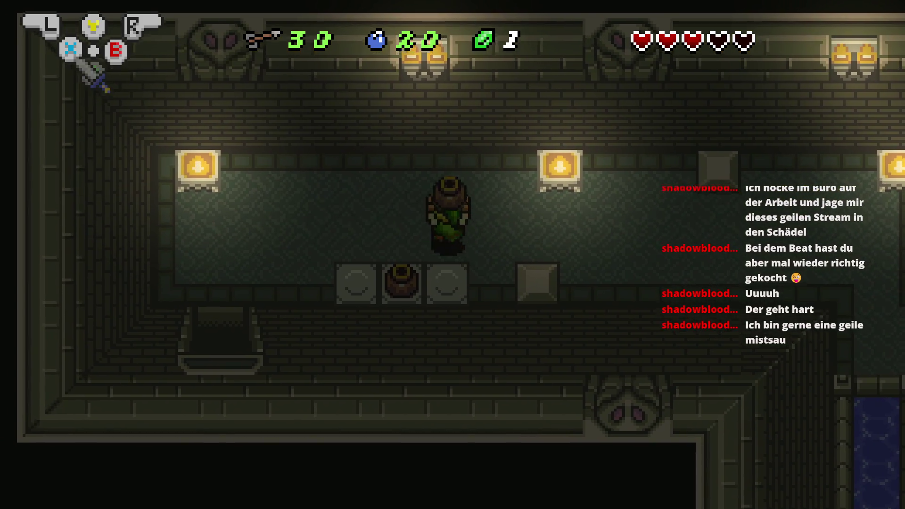
key(Down)
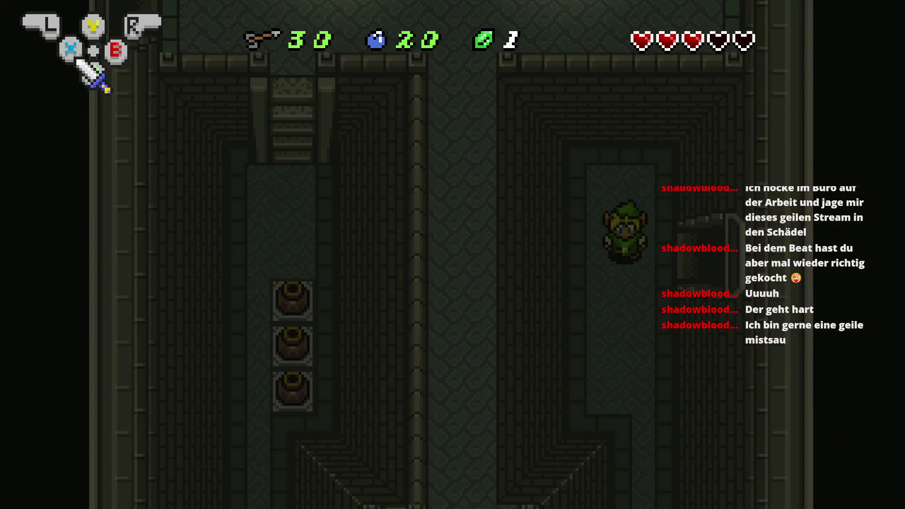
key(Down)
key(Up)
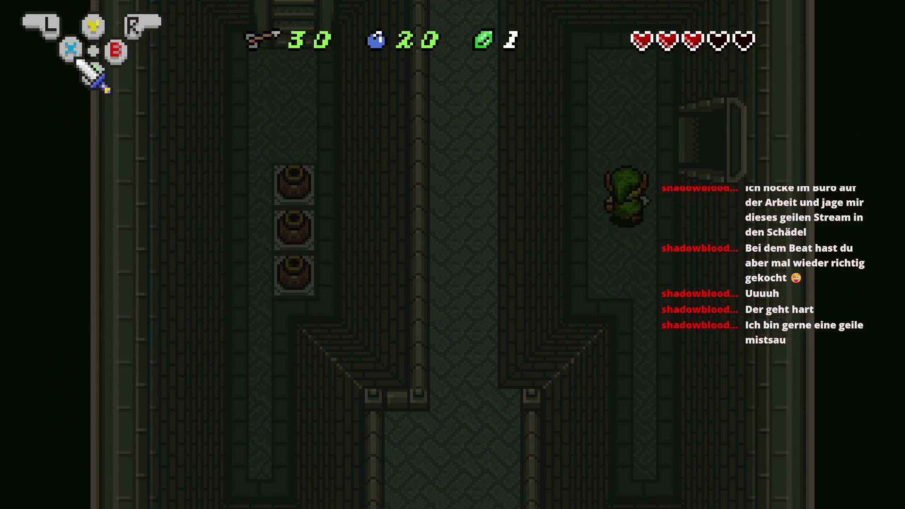
key(Right)
key(Right)
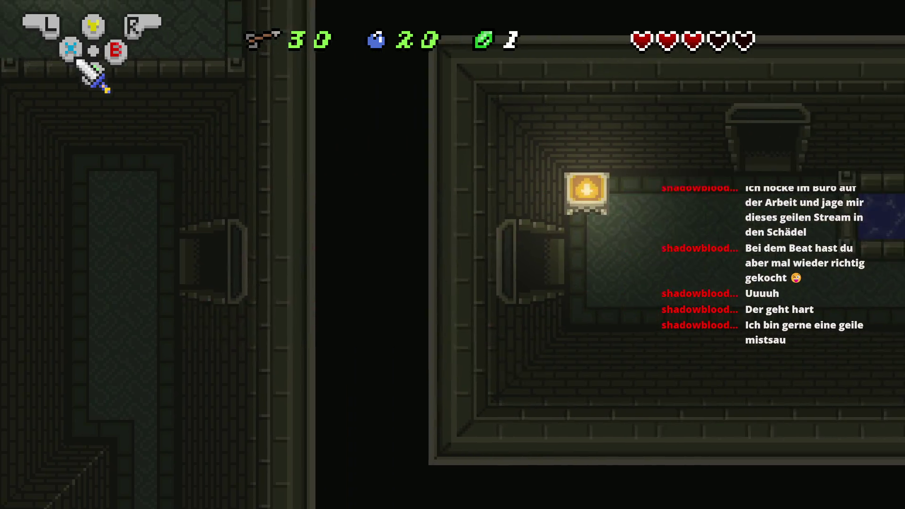
- Equip bombs from the inventory, place one, then lift and throw another
key(Return)
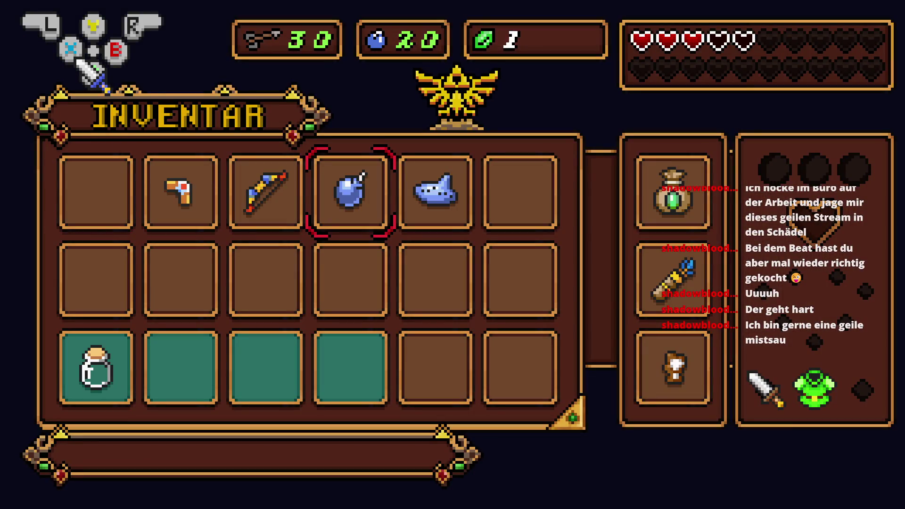
key(Return)
key(a)
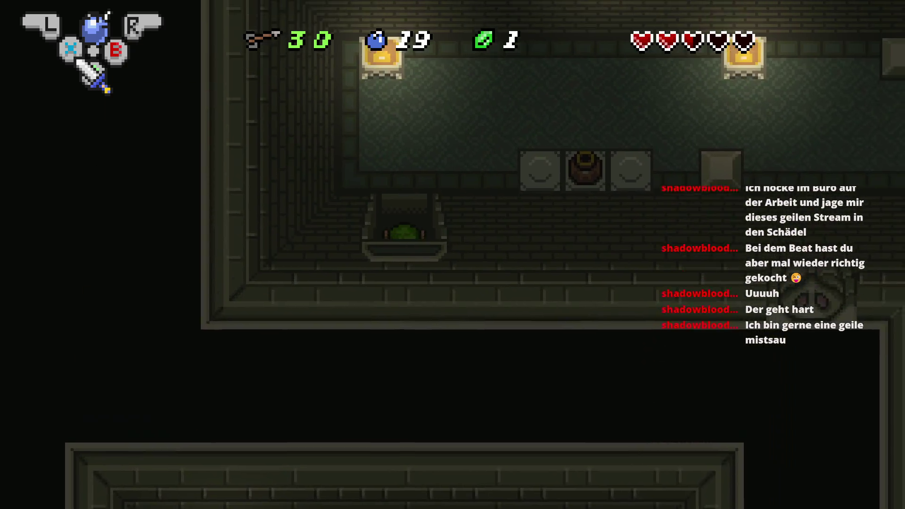
key(Up)
key(a)
key(Right)
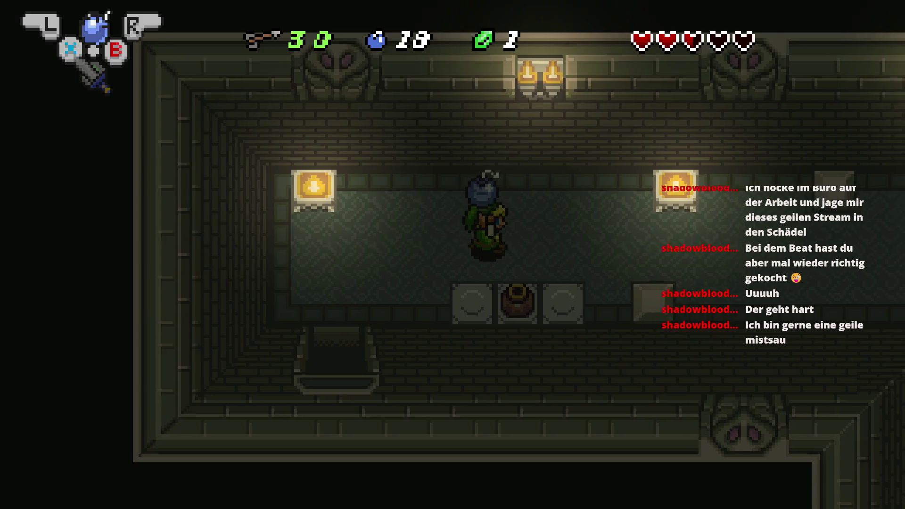
key(a)
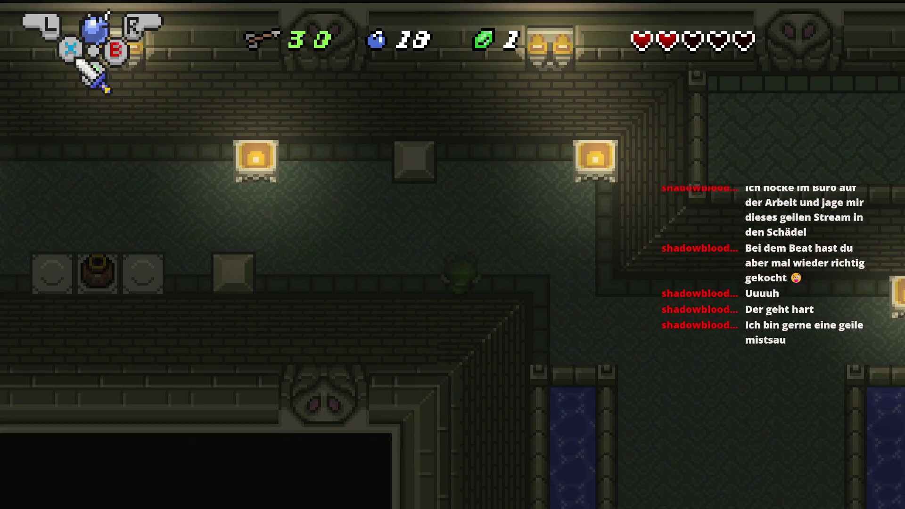
- Throw another bomb near the pit and step into the pit while Link is hurt
key(Right)
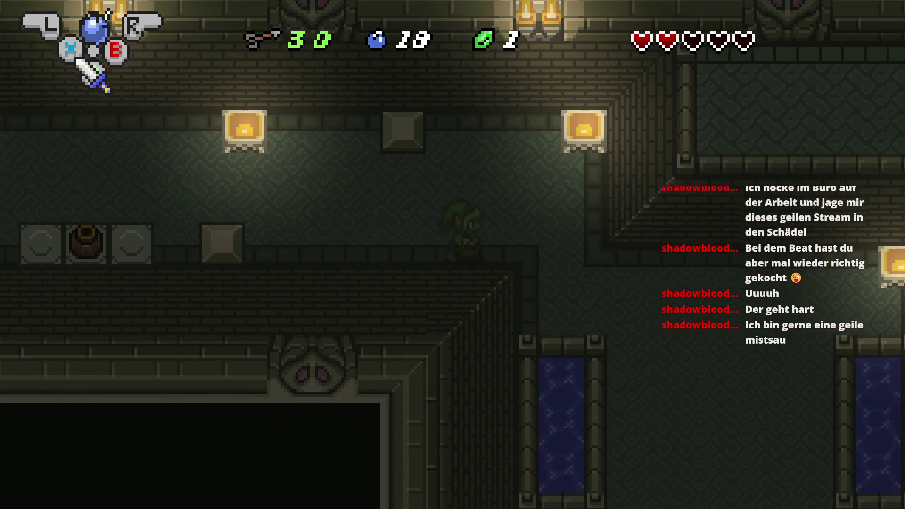
key(Down)
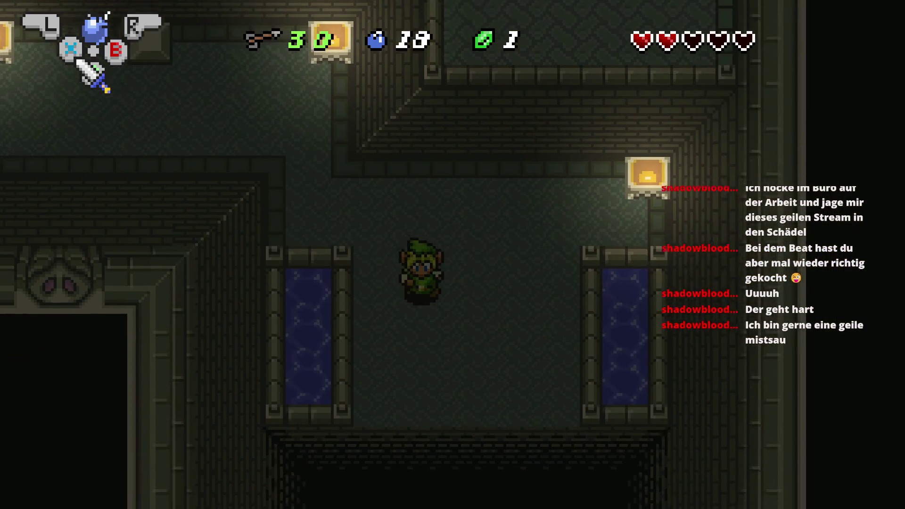
key(Up)
key(a)
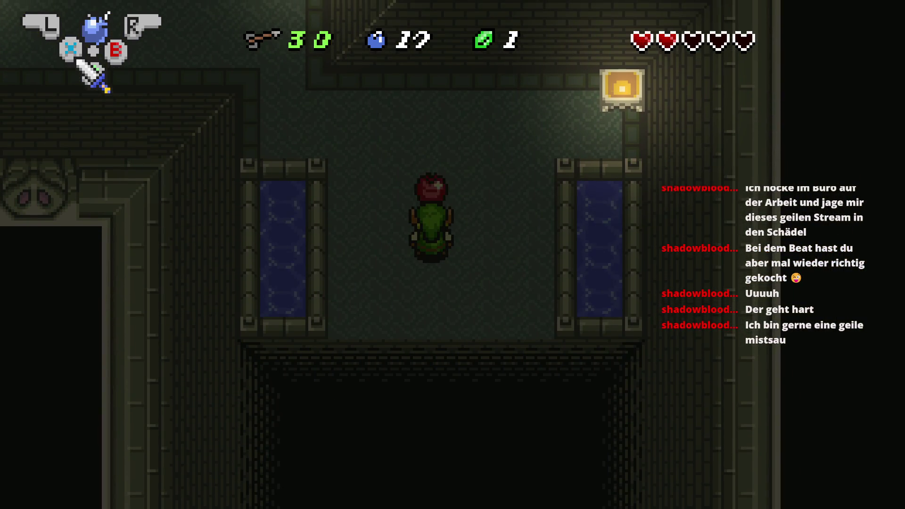
key(a)
key(Down)
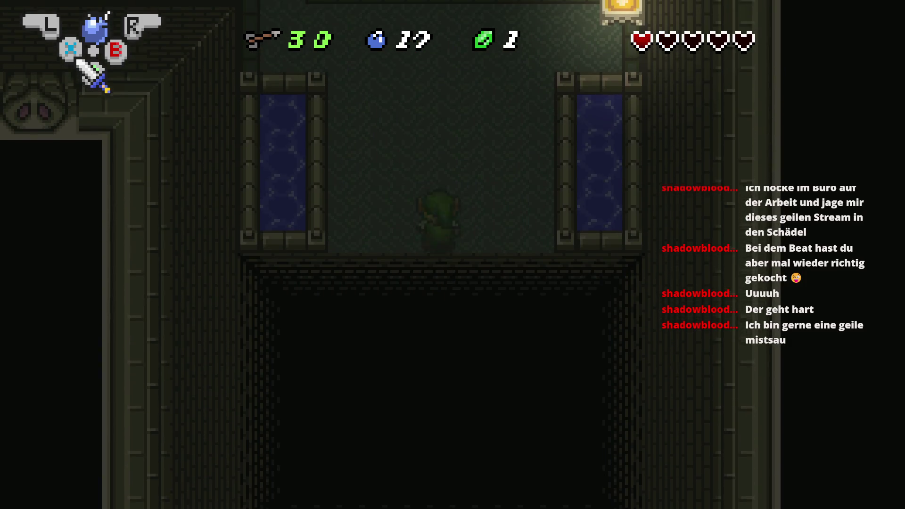
- Lift a bomb after respawning, then close the game preview
key(a)
key(Up)
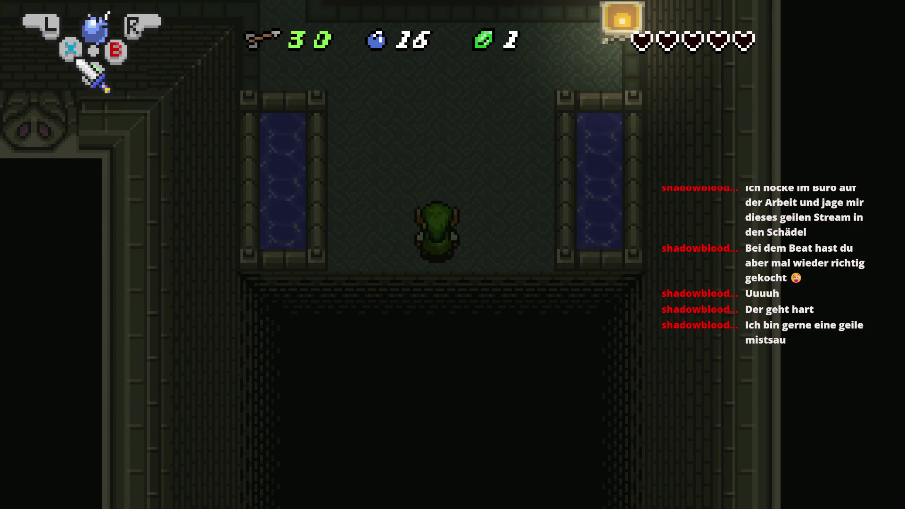
key(alt+F4)
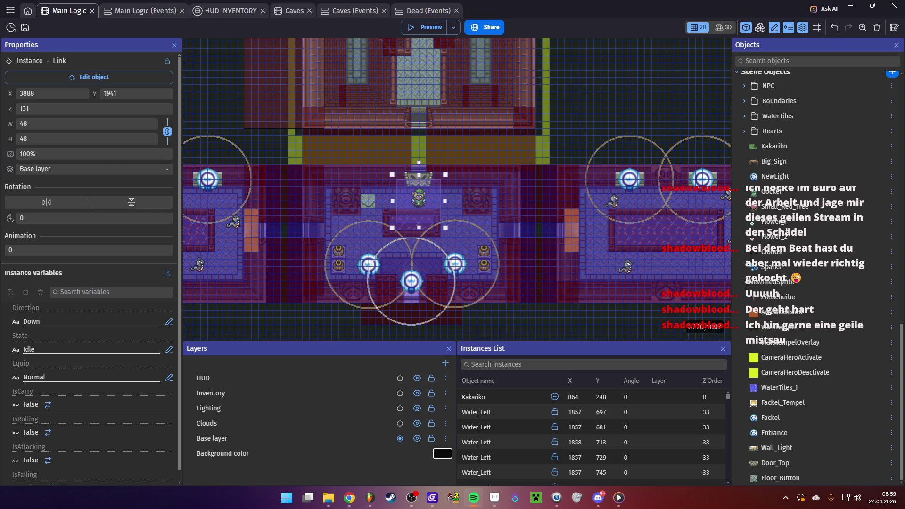
- Open the Main Logic events and collapse the Dungeon Cam Logic and Enemies groups
scroll(418, 200, down, 3)
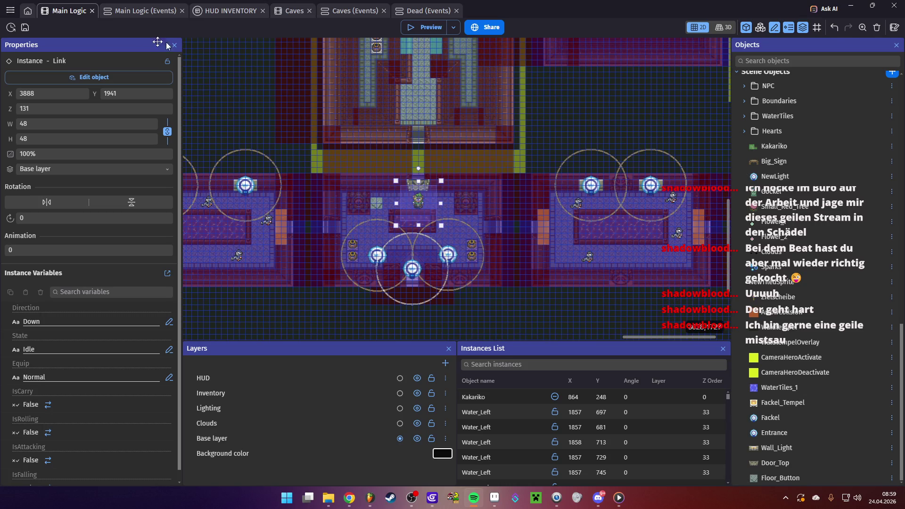
click(120, 11)
scroll(68, 231, down, 8)
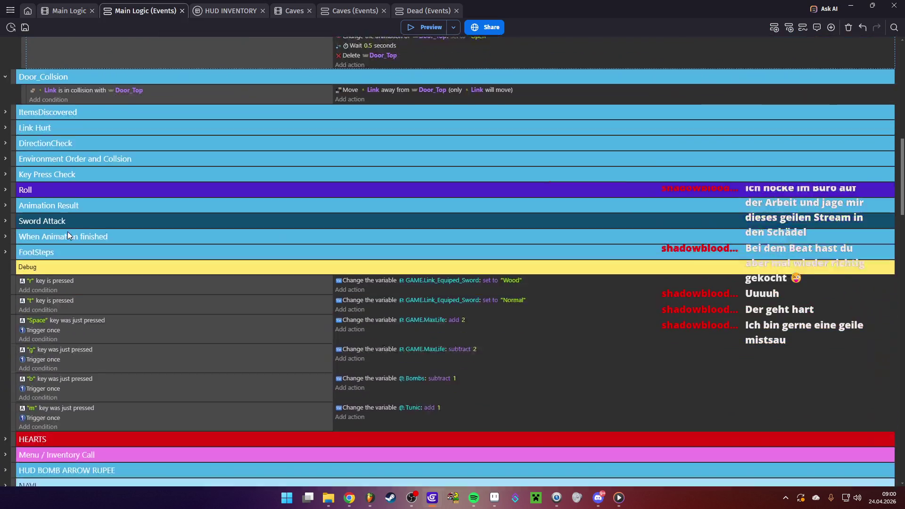
scroll(67, 231, down, 7)
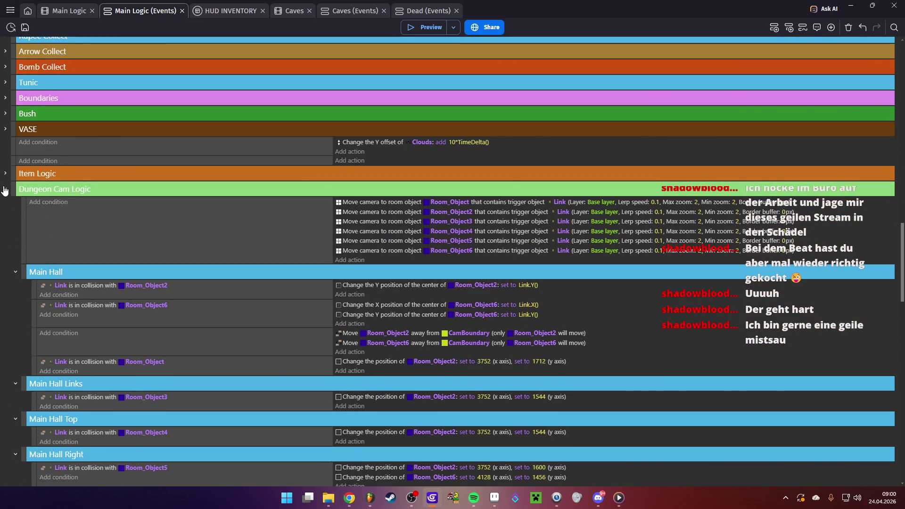
click(5, 188)
click(5, 221)
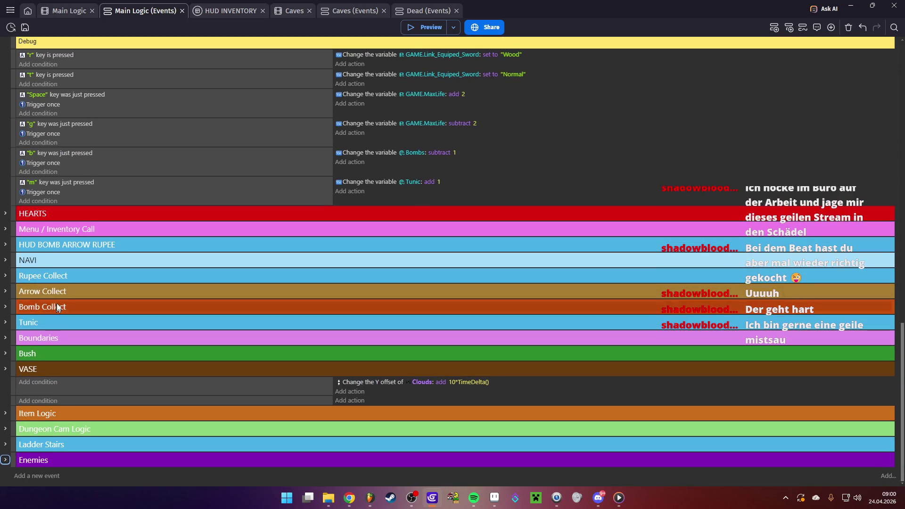
- Select PitZone's State = Walk condition and begin adding a new condition
scroll(62, 238, up, 6)
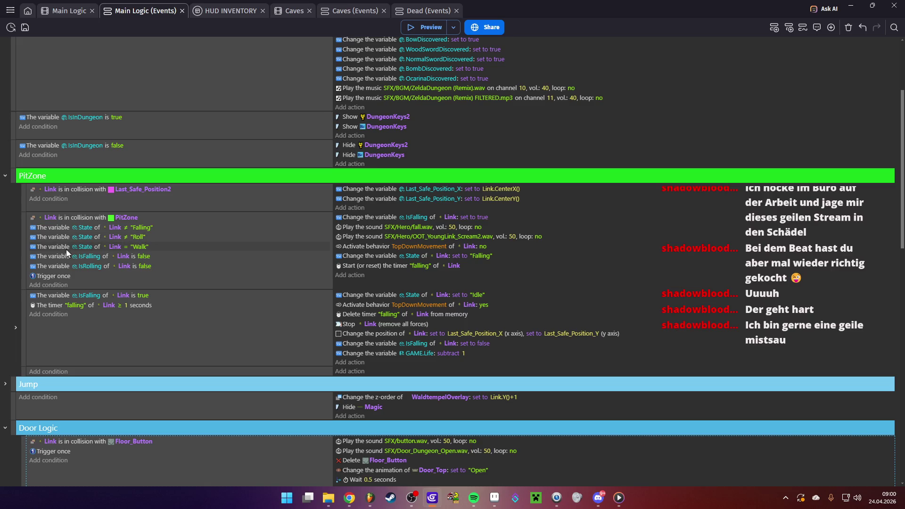
click(52, 247)
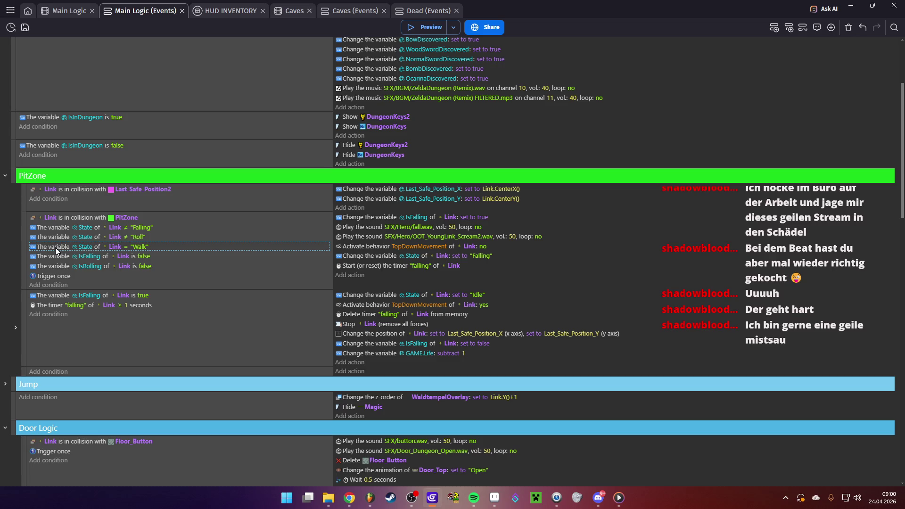
click(48, 285)
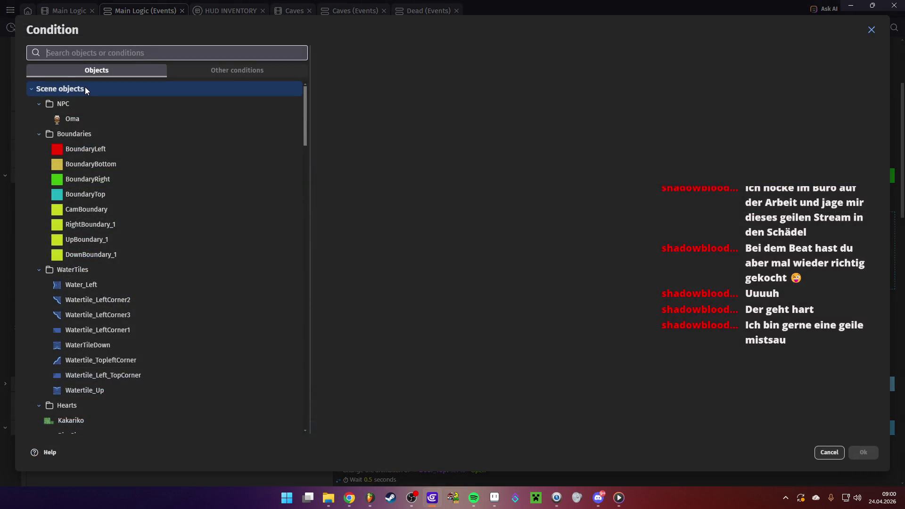
- Add an Or condition to PitZone and move it above the State = Walk condition
text(or)
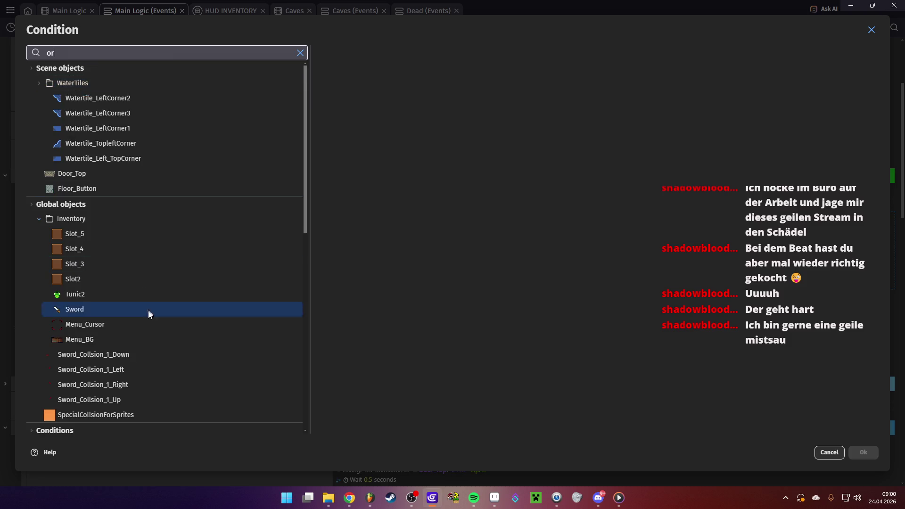
scroll(115, 266, down, 4)
click(105, 262)
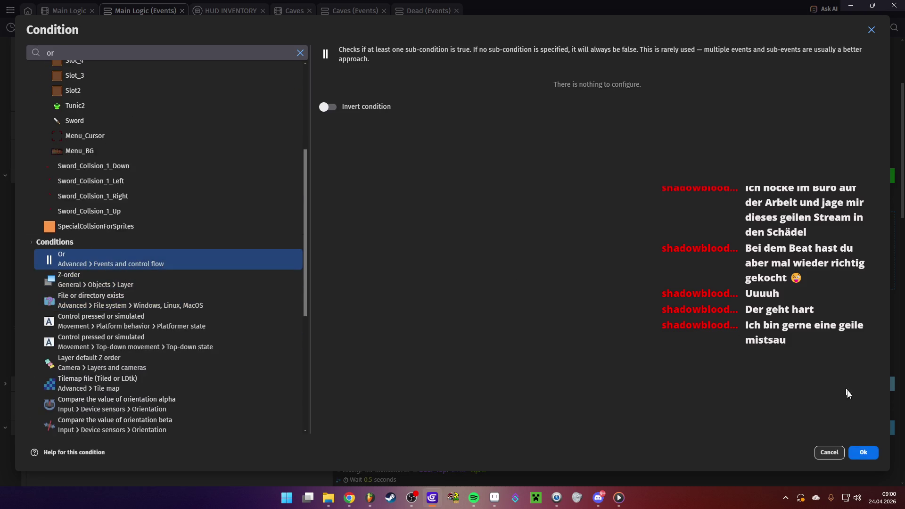
click(863, 454)
drag(45, 277, 43, 246)
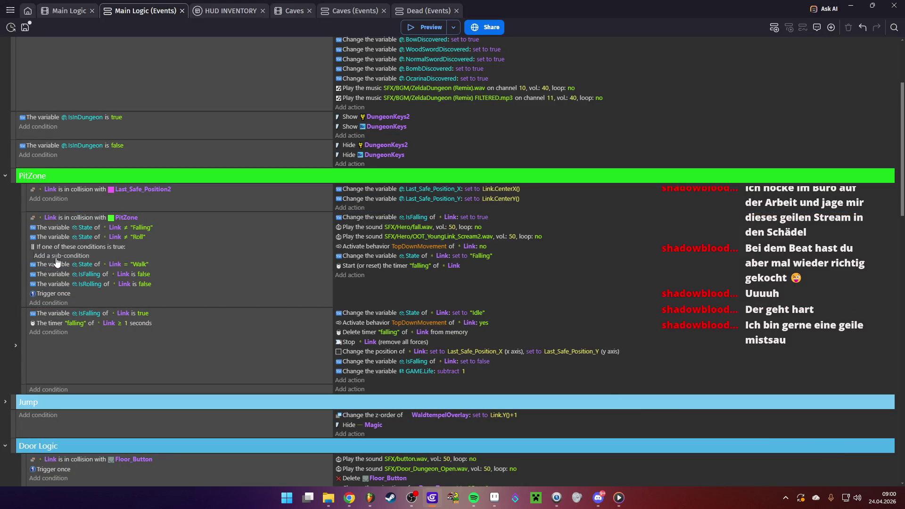
- Duplicate the State = Walk sub-condition, change the copy to Hurt, and launch a preview
click(55, 256)
key(ctrl+c)
key(ctrl+v)
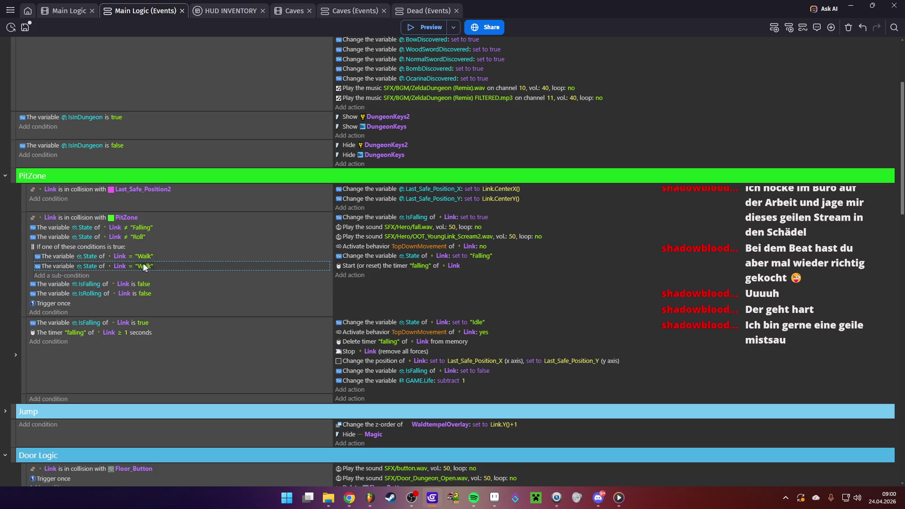
click(147, 266)
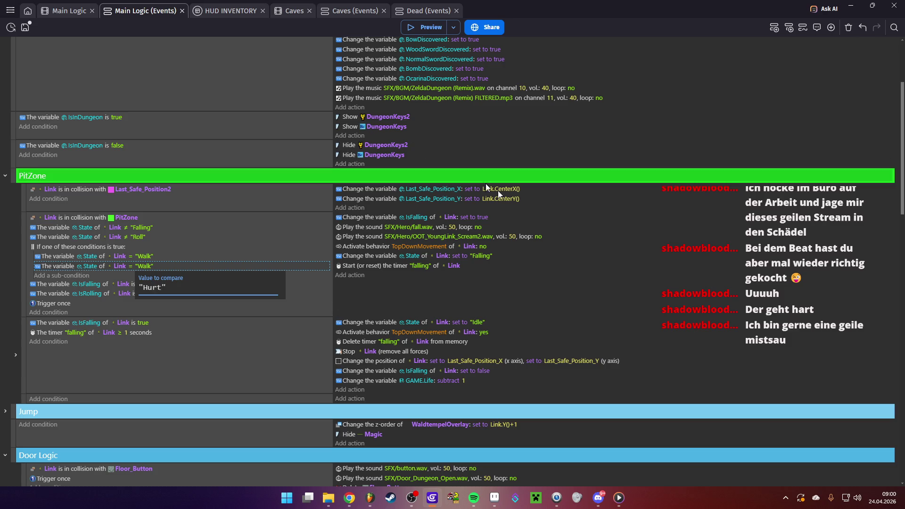
key(Return)
click(415, 25)
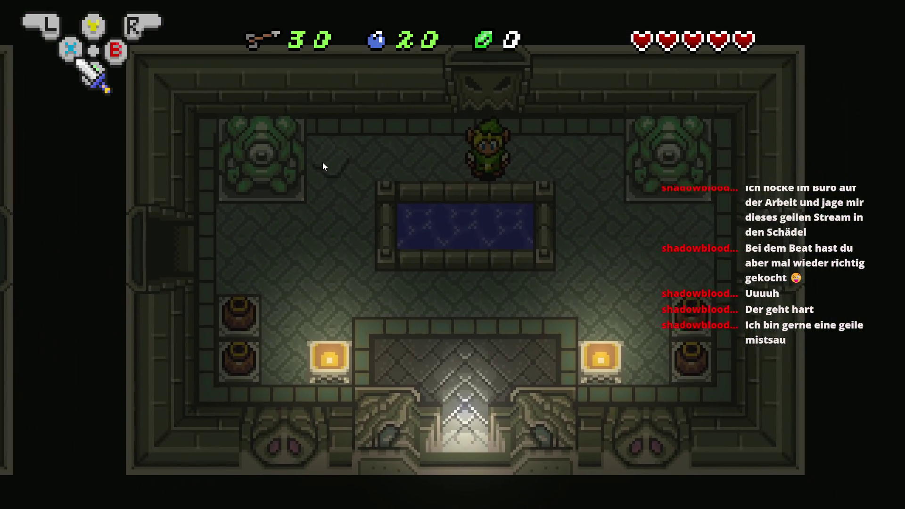
- Walk Link past the pool and through the right door into the next room
key(Right)
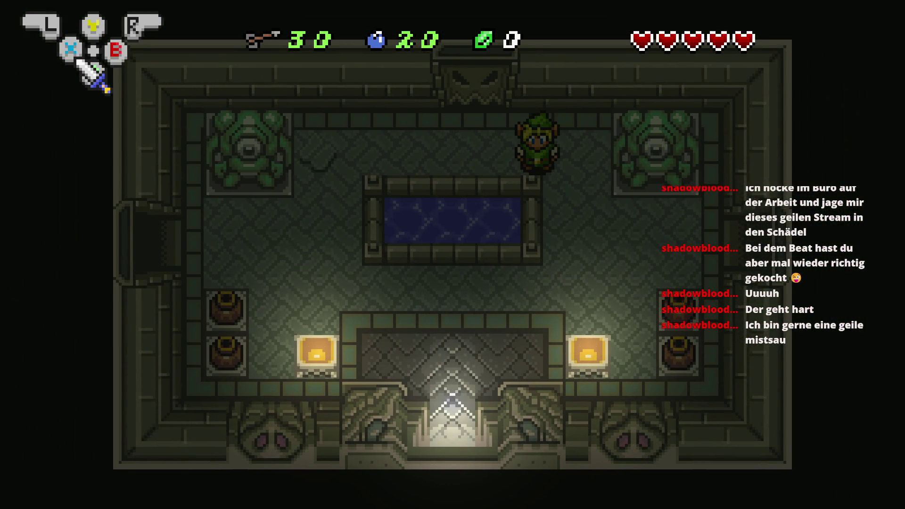
key(Down)
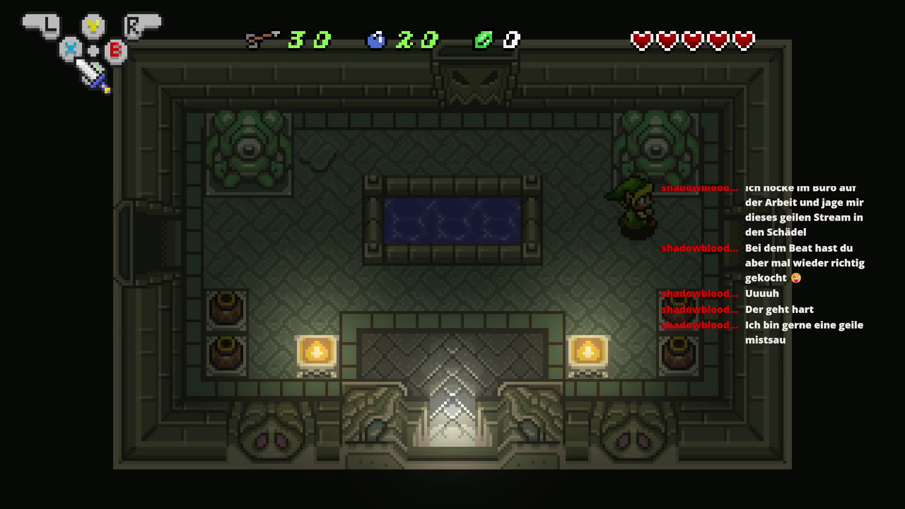
key(Right)
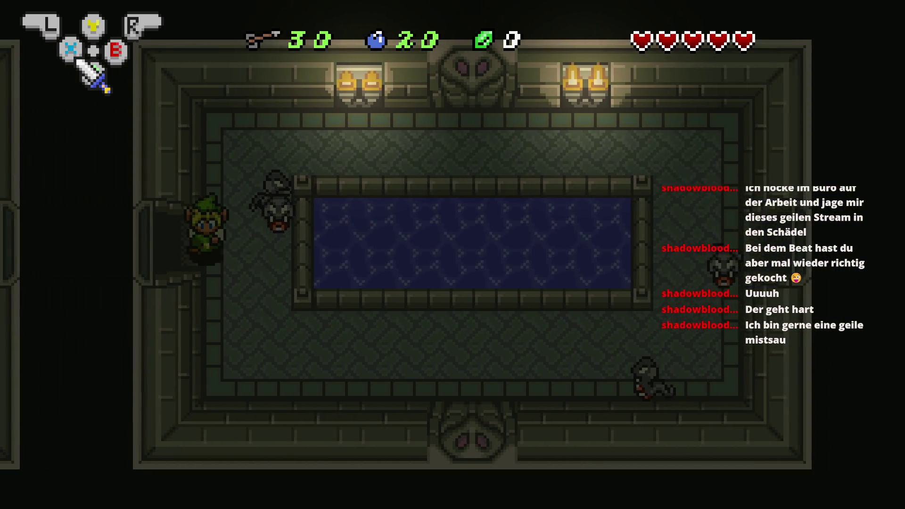
key(Right)
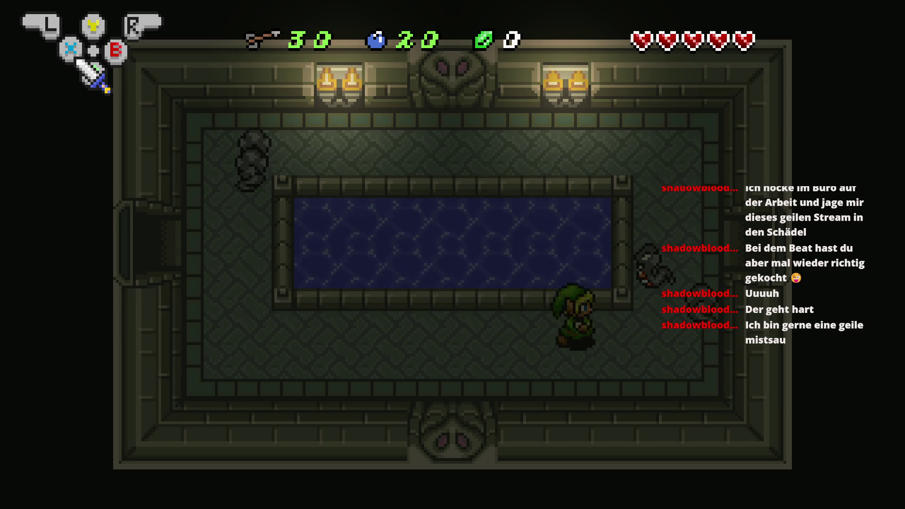
key(Up)
key(Right)
- Equip the bomb, drop it on the floor, and walk hurt Link into the pit
key(Right)
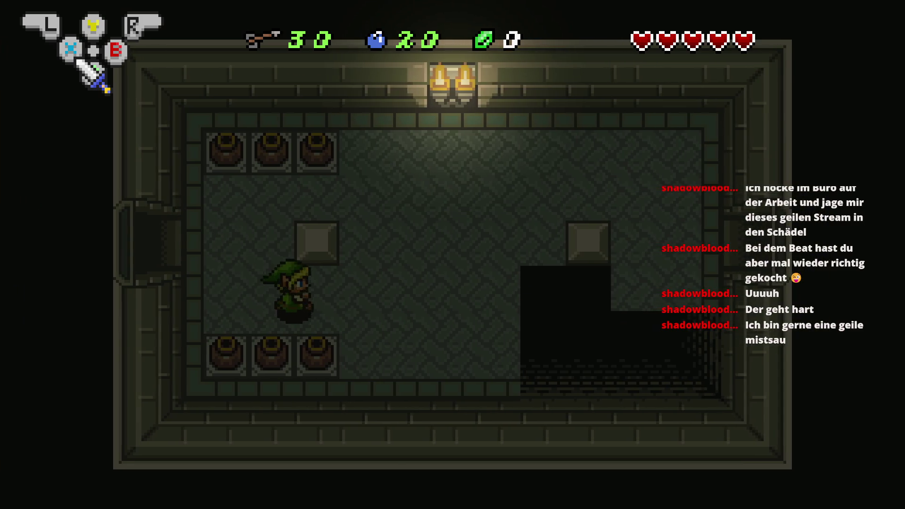
key(Return)
key(Right)
key(Right)
key(Return)
key(x)
key(Right)
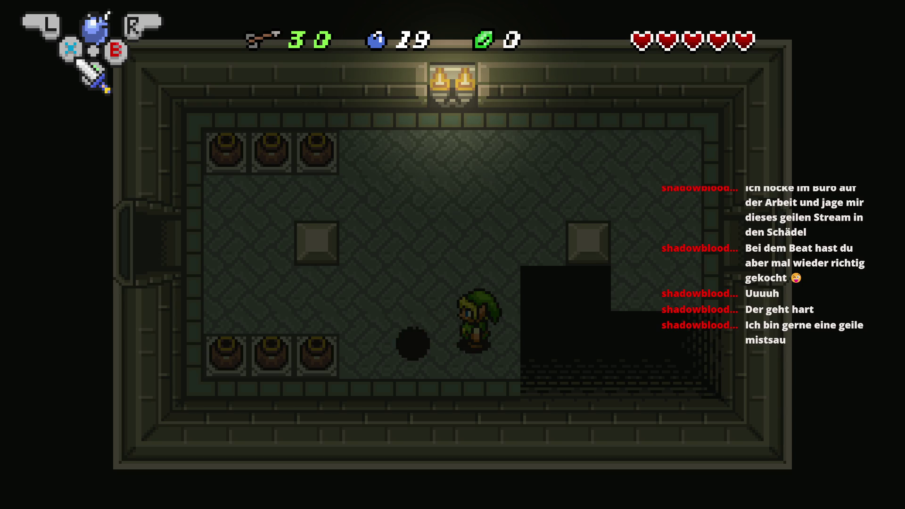
key(Right)
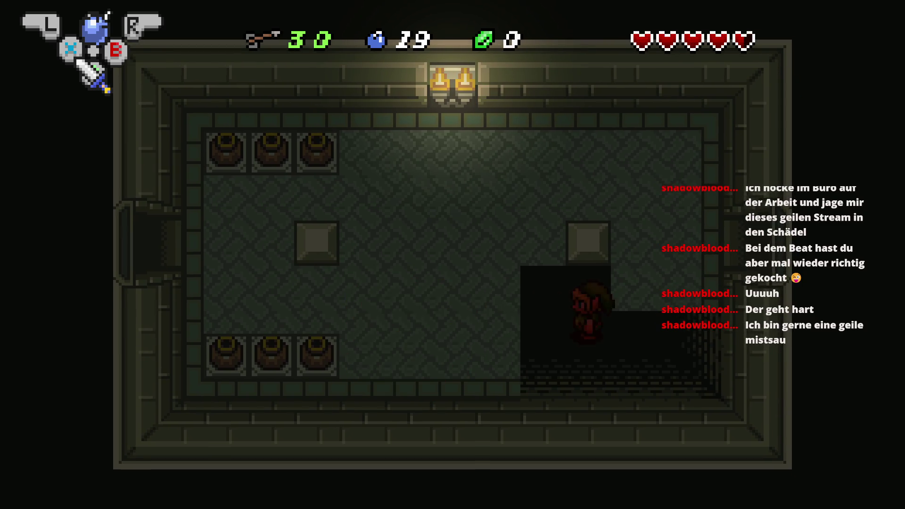
- Lift the bottom-right pot and throw it toward the pit
key(Left)
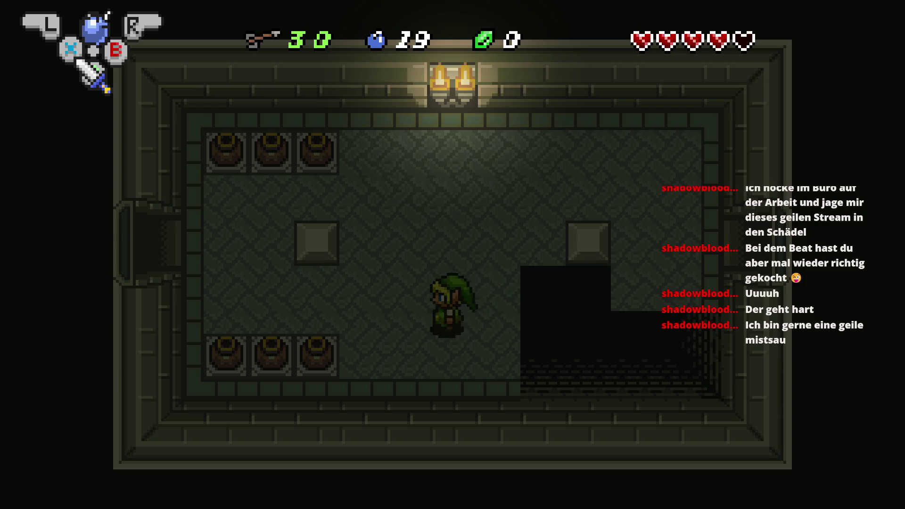
key(c)
key(Right)
key(c)
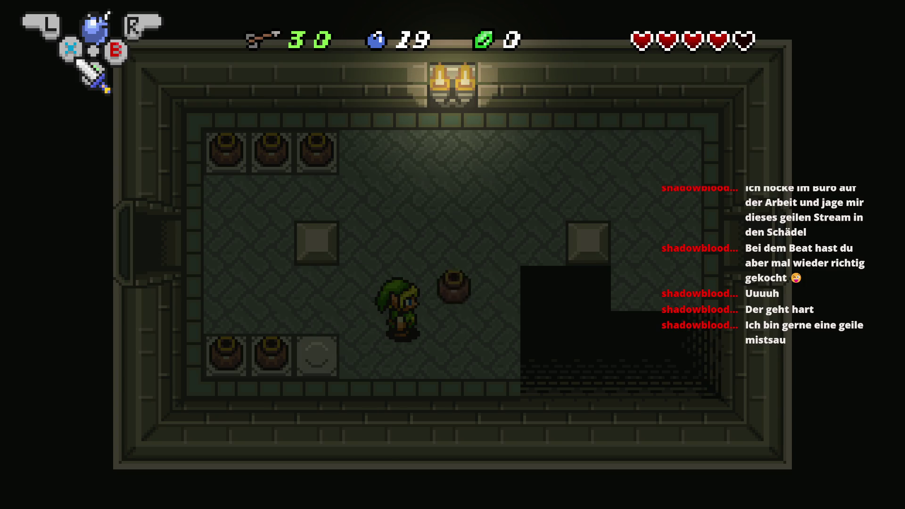
key(Right)
key(Right)
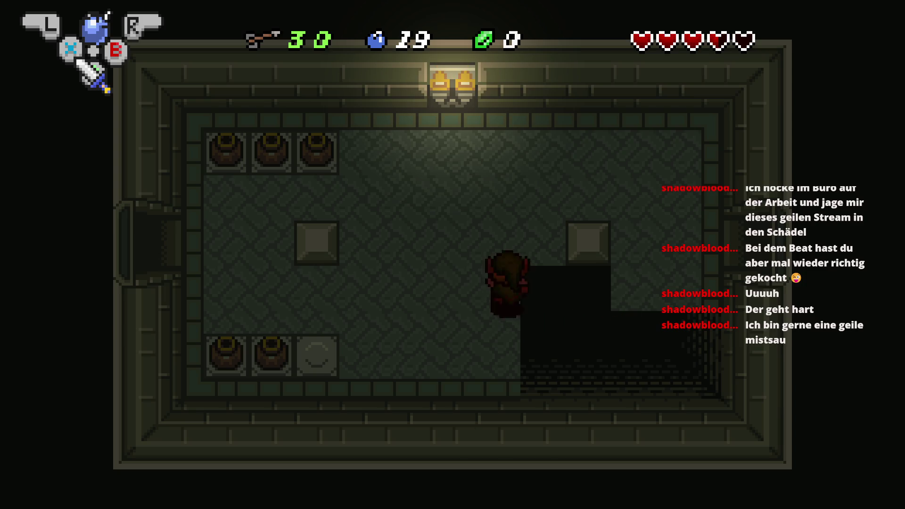
- Walk Link around the right pillar and through the east doorway
key(Up)
key(Right)
key(Down)
key(Right)
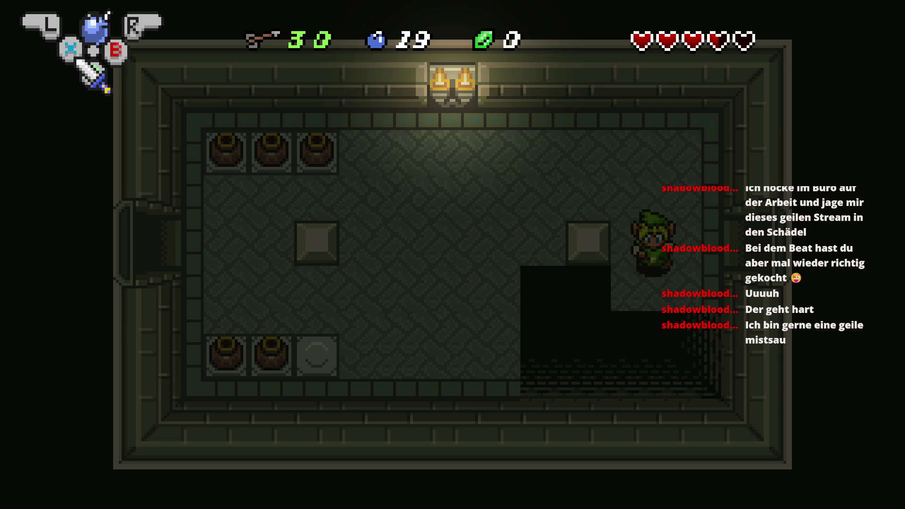
key(Right)
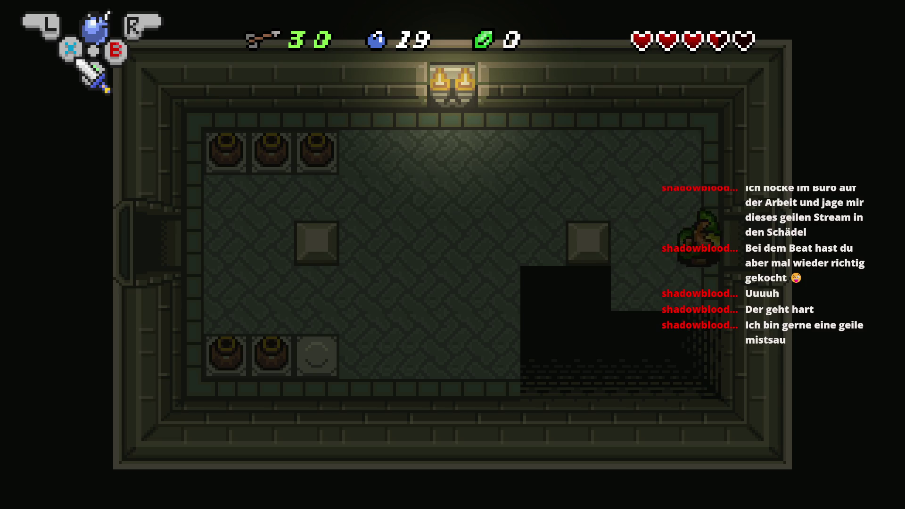
- Drop a bomb by the west door, move away from it, then close the preview
key(x)
key(Right)
key(Down)
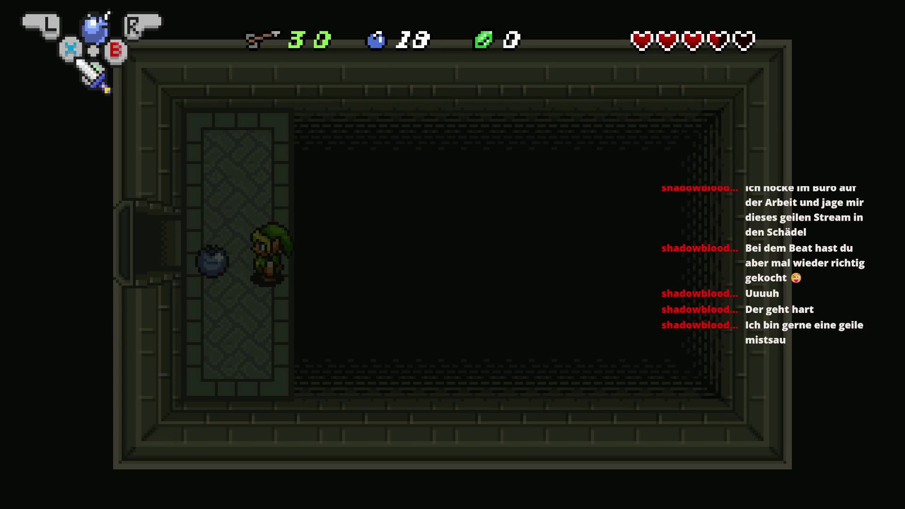
key(Left)
key(Up)
key(alt+F4)
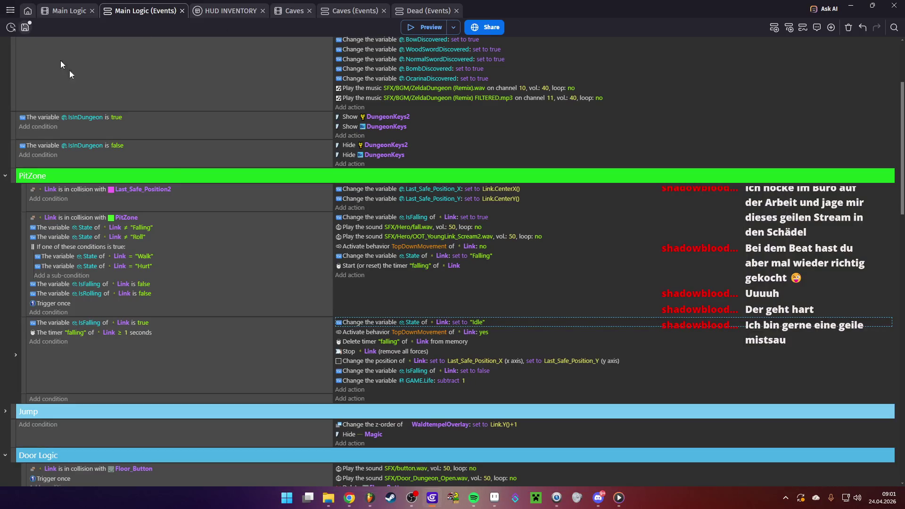
- Save with Ctrl+S, then expand the Link Hurt group to reveal its Hurt condition and actions
key(ctrl+s)
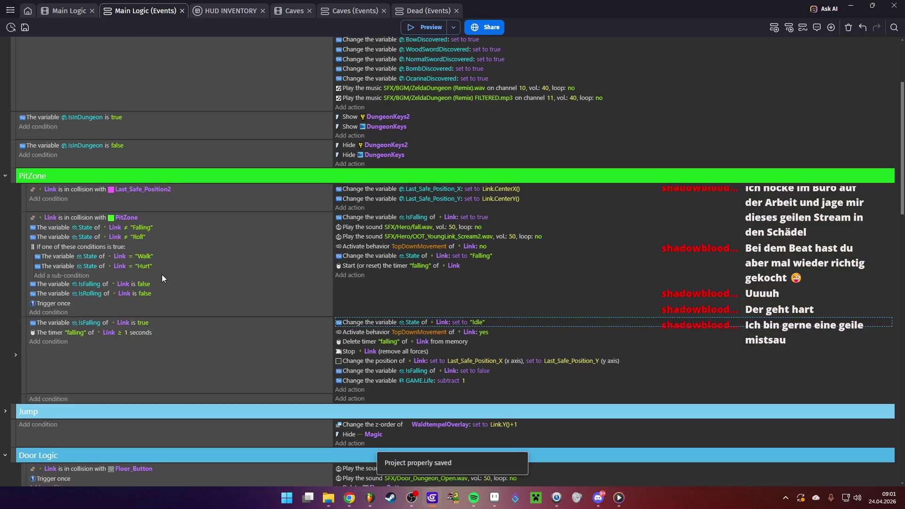
scroll(162, 276, down, 1)
scroll(163, 278, down, 7)
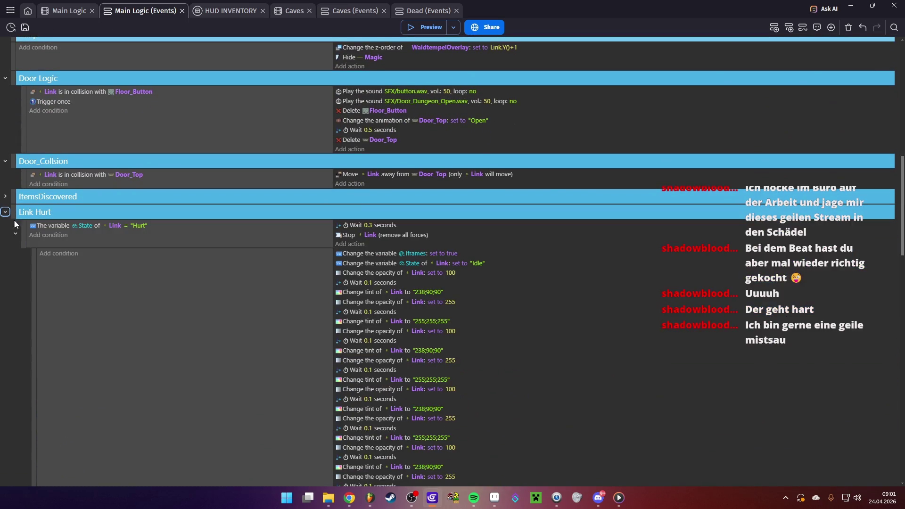
click(5, 212)
scroll(232, 268, down, 1)
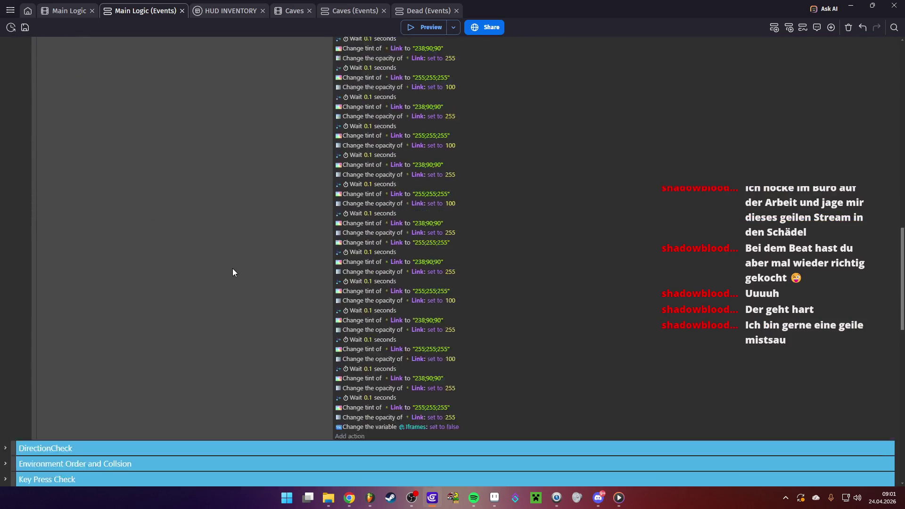
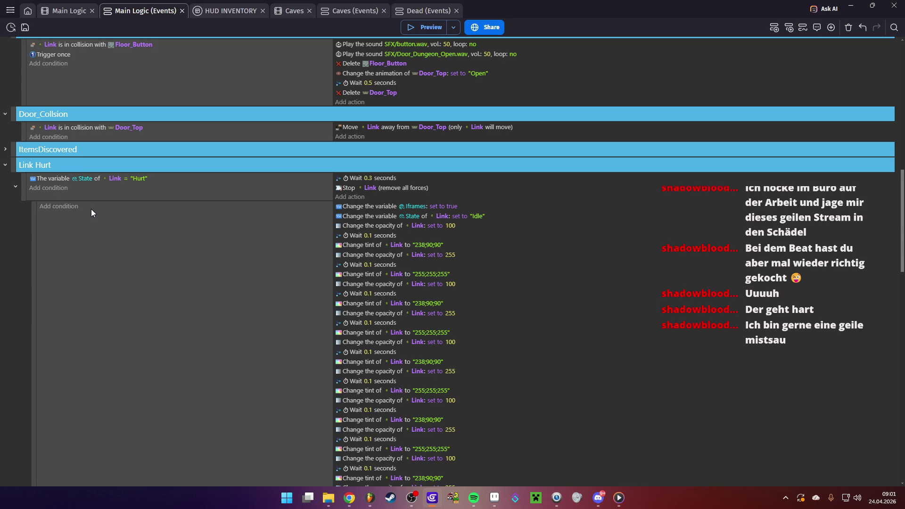
- Inspect the Link Hurt event's State condition and its sub-event block
scroll(91, 209, up, 2)
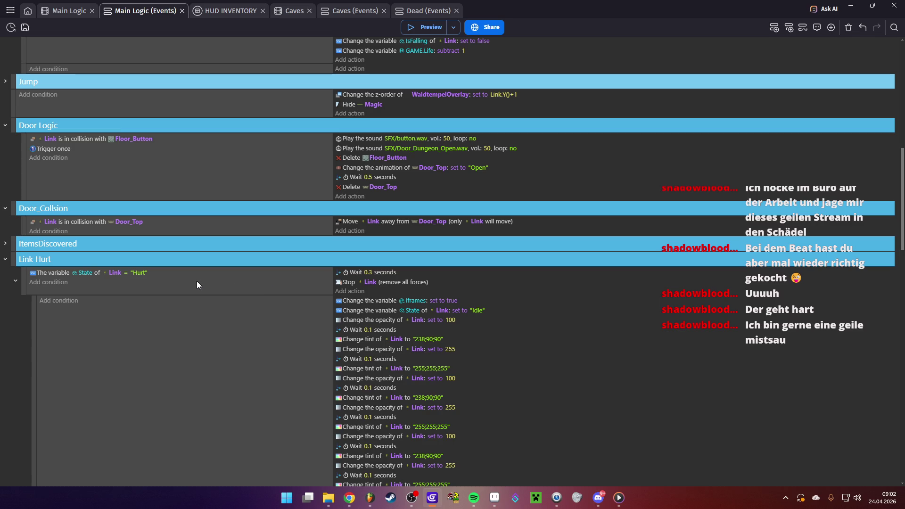
scroll(196, 282, up, 5)
scroll(197, 281, up, 2)
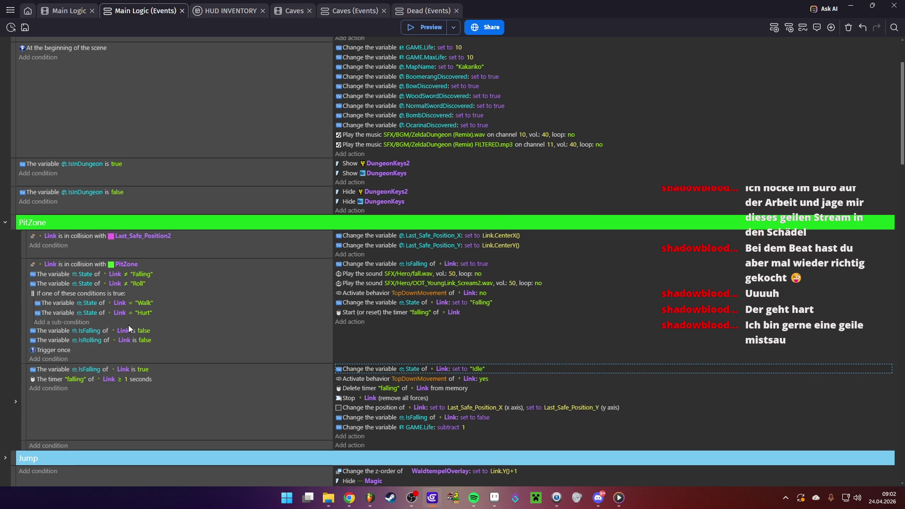
scroll(128, 325, down, 2)
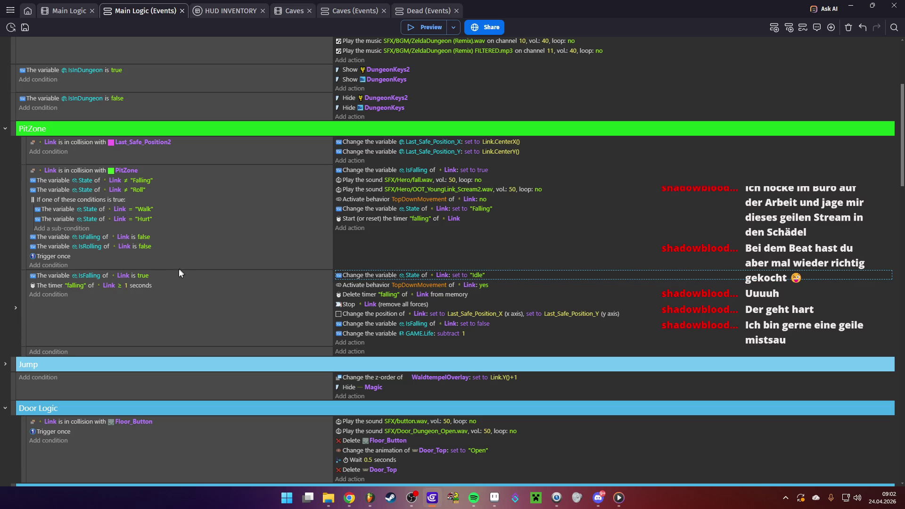
scroll(171, 271, down, 6)
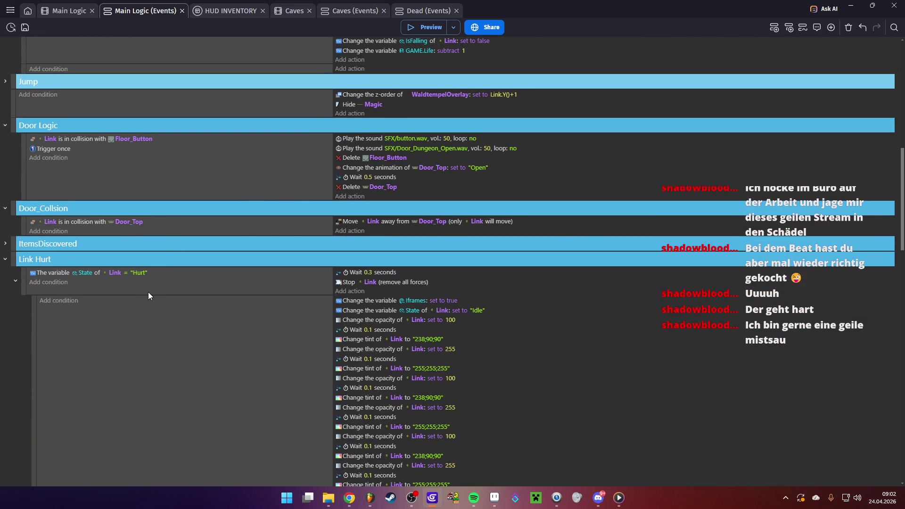
scroll(148, 296, down, 2)
click(52, 178)
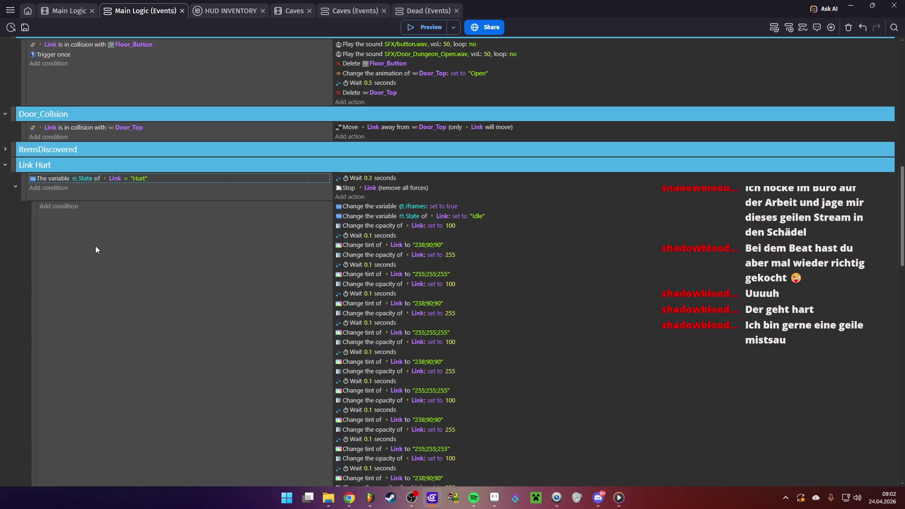
scroll(96, 245, up, 2)
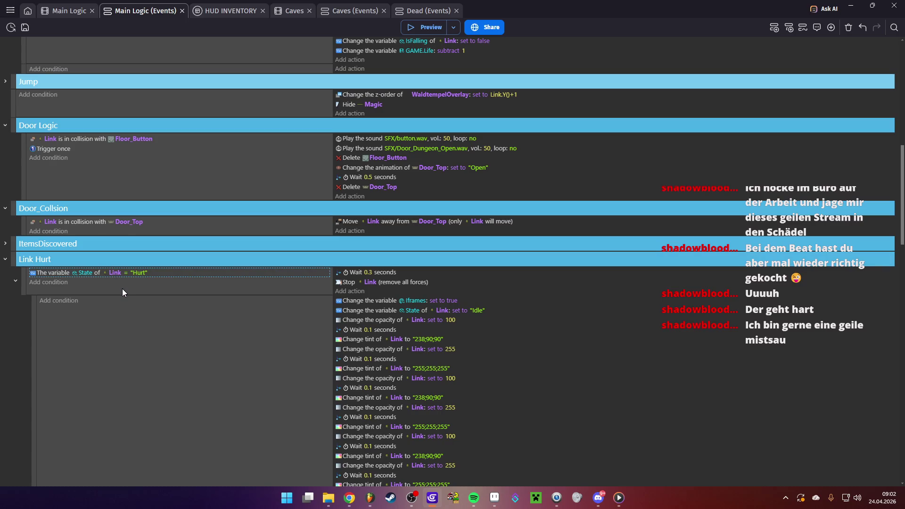
click(618, 497)
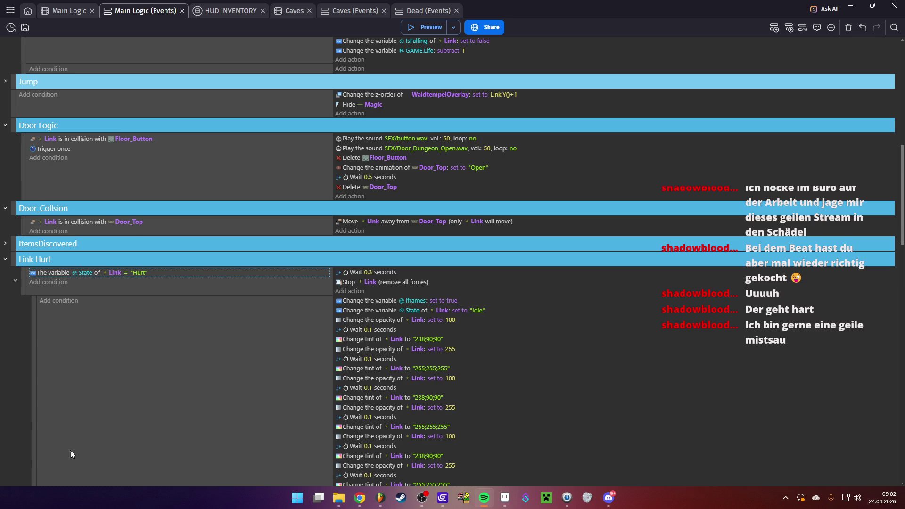
click(152, 387)
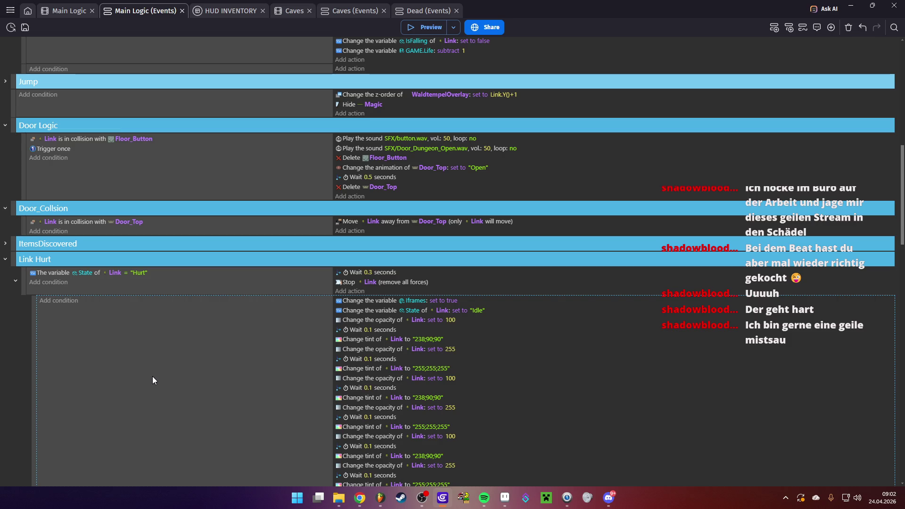
- Expand PitZone's collapsed falling sub-event to reveal the yellow iFrames flashing actions
scroll(152, 380, up, 8)
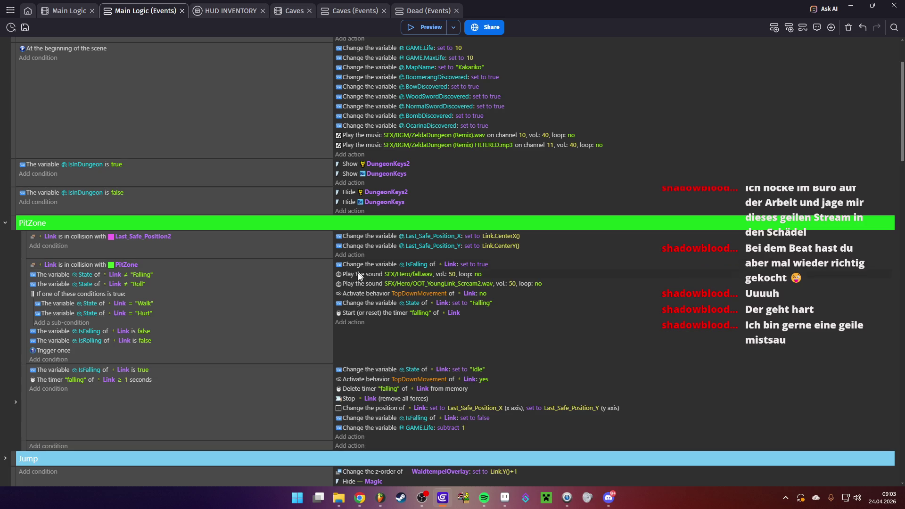
scroll(256, 346, down, 6)
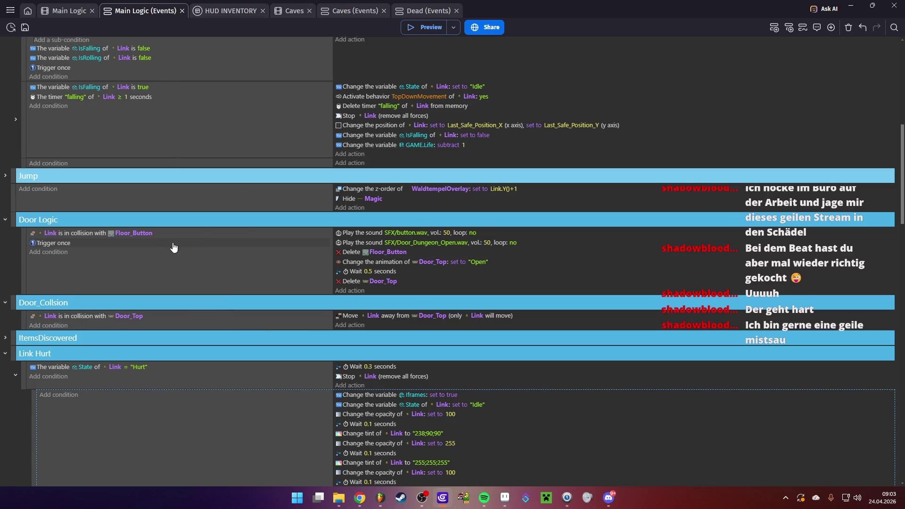
scroll(173, 243, up, 2)
scroll(173, 242, up, 5)
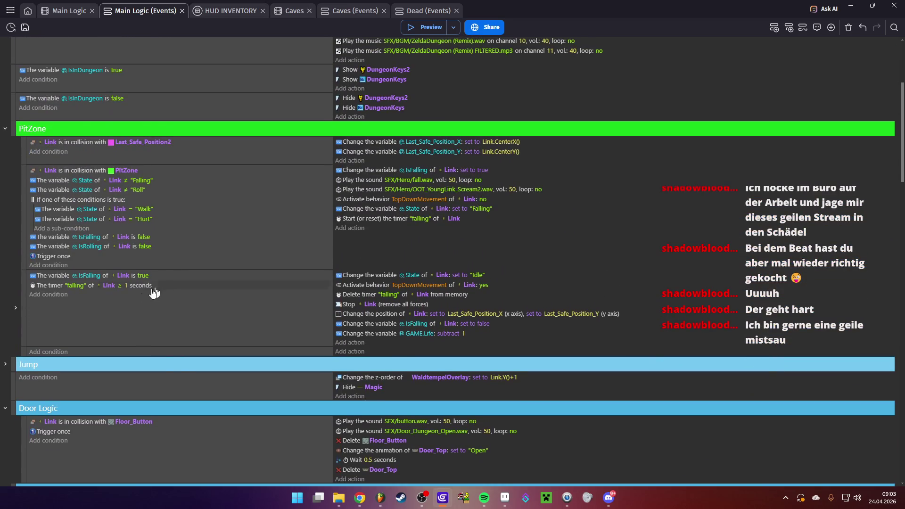
click(16, 309)
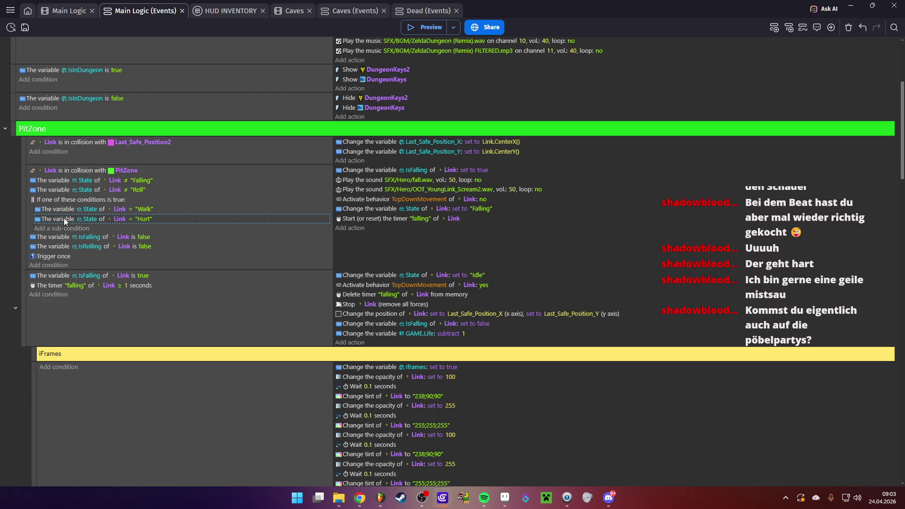
- Duplicate State = "Hurt" into a State ≠ "Falling" condition on Link Hurt, then preview
scroll(166, 346, down, 10)
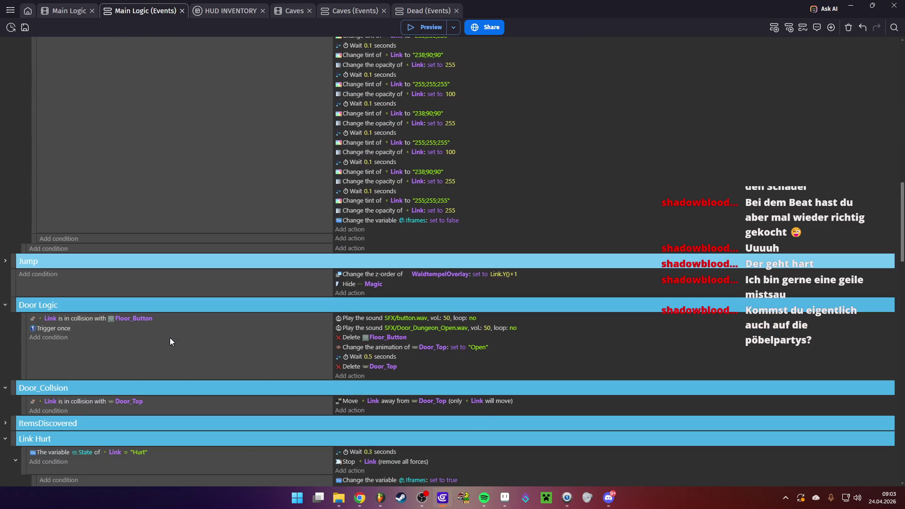
scroll(170, 337, down, 5)
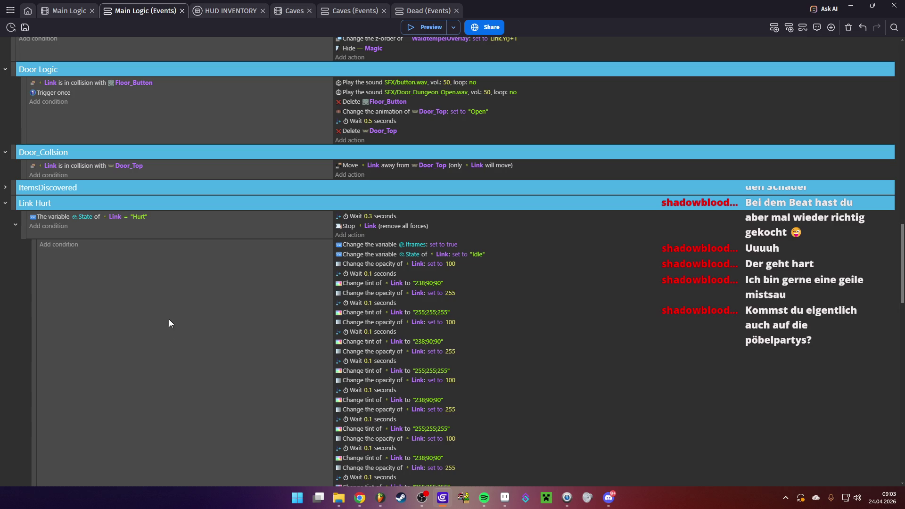
scroll(165, 285, down, 3)
scroll(166, 287, up, 3)
key(ctrl+c)
key(ctrl+v)
click(129, 226)
click(145, 246)
click(159, 273)
click(138, 227)
drag(159, 248, 140, 249)
text(Falling)
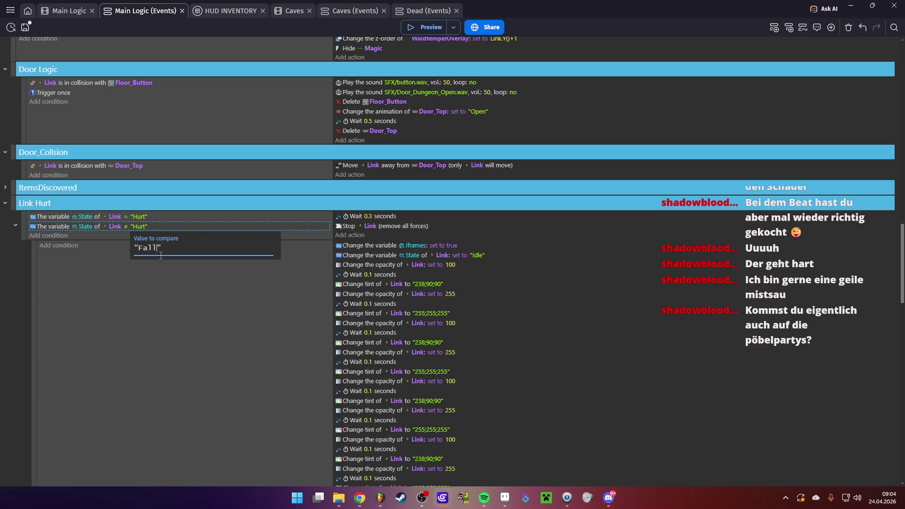
click(197, 310)
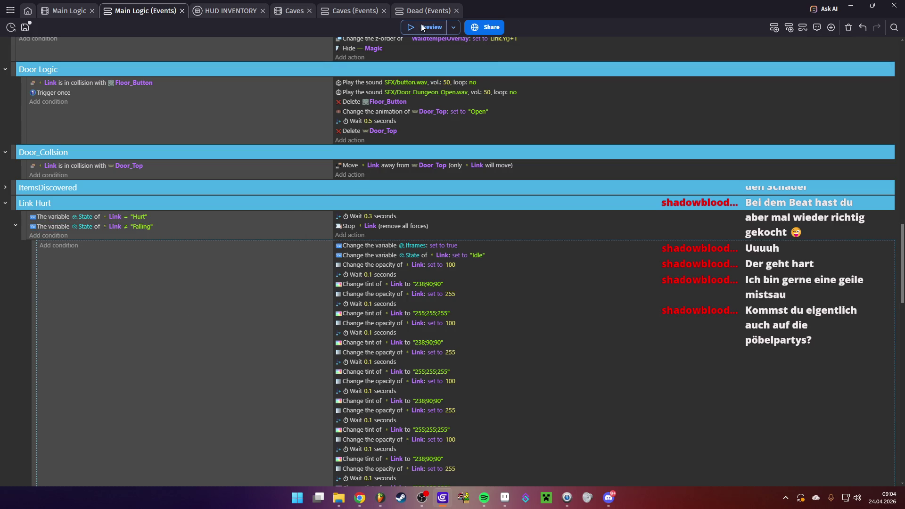
click(421, 24)
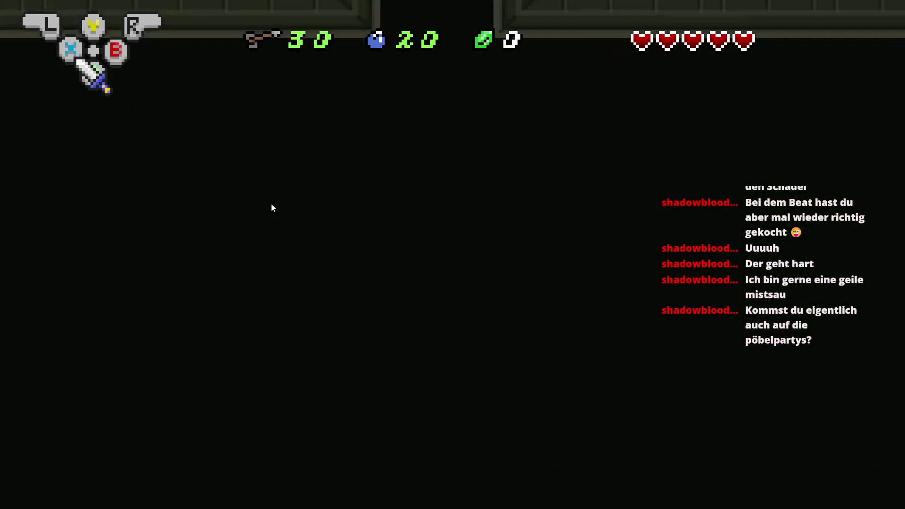
- Walk Link through the north and east doors and up the stairs to the pit
key(Left)
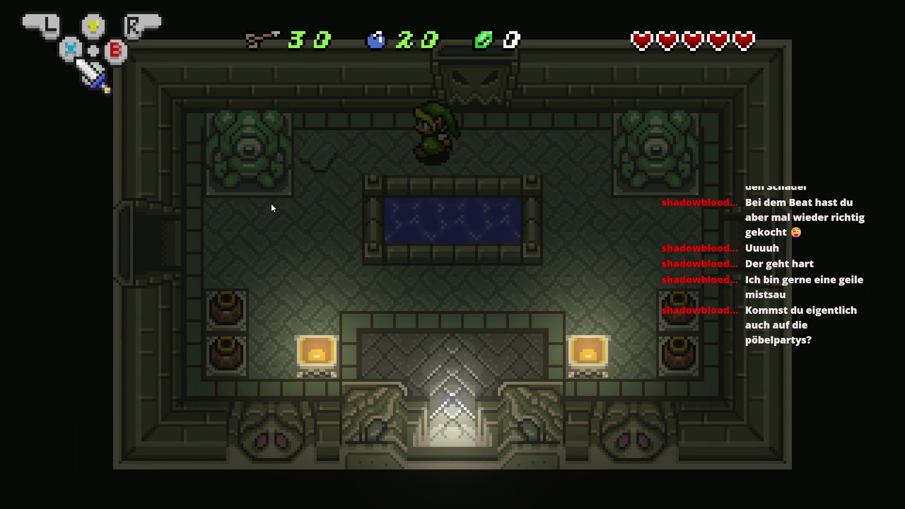
key(Right)
key(Up)
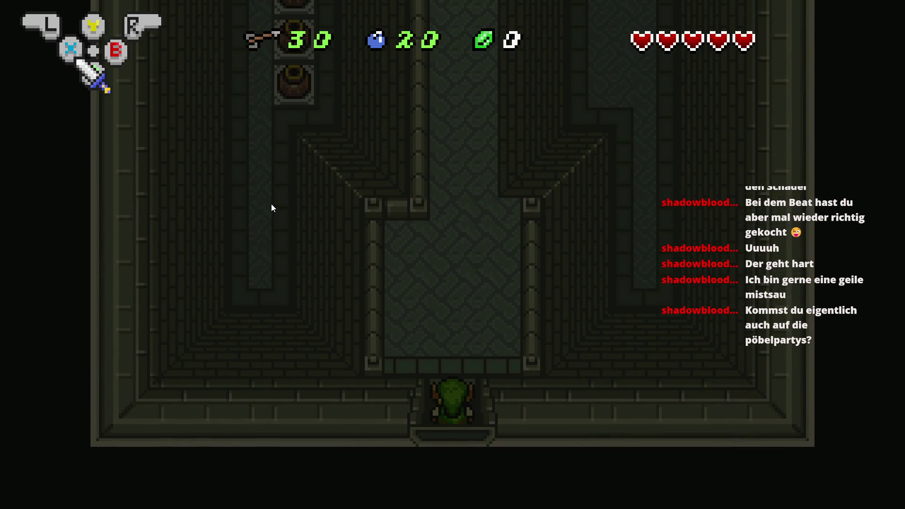
key(Up)
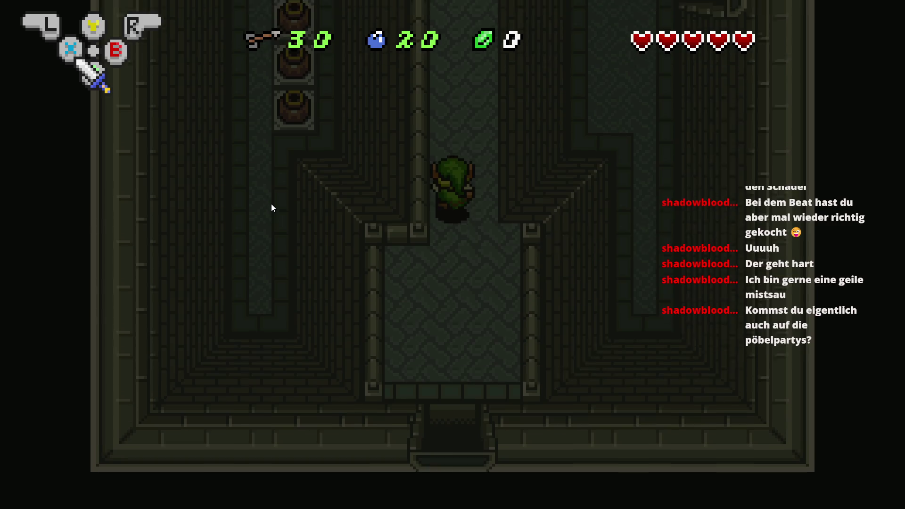
key(Up)
key(Right)
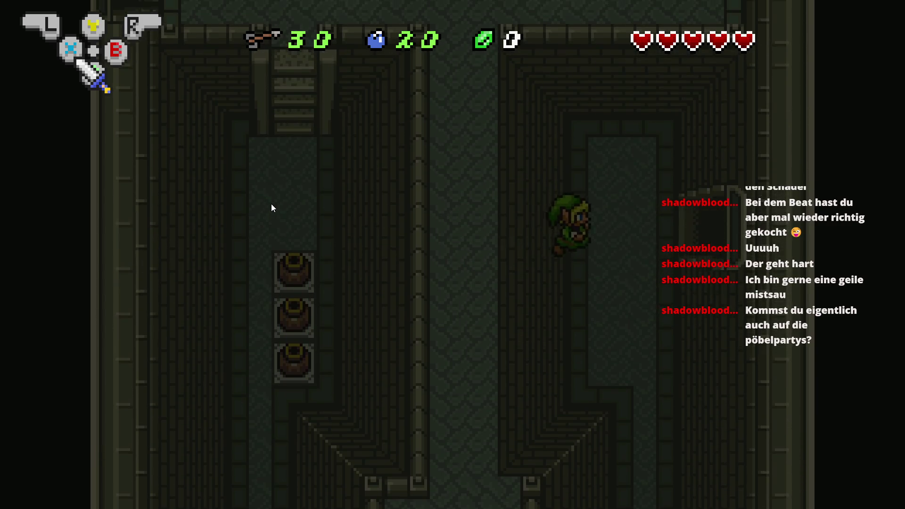
key(Right)
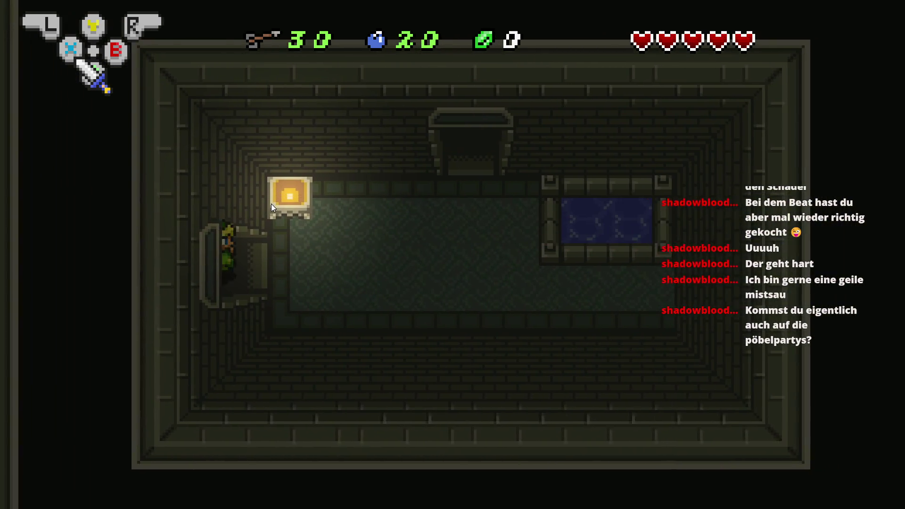
key(Right)
key(Up)
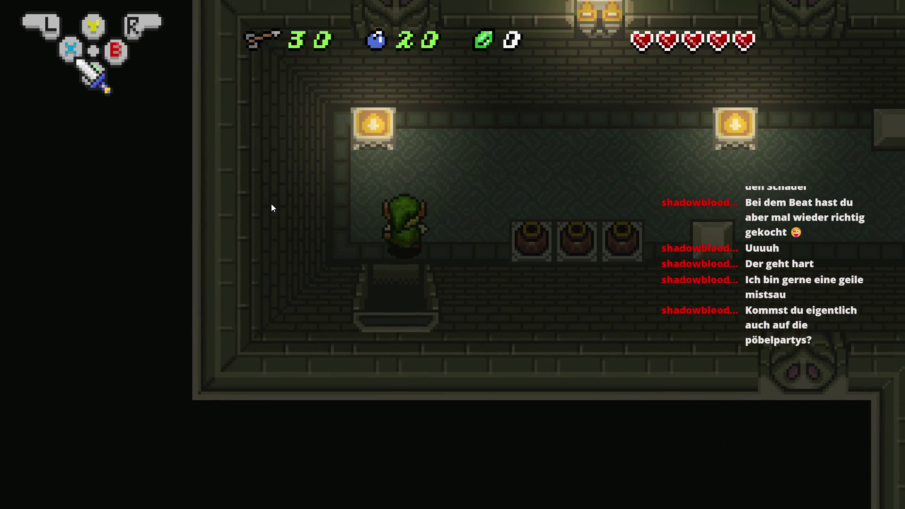
key(Up)
key(Right)
key(Right)
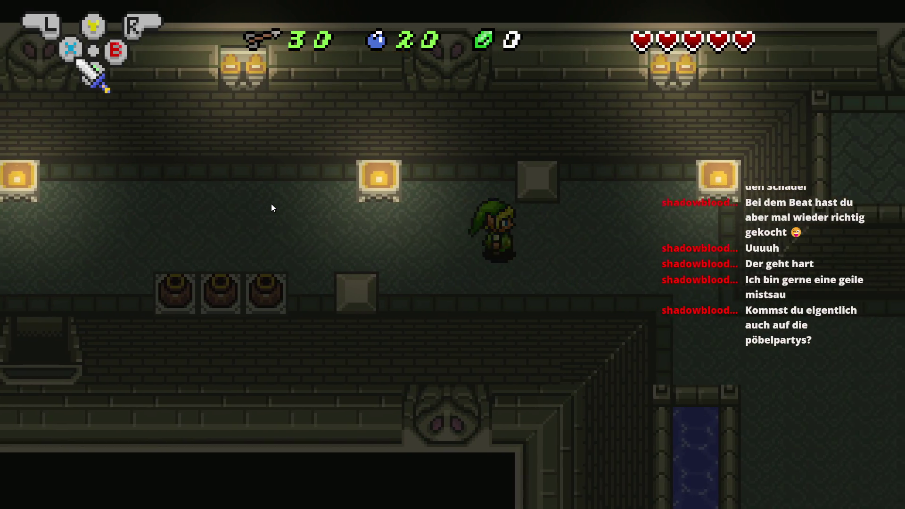
key(Down)
key(Right)
key(Down)
key(Right)
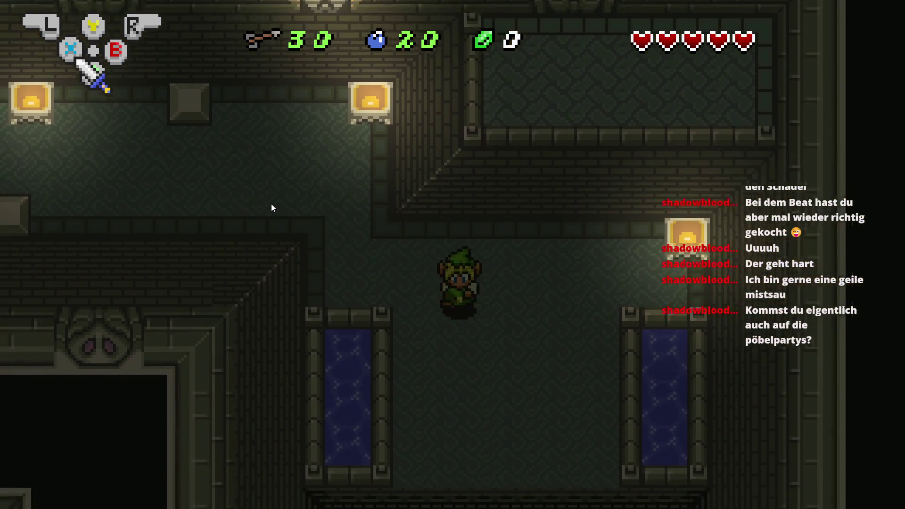
- Equip the bomb, let it explode on Link beside the pit, then close the preview
key(Down)
key(Escape)
key(Right)
key(Right)
key(Right)
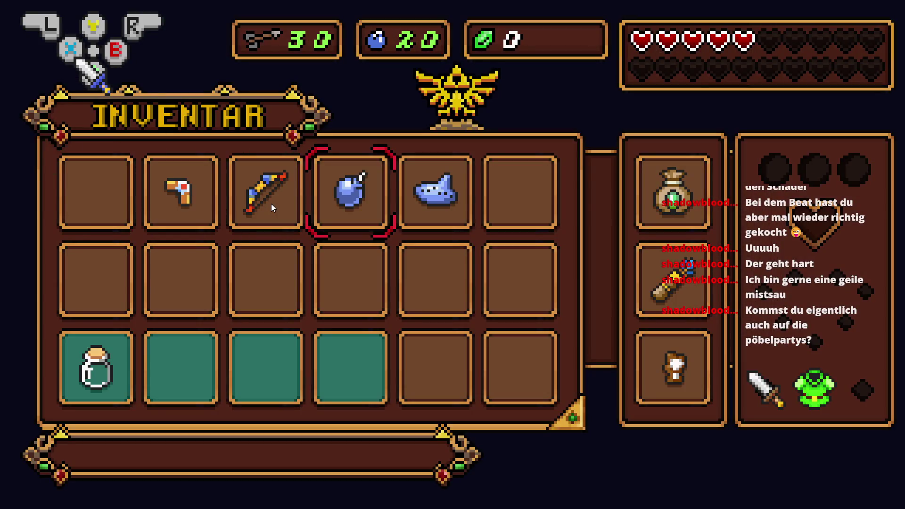
key(x)
key(Escape)
key(x)
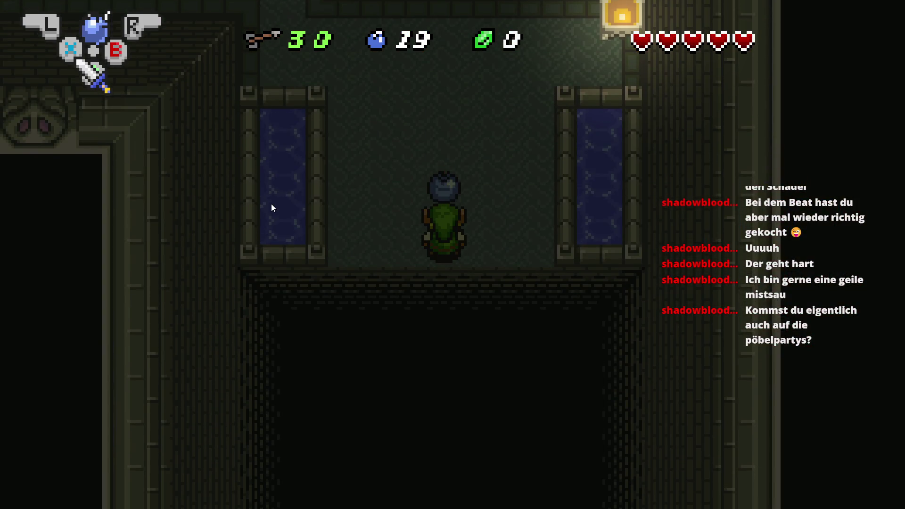
key(Up)
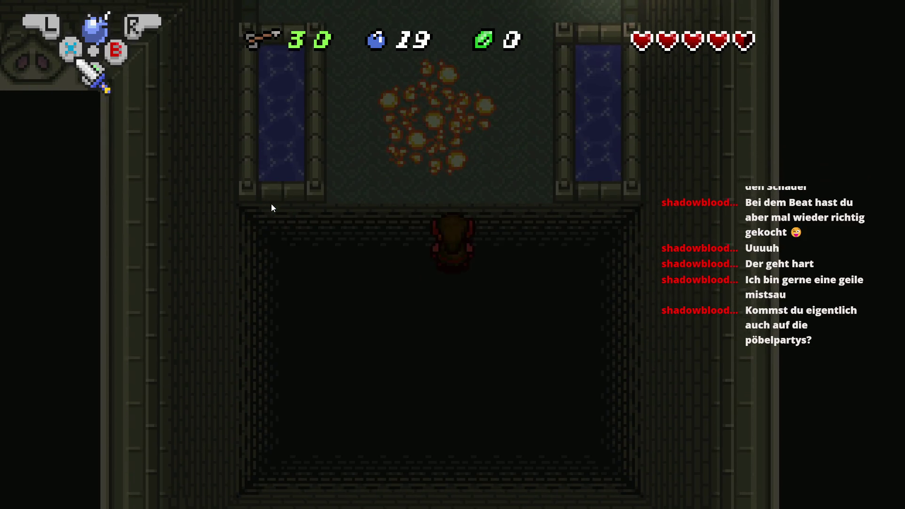
key(Up)
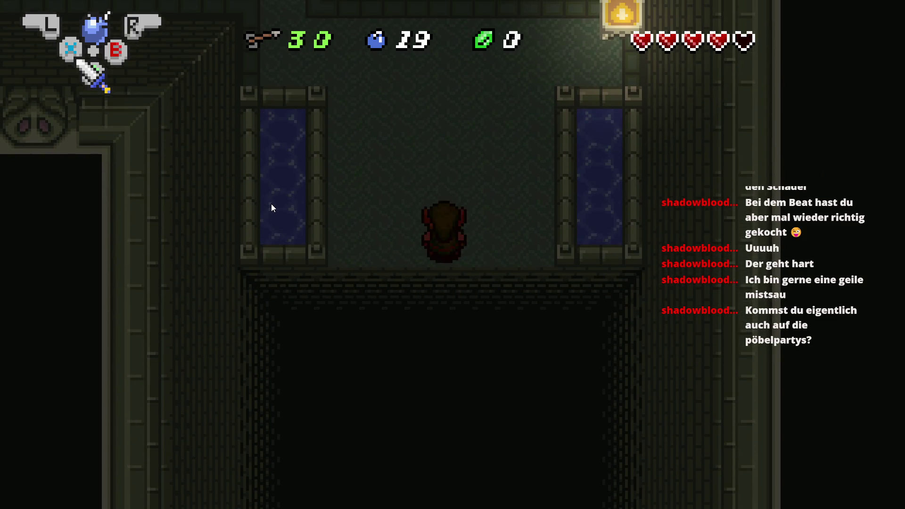
key(alt+F4)
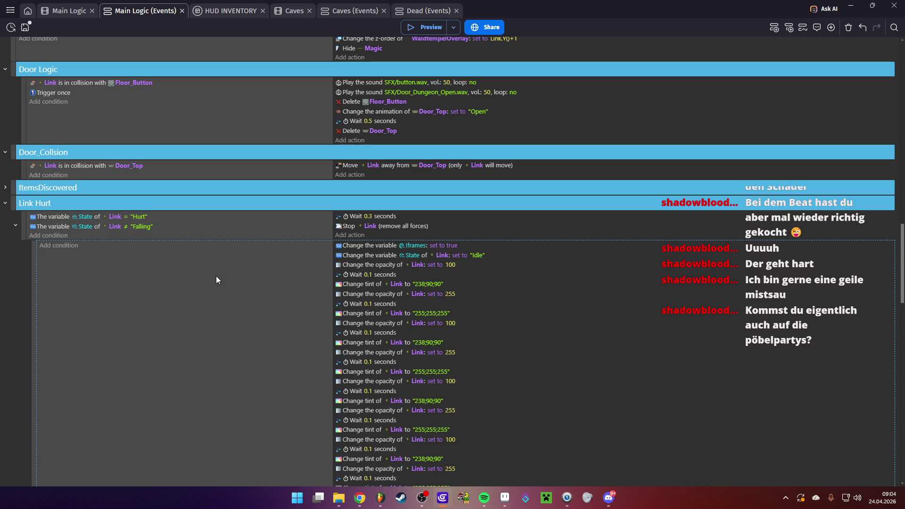
scroll(216, 278, up, 3)
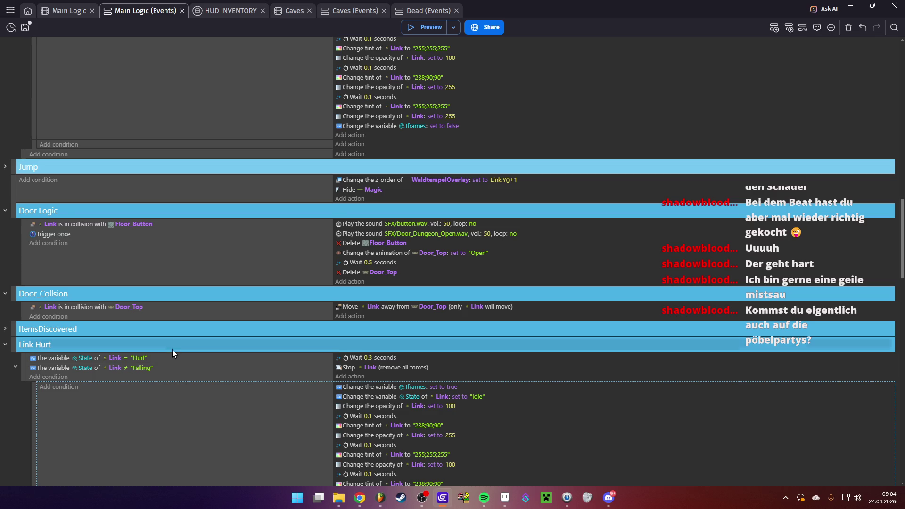
scroll(171, 349, down, 3)
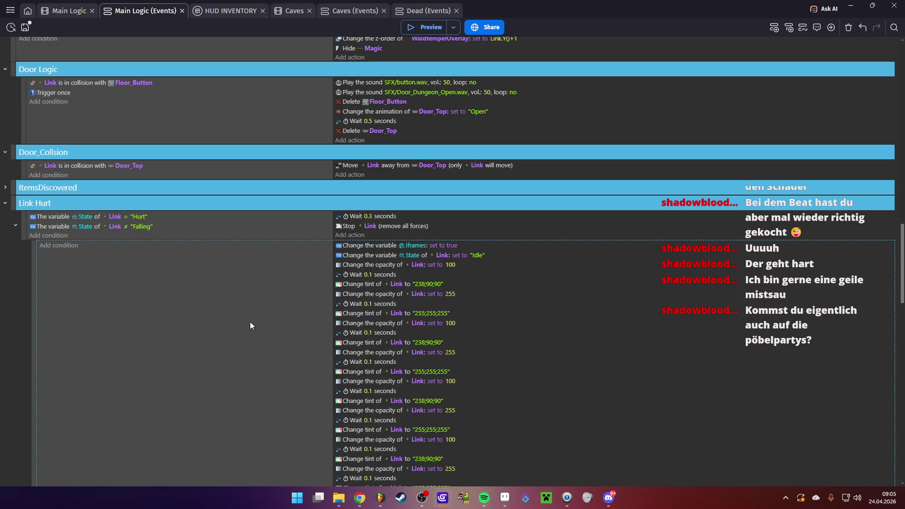
scroll(240, 334, up, 10)
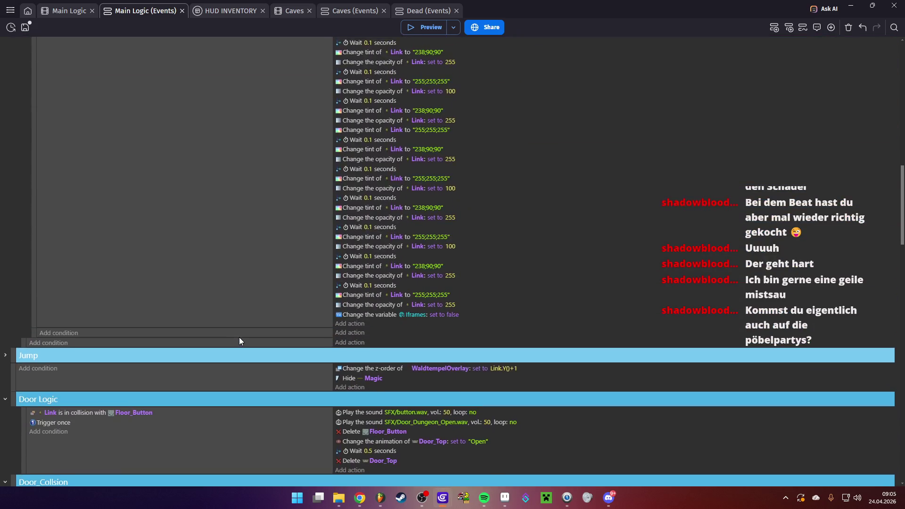
scroll(245, 342, up, 5)
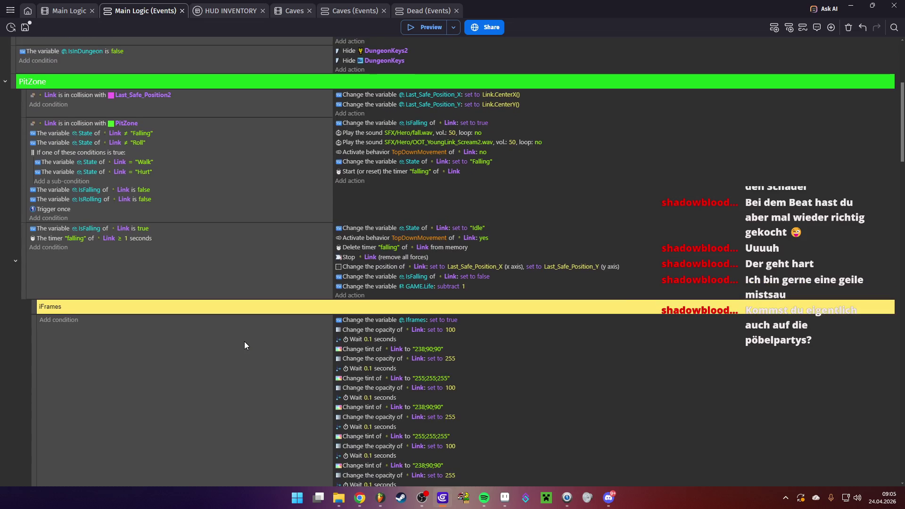
scroll(244, 341, up, 2)
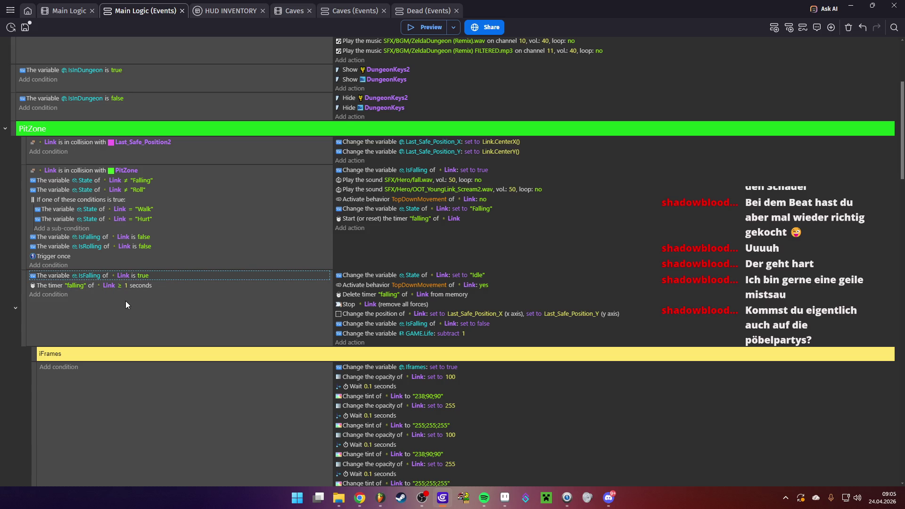
scroll(133, 304, down, 5)
scroll(134, 303, down, 10)
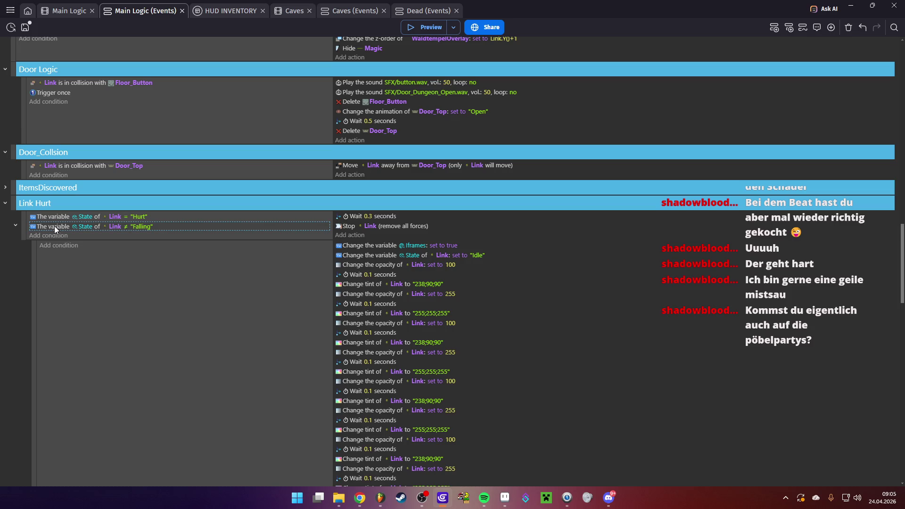
key(Delete)
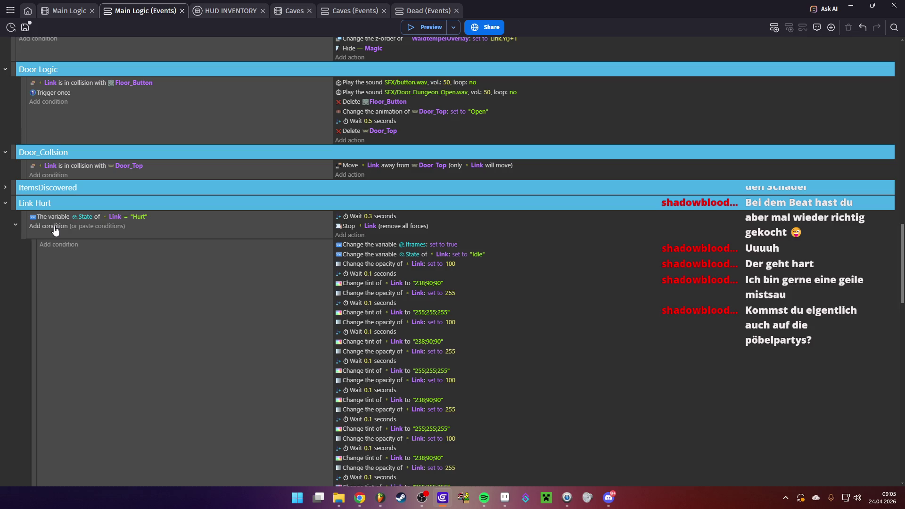
- Move the flashing sub-event under Link Hurt and give it an IsFalling = false condition
click(29, 242)
scroll(174, 324, down, 10)
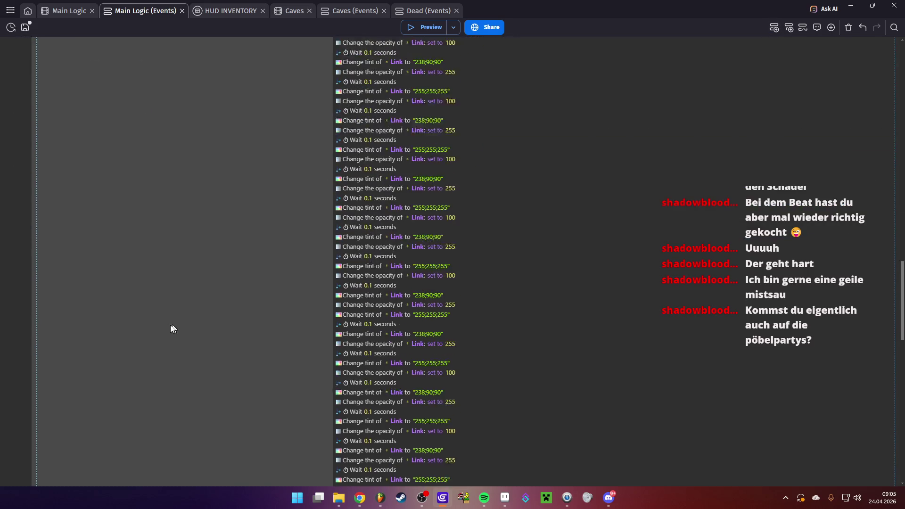
mouse_move(32, 264)
mouse_down()
mouse_move(59, 3)
mouse_move(33, 41)
mouse_move(37, 84)
mouse_move(50, 36)
mouse_move(47, 94)
mouse_move(87, 179)
mouse_move(78, 194)
mouse_move(27, 208)
mouse_move(38, 200)
mouse_up()
scroll(86, 179, up, 6)
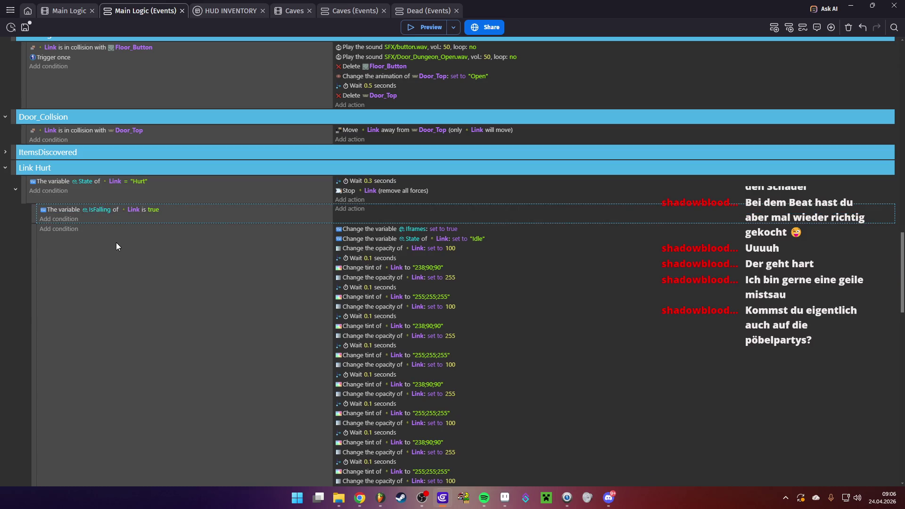
mouse_move(61, 208)
mouse_down()
mouse_move(89, 230)
mouse_move(147, 228)
mouse_up()
click(150, 229)
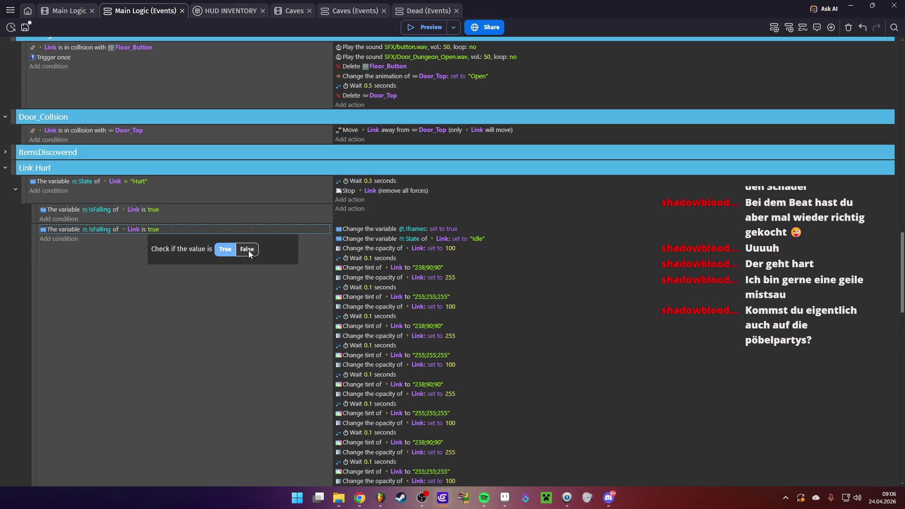
click(249, 253)
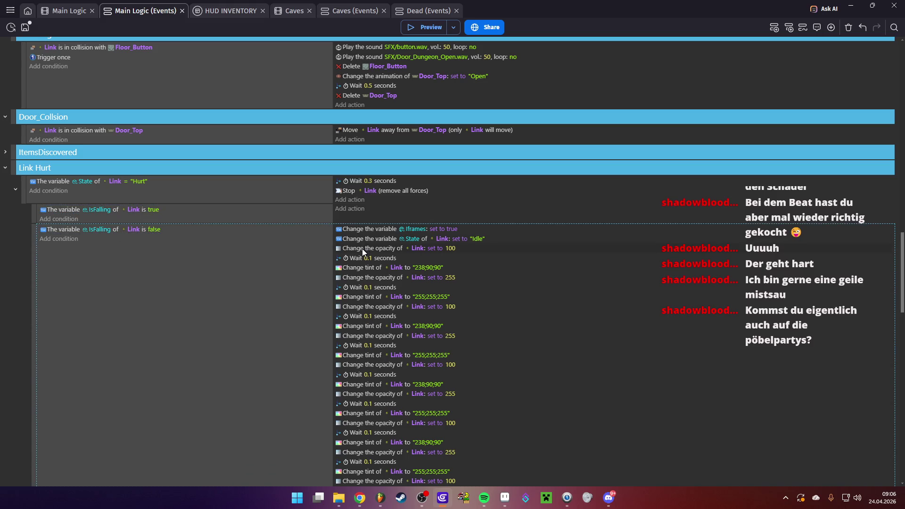
- Reorder the IsFalling sub-events and keep the second one's IsFalling check set to true
scroll(362, 248, down, 10)
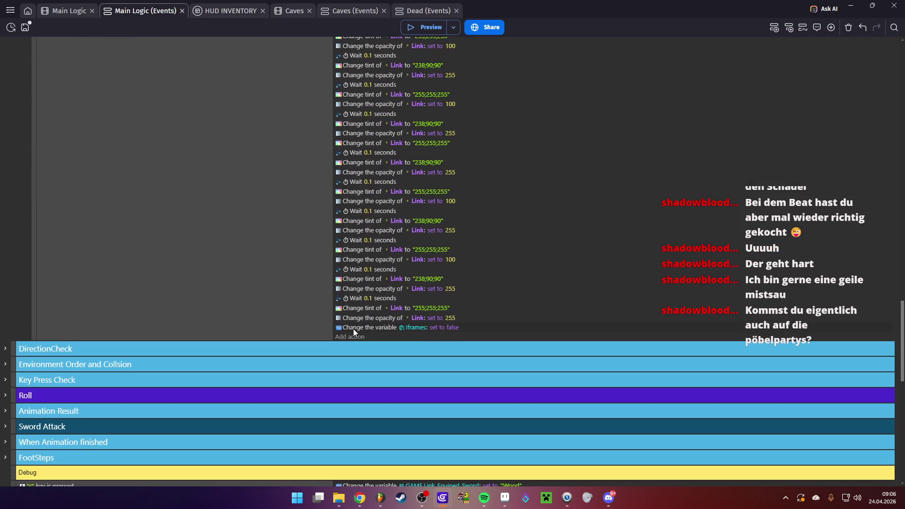
scroll(360, 325, up, 8)
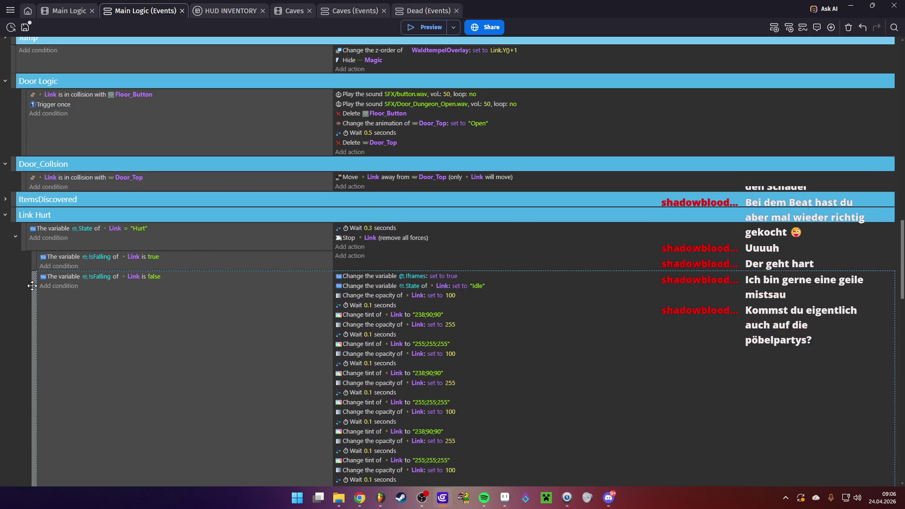
mouse_move(32, 286)
mouse_down()
mouse_move(44, 264)
mouse_move(35, 261)
mouse_up()
scroll(198, 306, down, 8)
click(152, 281)
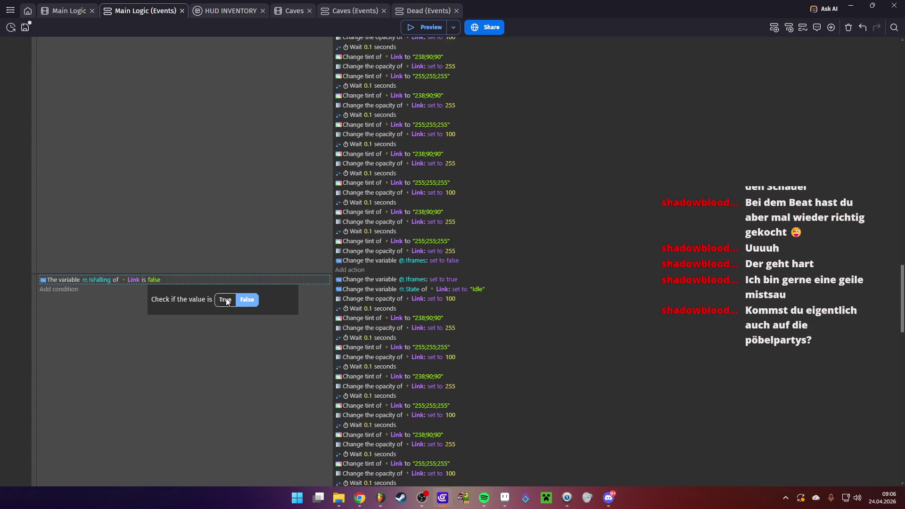
click(139, 331)
- Remove the Set State Idle action from the IsFalling true branch and save the project
click(358, 282)
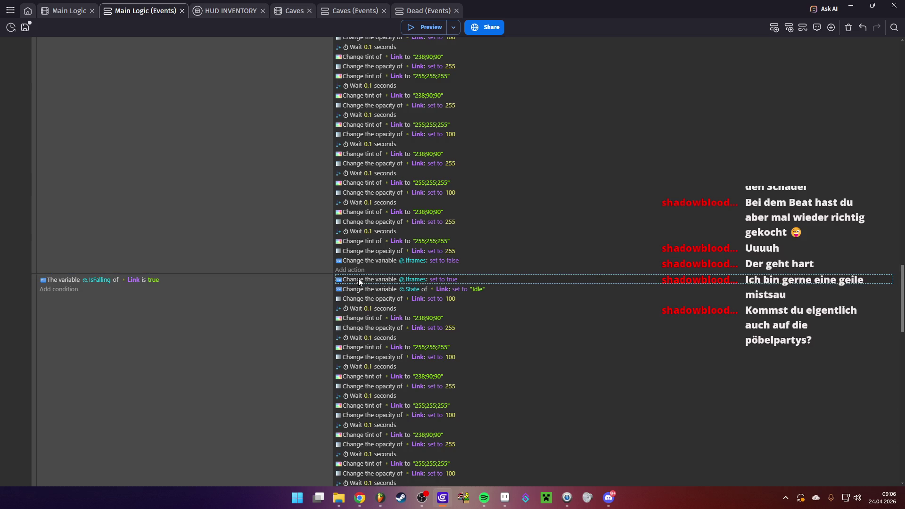
click(359, 291)
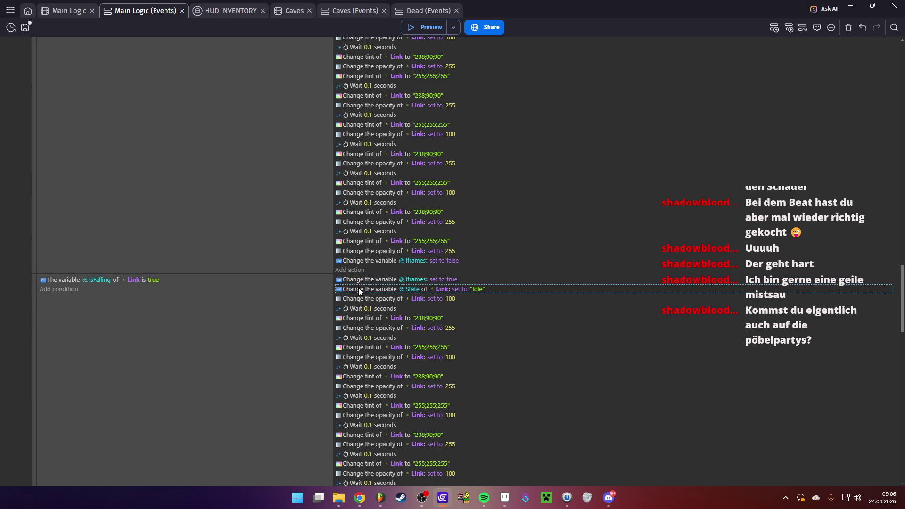
key(ctrl+z)
key(ctrl+z)
key(ctrl+z)
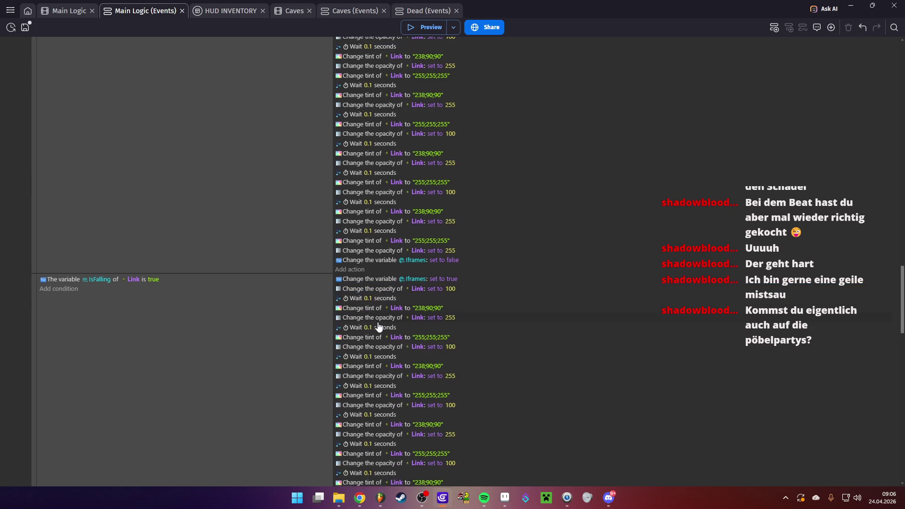
key(ctrl+y)
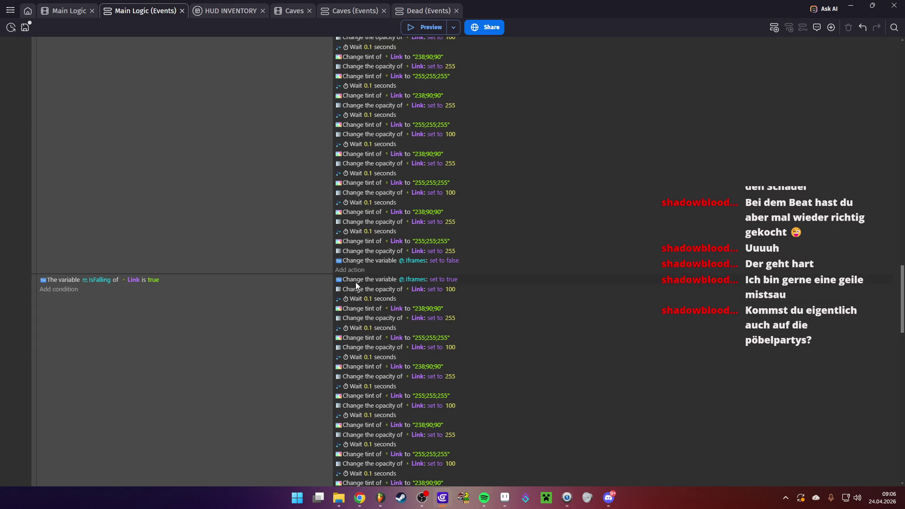
key(ctrl+z)
click(355, 265)
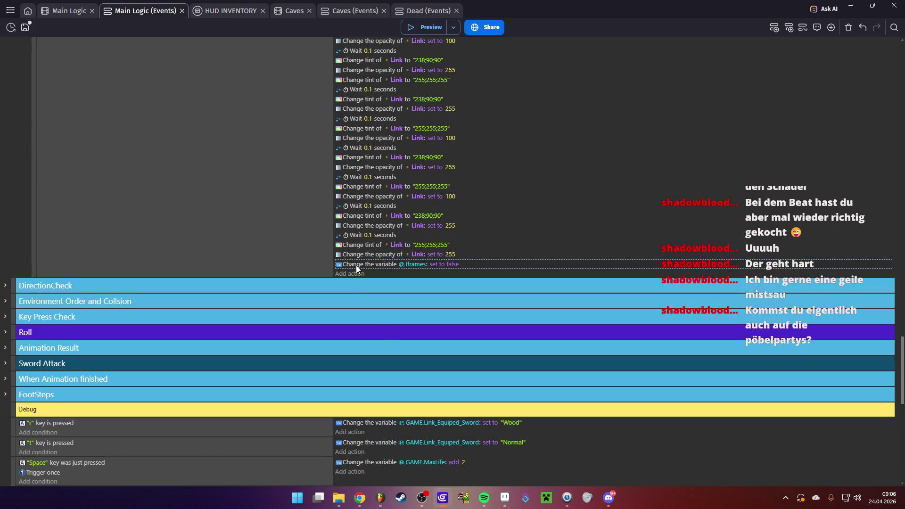
key(ctrl+y)
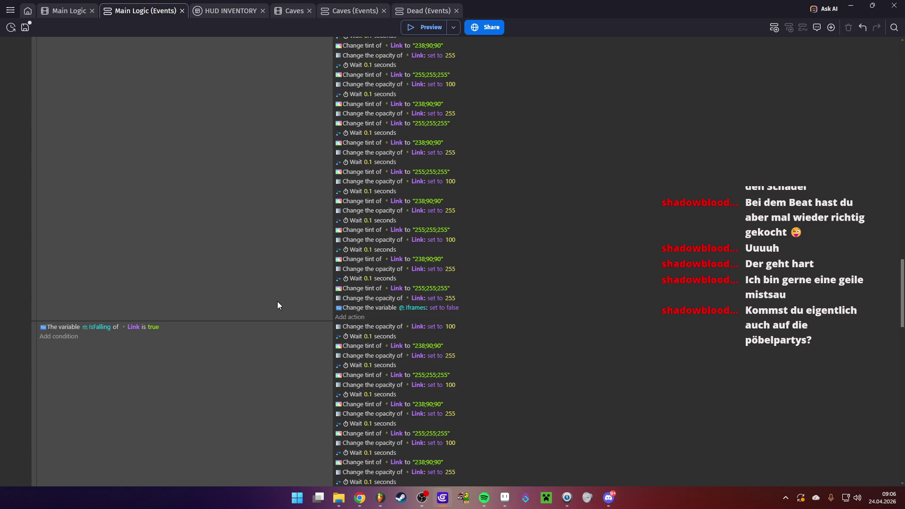
key(ctrl+s)
- Preview the game and walk Link through the top and right doors to the water-channel pit
click(407, 29)
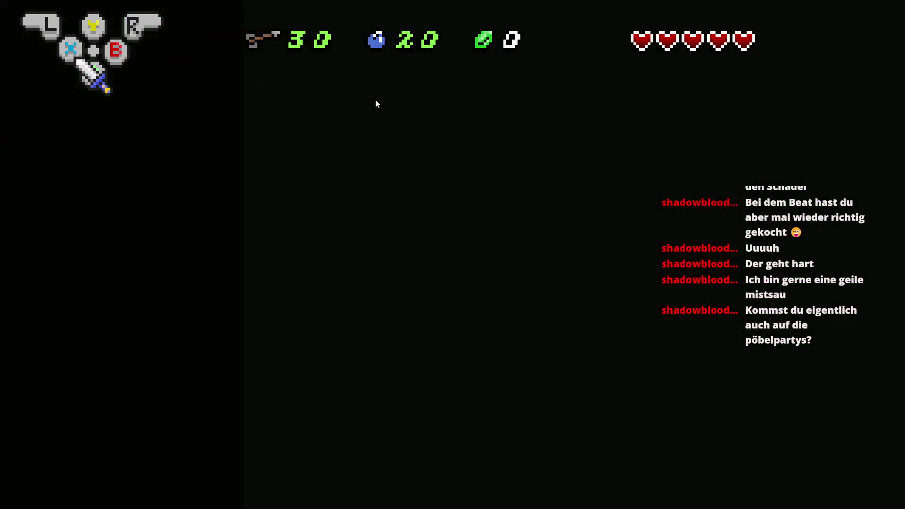
key(Left)
key(Right)
key(Up)
key(Up)
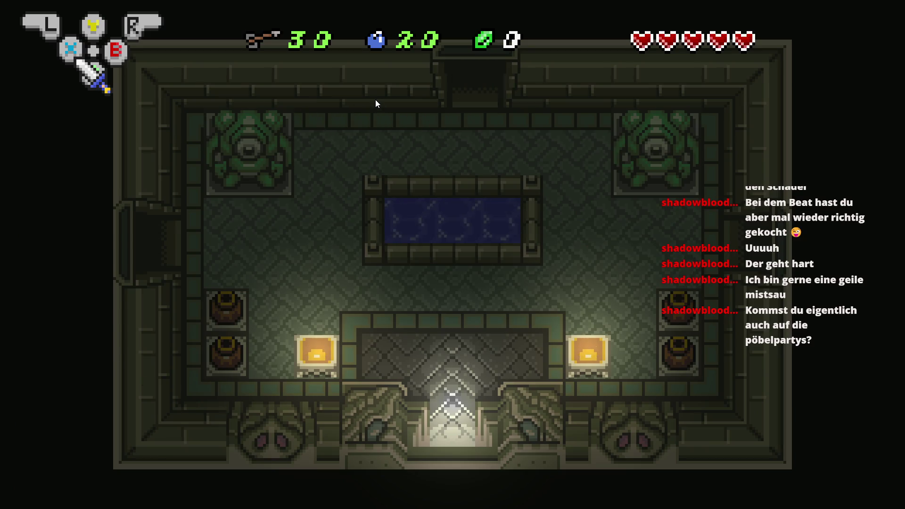
key(Up)
key(Right)
key(Right)
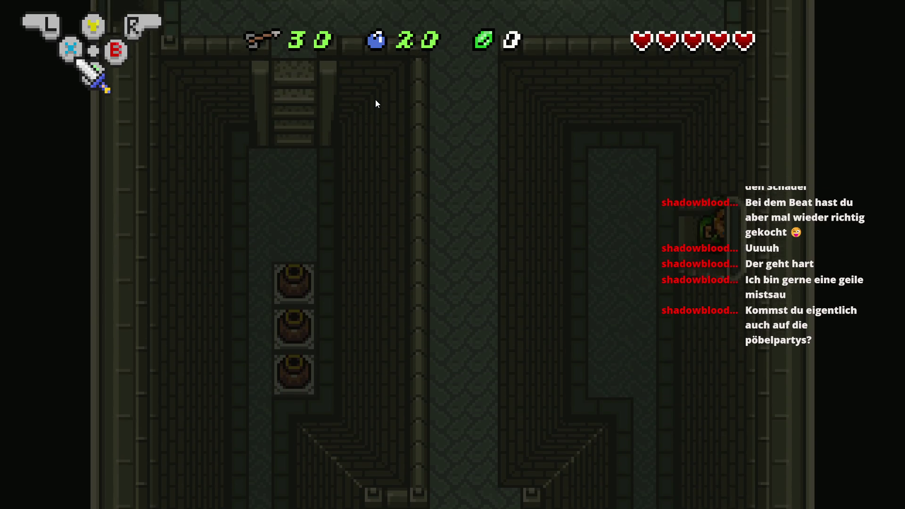
key(Right)
key(Up)
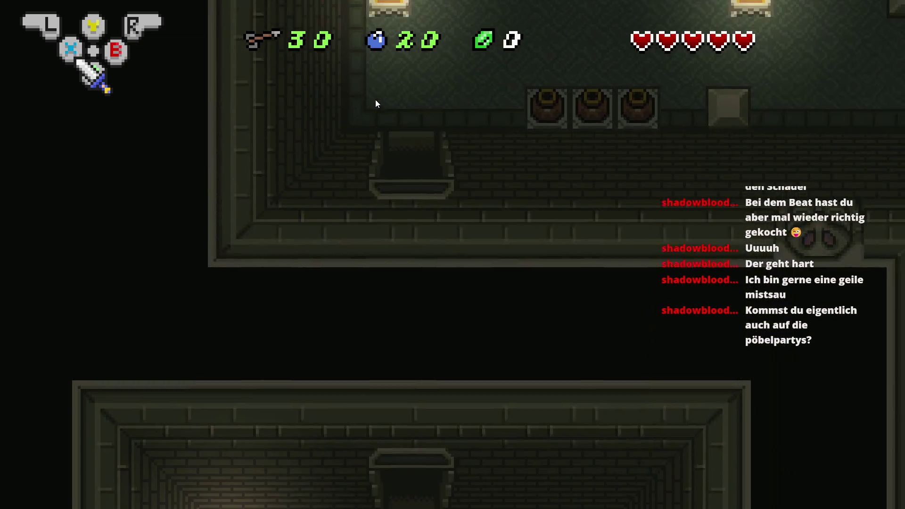
key(Up)
key(Right)
key(Right)
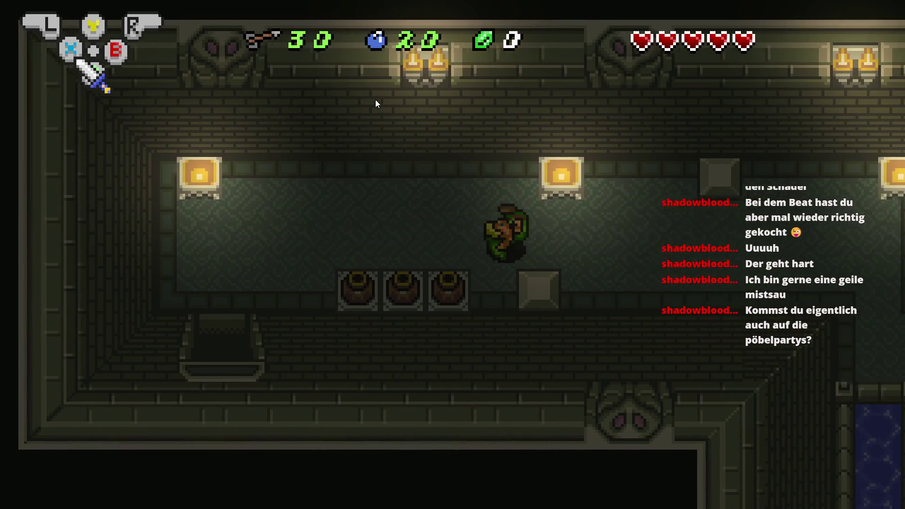
key(Down)
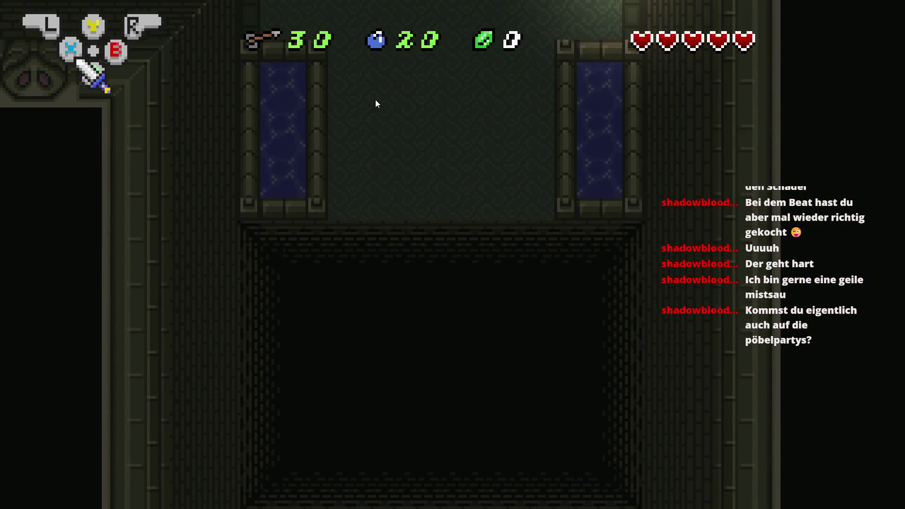
- Equip bombs from the inventory, throw two bombs, and walk Link into the pit
key(Return)
key(Right)
key(Right)
key(Return)
key(a)
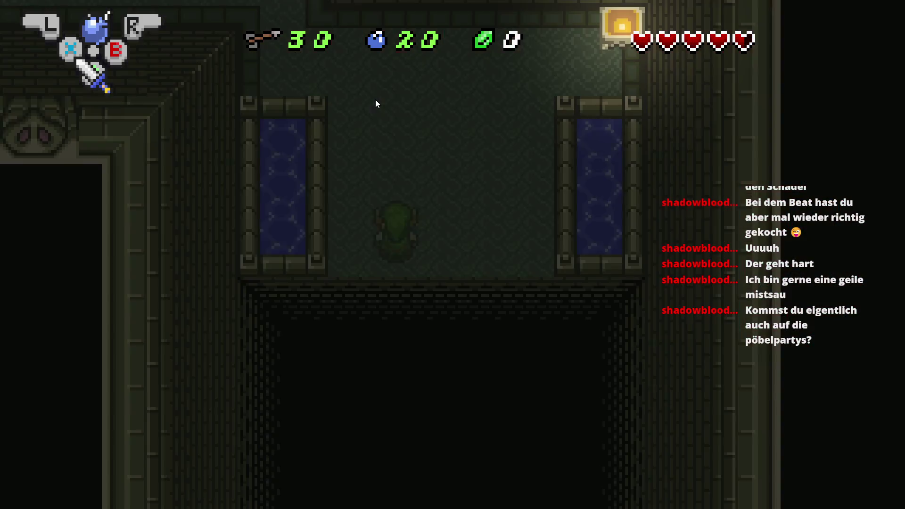
key(a)
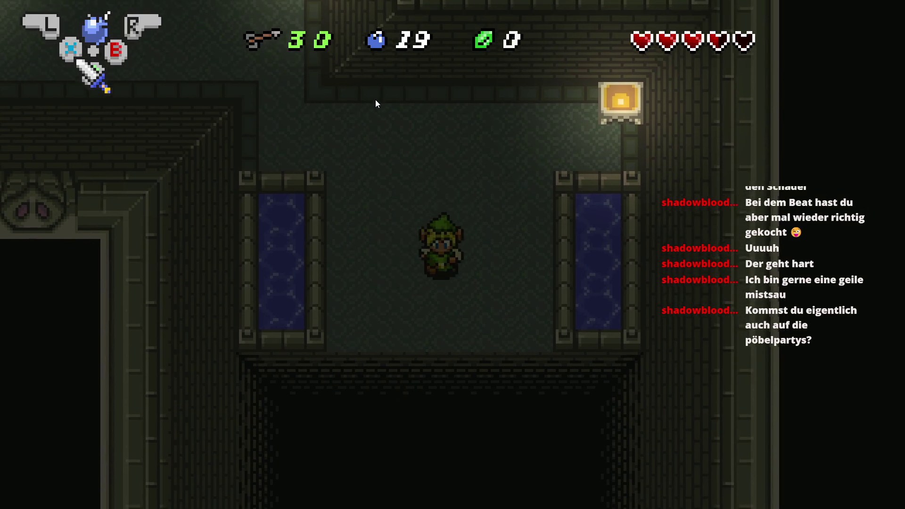
key(Up)
key(x)
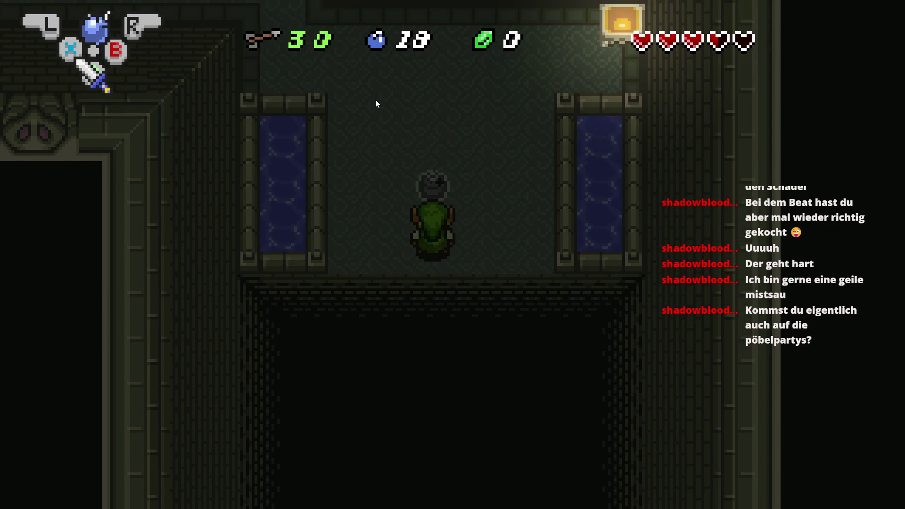
key(x)
key(Down)
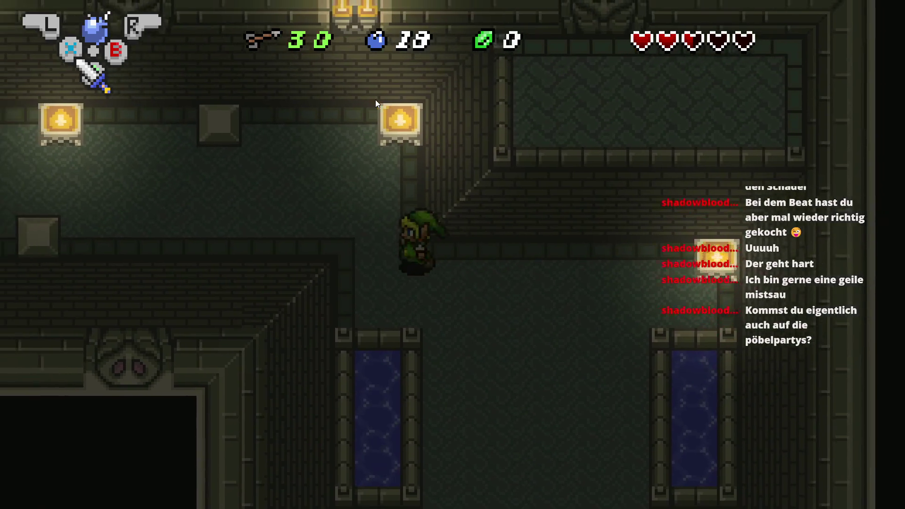
- Swing the sword and lift the middle pot in the next room, then close the preview
key(Left)
key(z)
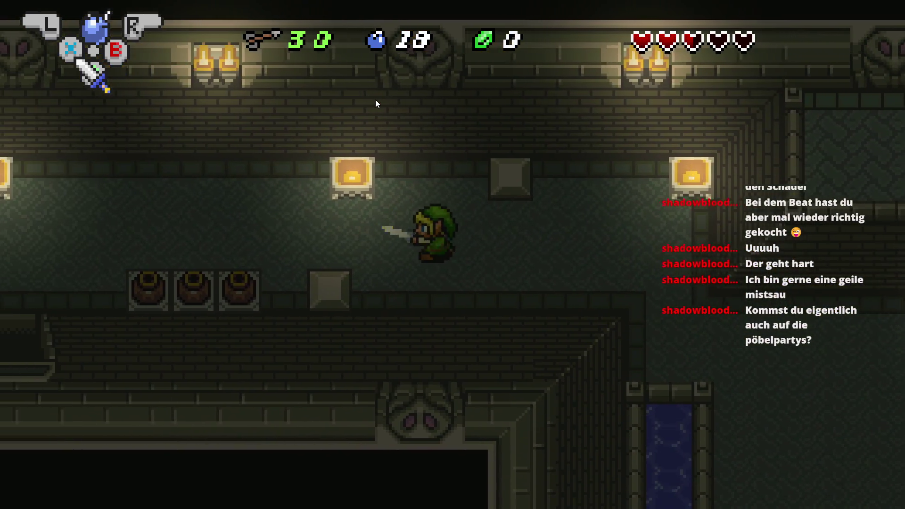
key(Left)
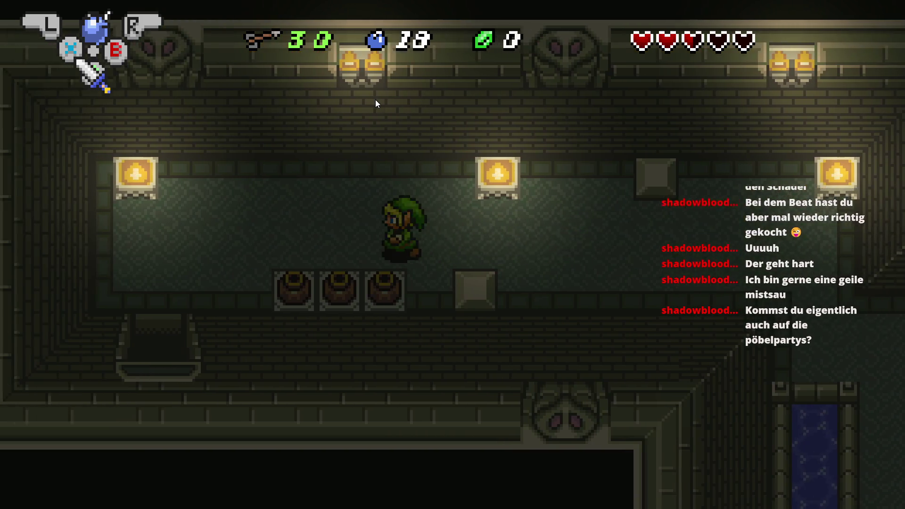
key(Down)
key(x)
key(Left)
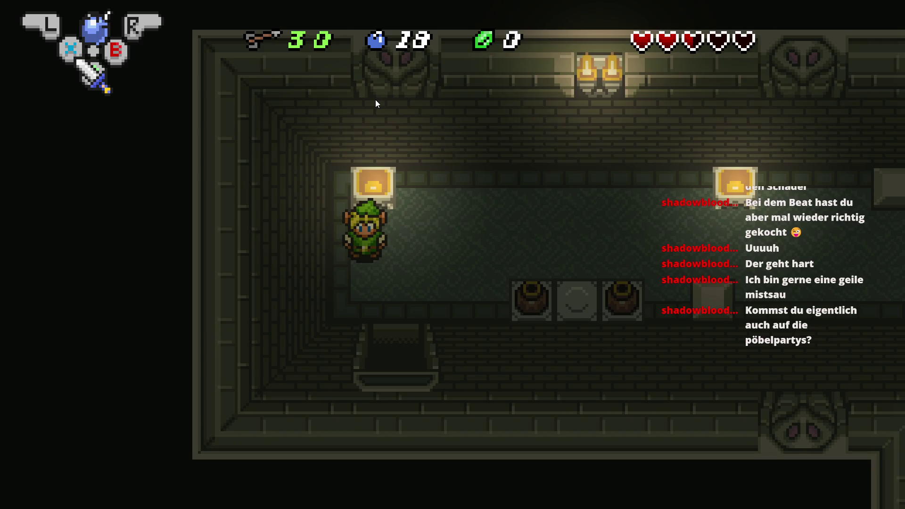
key(alt+F4)
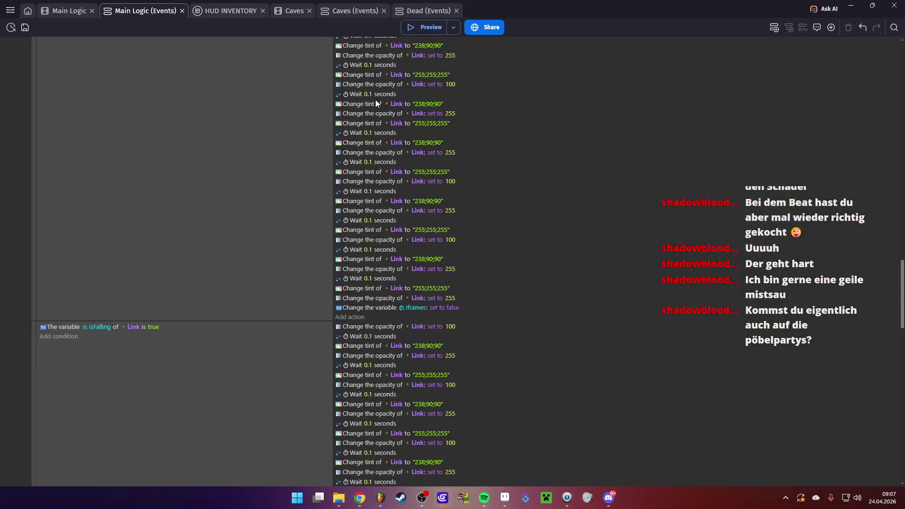
- Collapse the Link Hurt sub-event and save the project
click(25, 28)
scroll(180, 256, up, 10)
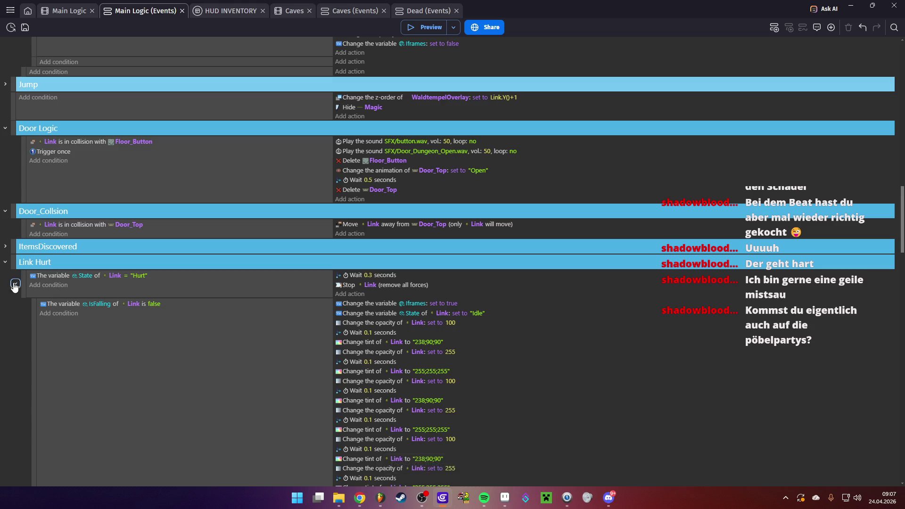
click(15, 284)
scroll(209, 258, up, 2)
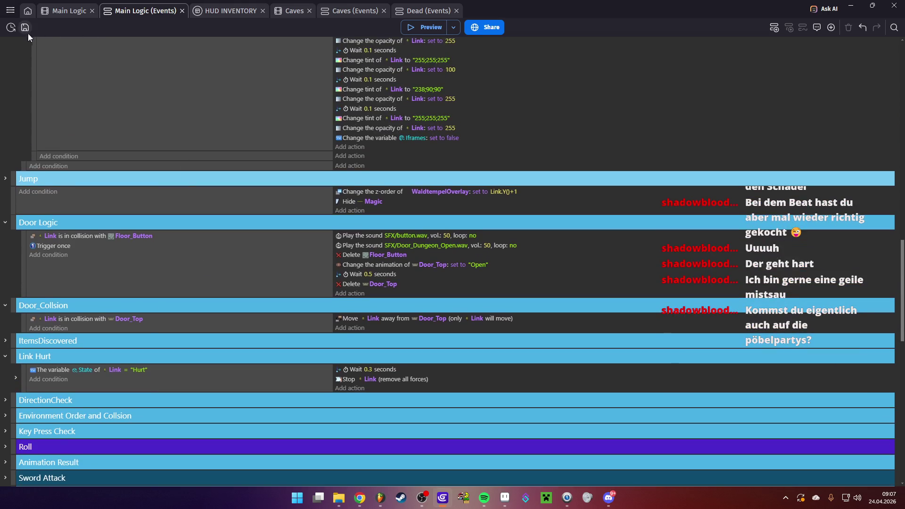
click(25, 28)
- In the Main Logic scene, drag the Link instance into the right-hand dungeon room
click(69, 12)
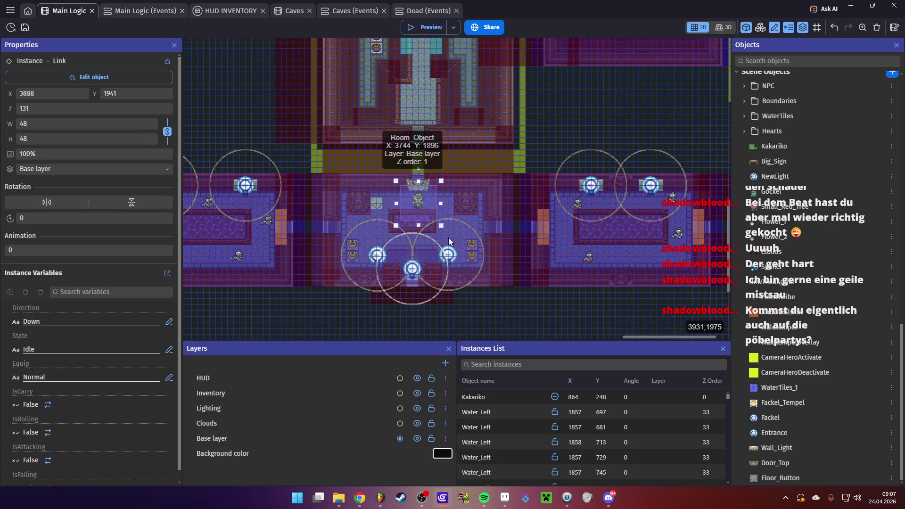
drag(449, 235, 234, 250)
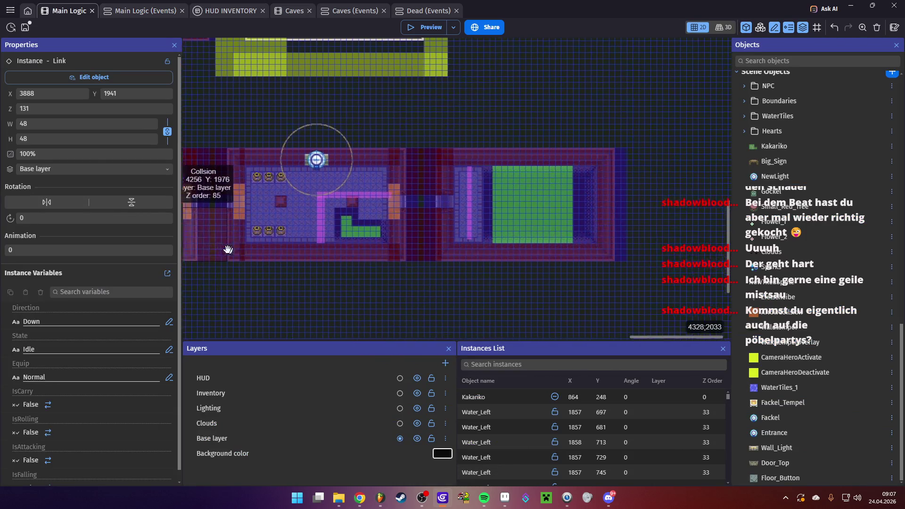
drag(358, 245, 578, 257)
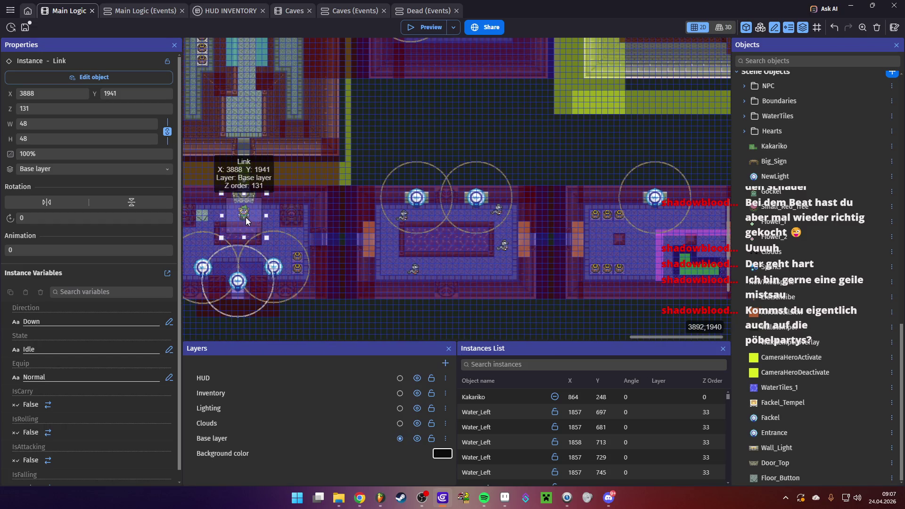
mouse_move(247, 218)
mouse_down()
mouse_move(490, 256)
mouse_move(561, 252)
mouse_move(245, 226)
mouse_move(394, 238)
mouse_move(469, 229)
mouse_move(456, 230)
mouse_up()
- Preview Link starting at X 4632, Y 1973, then save the project
click(430, 27)
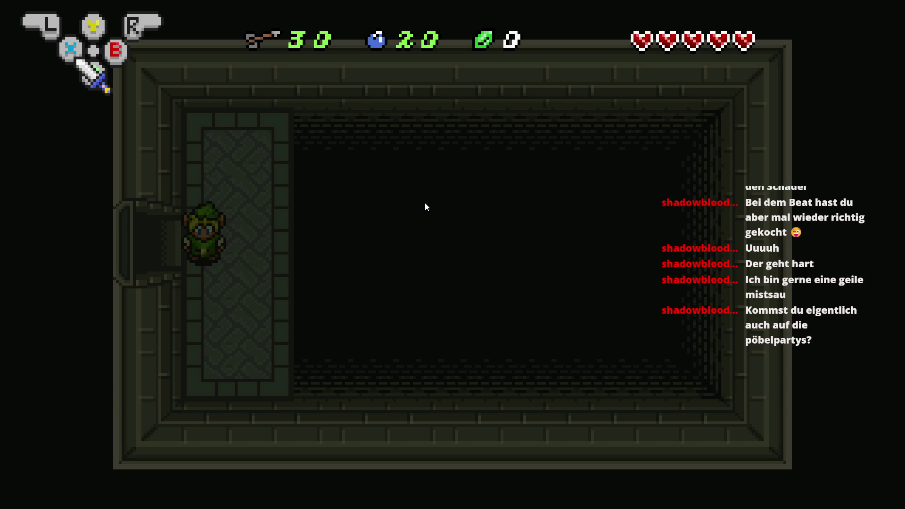
key(alt+Tab)
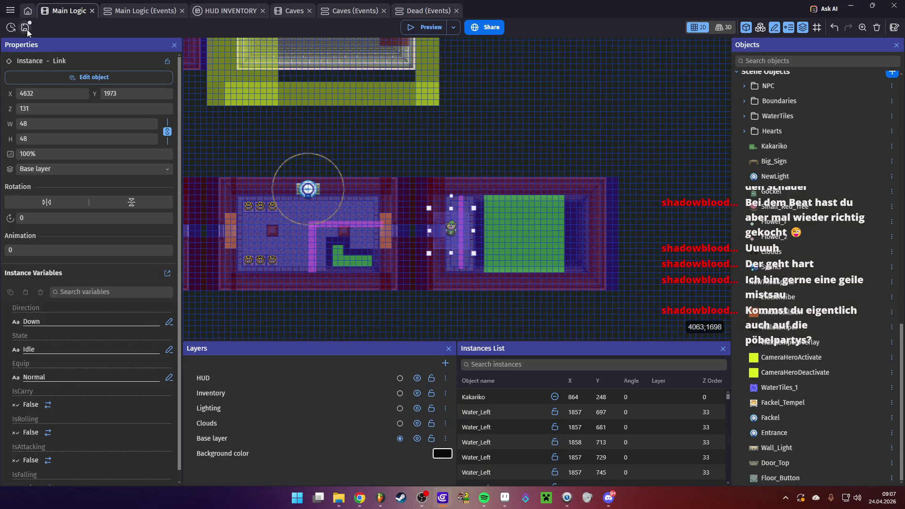
key(ctrl+s)
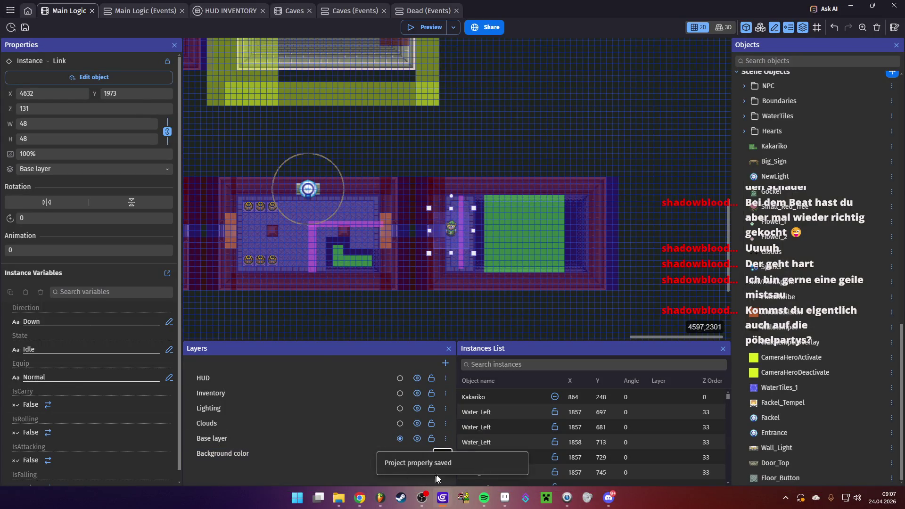
click(503, 498)
- Switch to the Waldtempel 1.png map and pick the border grey #505050 from the canvas
click(256, 28)
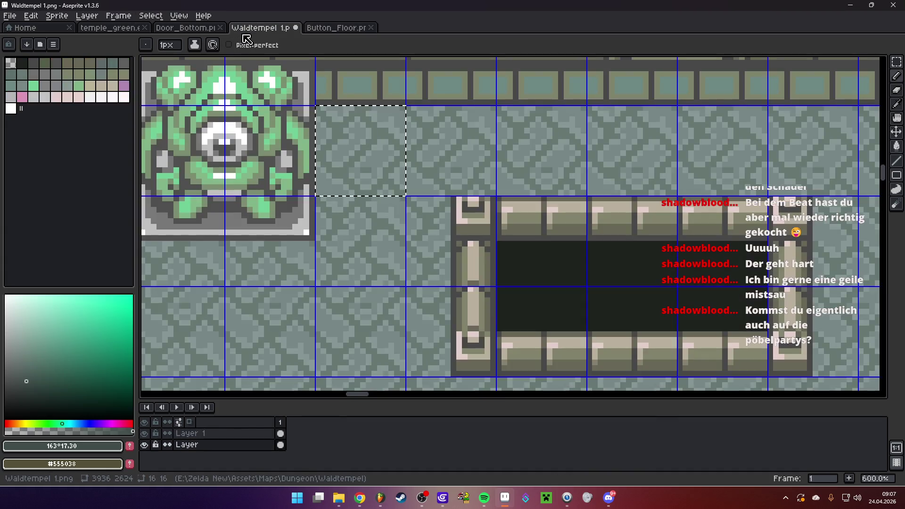
scroll(414, 208, down, 5)
scroll(349, 202, up, 2)
scroll(306, 207, right, 10)
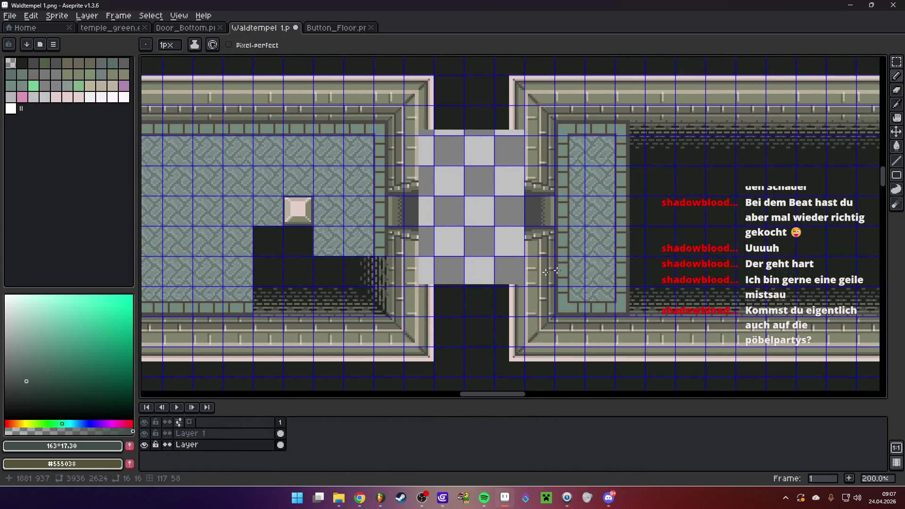
scroll(646, 253, down, 1)
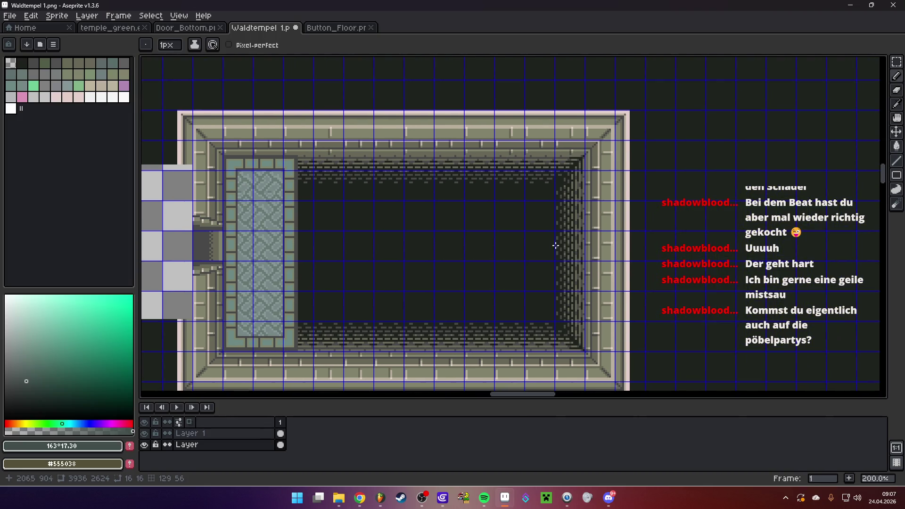
scroll(592, 227, up, 2)
scroll(592, 227, up, 1)
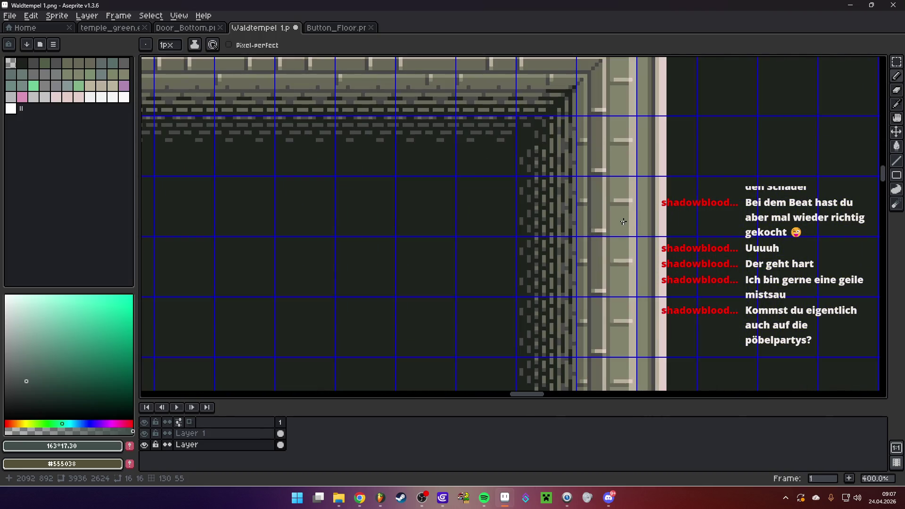
scroll(623, 222, down, 1)
scroll(617, 236, left, 10)
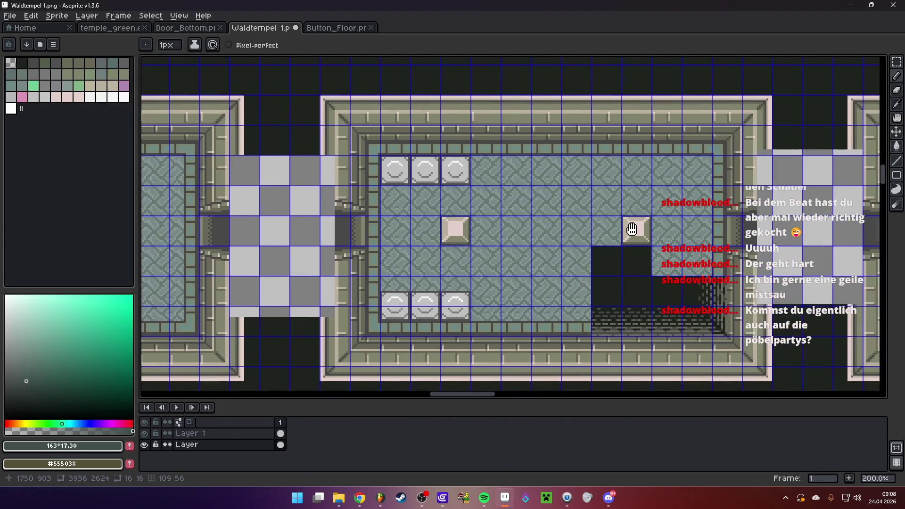
scroll(429, 169, up, 3)
key(i)
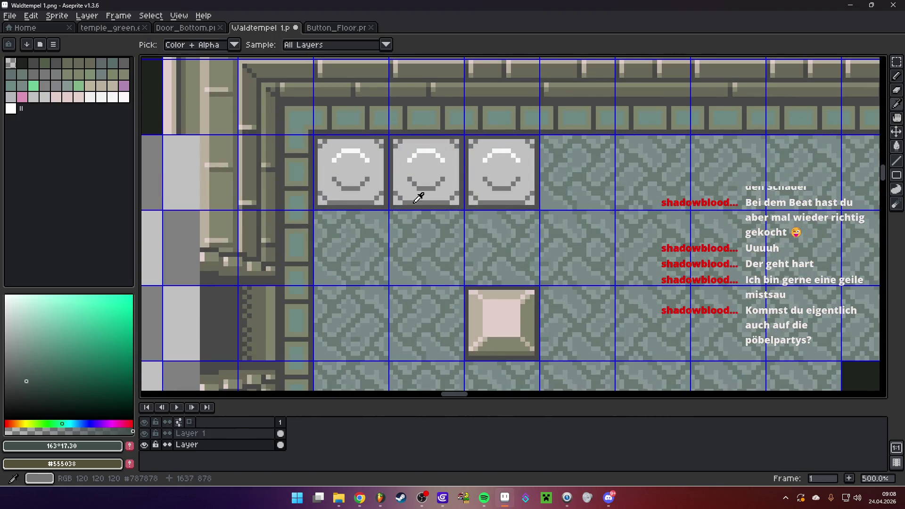
click(404, 203)
key(b)
scroll(404, 202, down, 4)
scroll(476, 206, right, 5)
scroll(468, 225, up, 3)
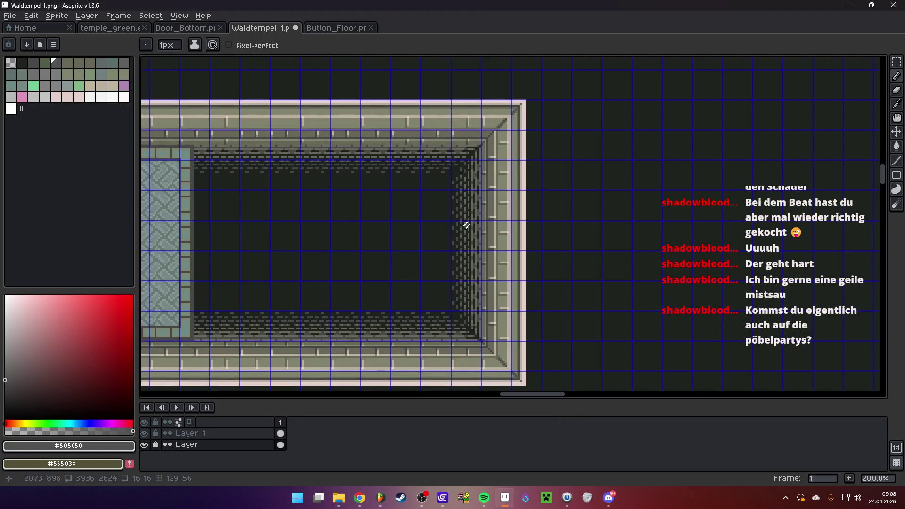
- Make Layer 1 the drawing layer and undo a test stroke on the room's right wall
click(228, 431)
scroll(451, 218, up, 1)
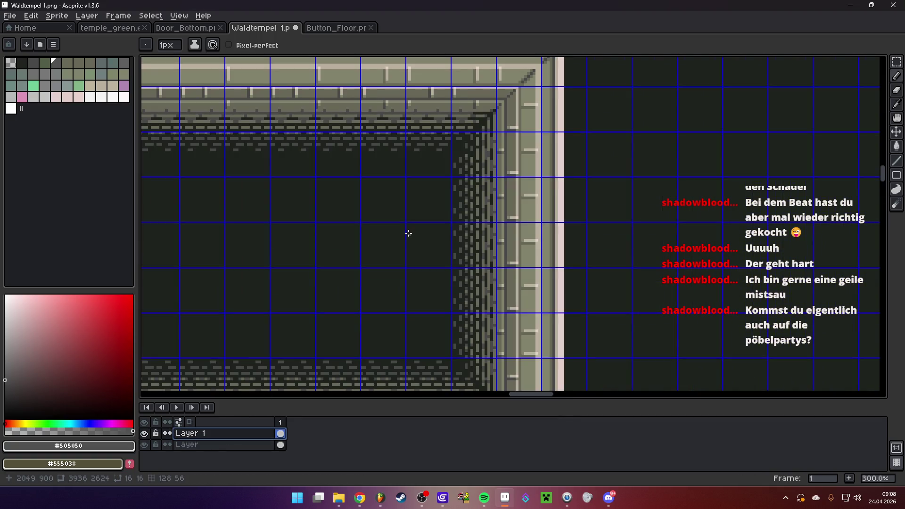
scroll(493, 240, up, 3)
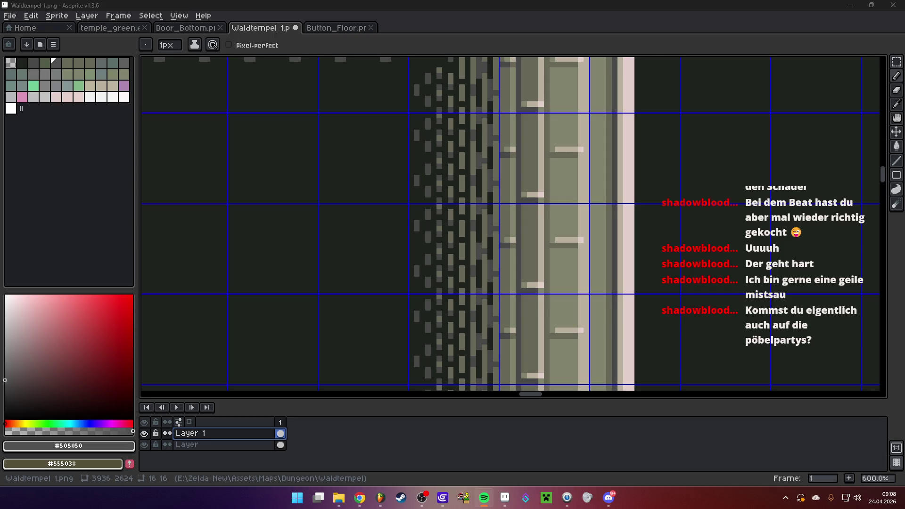
scroll(419, 282, right, 5)
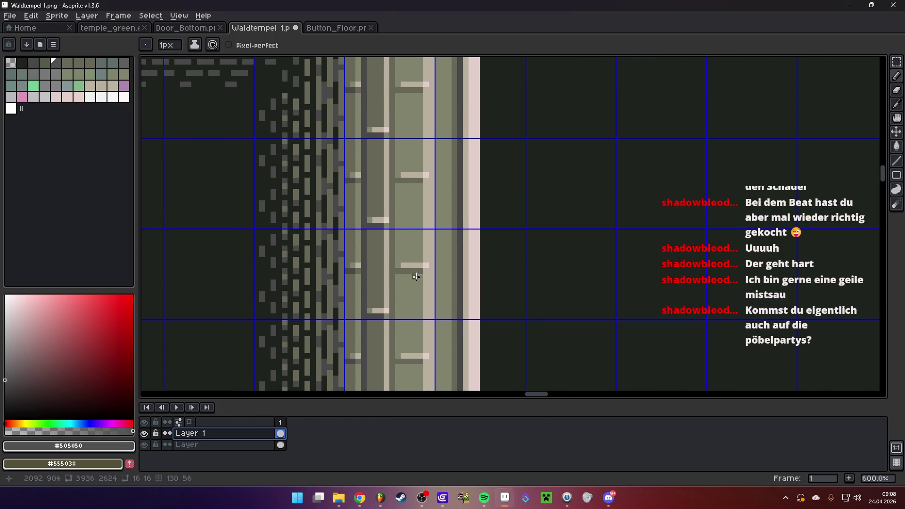
key(Escape)
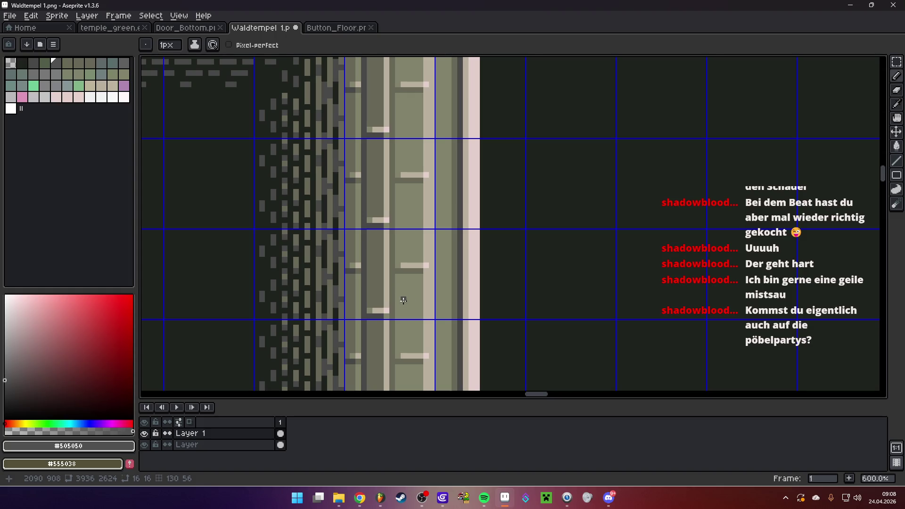
key(b)
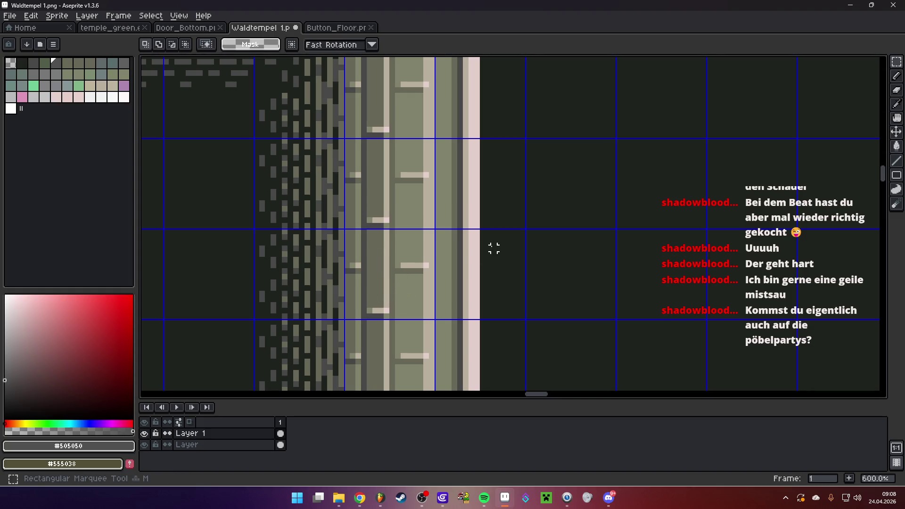
drag(375, 255, 398, 239)
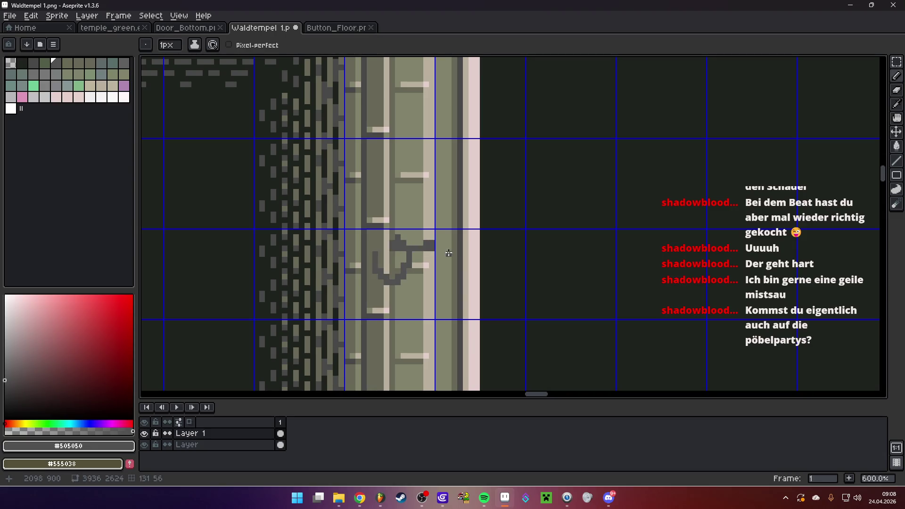
key(ctrl+z)
scroll(339, 219, up, 3)
- Sample the dark wall colour #1F231D as the drawing colour
key(i)
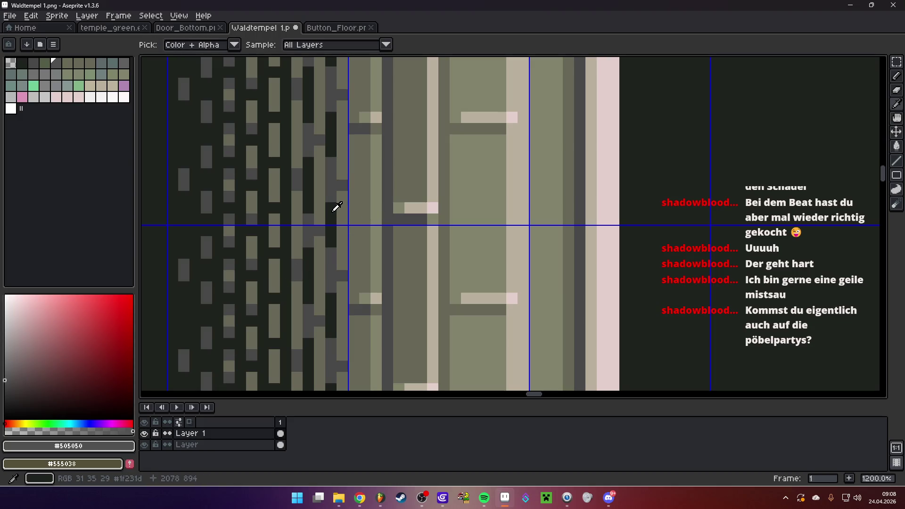
alt+click(331, 212)
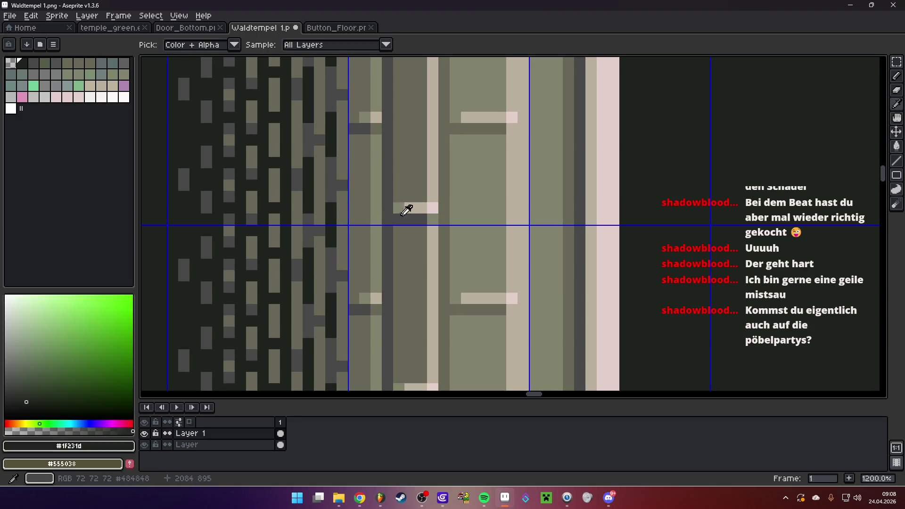
scroll(400, 216, down, 6)
scroll(371, 211, up, 2)
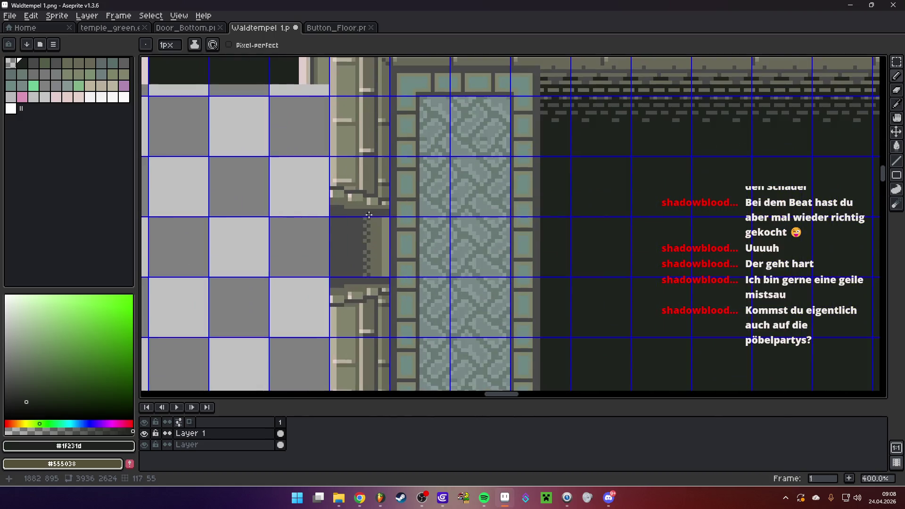
scroll(408, 231, down, 3)
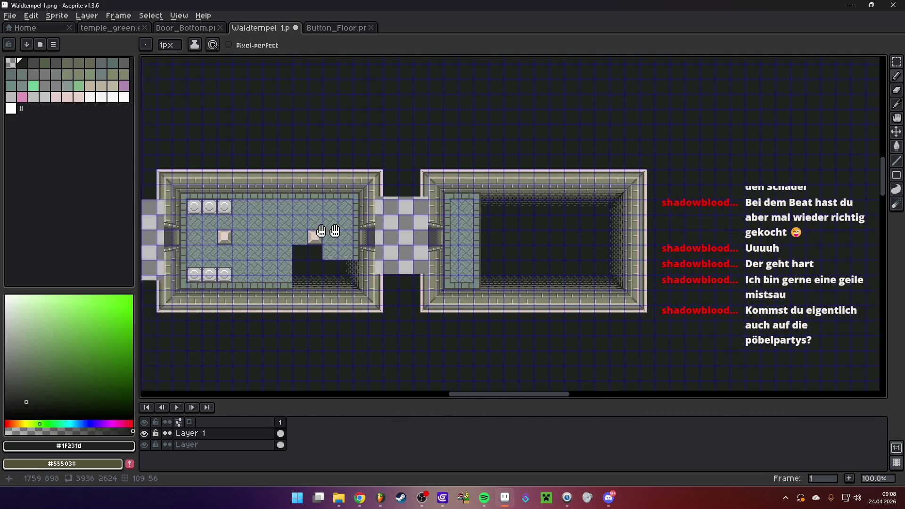
scroll(302, 232, up, 6)
alt+click(305, 247)
scroll(297, 247, down, 6)
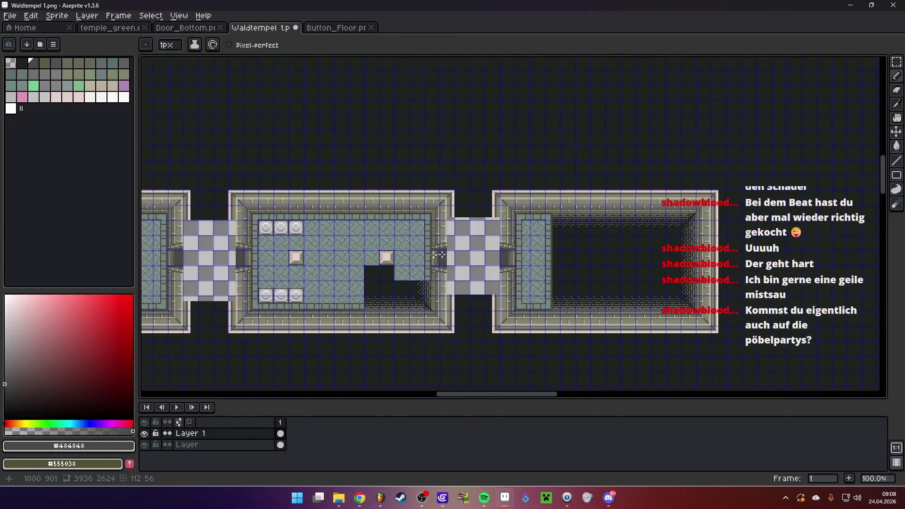
scroll(449, 250, right, 5)
scroll(451, 239, up, 3)
- Draw an oval outline on the inner right wall with the Ellipse tool, hiding the wall tiles
click(897, 175)
click(869, 175)
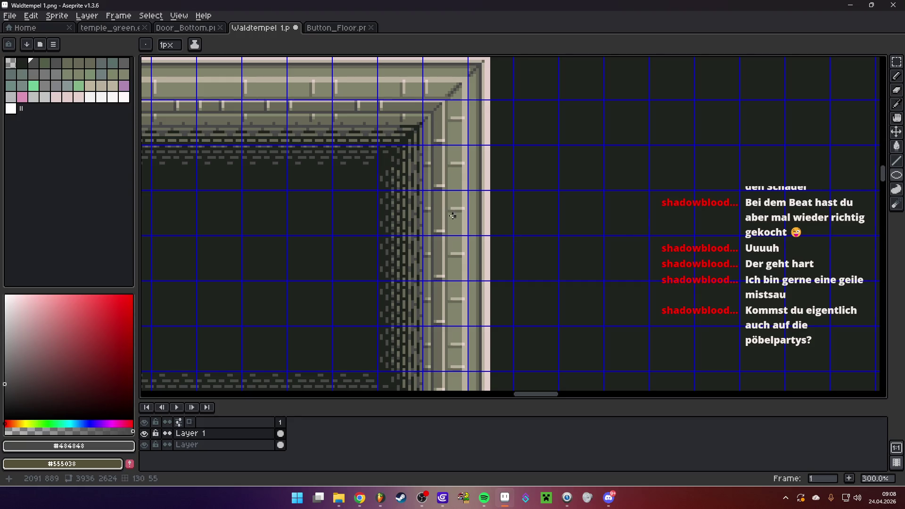
drag(398, 232, 433, 307)
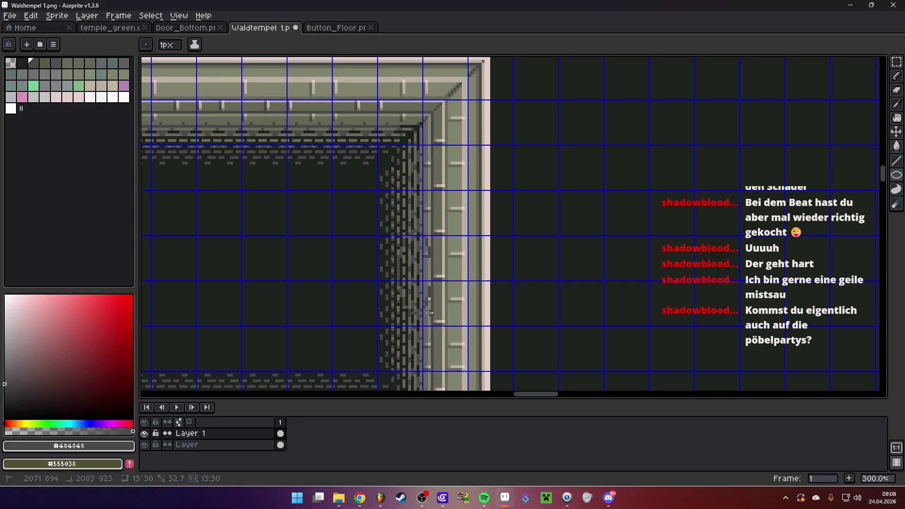
scroll(437, 281, up, 2)
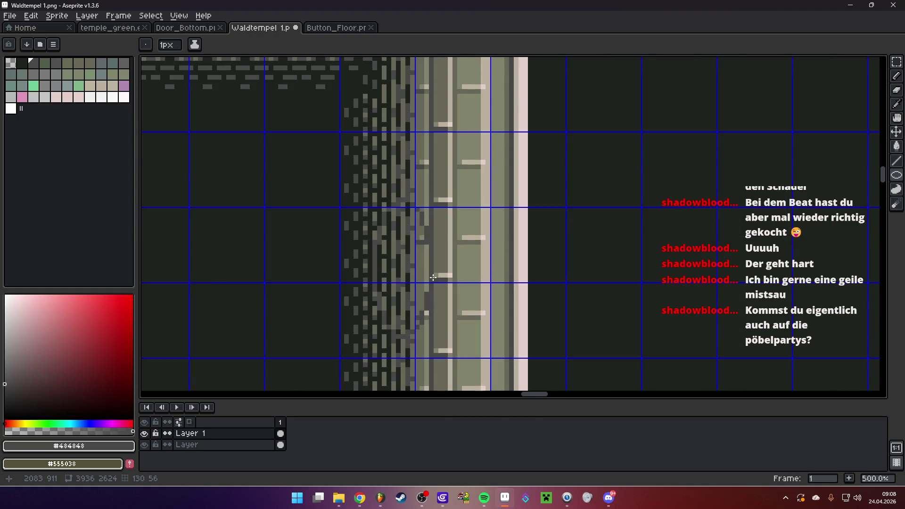
click(144, 445)
click(144, 445)
click(144, 444)
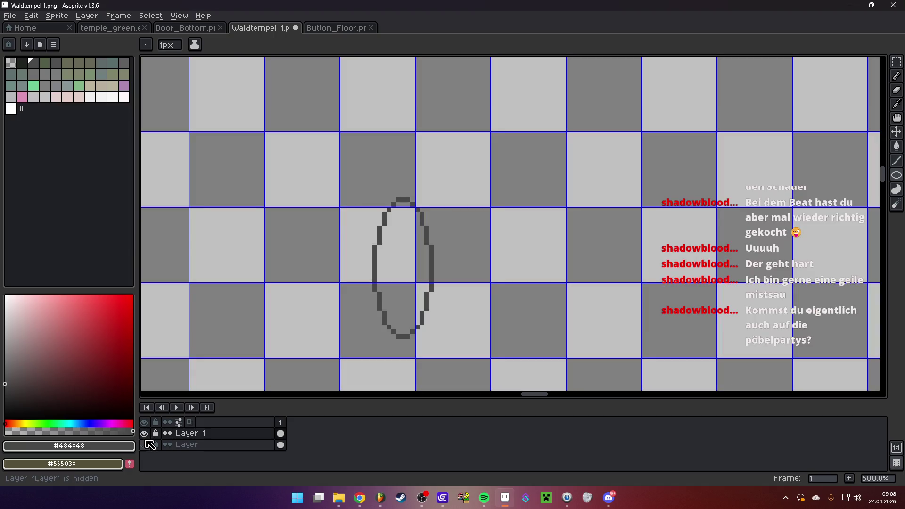
- Fill the oval's interior with mid grey and show the wall tiles again
key(g)
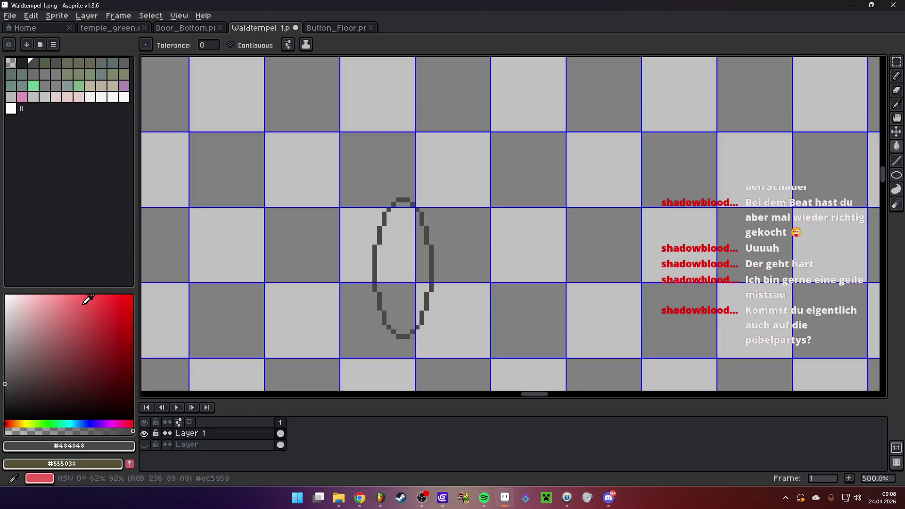
click(6, 345)
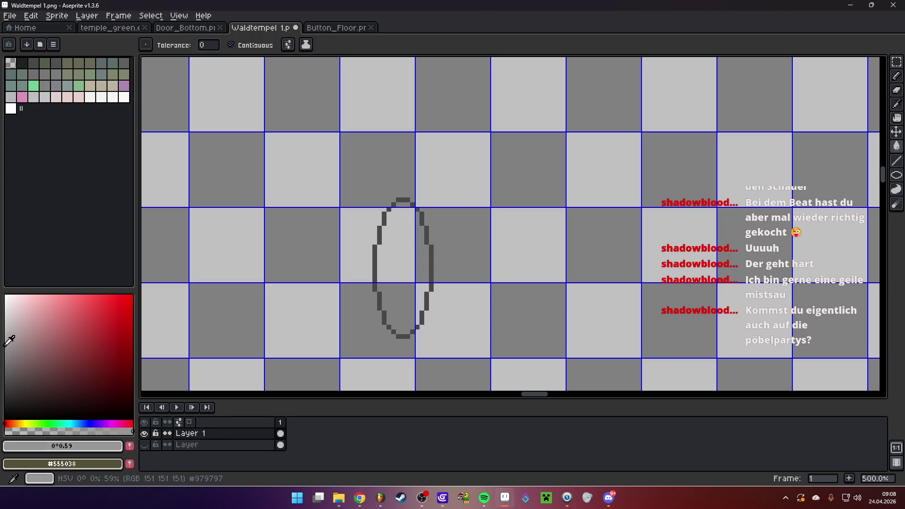
click(396, 271)
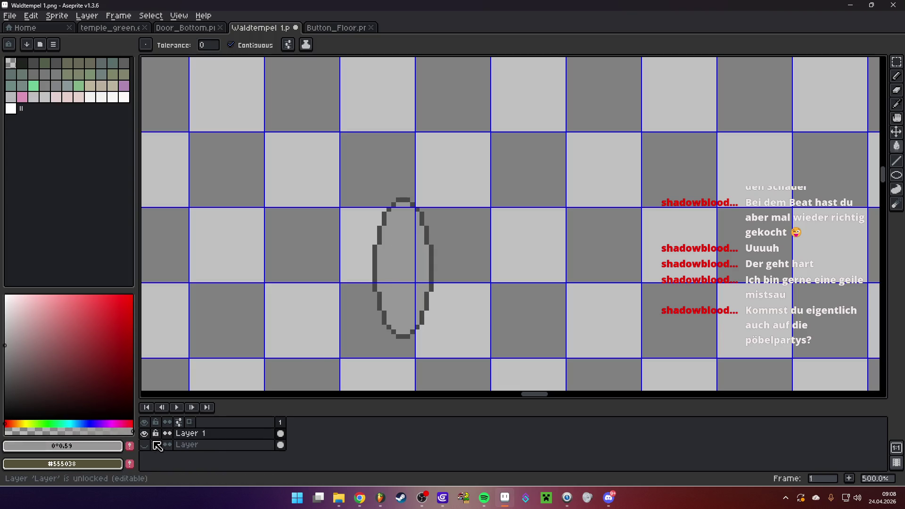
click(144, 444)
scroll(485, 253, down, 4)
scroll(485, 253, up, 4)
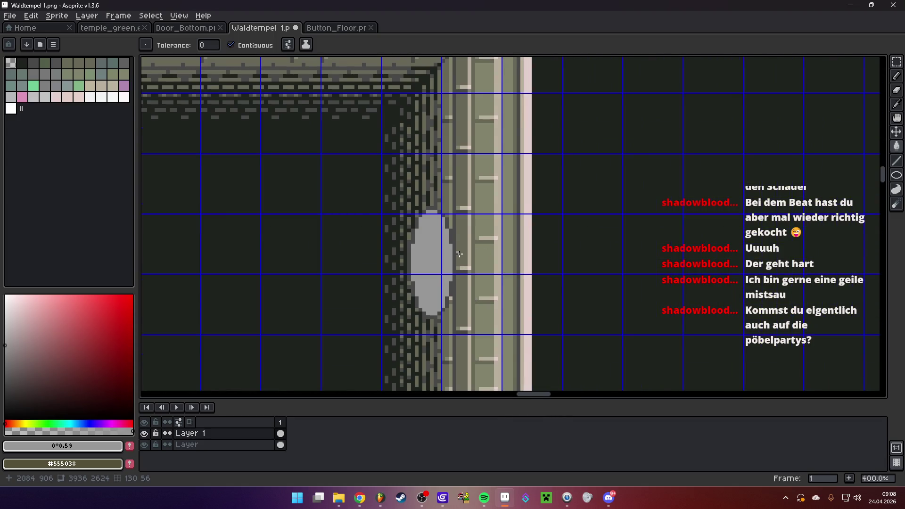
- Sample the oval's grey and drop a copy of the oval offset slightly right
key(b)
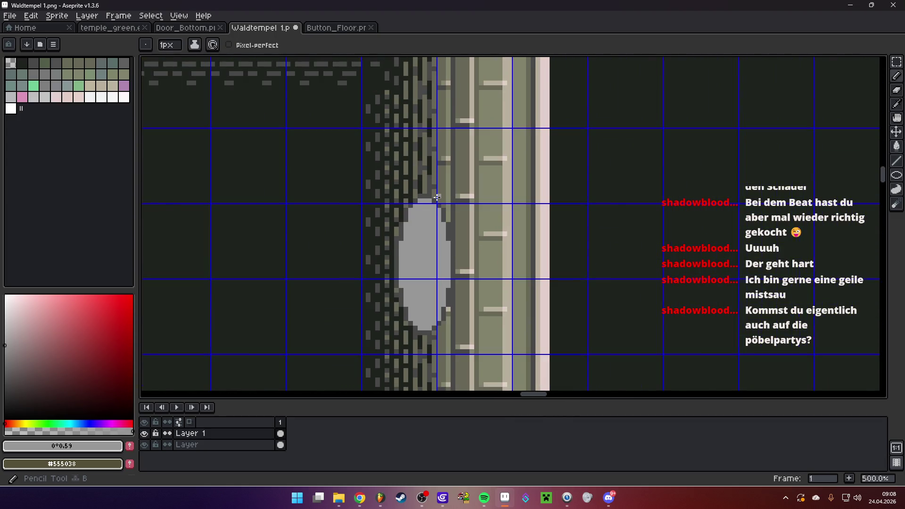
scroll(437, 197, up, 4)
alt+click(415, 208)
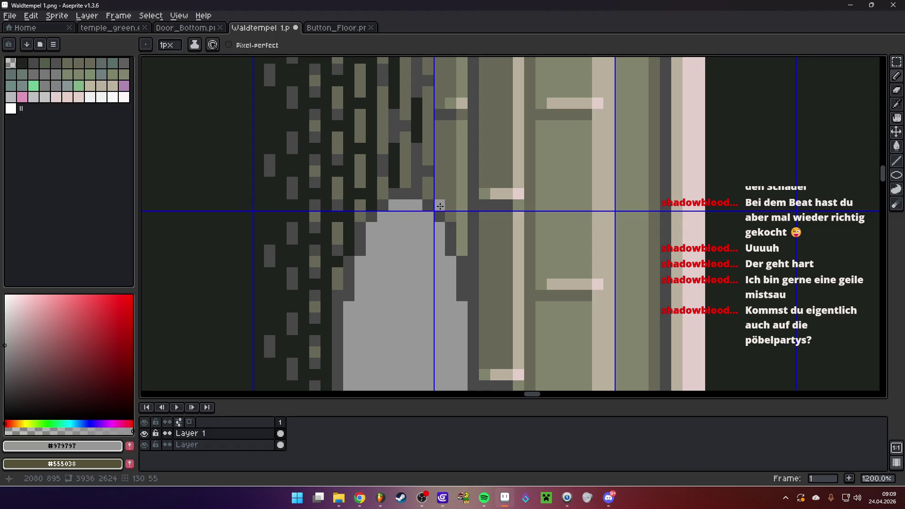
scroll(486, 257, down, 3)
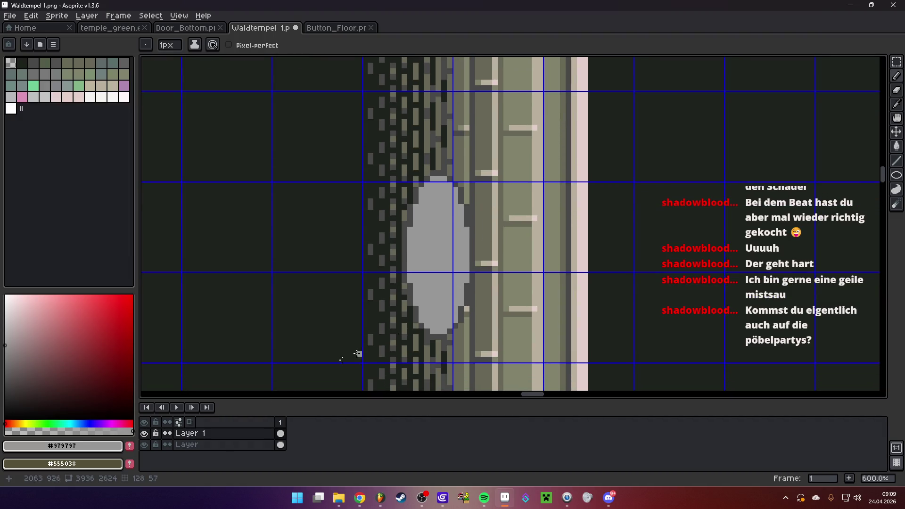
click(144, 444)
scroll(505, 168, up, 1)
scroll(491, 182, down, 1)
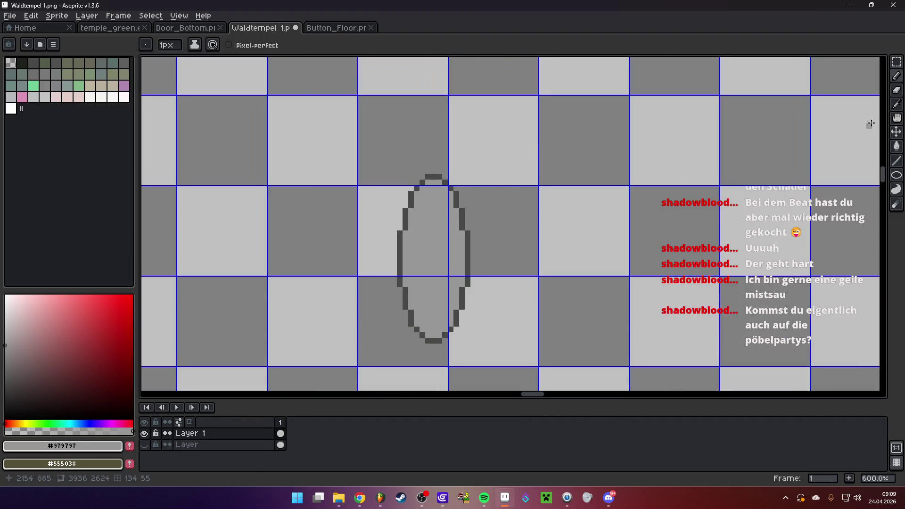
key(w)
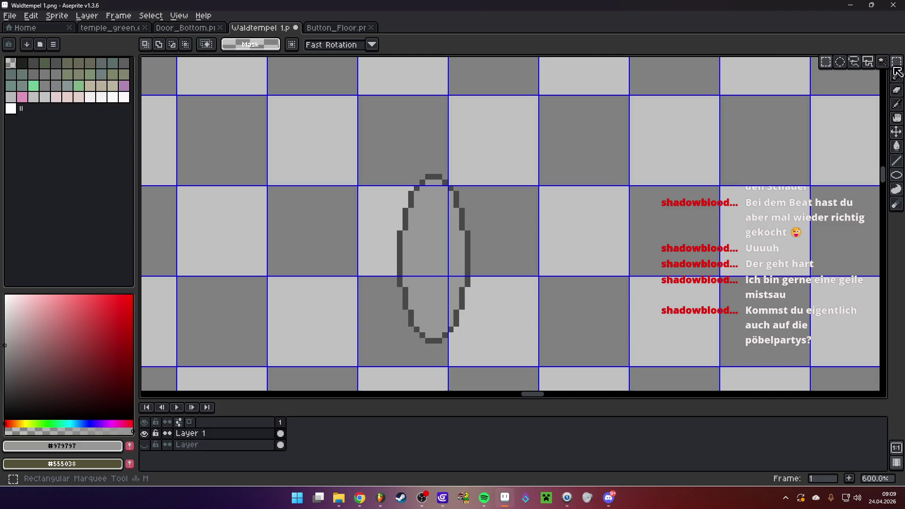
drag(380, 166, 494, 367)
drag(462, 313, 473, 304)
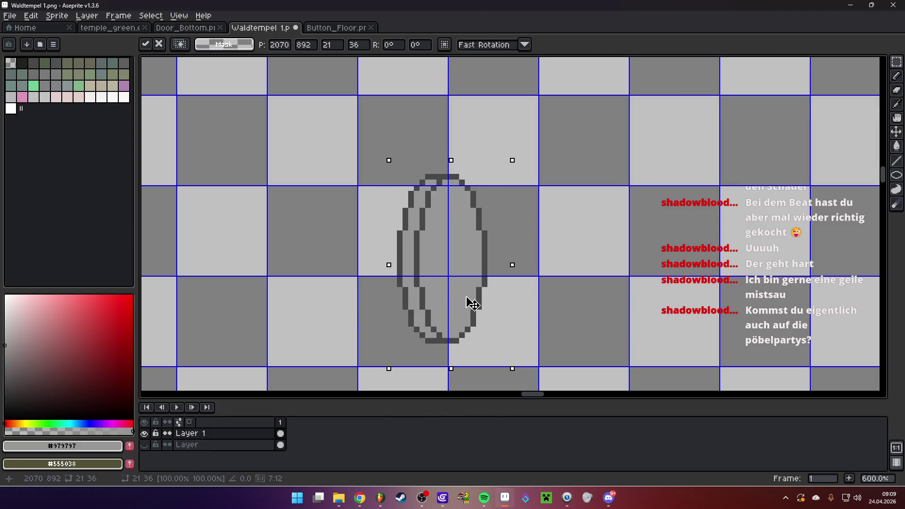
key(Return)
key(ctrl+d)
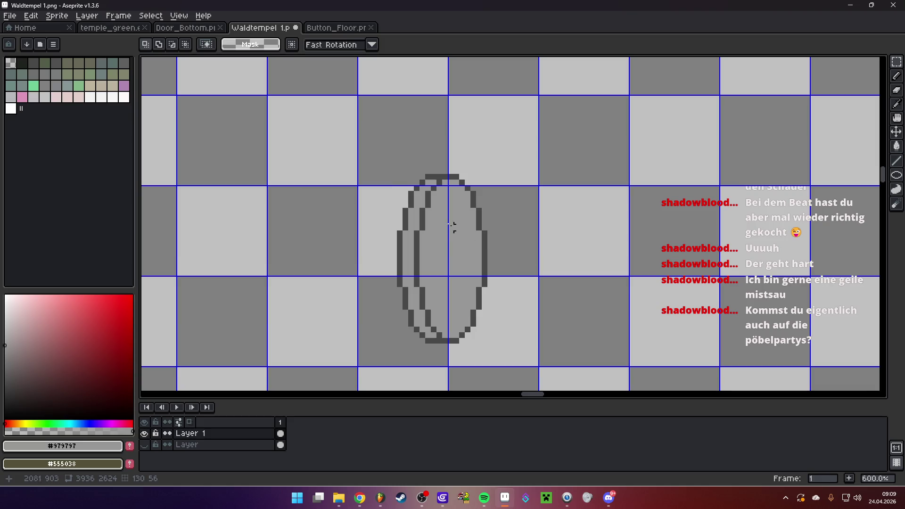
- Fill the oval's left crescent with a lighter grey
key(g)
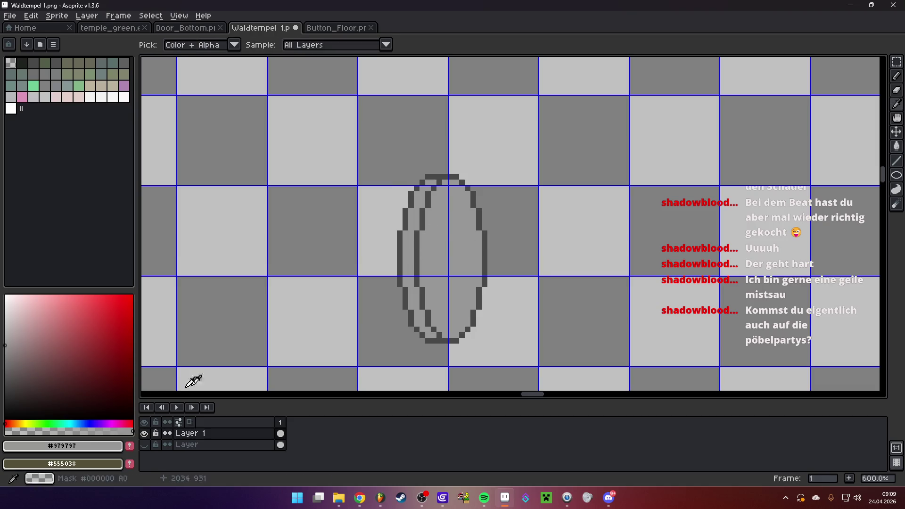
click(5, 334)
click(401, 237)
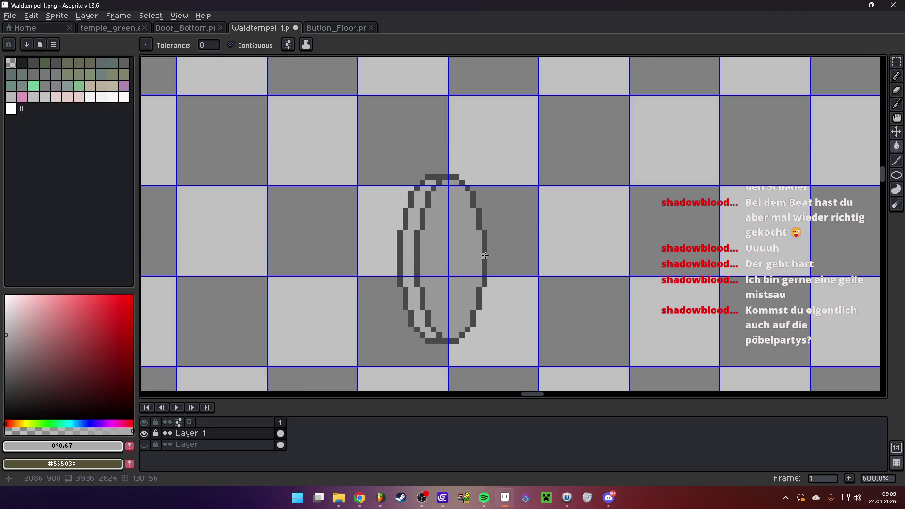
scroll(481, 257, down, 4)
scroll(481, 257, up, 3)
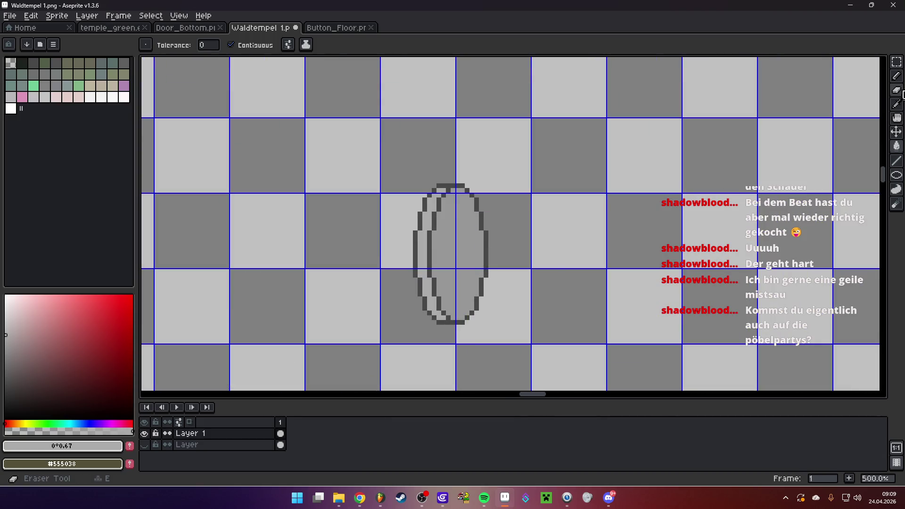
- Move the oval up and right, flip it horizontally, and show the wall tiles again
key(m)
drag(381, 157, 491, 323)
drag(359, 144, 546, 355)
drag(461, 279, 466, 274)
click(58, 16)
mouse_move(94, 89)
click(207, 124)
key(ctrl+d)
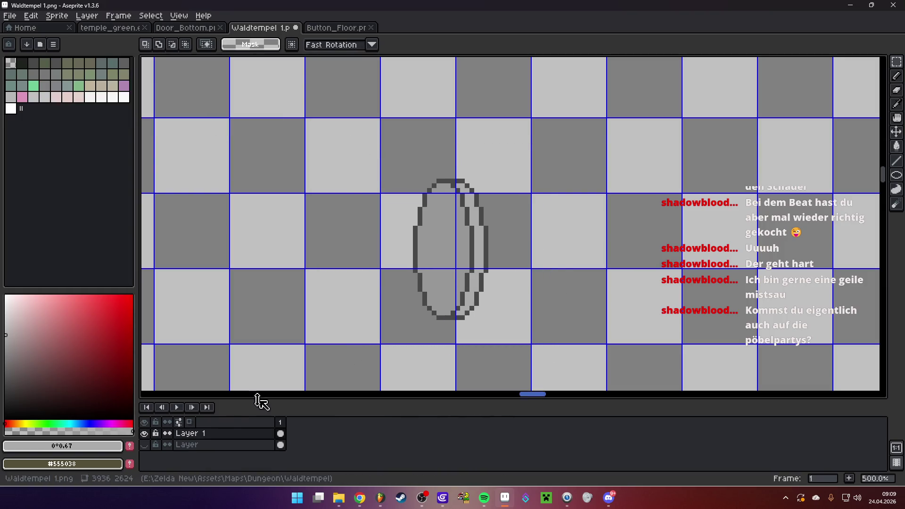
key(minus)
key(minus)
key(minus)
click(144, 445)
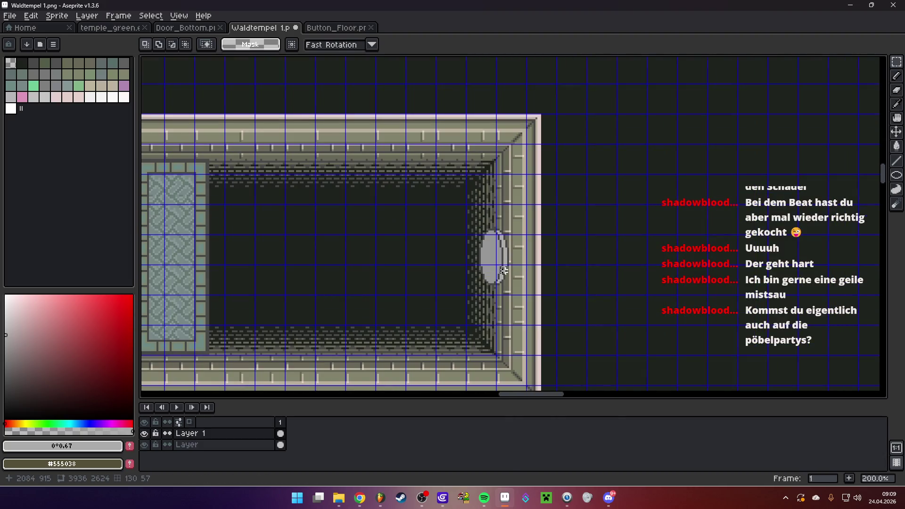
- Nudge the oval on the wall slightly up and left
scroll(504, 270, up, 1)
drag(432, 179, 530, 312)
mouse_move(500, 260)
mouse_down()
mouse_move(491, 264)
mouse_move(497, 259)
mouse_up()
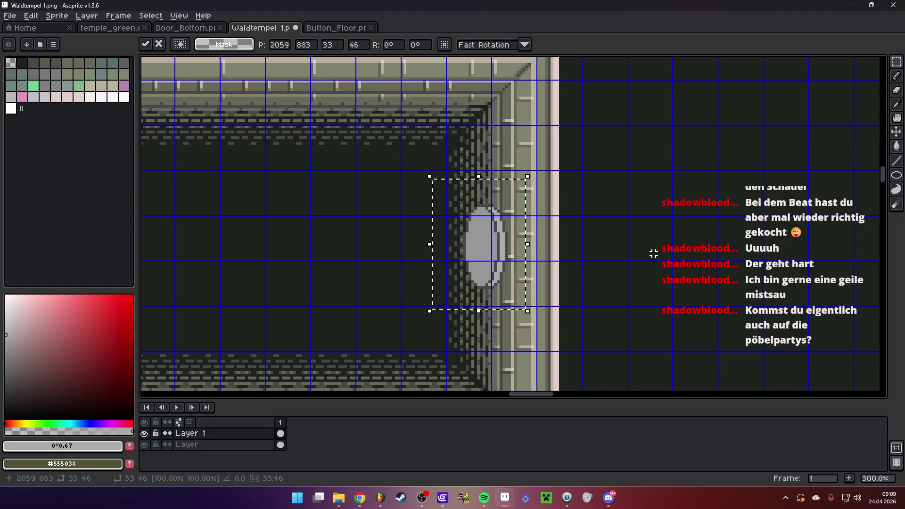
key(Return)
scroll(653, 253, down, 4)
scroll(543, 279, up, 1)
scroll(543, 279, down, 1)
scroll(501, 240, up, 4)
scroll(500, 240, up, 1)
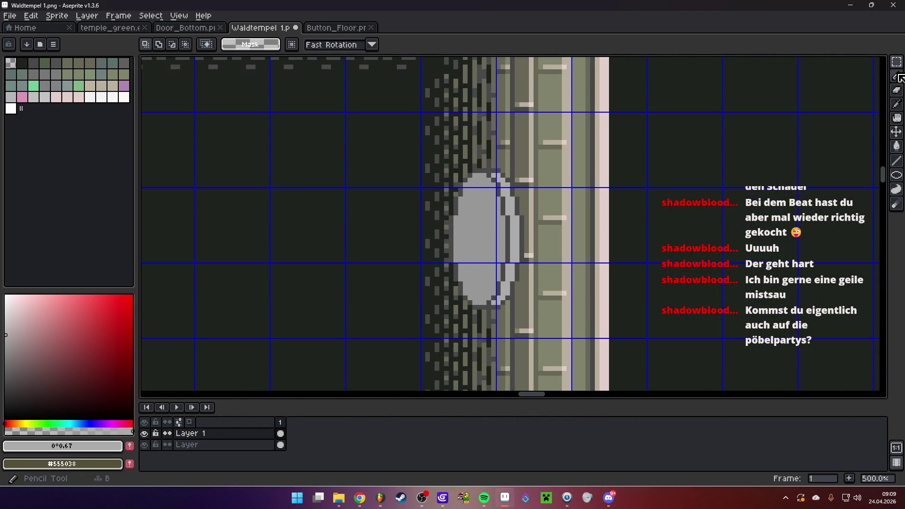
- Draw a pointed dark-grey inner oval inside the target, shortened by one pixel
click(900, 76)
scroll(499, 219, up, 2)
alt+click(517, 210)
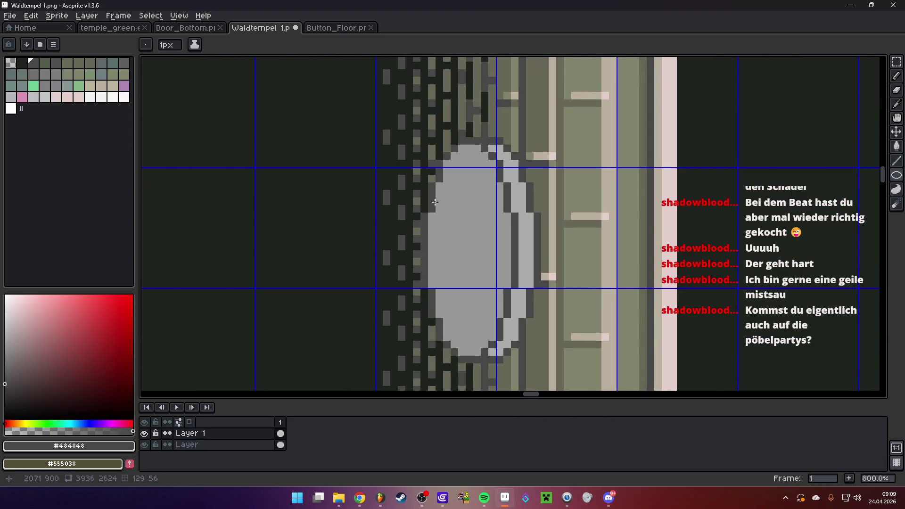
drag(447, 184, 489, 322)
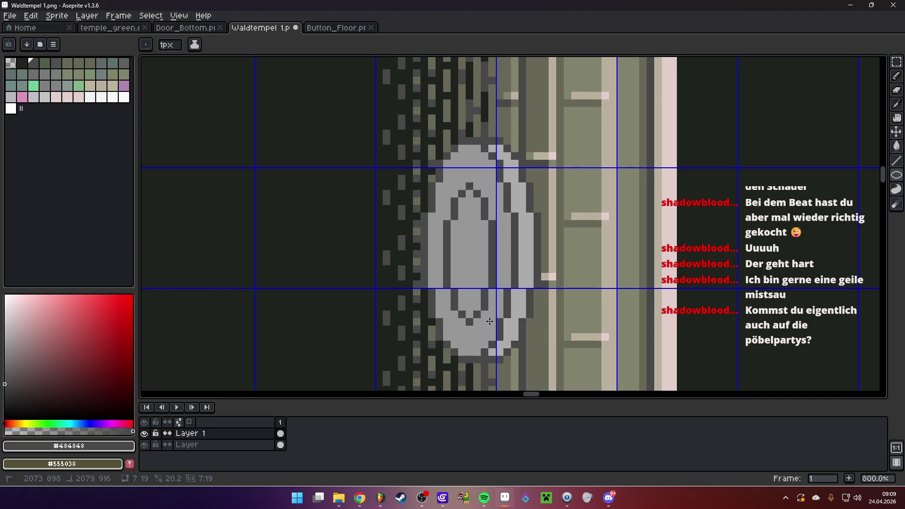
drag(489, 317, 490, 314)
scroll(518, 306, down, 4)
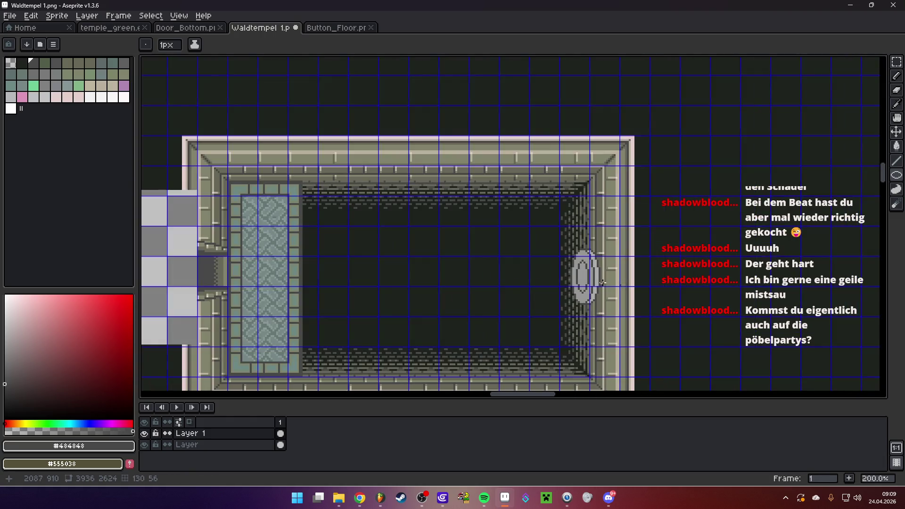
scroll(582, 274, up, 3)
- Draw a small inner ellipse ring inside the stone circle, discarding a stray dark stroke
key(g)
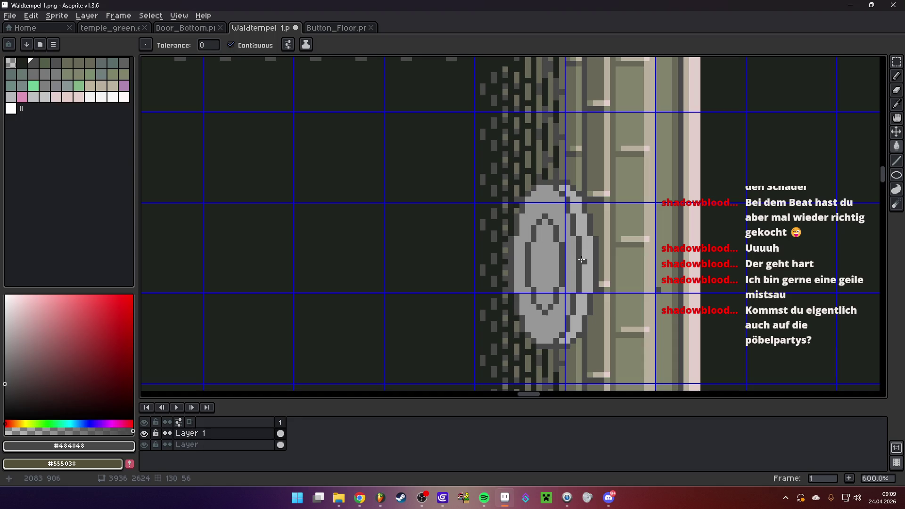
key(b)
scroll(582, 260, up, 2)
drag(526, 246, 545, 306)
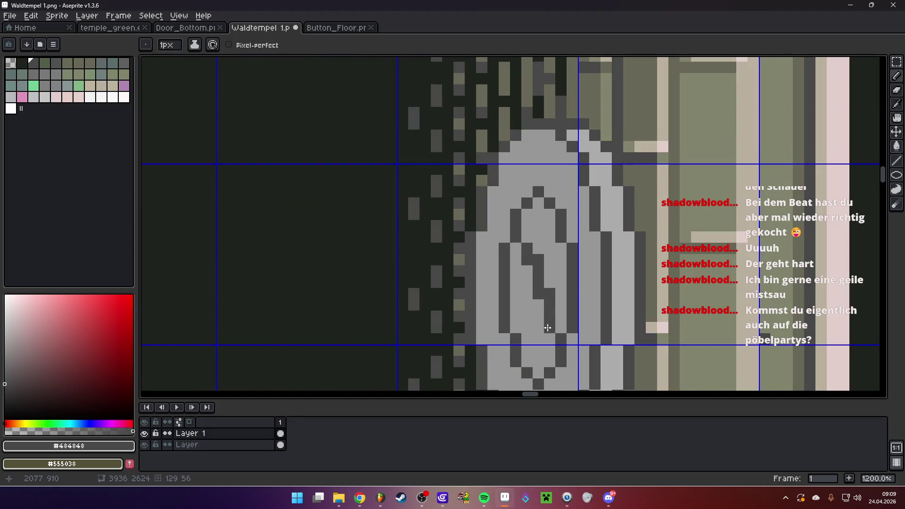
key(ctrl+z)
key(u)
mouse_move(529, 250)
mouse_down()
mouse_move(550, 333)
mouse_move(547, 324)
mouse_up()
scroll(551, 315, down, 6)
scroll(632, 301, down, 2)
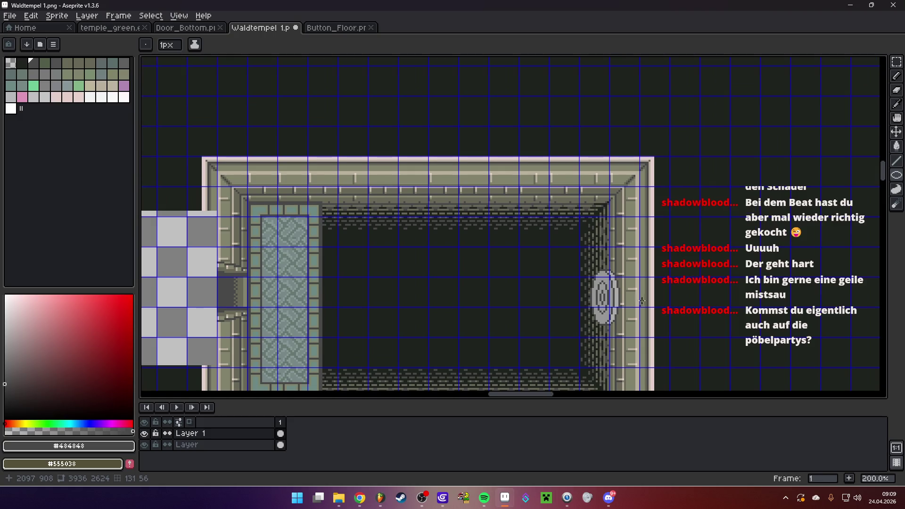
scroll(632, 301, up, 5)
- Fill the stone circle with a blue body, red inner ring and yellow centre using Paint Bucket
key(g)
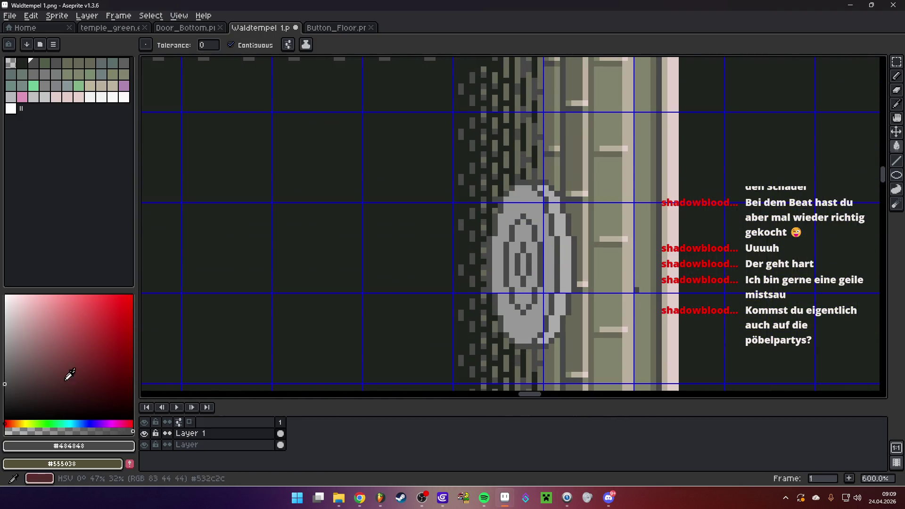
click(81, 423)
click(84, 317)
click(80, 317)
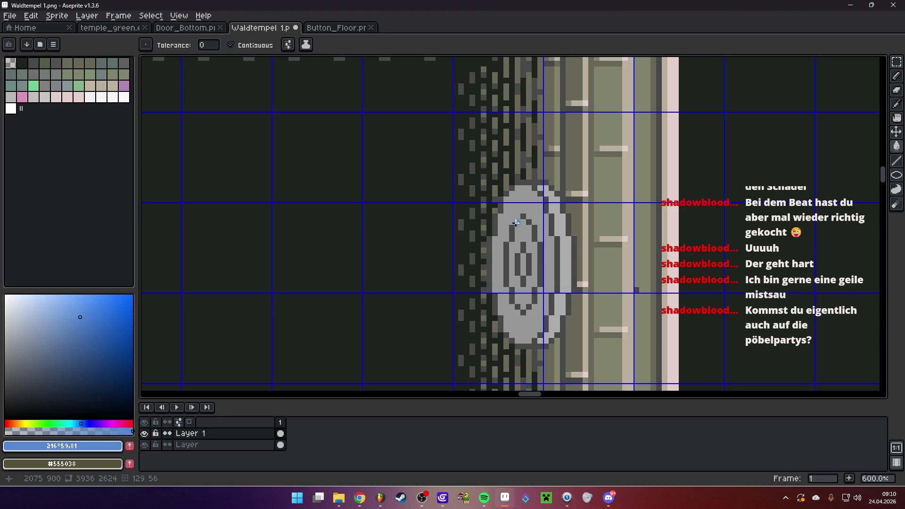
click(513, 206)
drag(17, 424, 10, 418)
click(109, 336)
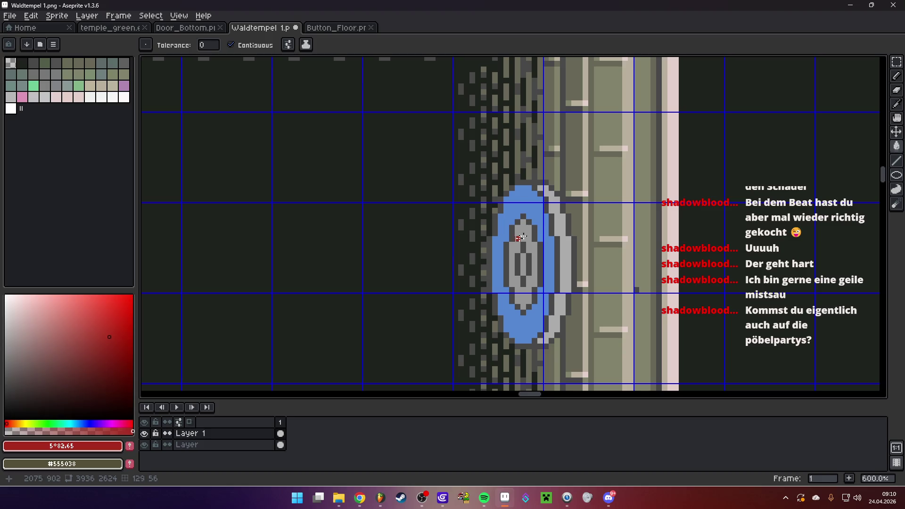
click(524, 227)
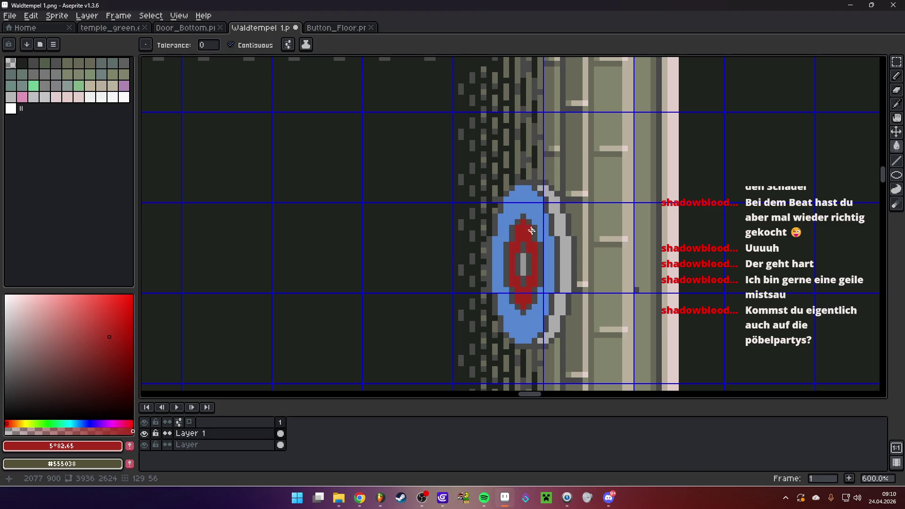
click(22, 423)
click(109, 326)
scroll(534, 267, down, 4)
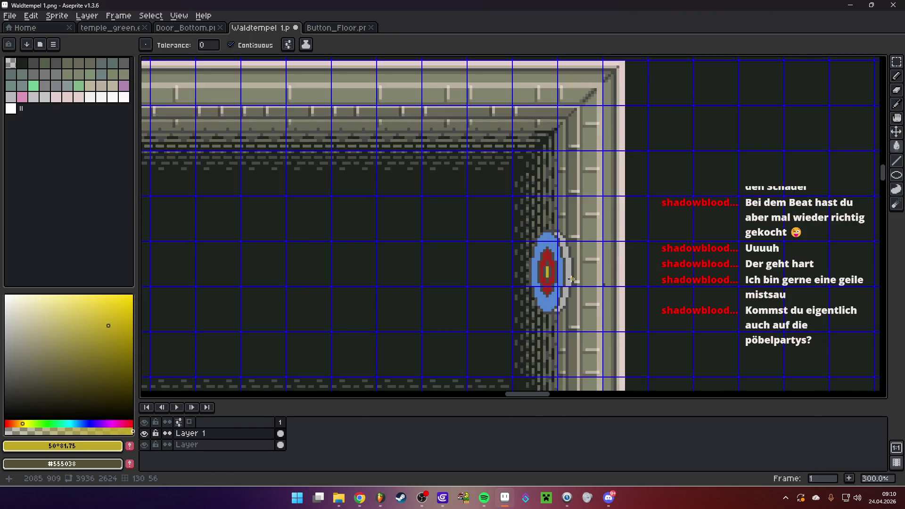
scroll(579, 290, up, 3)
scroll(579, 282, down, 3)
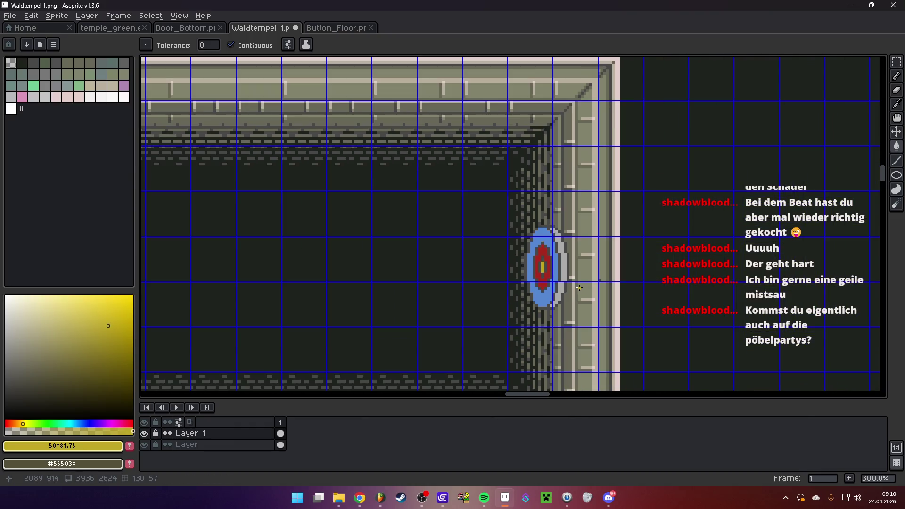
scroll(584, 271, up, 1)
scroll(581, 264, up, 2)
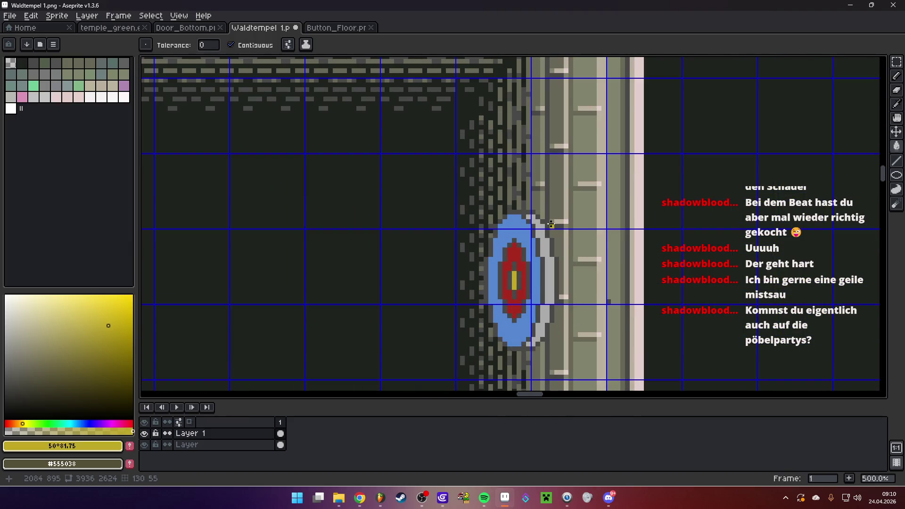
scroll(554, 202, up, 1)
- Darken the light wall pixels beside the target with progressively darker greys using the Pencil
key(b)
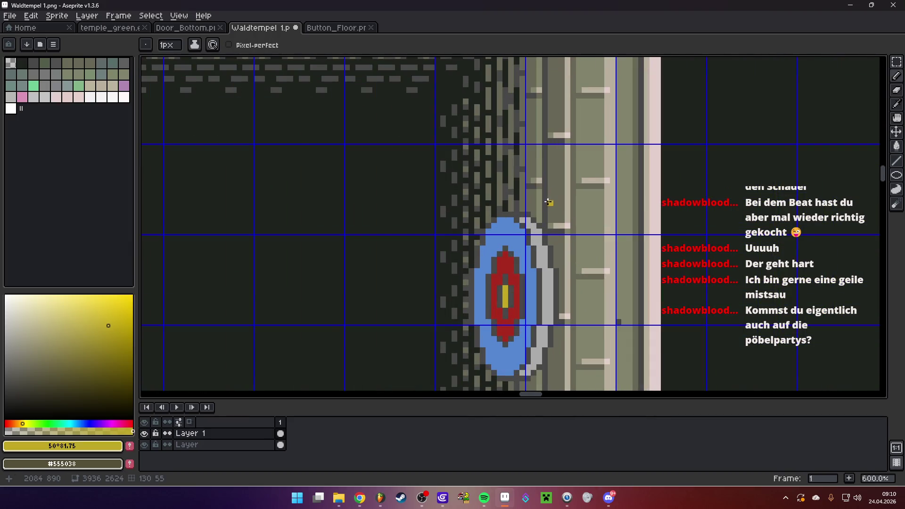
scroll(544, 214, up, 1)
alt+click(541, 259)
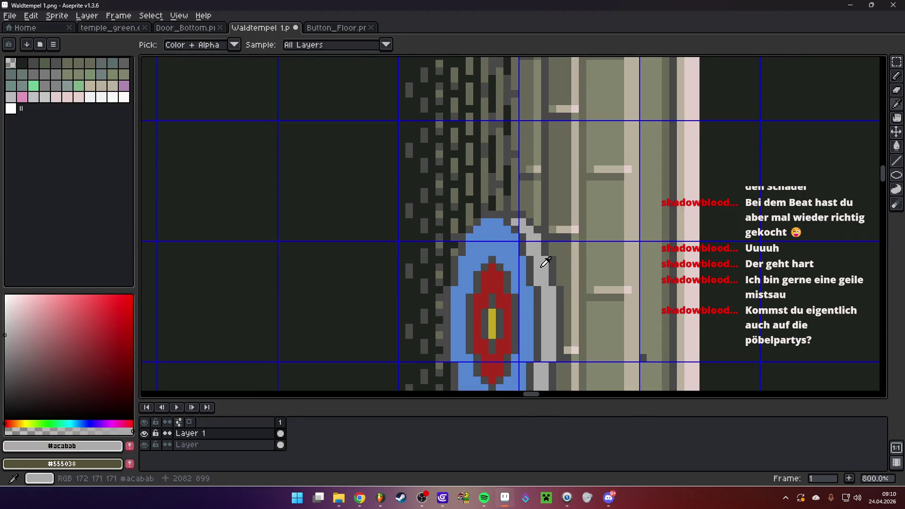
click(6, 349)
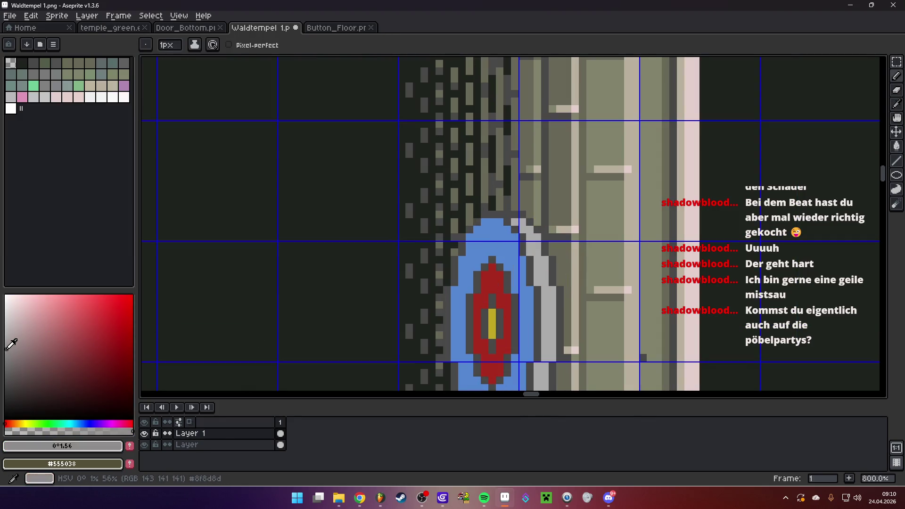
scroll(533, 256, up, 2)
drag(541, 264, 544, 288)
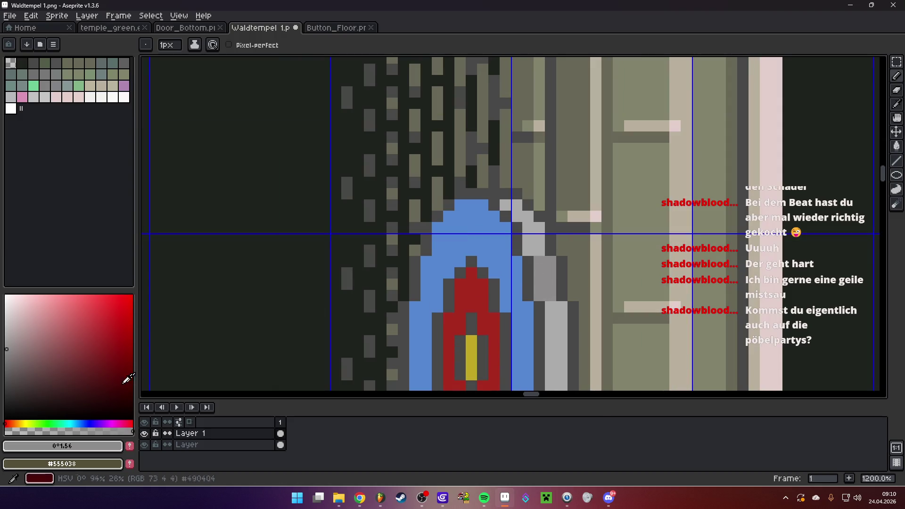
click(7, 361)
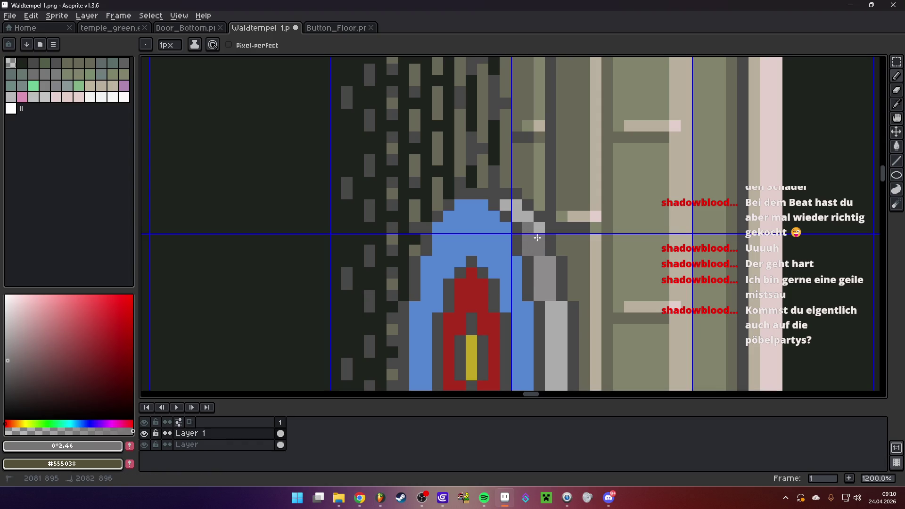
click(6, 372)
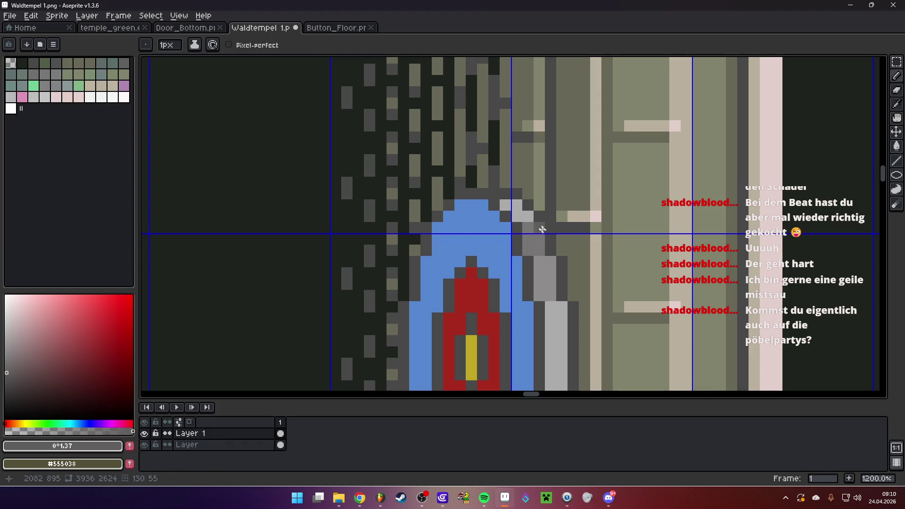
click(527, 217)
click(7, 385)
click(512, 206)
- Shade light-grey wall pixels medium grey, sampling wall greys #787575, #5F5D5D and #444242
scroll(517, 206, down, 6)
scroll(558, 231, up, 2)
scroll(558, 230, up, 4)
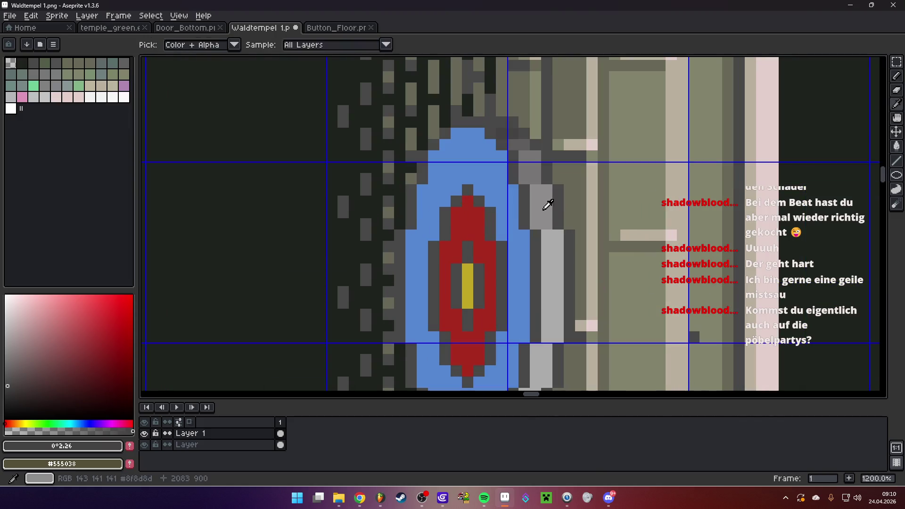
alt+click(545, 202)
drag(524, 272, 535, 273)
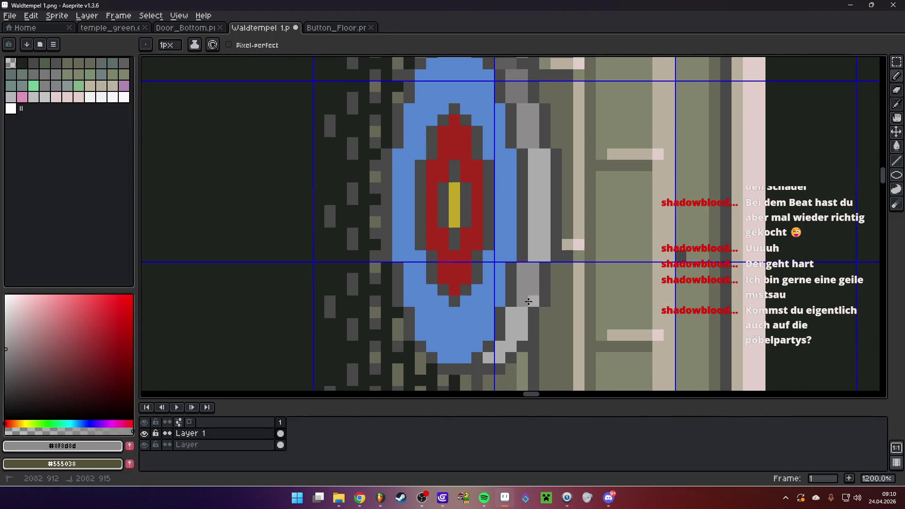
drag(568, 200, 579, 231)
alt+click(546, 121)
scroll(527, 299, down, 2)
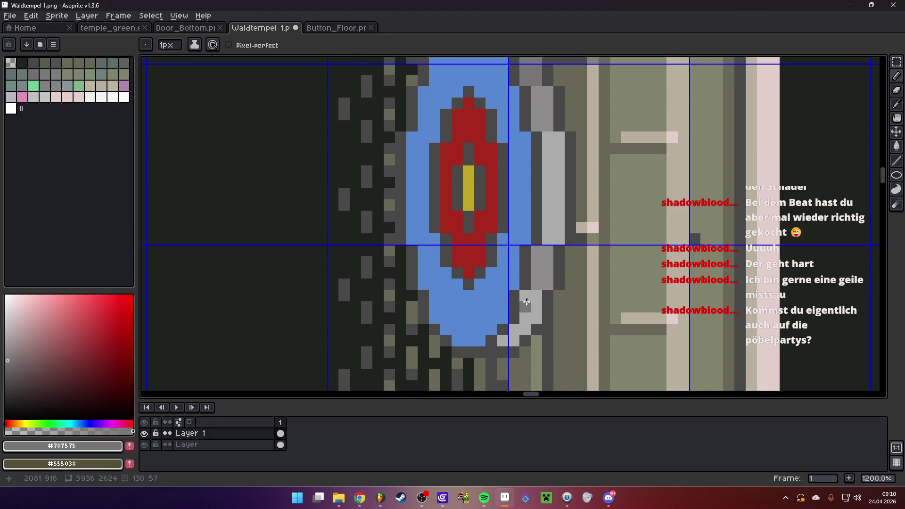
scroll(559, 316, down, 2)
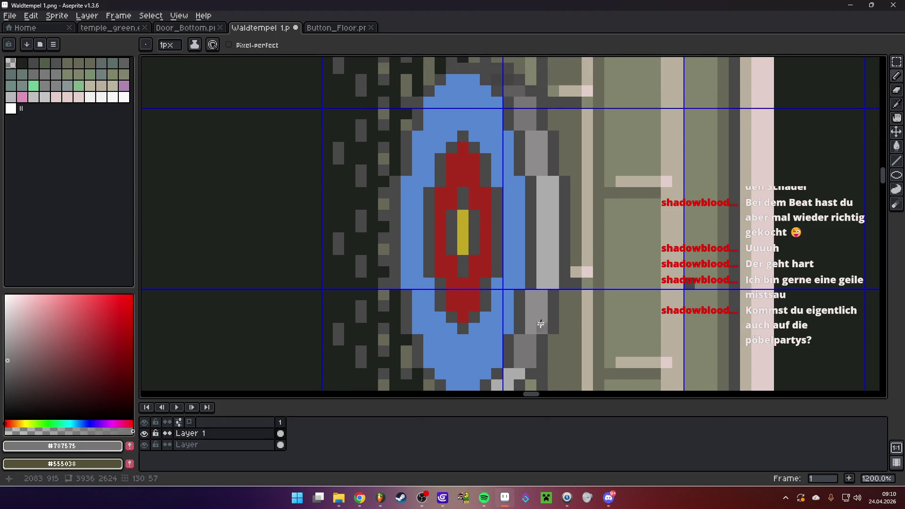
alt+click(535, 115)
alt+click(515, 84)
scroll(519, 234, down, 4)
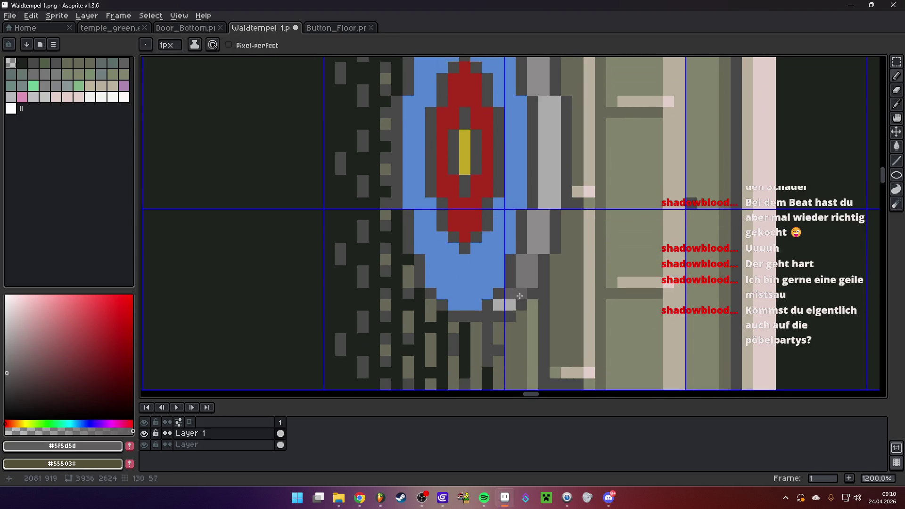
scroll(579, 317, down, 4)
alt+click(511, 100)
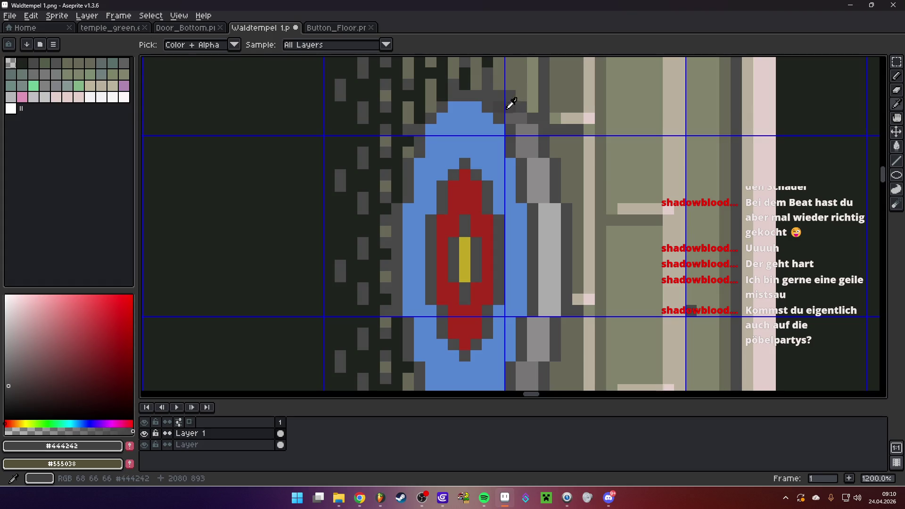
scroll(539, 142, up, 3)
scroll(538, 272, down, 6)
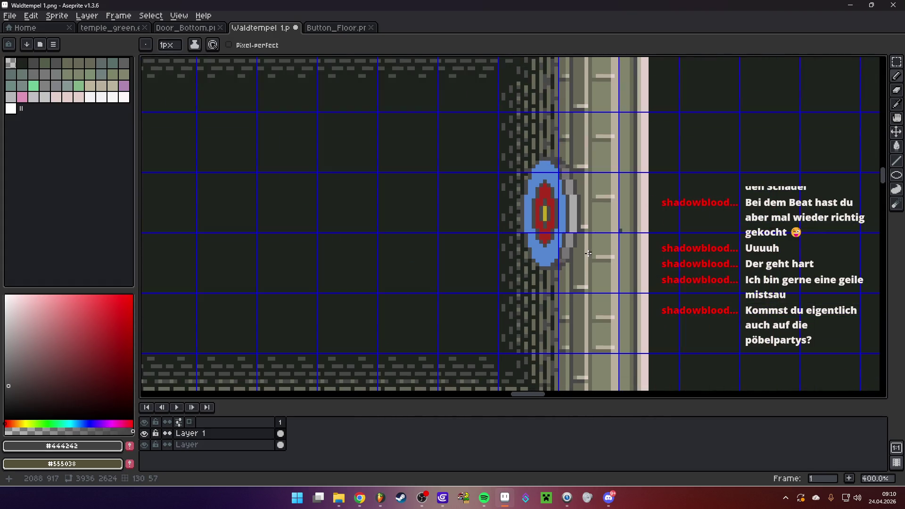
- Move the coloured target with the Rectangular Marquee so it sits flush on the right wall, committing the move
mouse_move(609, 252)
mouse_down()
mouse_move(567, 270)
mouse_move(538, 263)
mouse_up()
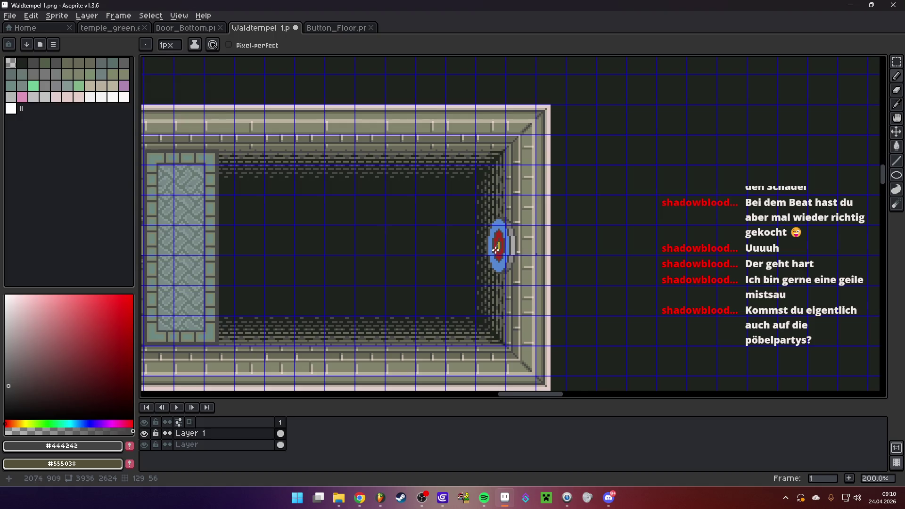
scroll(537, 238, up, 2)
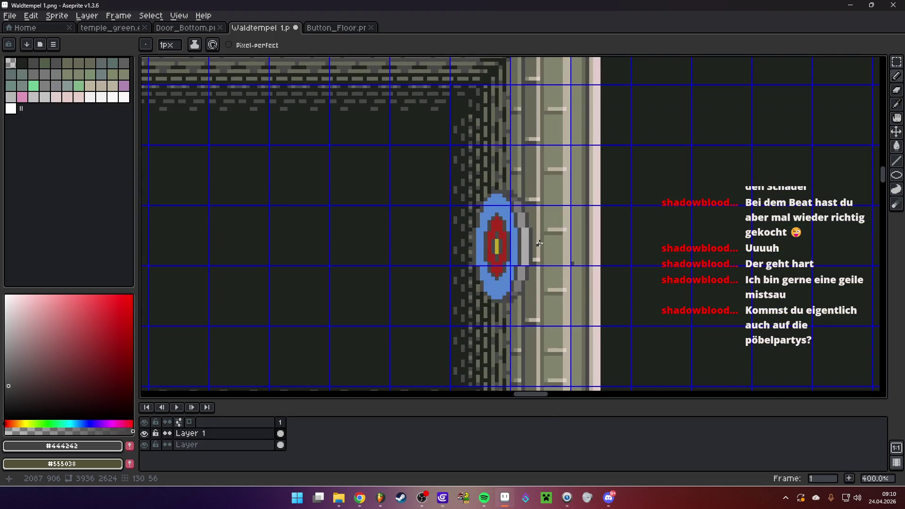
scroll(539, 243, down, 3)
scroll(546, 254, up, 1)
mouse_move(559, 253)
mouse_down()
mouse_move(561, 222)
mouse_move(555, 233)
mouse_up()
click(896, 62)
mouse_move(485, 183)
mouse_down()
mouse_move(585, 299)
mouse_move(548, 267)
mouse_move(259, 279)
mouse_move(668, 257)
mouse_up()
click(698, 245)
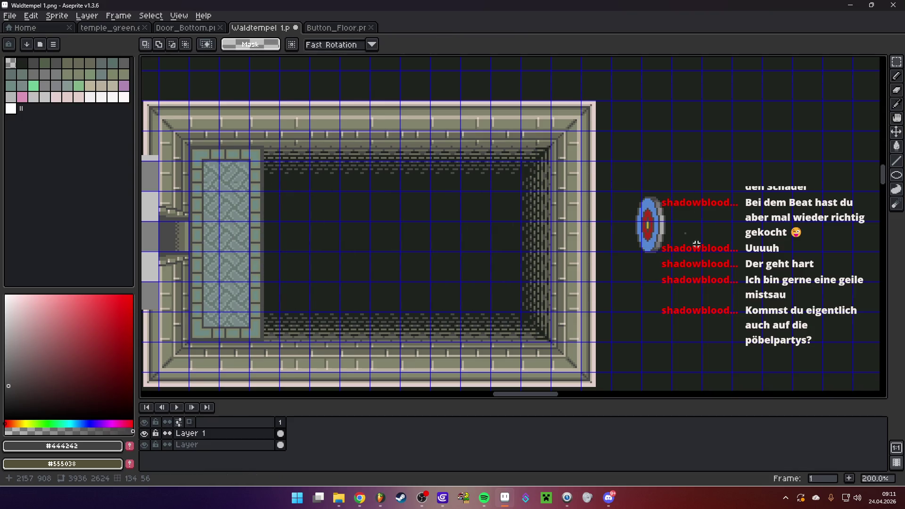
drag(627, 190, 709, 283)
drag(665, 239, 562, 257)
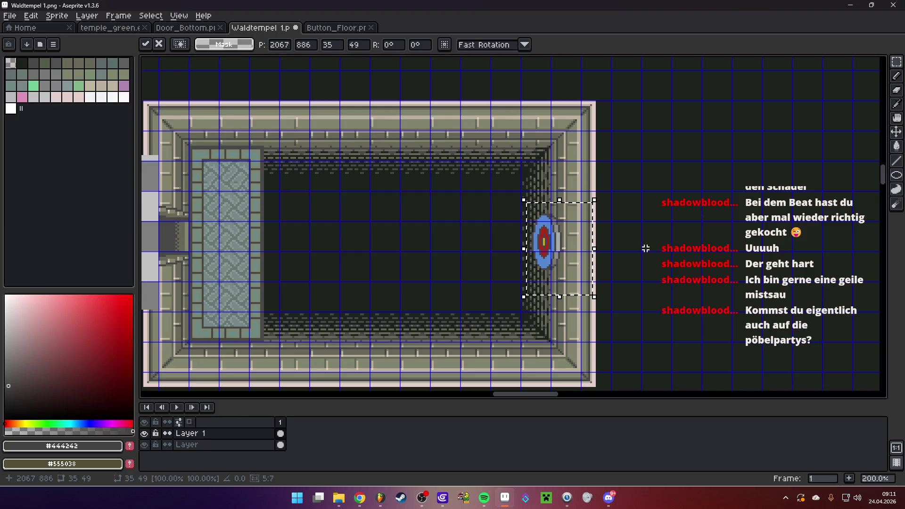
key(Return)
- Draw a marquee selection around the repositioned wall target
scroll(566, 220, up, 2)
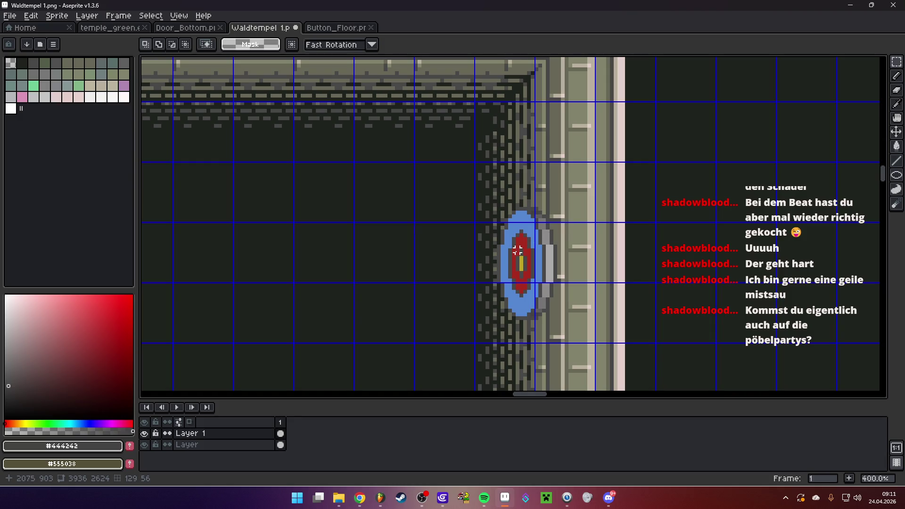
scroll(518, 252, down, 2)
scroll(529, 258, up, 2)
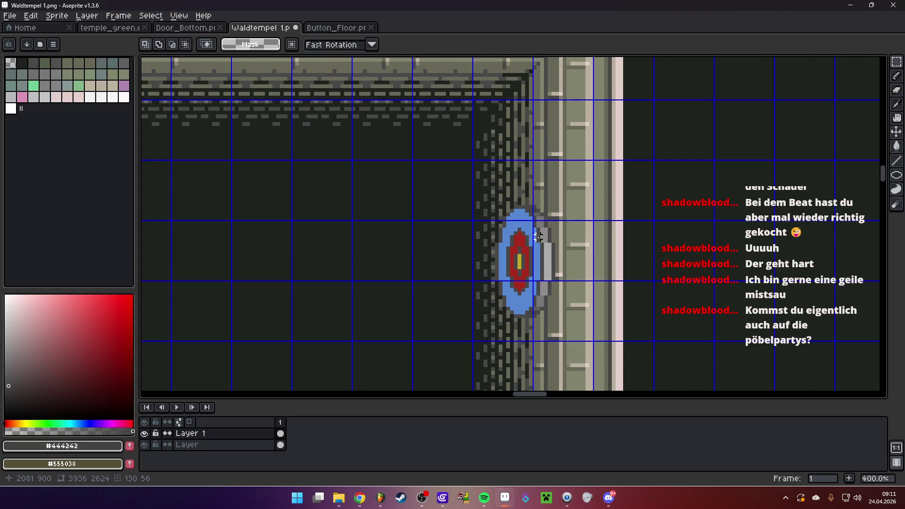
scroll(537, 237, down, 3)
scroll(565, 277, up, 1)
scroll(563, 280, down, 1)
scroll(534, 241, up, 2)
drag(530, 222, 641, 344)
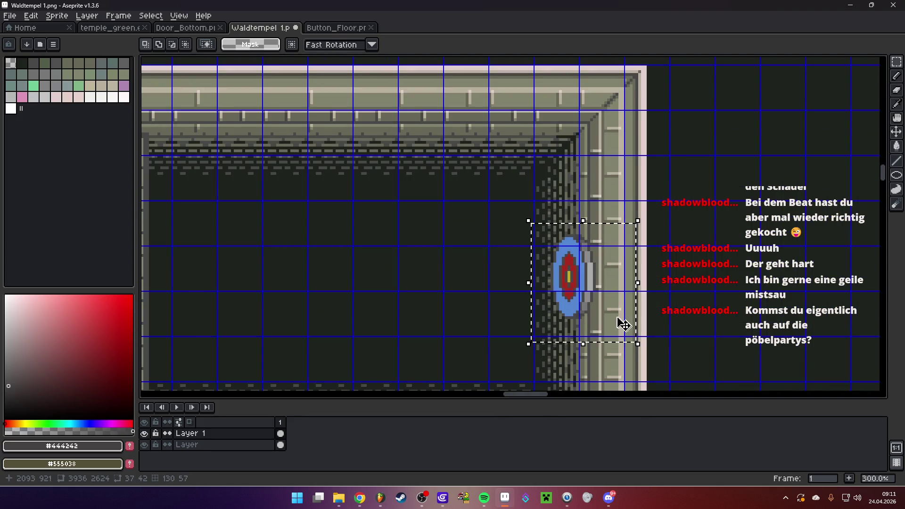
- Copy the wall target into a new 31×38 sprite and nudge it one pixel right and up
click(532, 230)
drag(530, 219, 620, 330)
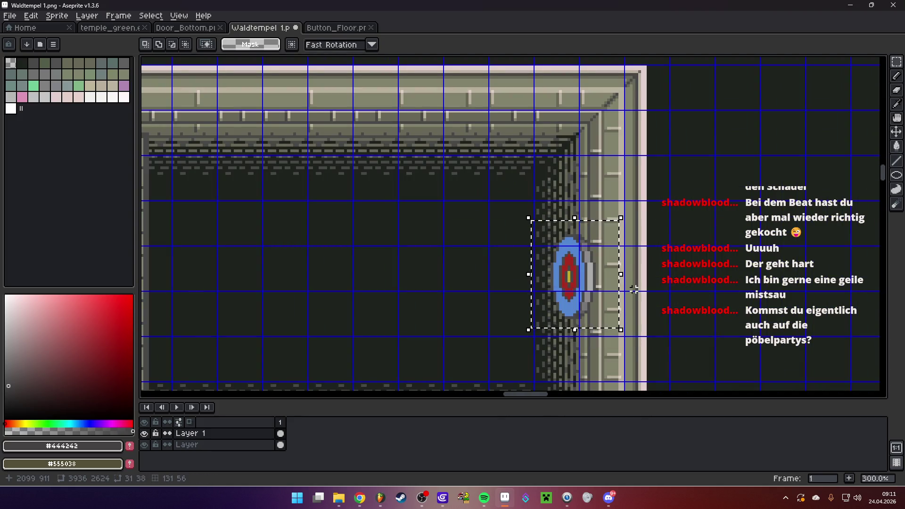
key(ctrl+c)
key(ctrl+n)
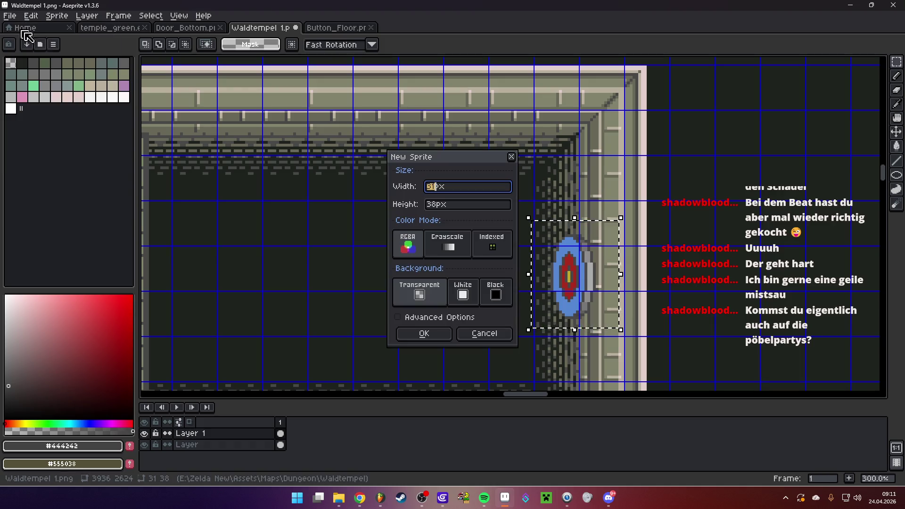
click(424, 334)
key(ctrl+v)
scroll(493, 226, up, 4)
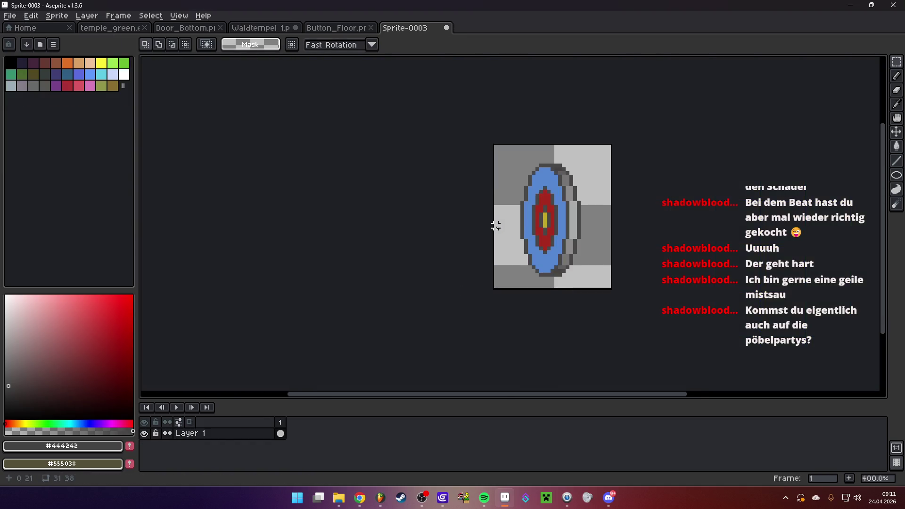
drag(416, 157, 515, 330)
drag(490, 278, 495, 274)
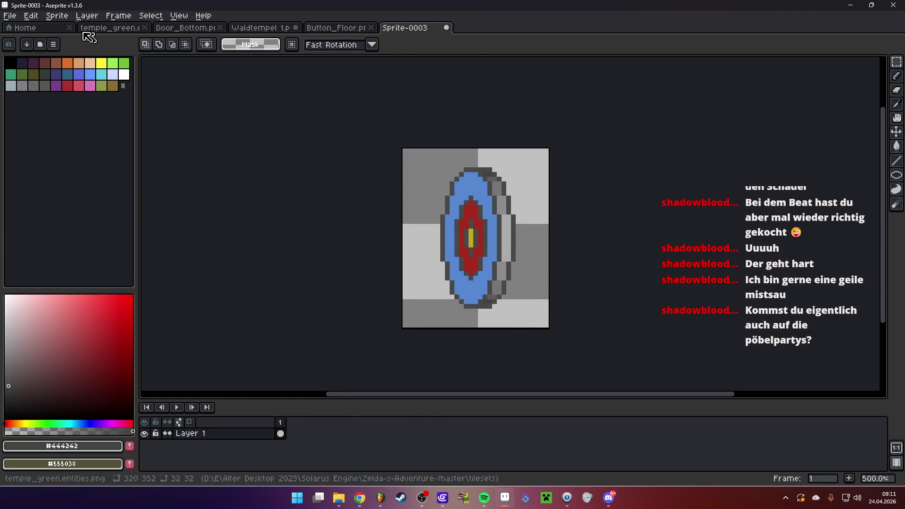
- Save the new sprite as Zielscheibe.png and return to GDevelop
click(9, 16)
click(35, 76)
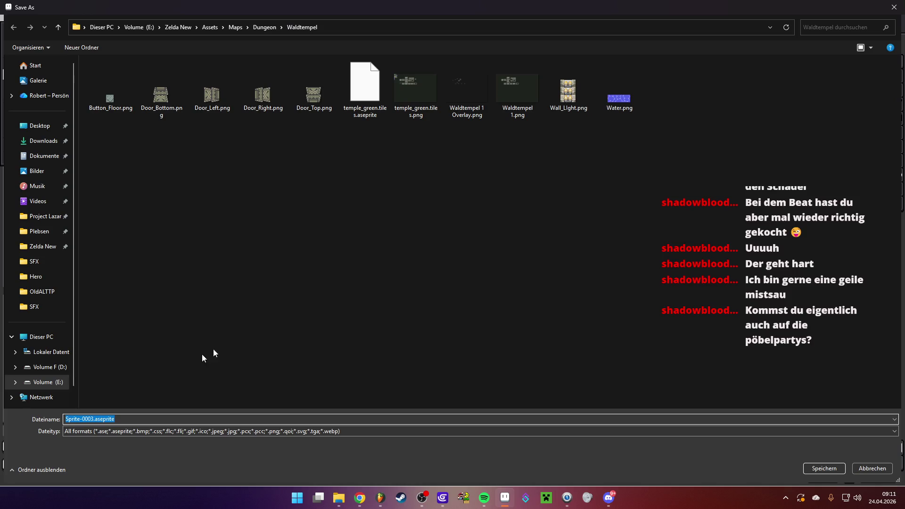
text(Zielscheibe.png)
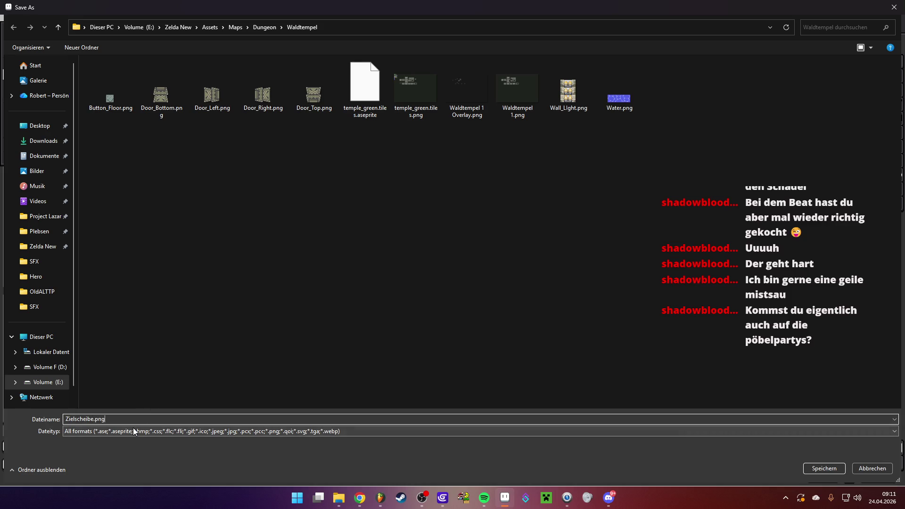
key(Return)
click(442, 497)
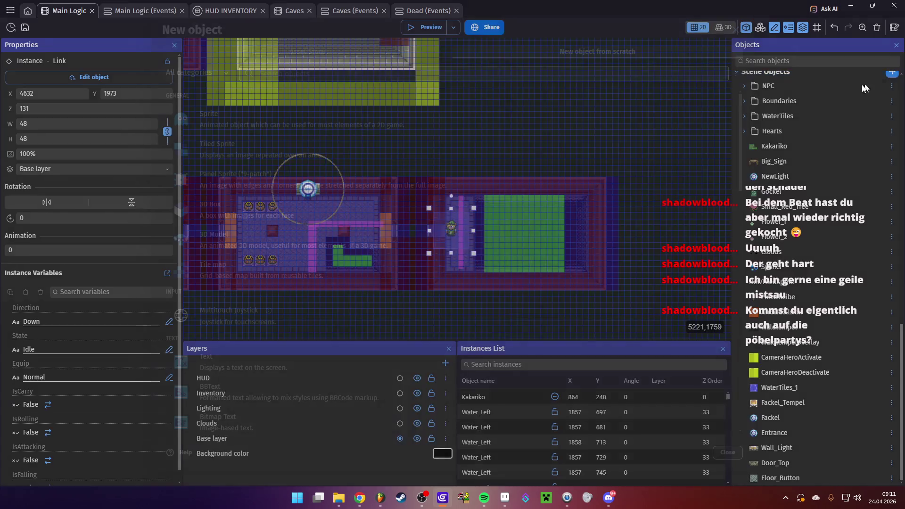
- Create a Zielscheibe2 sprite object using the Zielscheibe.png image
click(891, 72)
click(241, 125)
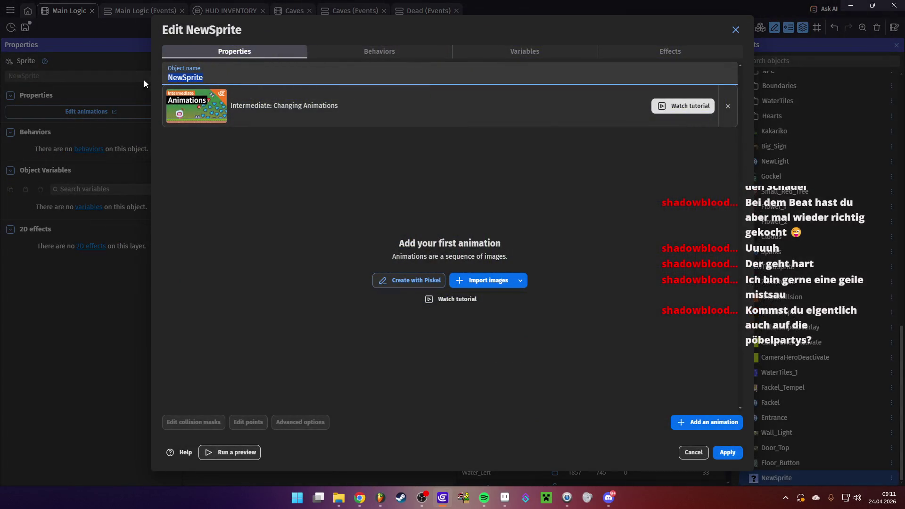
text(Zielscheibe)
click(475, 282)
double_click(624, 97)
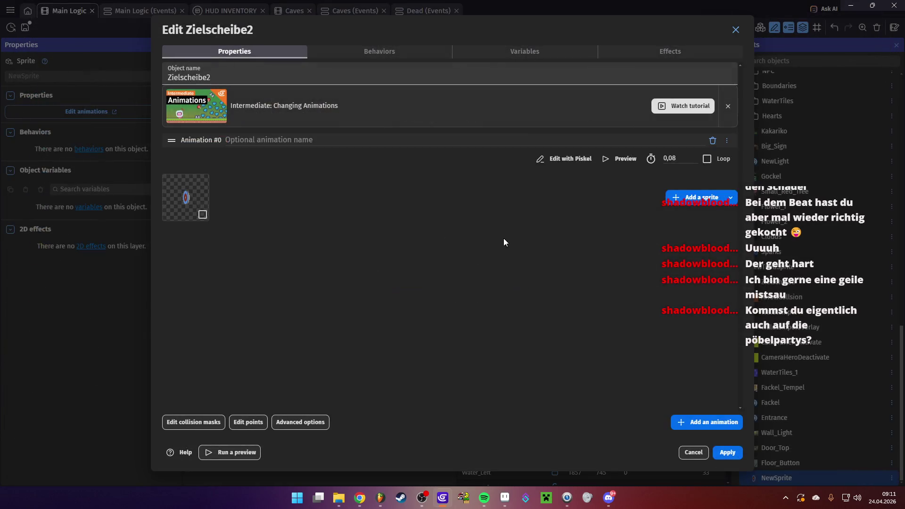
click(727, 453)
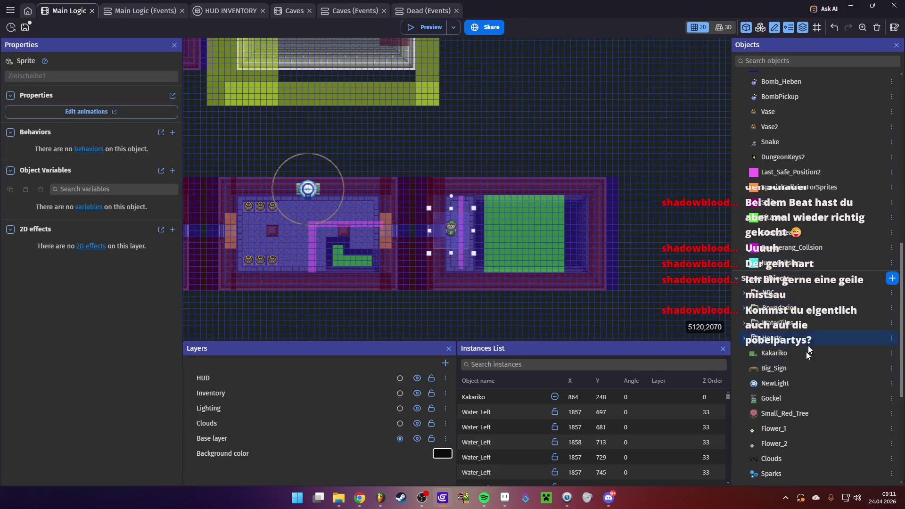
- Place a Zielscheibe2 instance on the room's east wall at X 4800, Y 1952 and launch a preview
scroll(795, 392, down, 10)
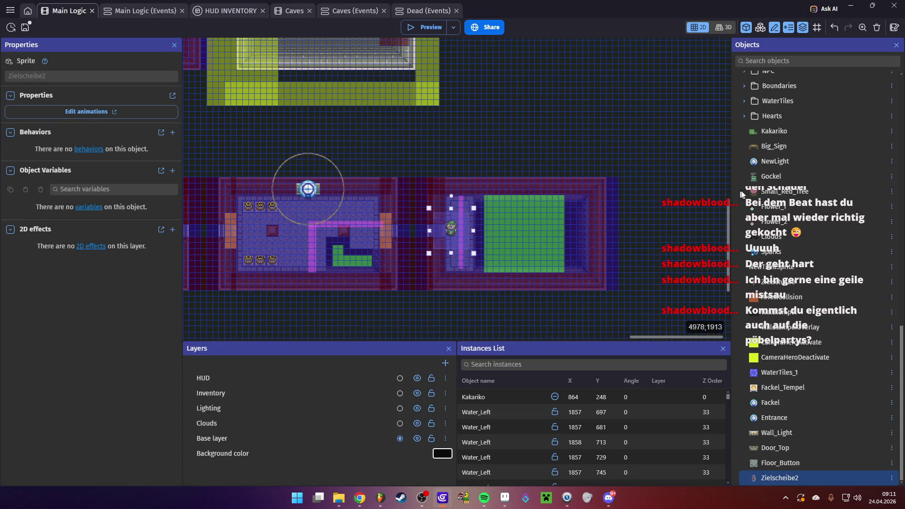
mouse_move(796, 476)
mouse_down()
mouse_move(687, 393)
mouse_move(642, 242)
mouse_move(575, 218)
mouse_up()
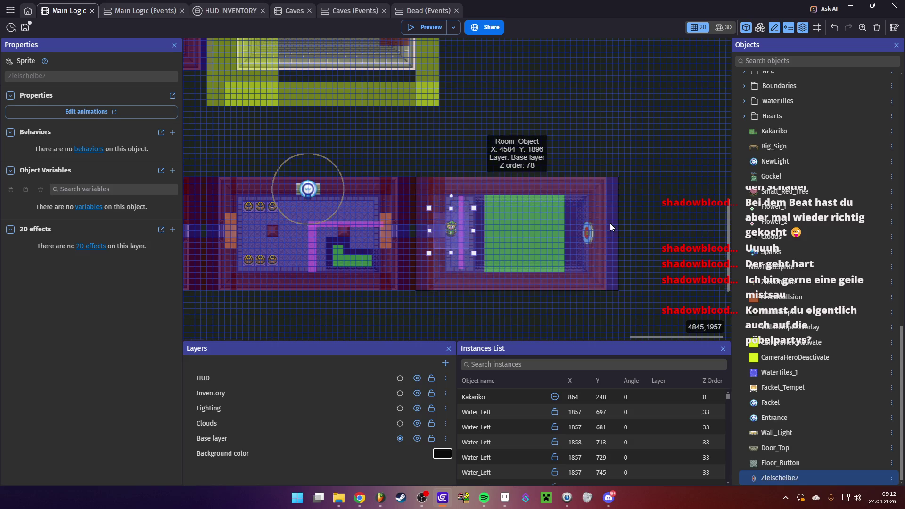
scroll(603, 226, up, 5)
click(584, 242)
scroll(599, 239, up, 2)
scroll(599, 236, up, 1)
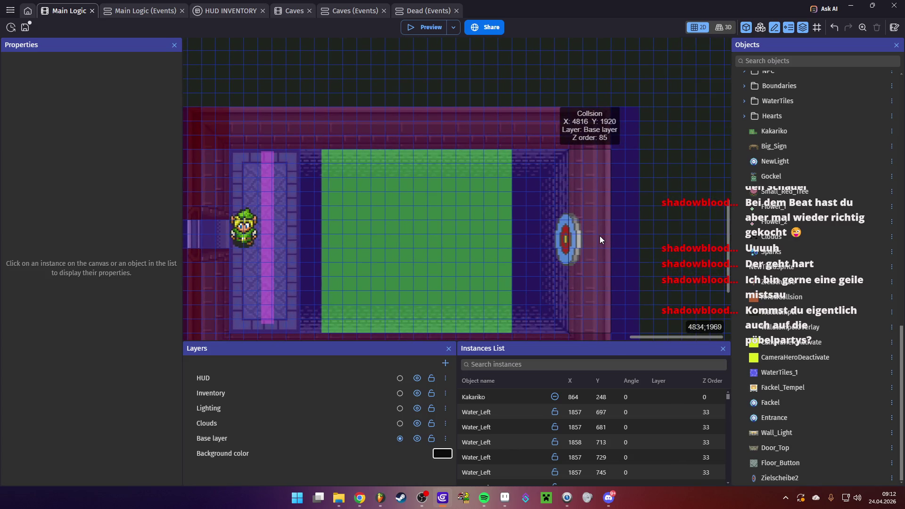
scroll(625, 241, down, 3)
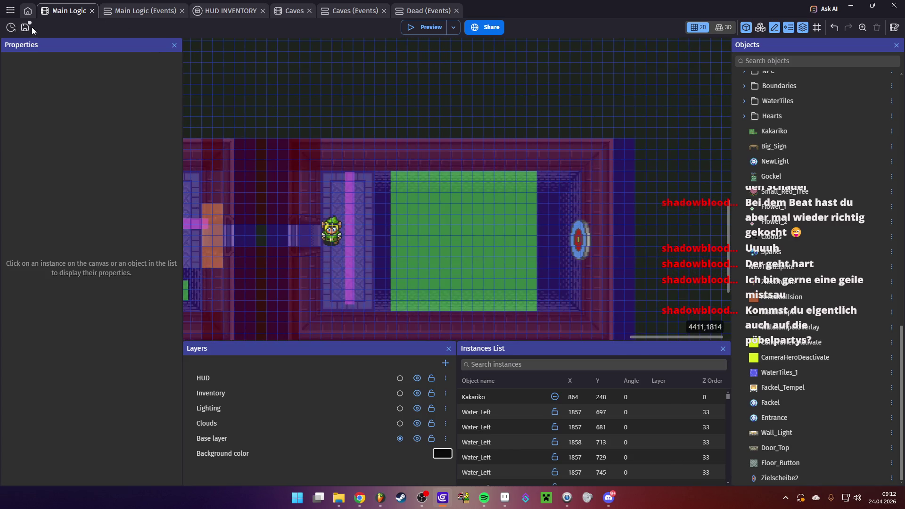
click(431, 27)
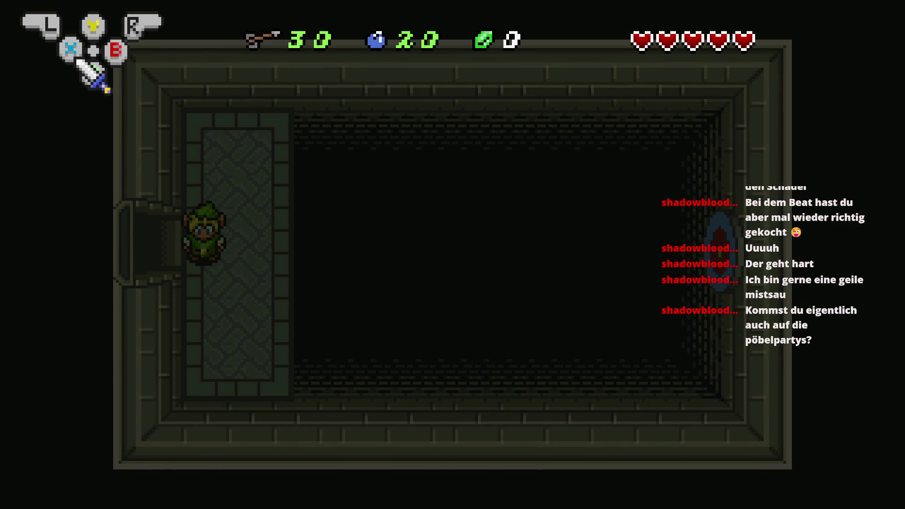
- In the preview, equip the bow, fire an arrow right at the wall target, then close the preview
key(d)
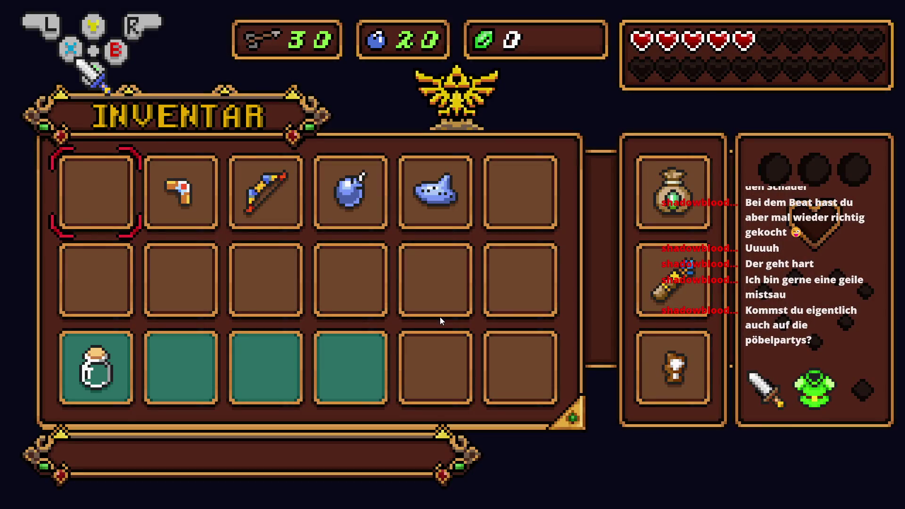
key(d)
key(Right)
key(x)
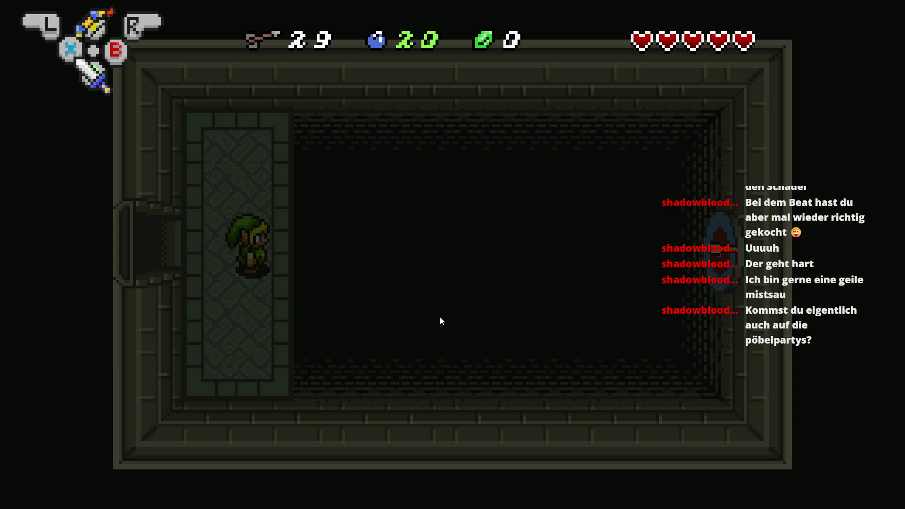
key(alt+F4)
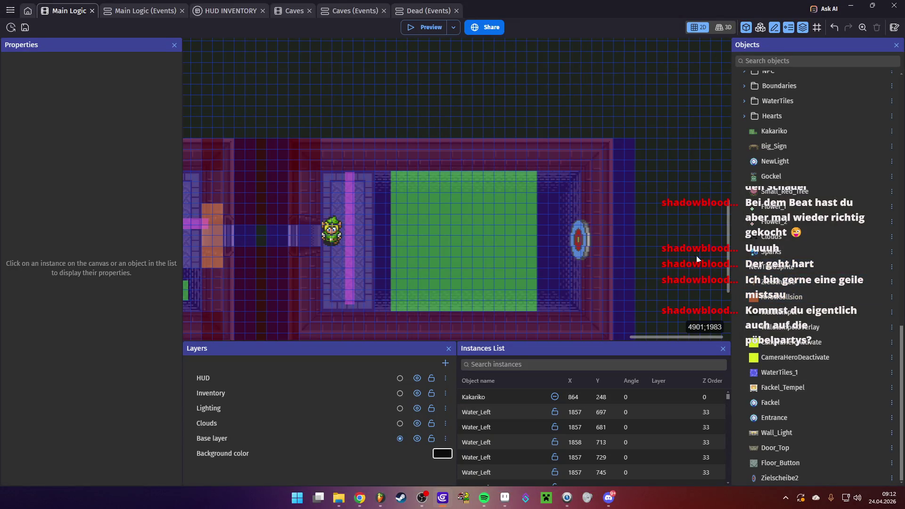
- Place an ArrowCollsion box over the wall target and stretch it to 10×28
mouse_move(758, 299)
mouse_down()
mouse_move(601, 222)
mouse_move(521, 196)
mouse_up()
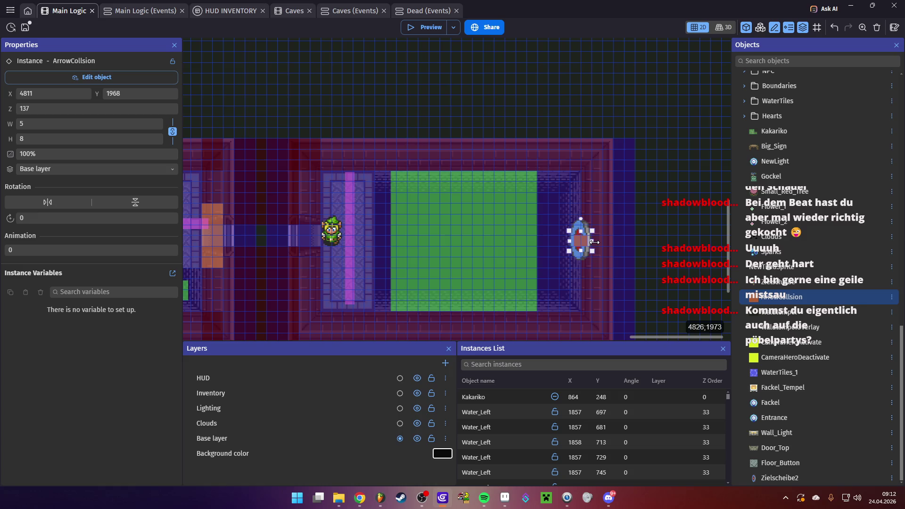
key(Escape)
click(579, 238)
drag(585, 232, 584, 216)
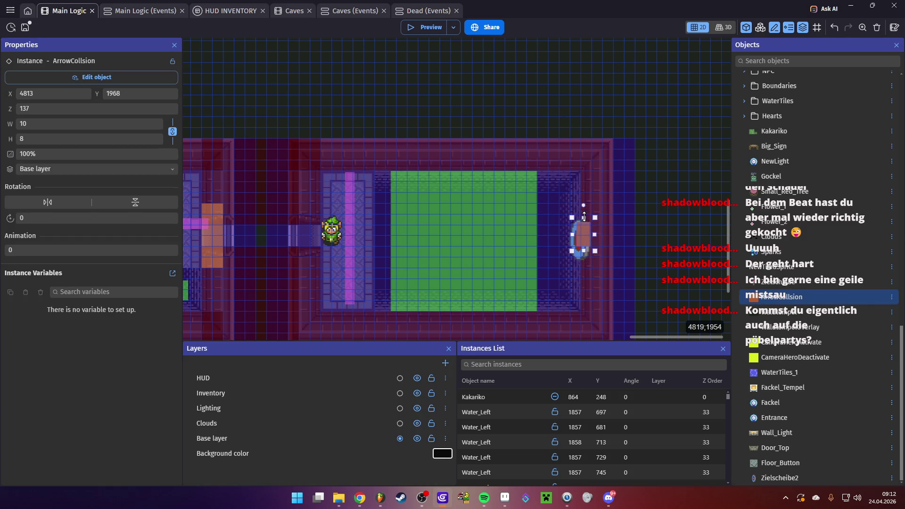
drag(584, 252, 584, 266)
click(648, 236)
click(579, 229)
click(684, 245)
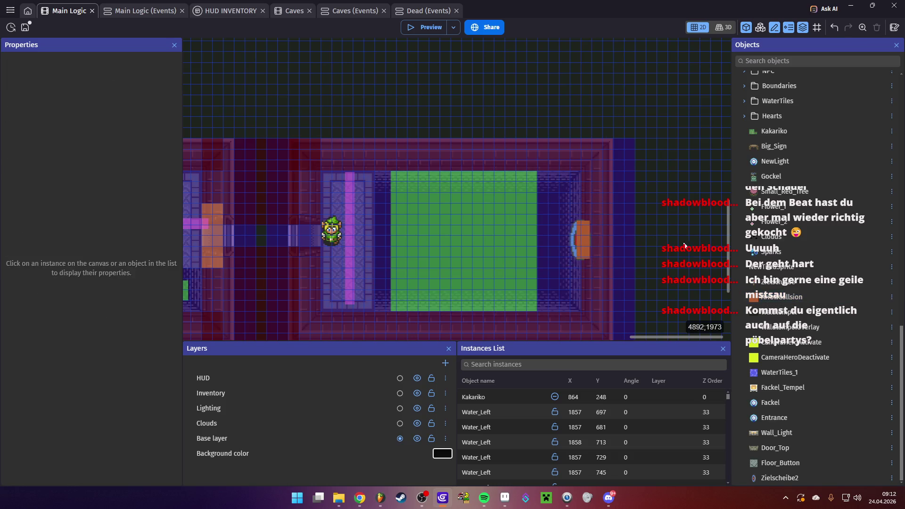
click(583, 238)
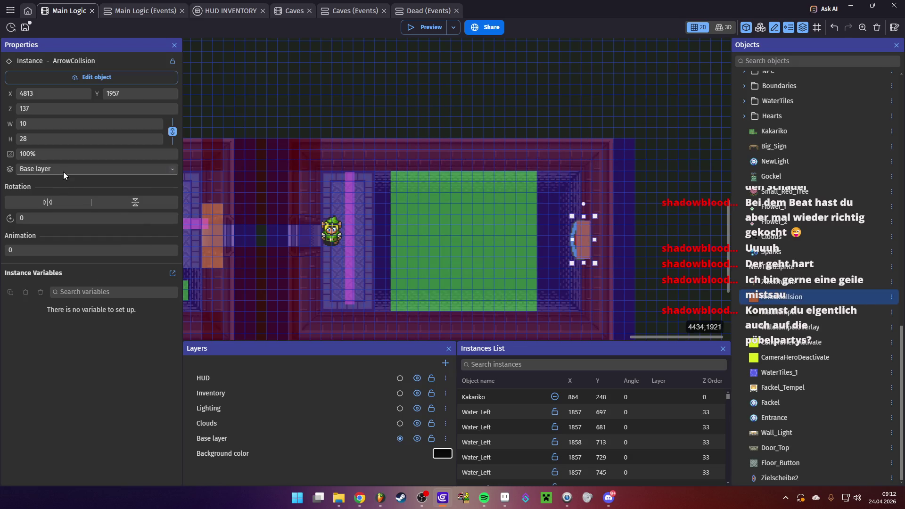
- Set the box's opacity to 0 and start a test preview
click(21, 153)
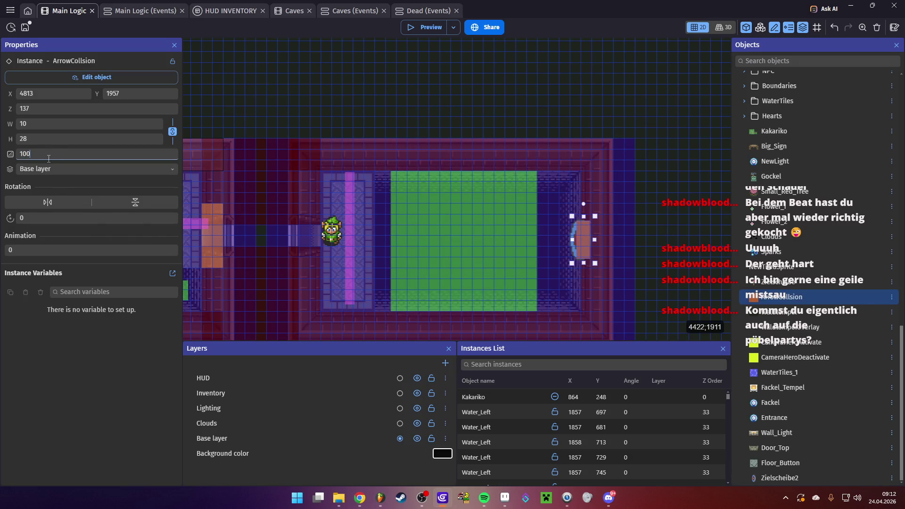
text(0)
click(426, 27)
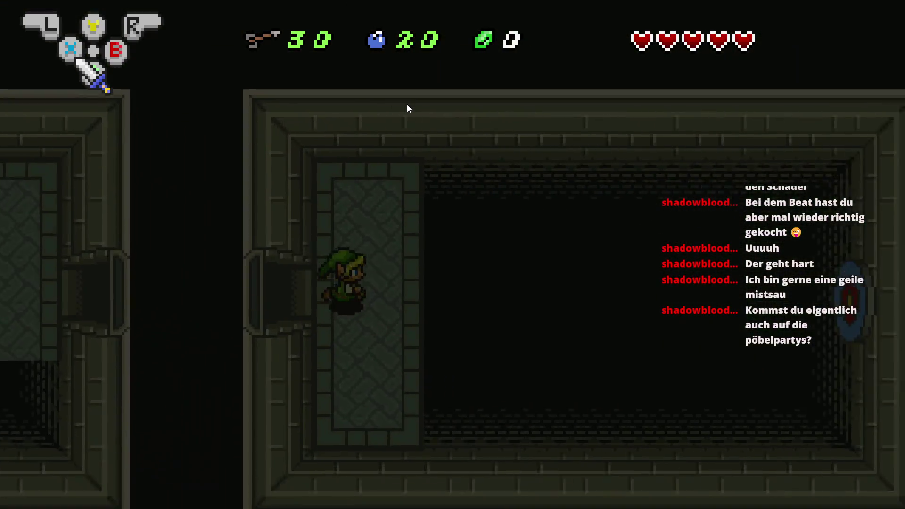
- In the preview, equip the bow, shoot an arrow at the wall target, then close the preview
key(Return)
key(Right)
key(Right)
key(Return)
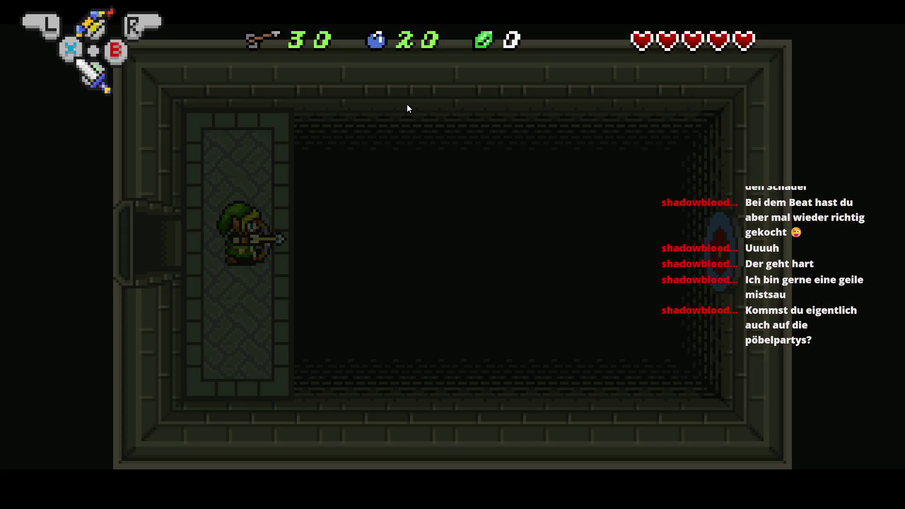
key(x)
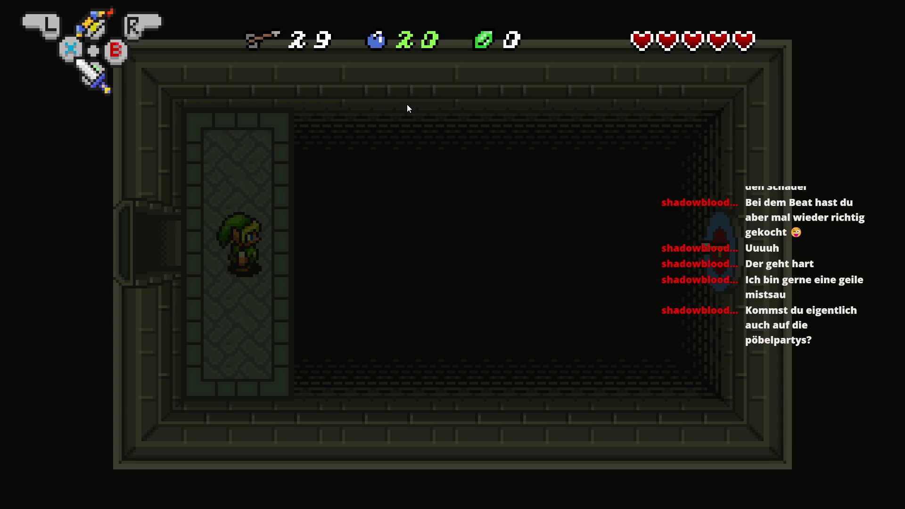
key(alt+F4)
- Widen the ArrowCollsion box leftward to 12×28 and relaunch the preview
scroll(584, 240, up, 5)
scroll(580, 242, up, 1)
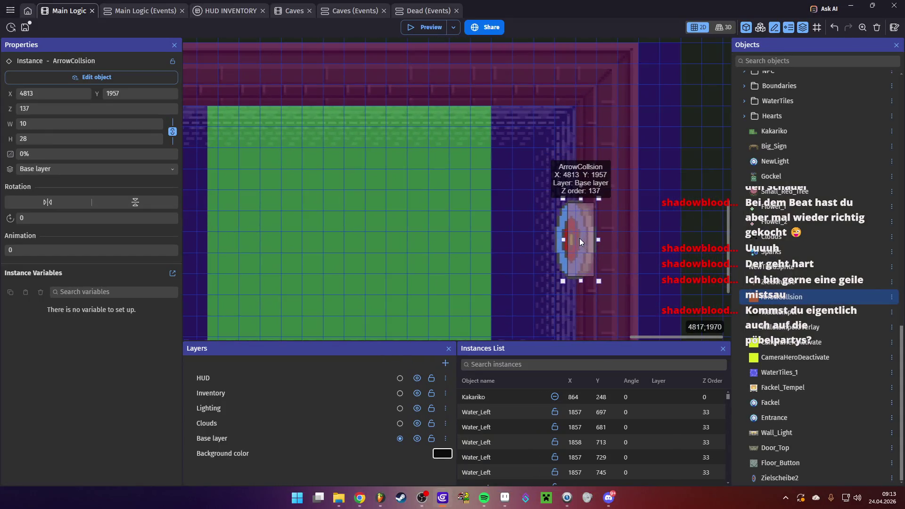
drag(562, 240, 557, 242)
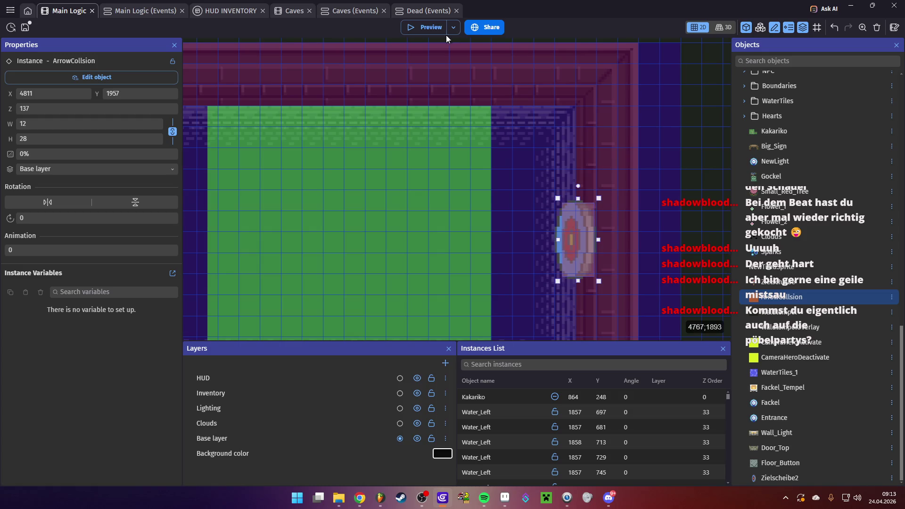
click(446, 31)
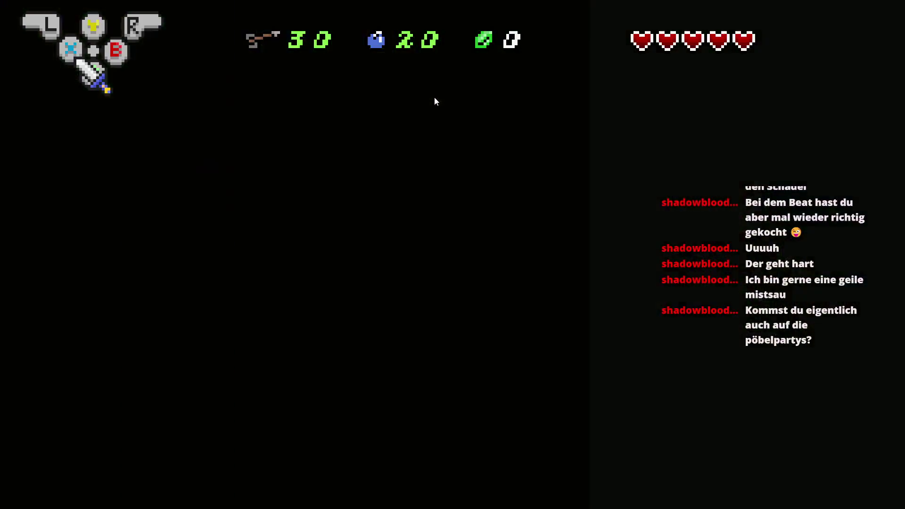
- Equip the bow again, fire arrows right at the target, then close the preview
key(Return)
key(Return)
key(Right)
key(y)
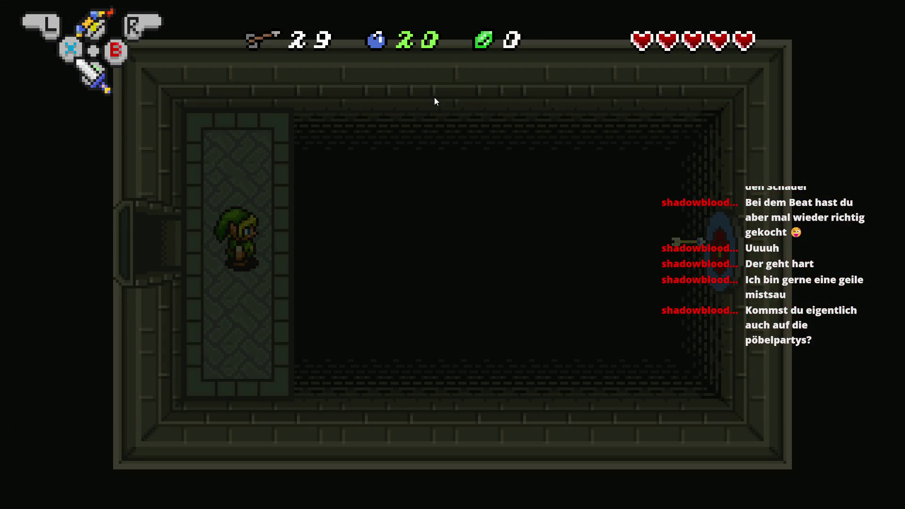
key(Left)
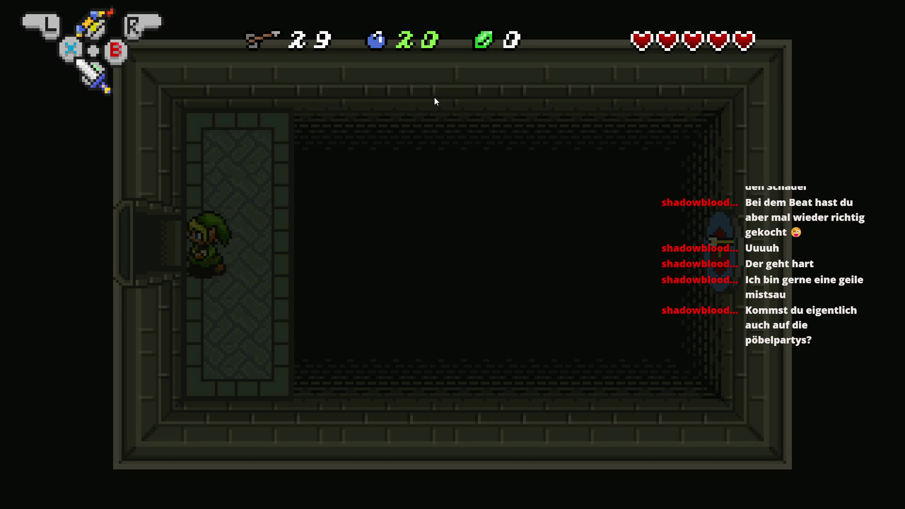
key(Right)
key(y)
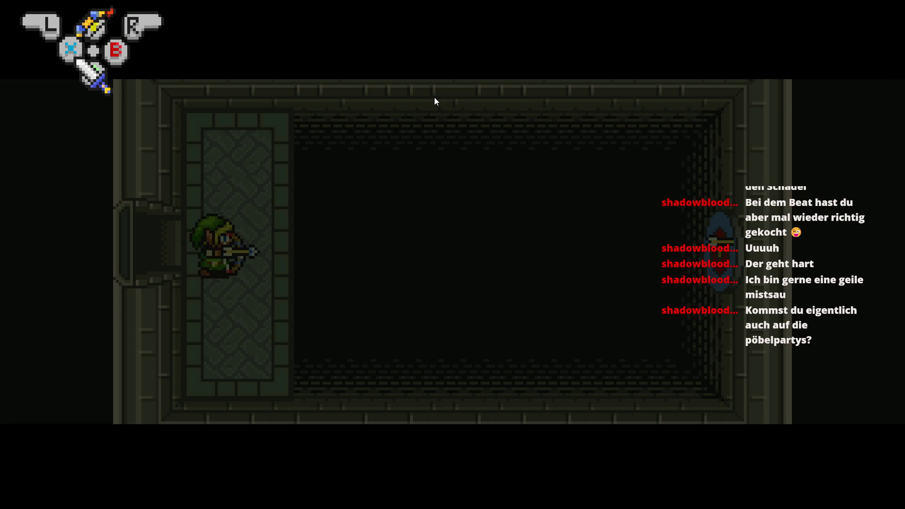
key(y)
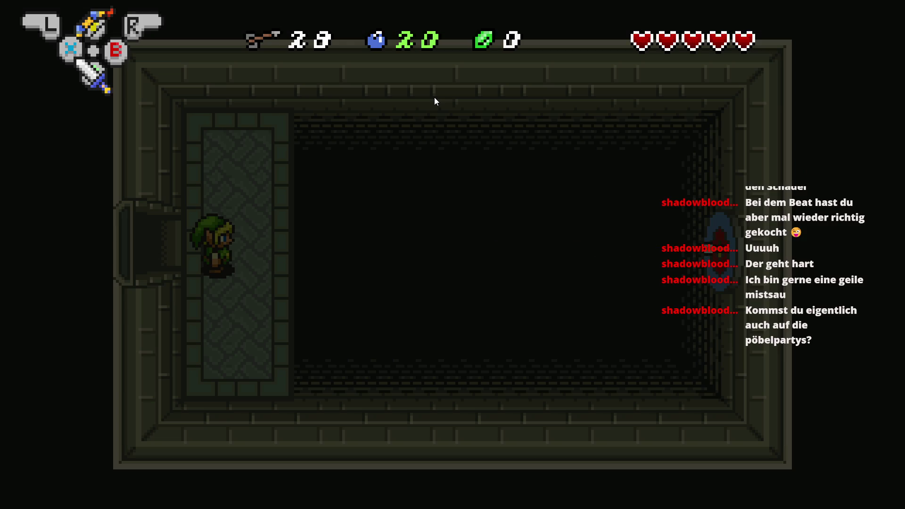
key(alt+F4)
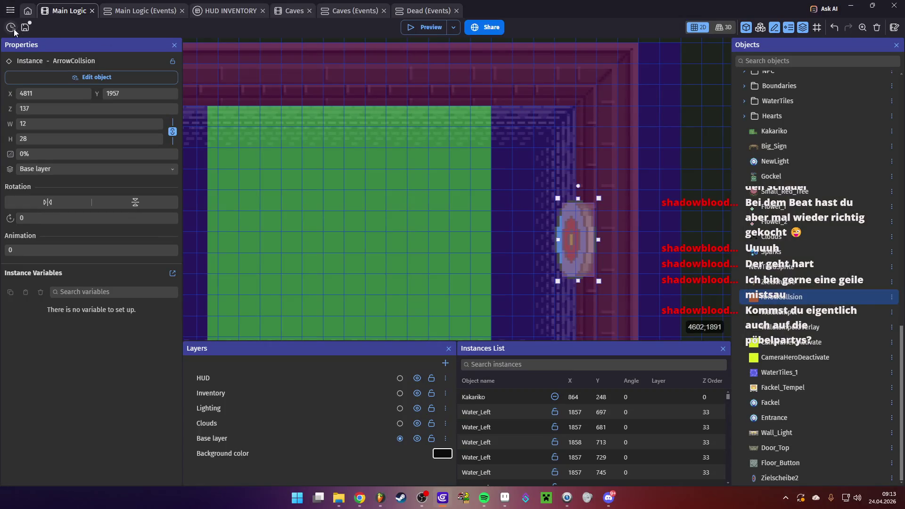
- Open the Main Logic event sheet, expand Item Logic and collapse the Ocarina and Bombs groups
click(132, 10)
scroll(86, 312, down, 5)
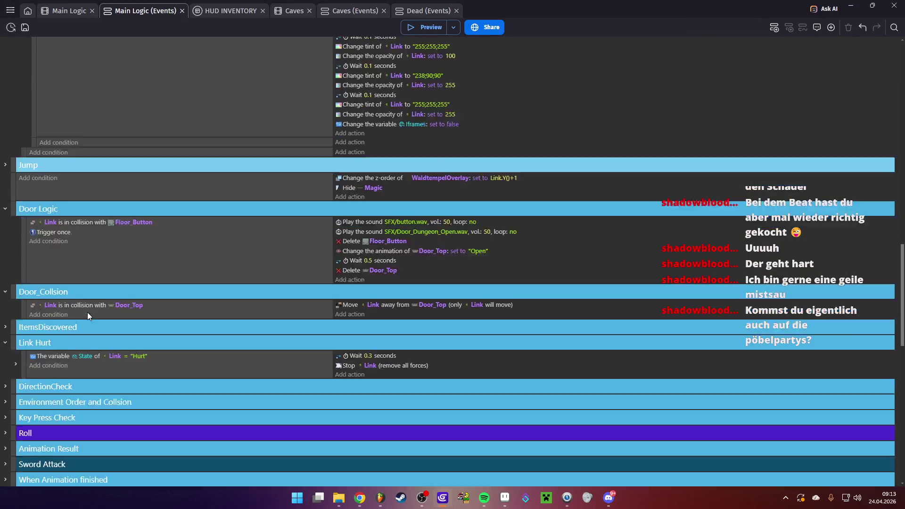
scroll(127, 310, down, 4)
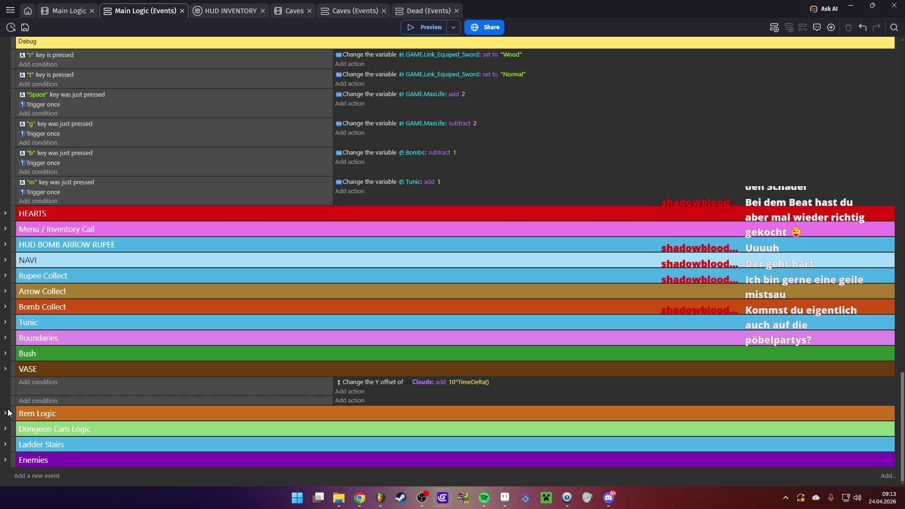
click(5, 413)
scroll(88, 352, down, 4)
click(16, 240)
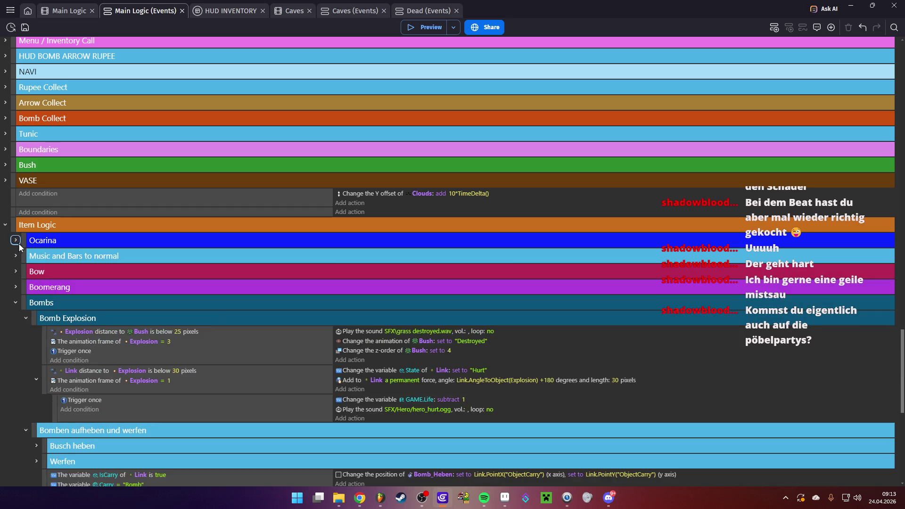
click(16, 302)
- Expand the Bow events, fold its X and Y sub-events, and expand Repeat for each Arrow
click(16, 382)
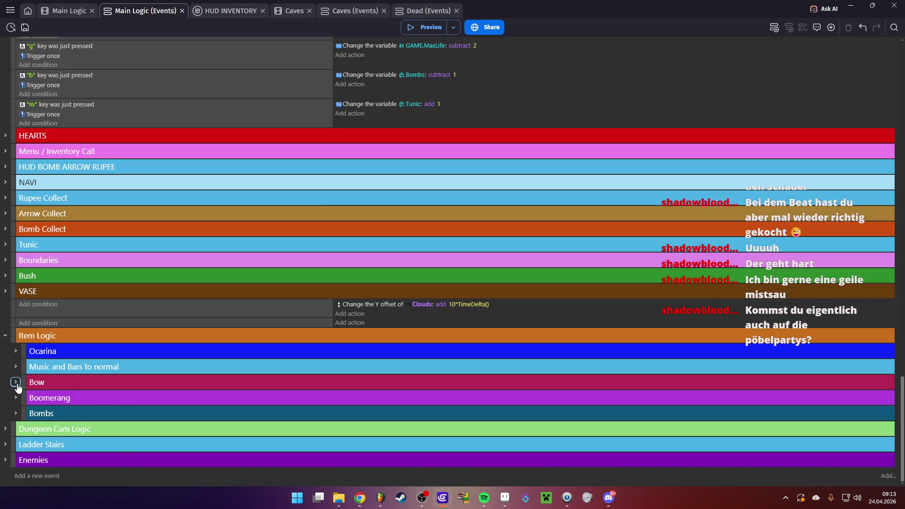
scroll(92, 368, down, 3)
click(26, 258)
click(26, 279)
click(26, 291)
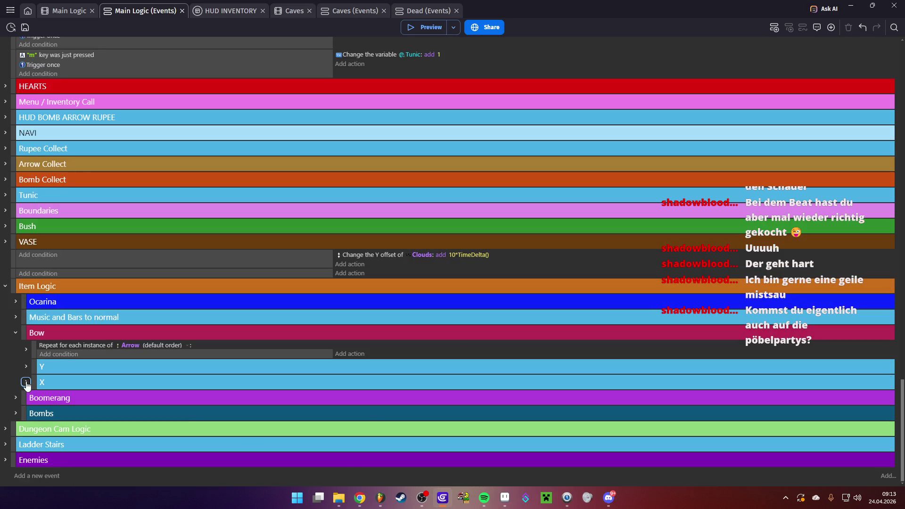
click(27, 349)
scroll(140, 358, down, 3)
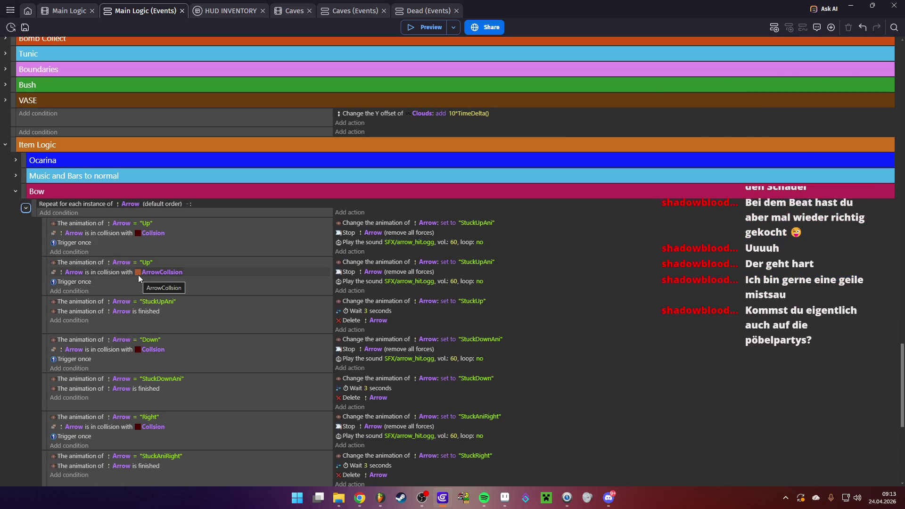
scroll(97, 282, down, 1)
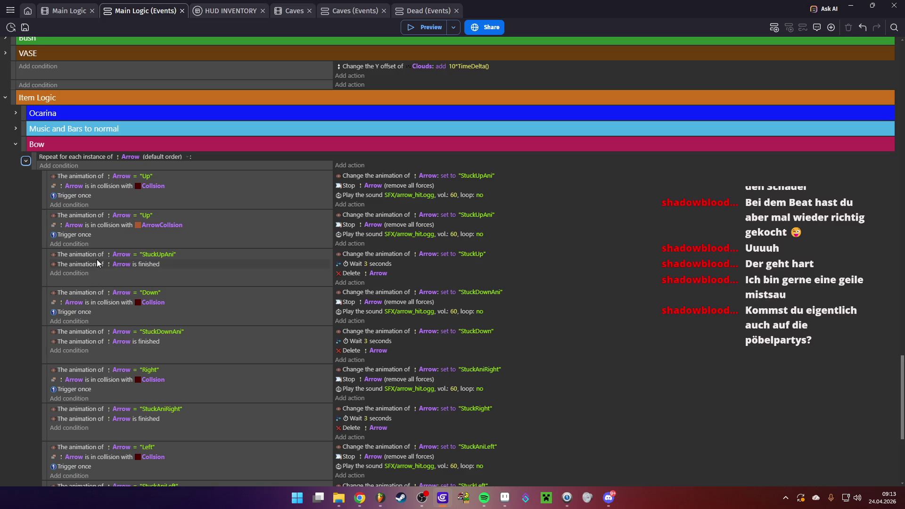
click(67, 12)
- Duplicate the ArrowCollsion object and rename the original to ArrowCollsionUp
right_click(820, 297)
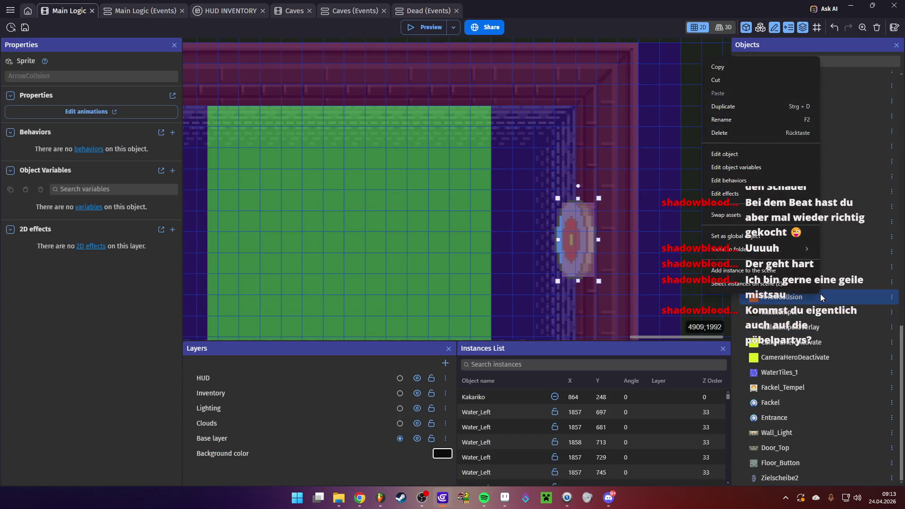
click(726, 107)
double_click(805, 298)
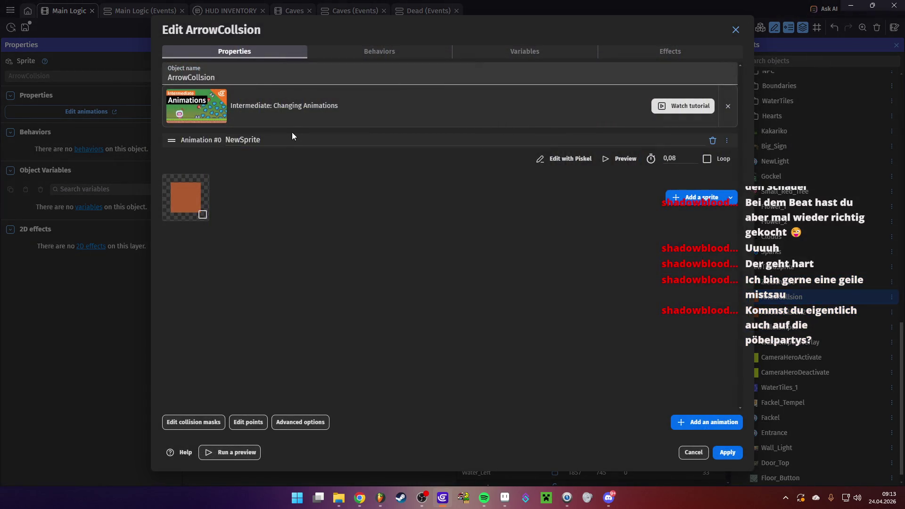
click(239, 81)
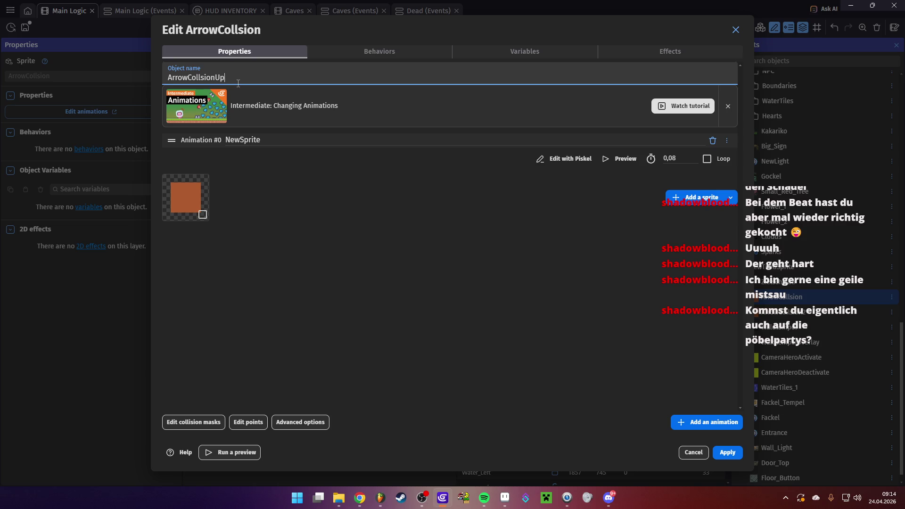
click(726, 453)
- Rename the copy ArrowCollsion2 to ArrowCollsionRight and save the project
double_click(818, 313)
click(727, 454)
click(25, 28)
click(131, 11)
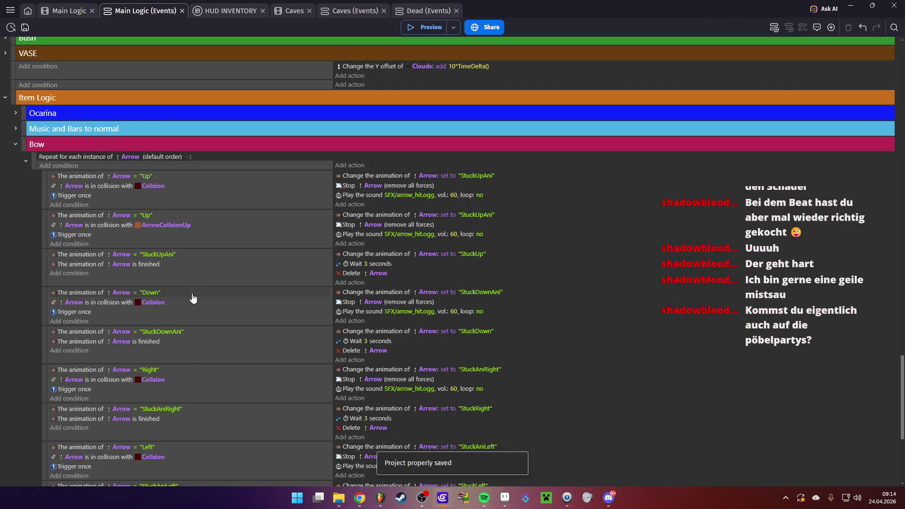
- Duplicate the ArrowCollsionUp stuck event and make its condition check the Right animation
click(47, 233)
key(ctrl+c)
key(ctrl+v)
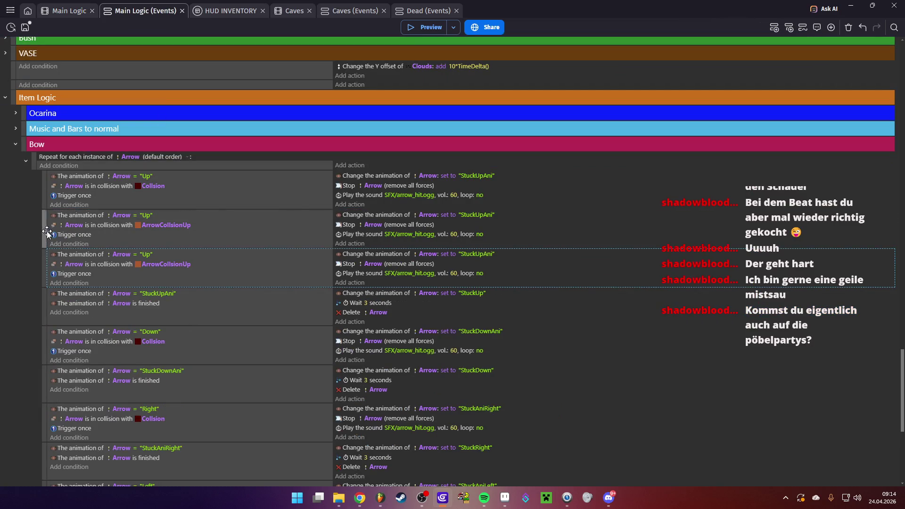
click(146, 254)
click(150, 276)
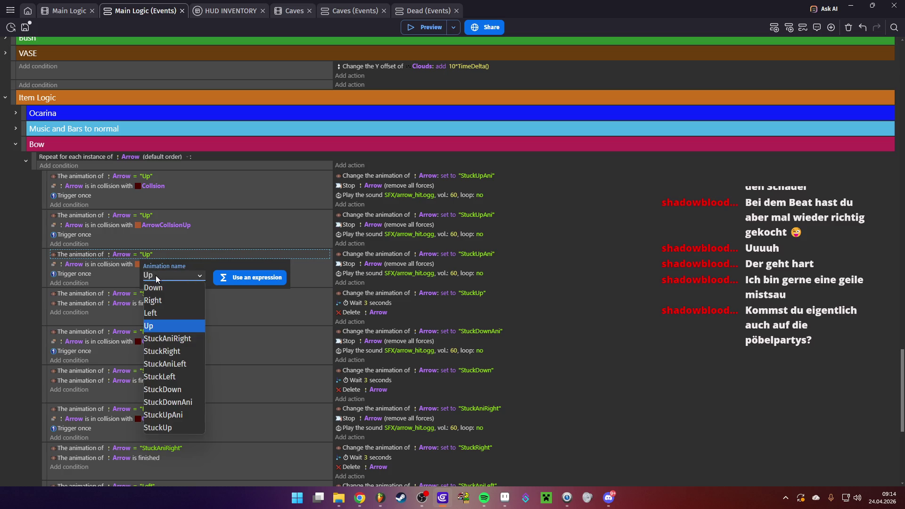
click(161, 305)
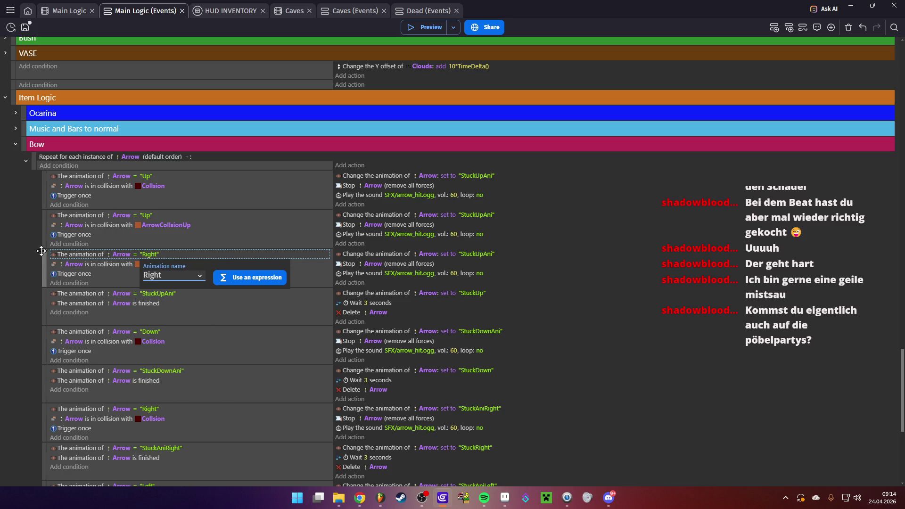
click(40, 251)
- Change the copied action's animation to StuckAniRight and save the project
click(464, 257)
click(502, 274)
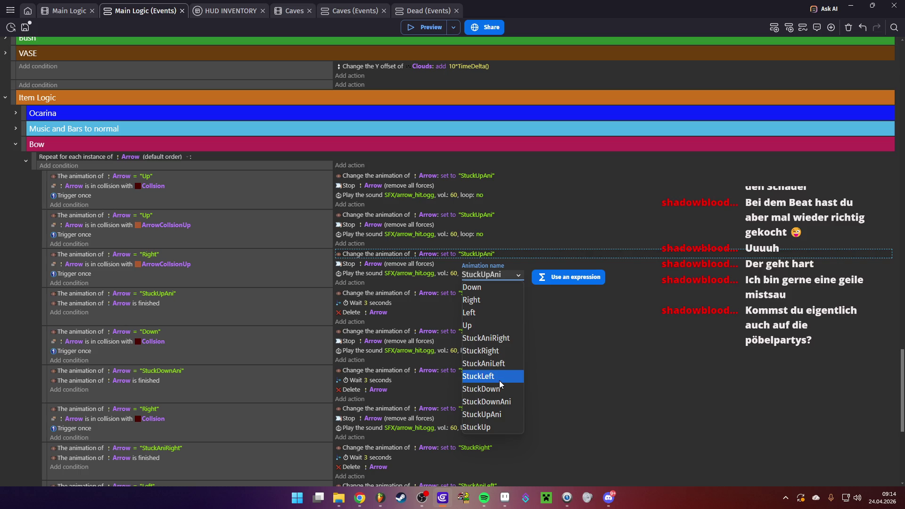
click(497, 344)
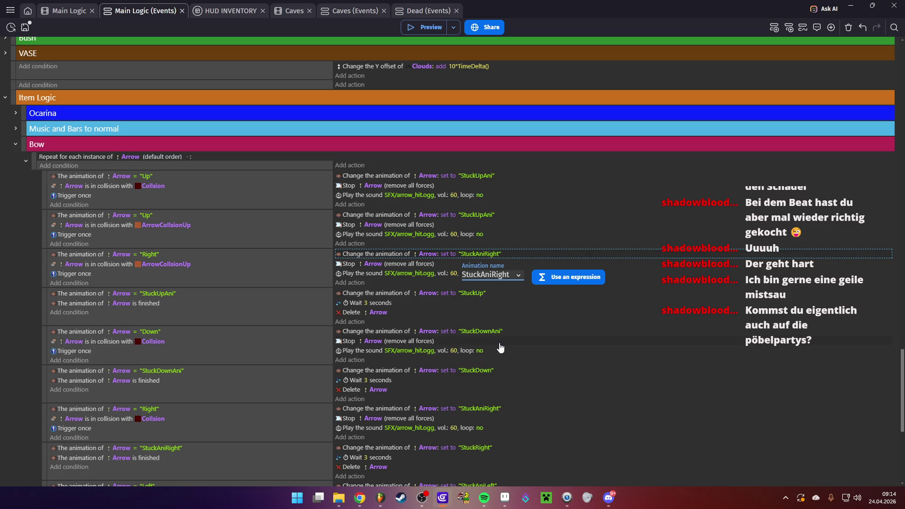
click(701, 265)
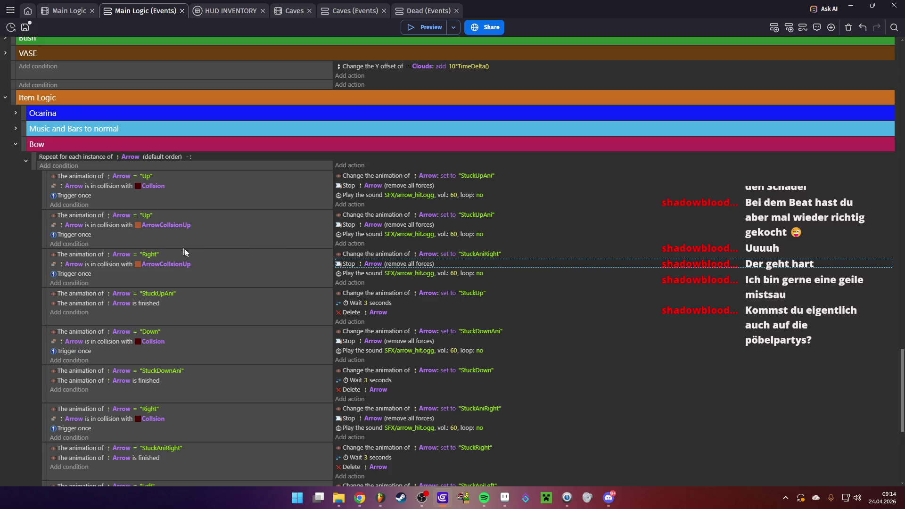
click(25, 27)
- Set the copied collision condition's object to ArrowCollsionRight and save
click(165, 263)
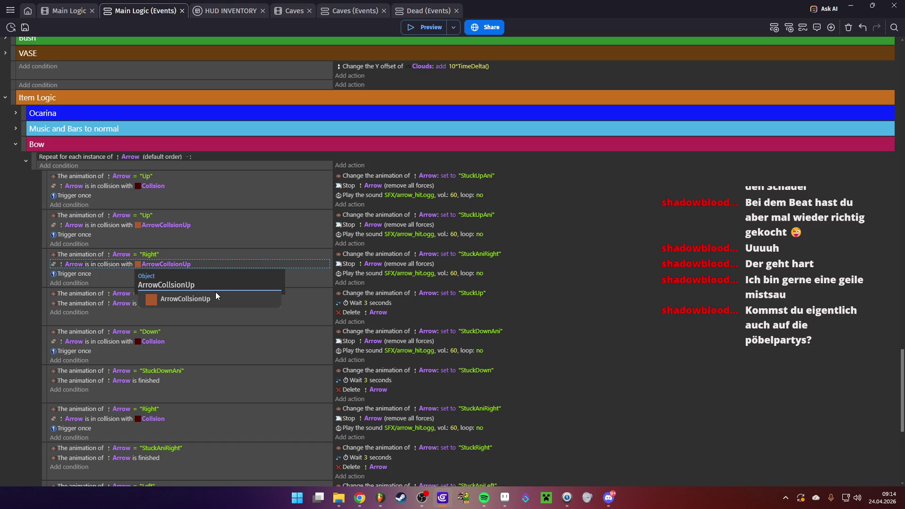
key(BackSpace)
key(BackSpace)
click(221, 316)
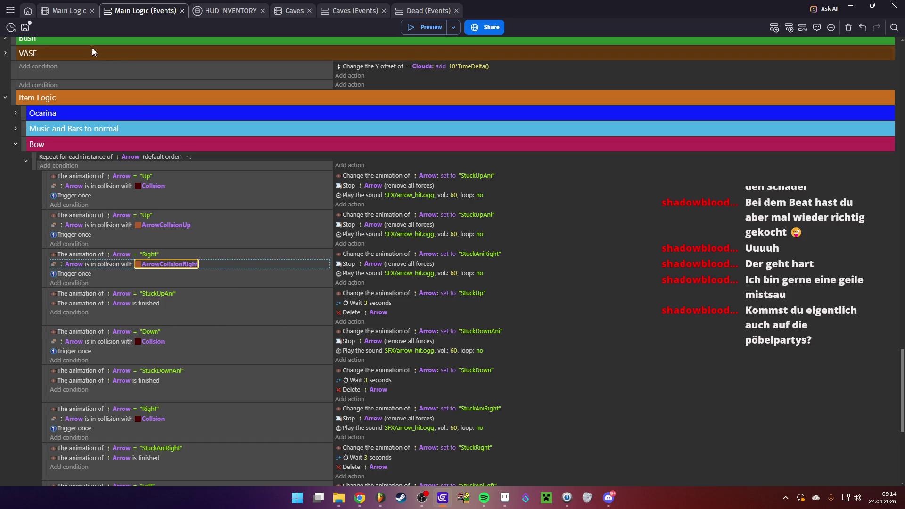
key(ctrl+s)
click(66, 11)
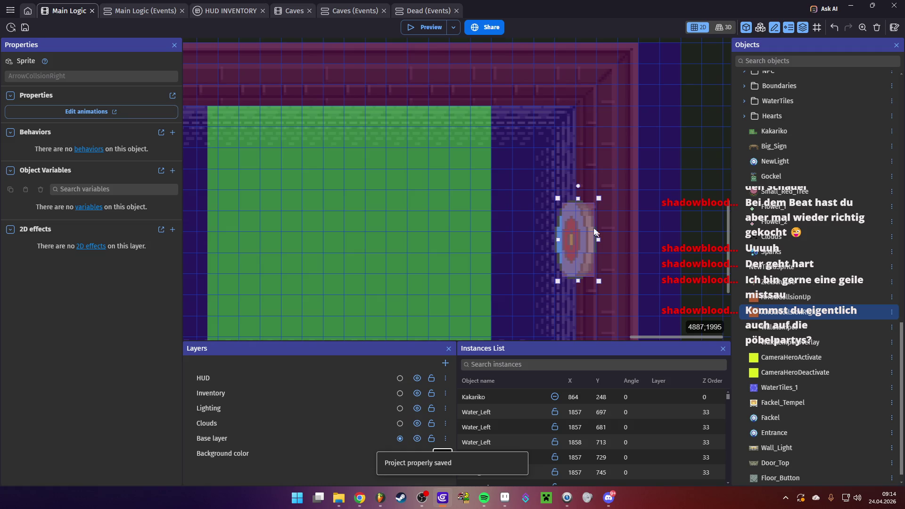
- Replace the ArrowCollsionUp box on the wall target with an ArrowCollsionRight instance
click(581, 241)
key(Delete)
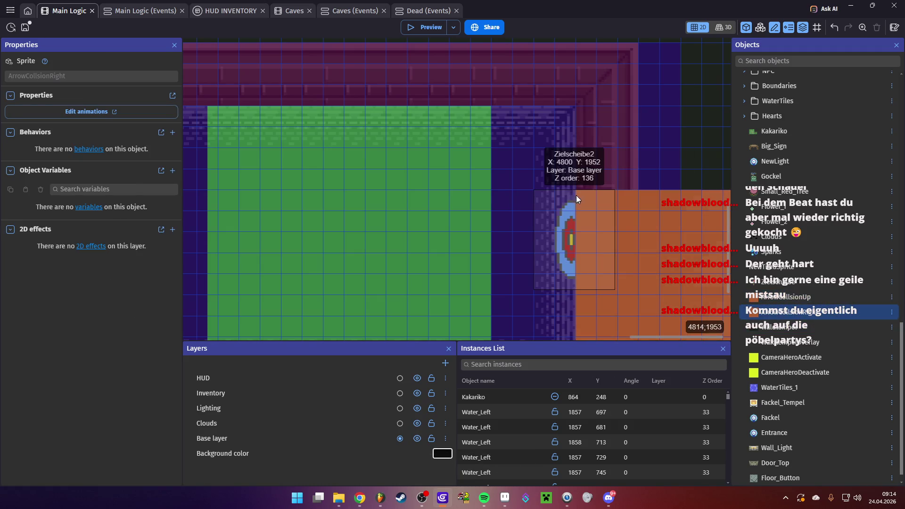
click(576, 195)
- Resize the box to 11×32 over the target's face, set opacity 0, and start a preview
mouse_move(641, 335)
mouse_down()
mouse_move(529, 269)
mouse_move(529, 197)
mouse_up()
mouse_move(604, 157)
mouse_down()
mouse_move(504, 168)
mouse_move(465, 162)
mouse_up()
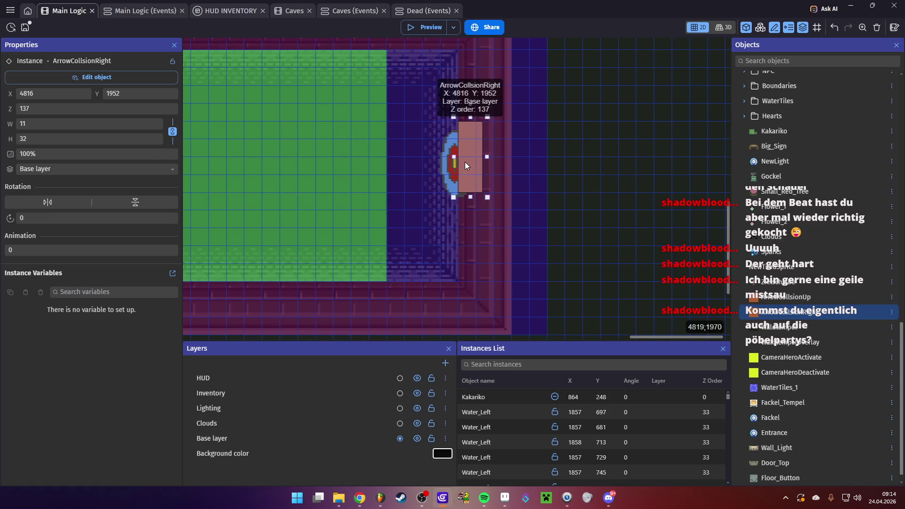
double_click(47, 152)
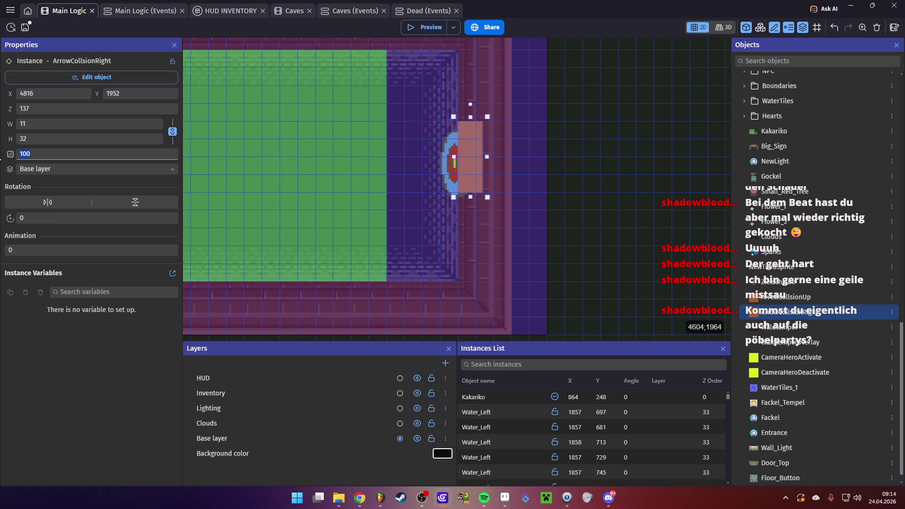
text(0)
click(424, 28)
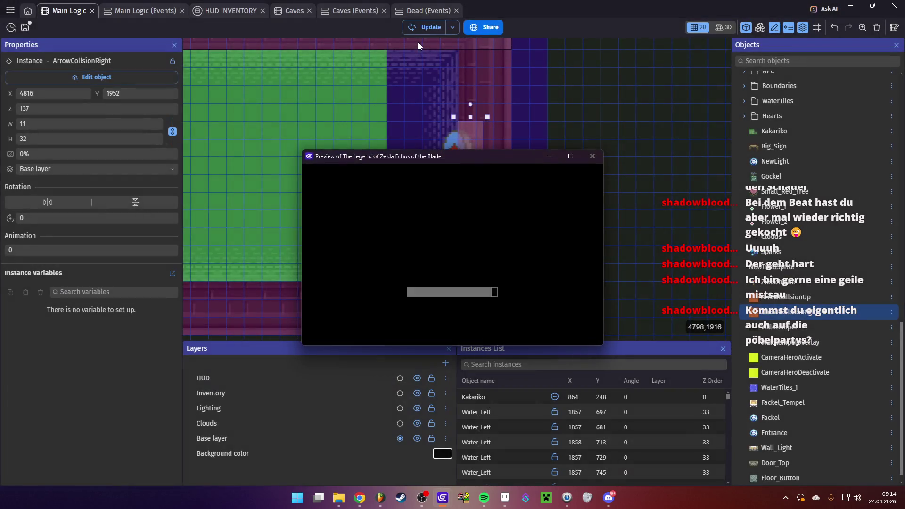
- Equip the bow, shoot an arrow at the wall target, and close the preview
key(Return)
key(Right)
key(Return)
key(y)
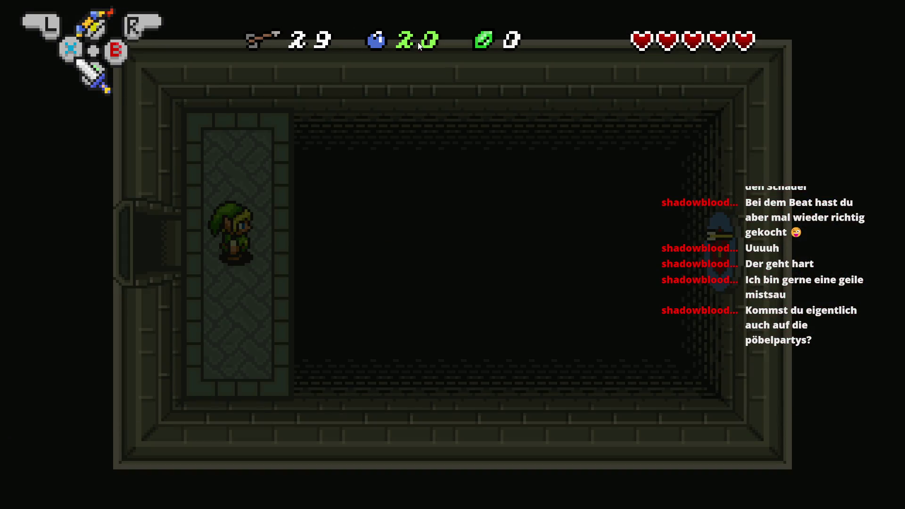
key(alt+F4)
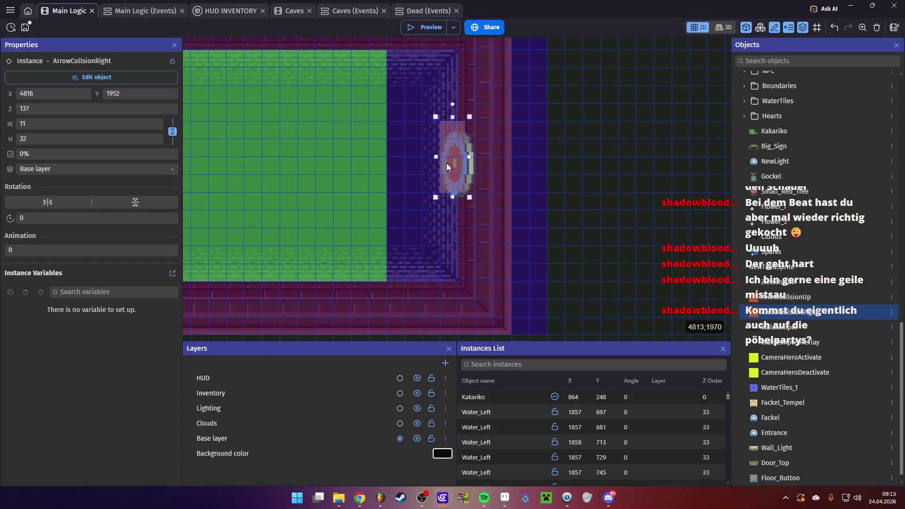
- Return to the Main Logic scene, rerun the preview, fire another arrow, and close it
click(415, 11)
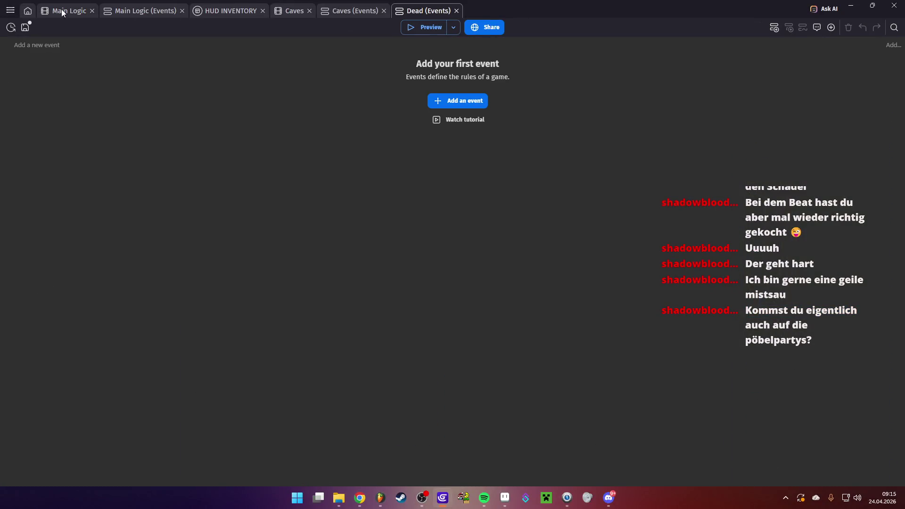
click(63, 12)
click(427, 31)
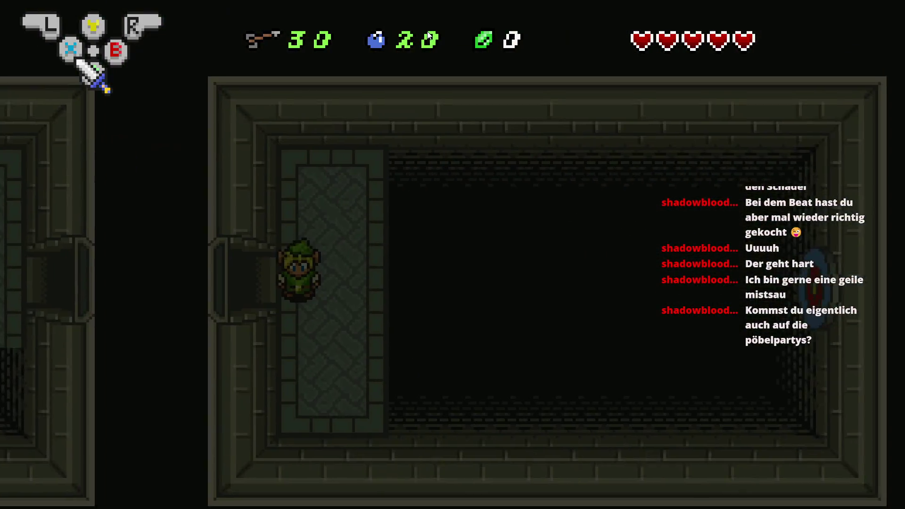
key(Right)
key(Return)
key(Return)
key(space)
key(Right)
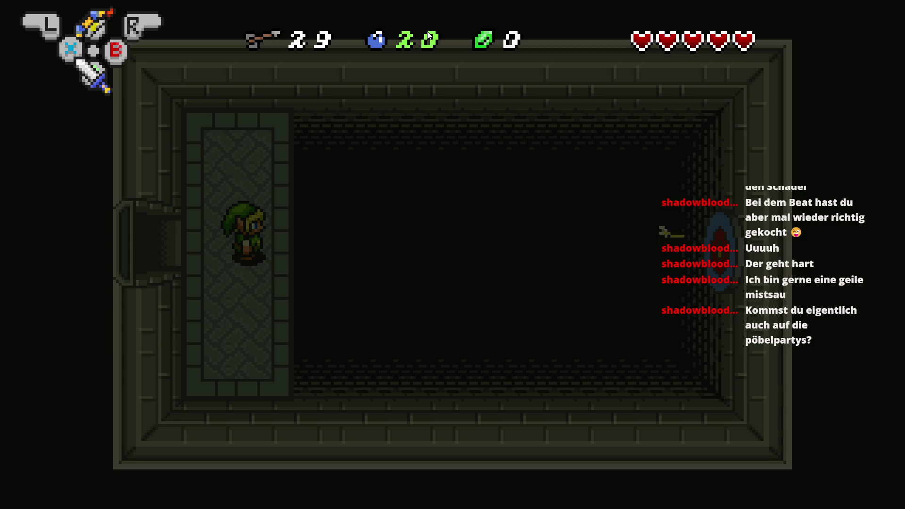
key(alt+F4)
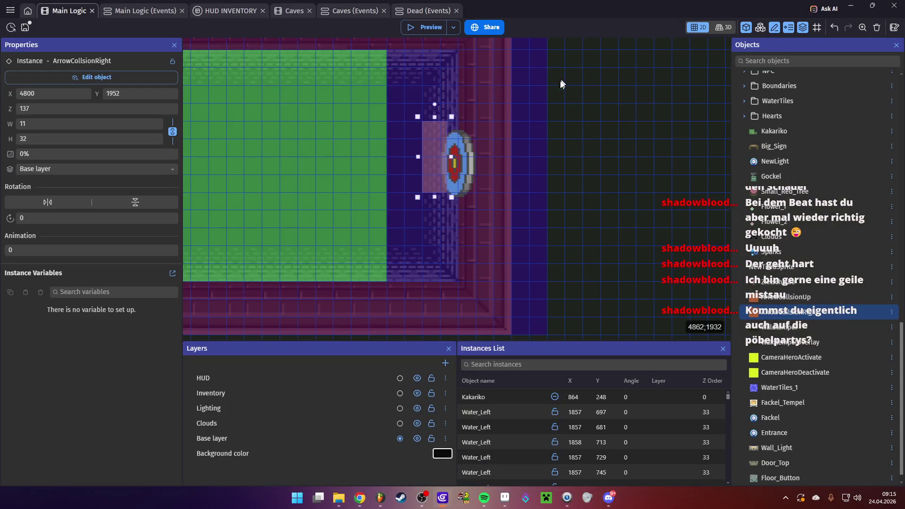
- Nudge the ArrowCollsionRight box two pixels right and one pixel down
key(Right)
key(Right)
key(Right)
key(Down)
key(Down)
key(Down)
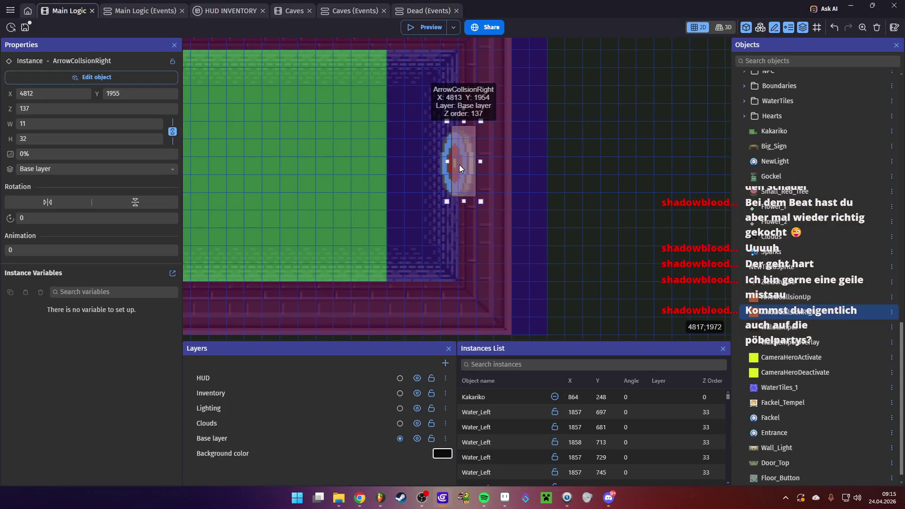
key(Right)
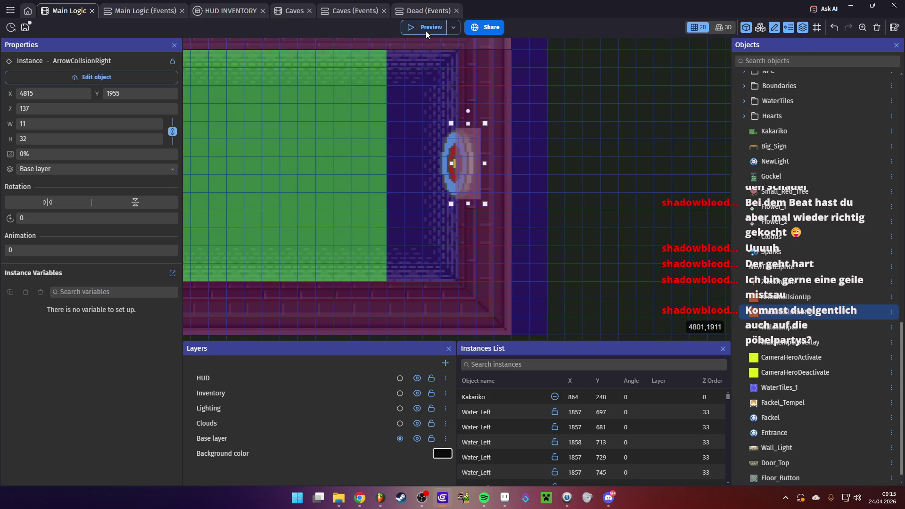
- Playtest with the bow, then drag the box to X 4813, Y 1956 and preview again
click(426, 29)
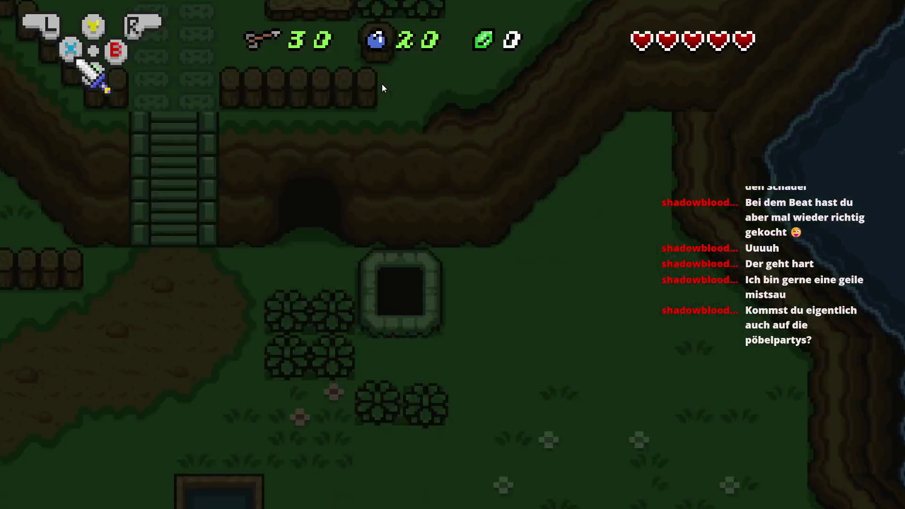
key(Return)
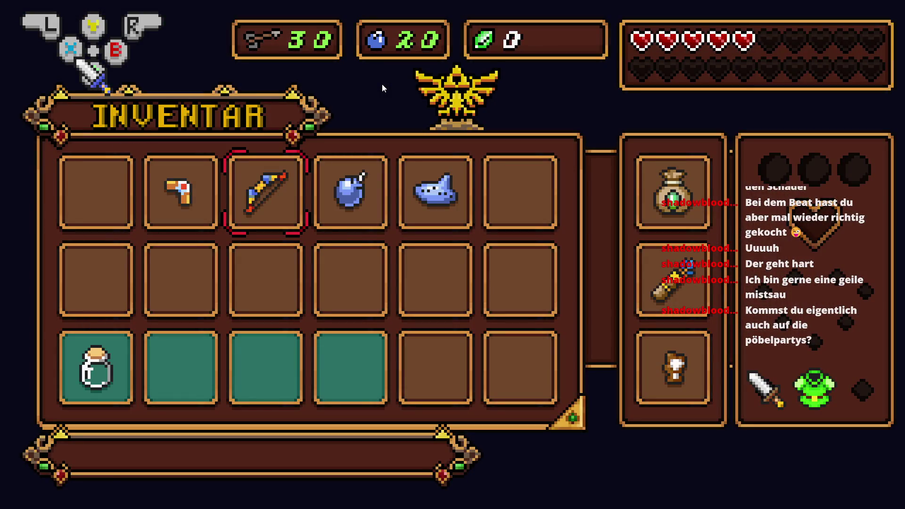
key(Return)
key(y)
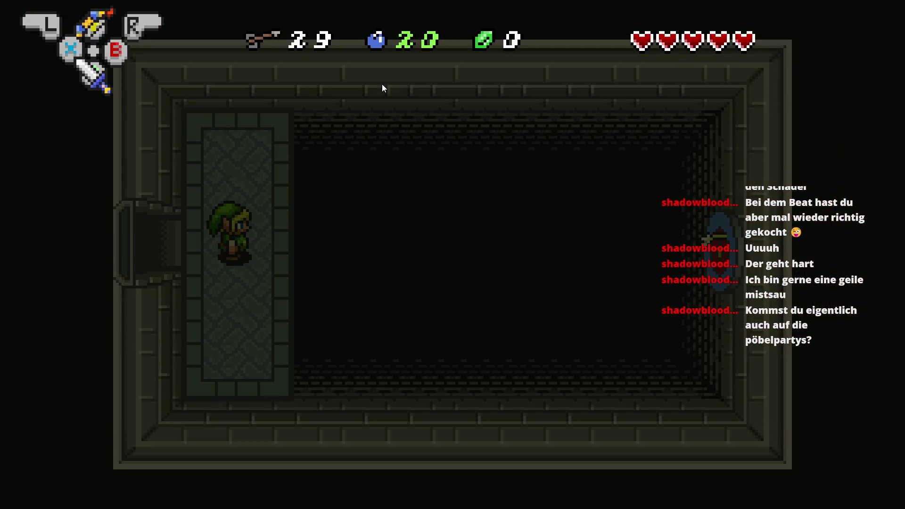
key(alt+F4)
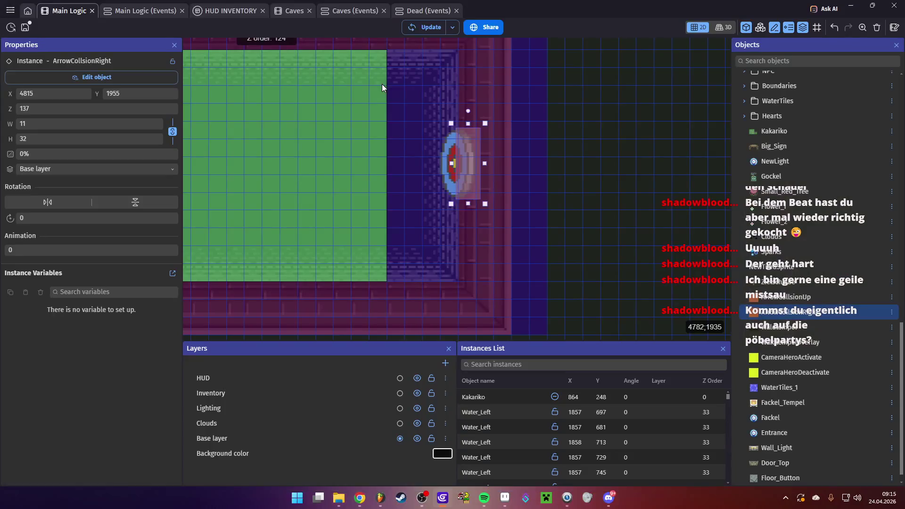
drag(460, 169, 461, 172)
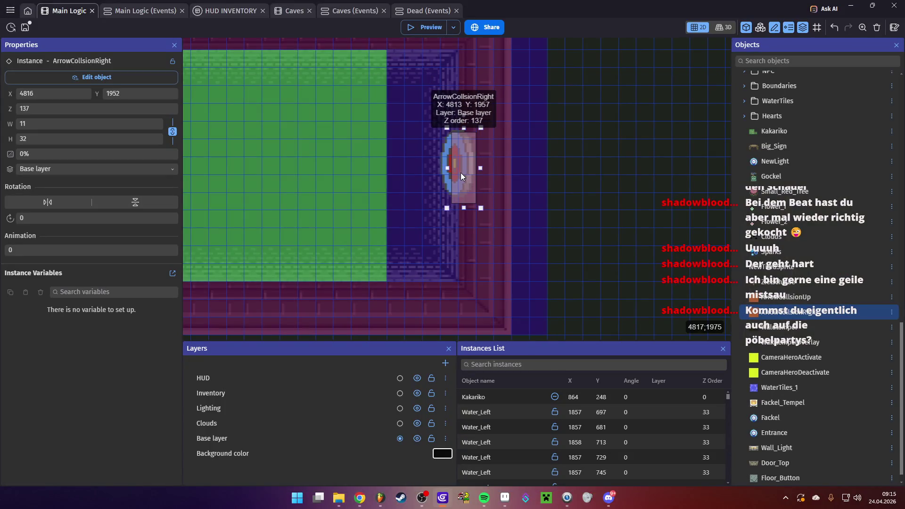
click(422, 26)
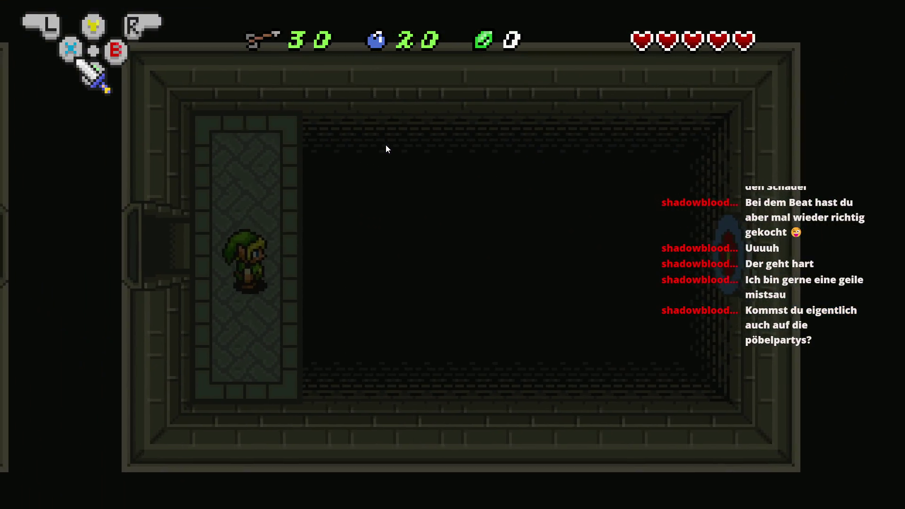
- Equip the bow, fire two arrows right into the wall target, and close the preview
key(i)
key(i)
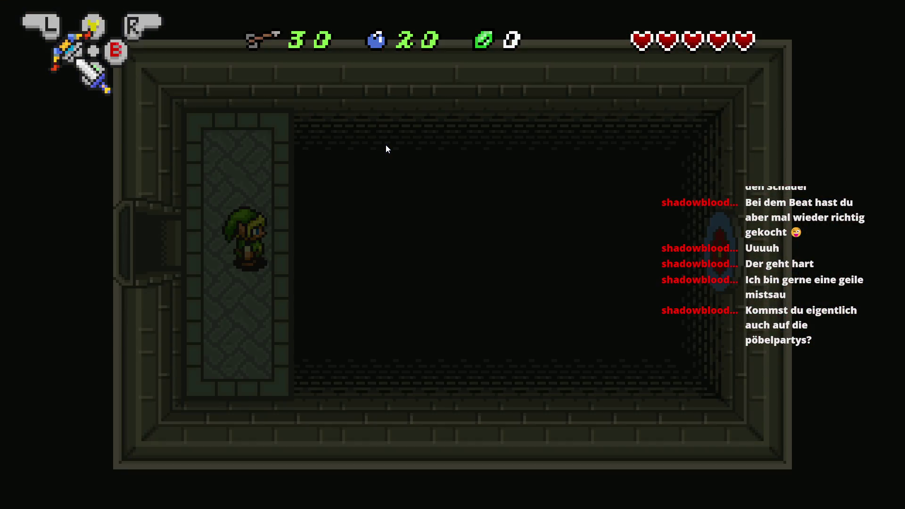
key(s)
key(Down)
key(s)
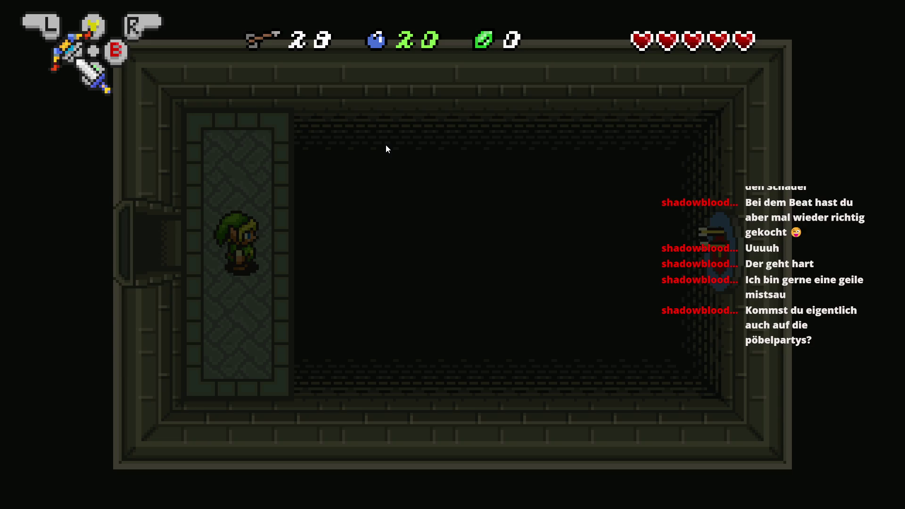
key(alt+F4)
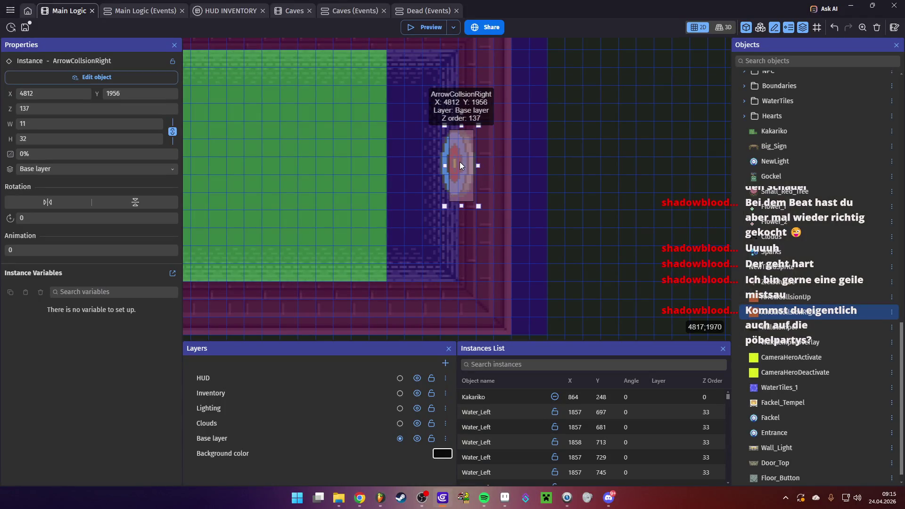
- Nudge ArrowCollsionRight left to X 4811, preview, and assign the bow to the X slot
key(Left)
key(Left)
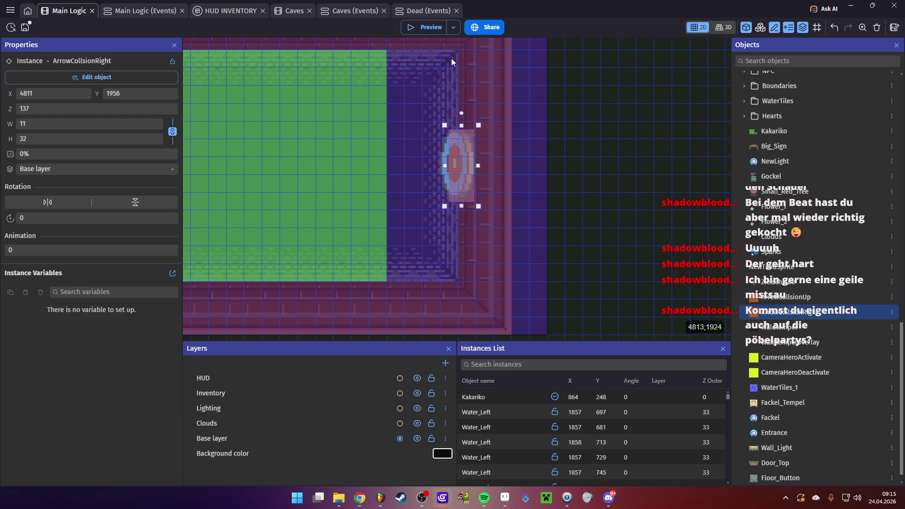
key(Left)
click(419, 24)
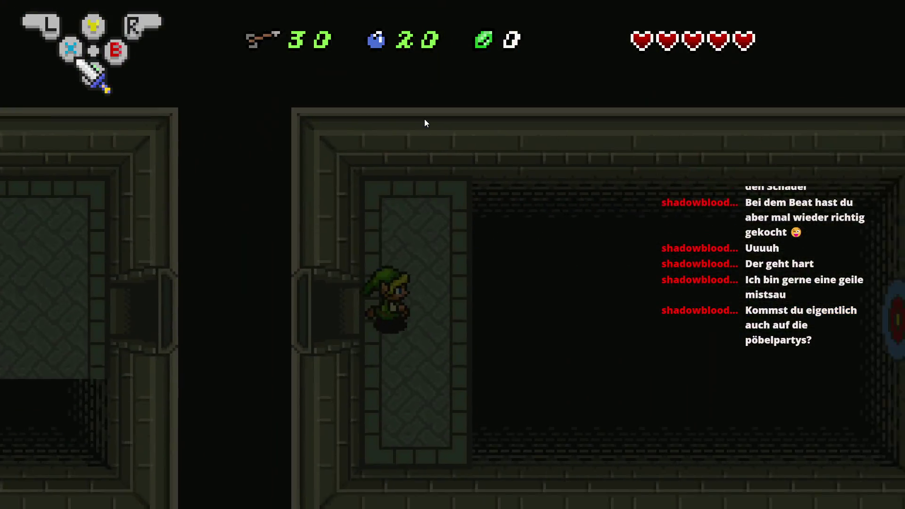
key(i)
key(Right)
key(x)
key(i)
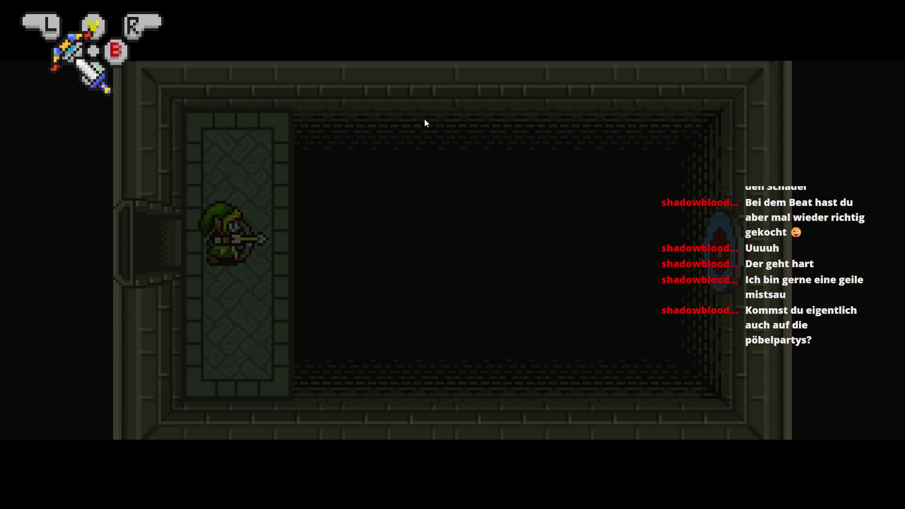
- Fire arrows at the wall target from several positions, leaving 21 arrows
key(Down)
key(x)
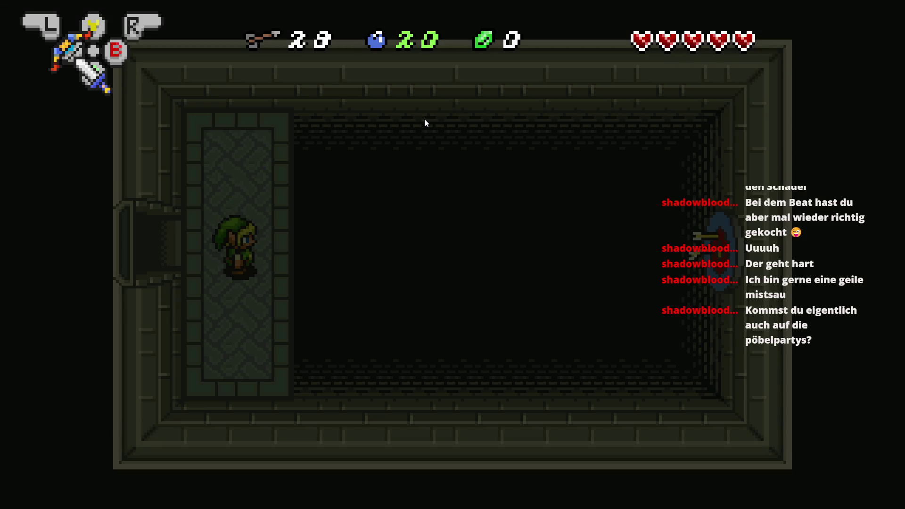
key(x)
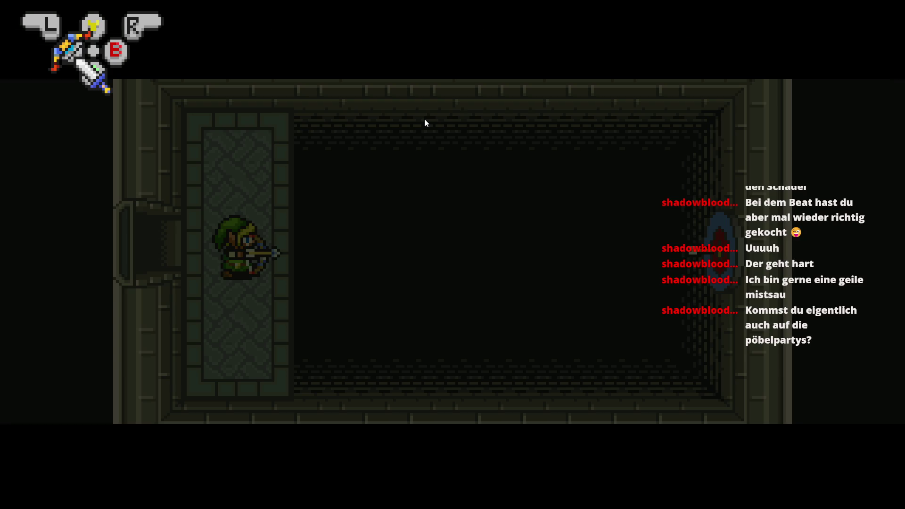
key(Up)
key(x)
key(Down)
key(x)
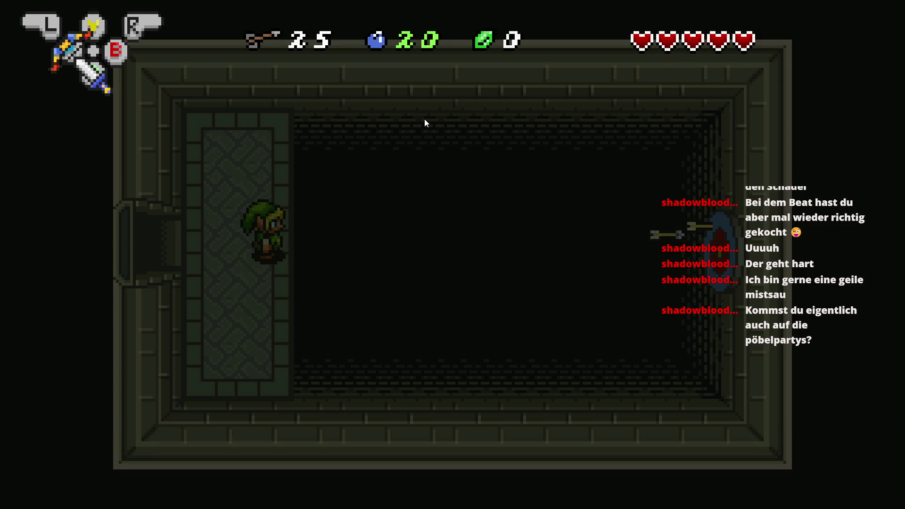
key(Down)
key(x)
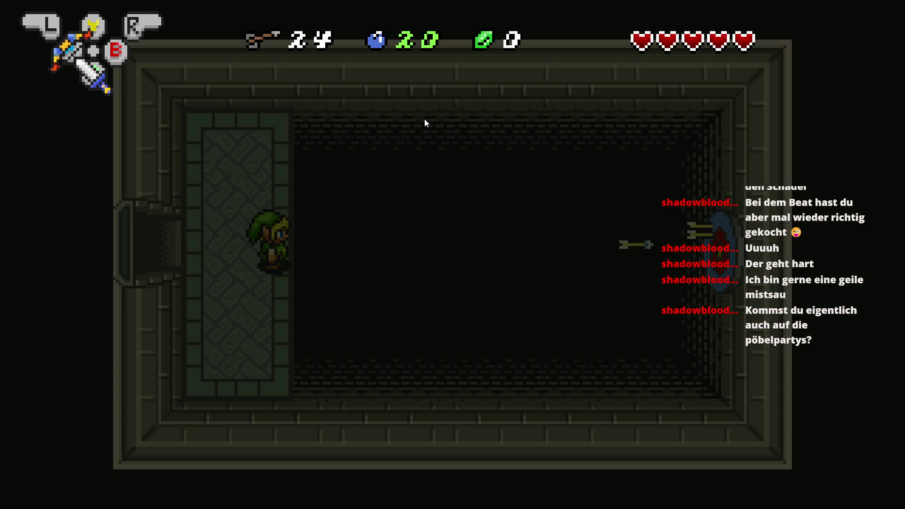
key(Down)
key(x)
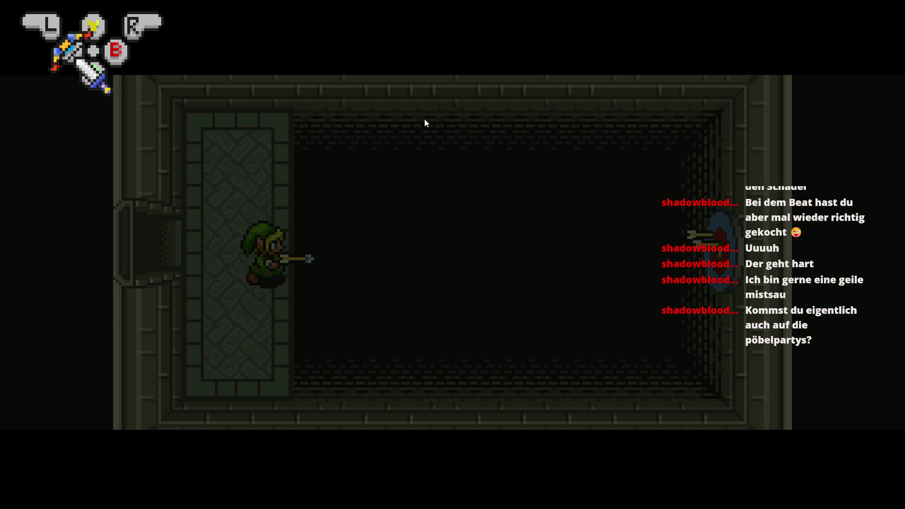
key(Up)
key(x)
key(Right)
key(x)
key(x)
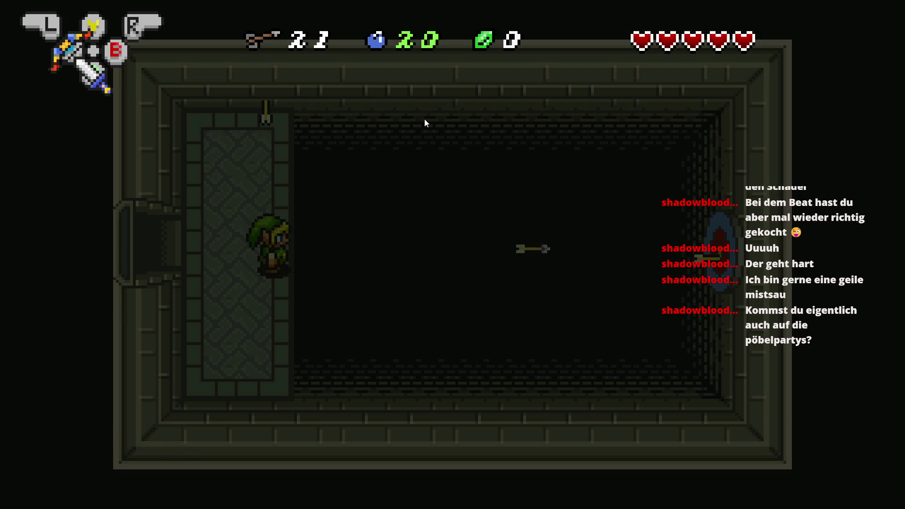
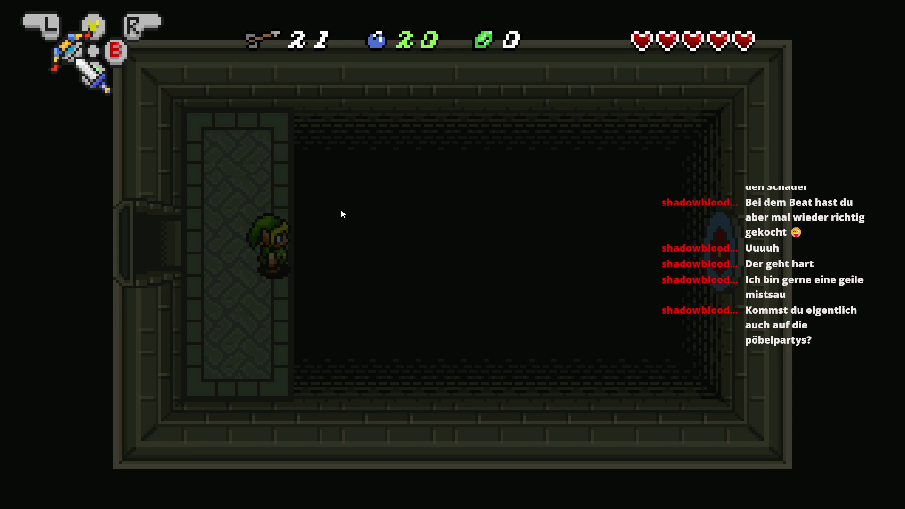
- Close the preview and place a Wall_Light torch on the top wall with a Fackel light over it
key(alt+F4)
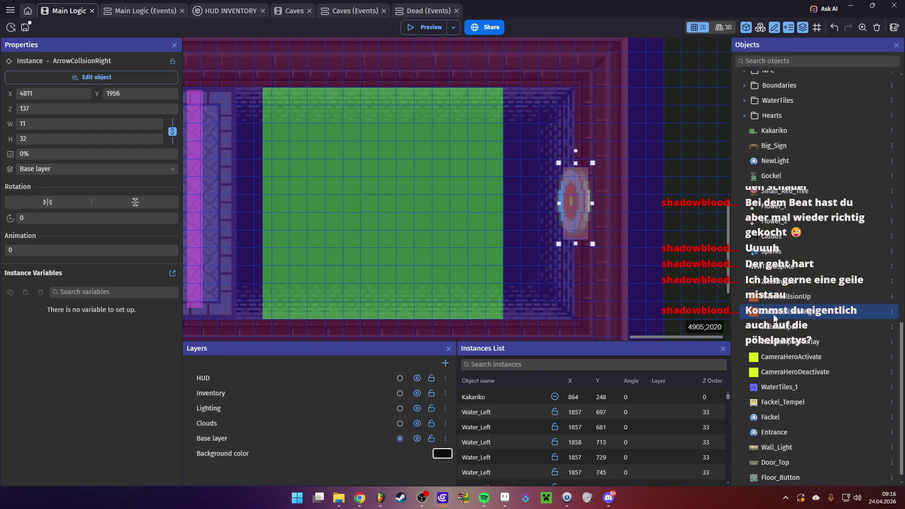
scroll(808, 365, down, 1)
mouse_move(802, 433)
mouse_down()
mouse_move(301, 52)
mouse_move(235, 59)
mouse_up()
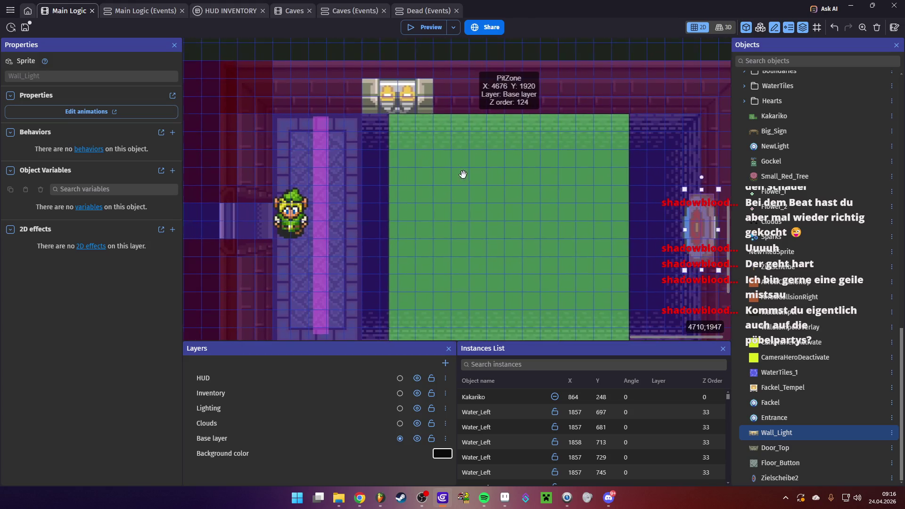
click(490, 98)
drag(490, 98, 498, 96)
mouse_move(768, 406)
mouse_down()
mouse_move(513, 90)
mouse_move(504, 97)
mouse_up()
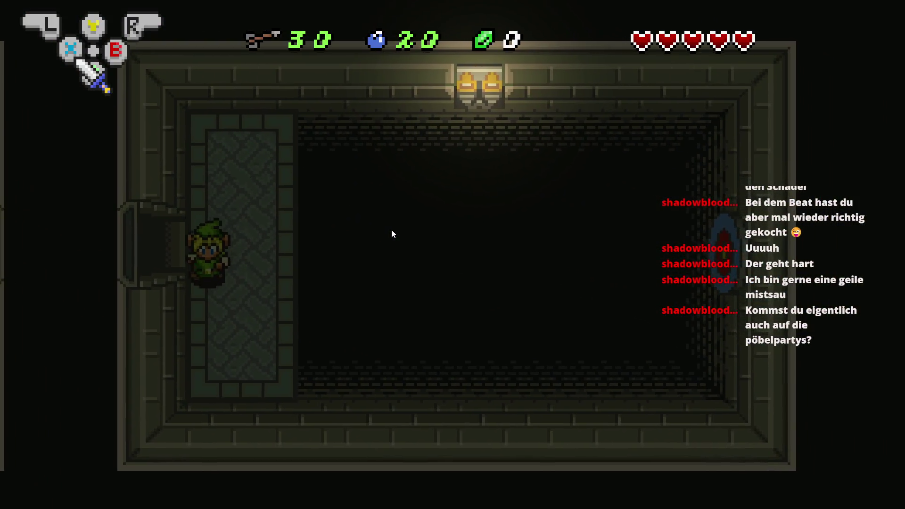
- Equip the bow from the inventory and fire arrows at the wall target from several positions
key(Return)
key(Right)
key(Right)
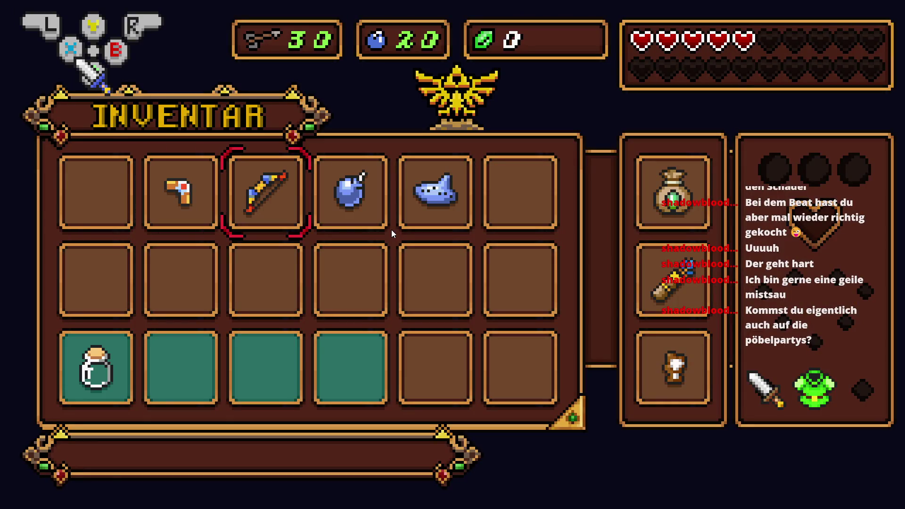
key(Return)
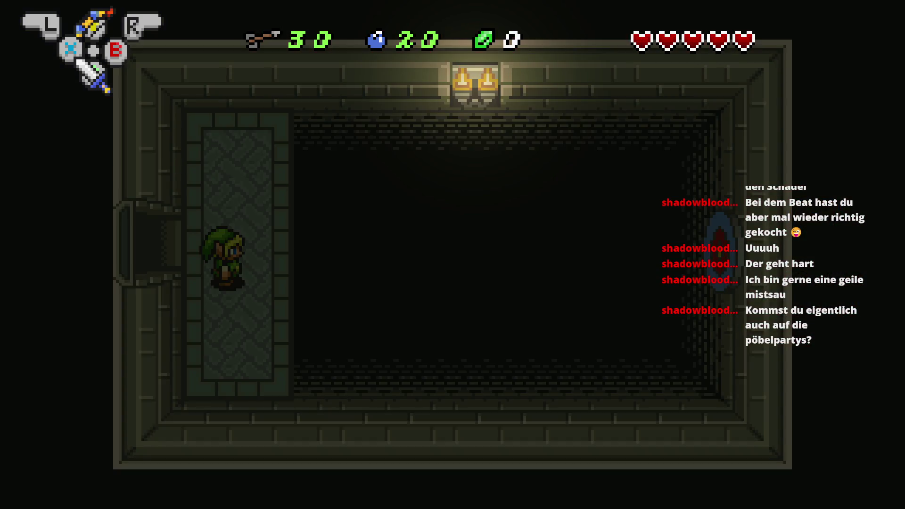
key(Right)
key(y)
key(Up)
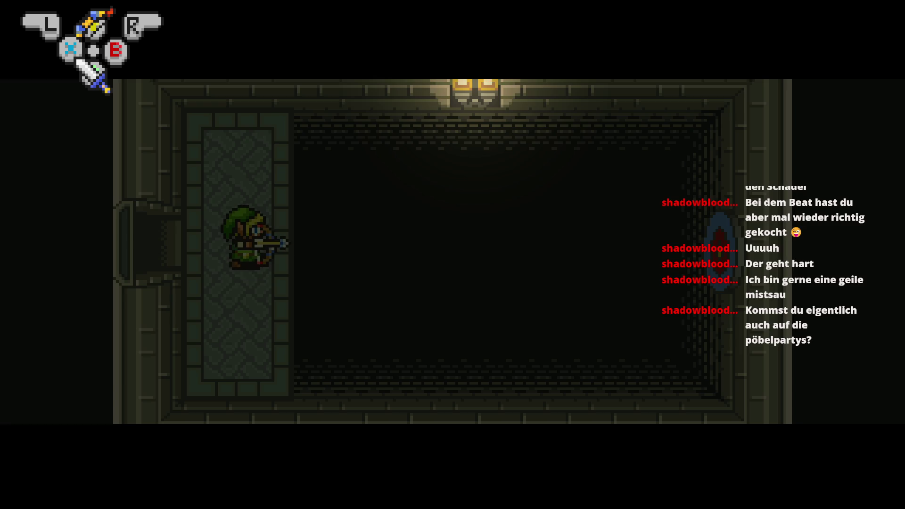
key(y)
key(Down)
key(y)
key(Down)
key(y)
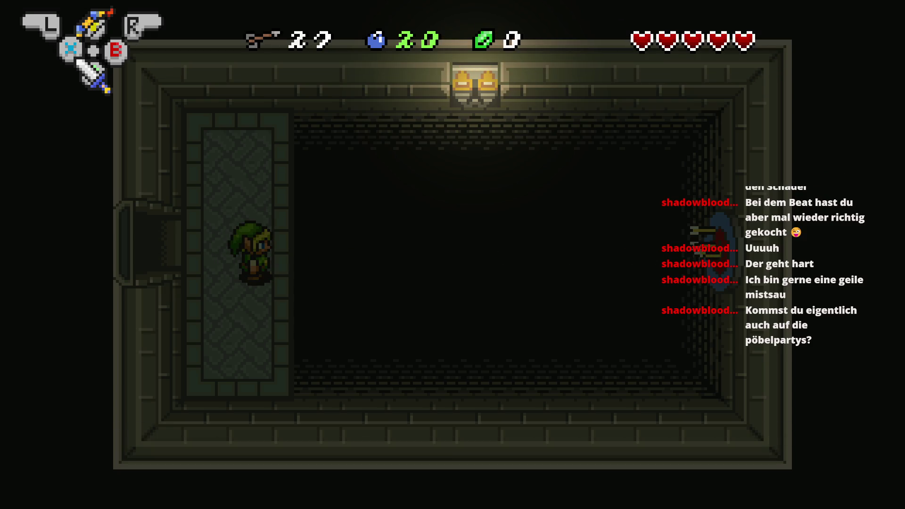
- Walk Link up and down the carpet, swinging the sword downward
key(Up)
key(Down)
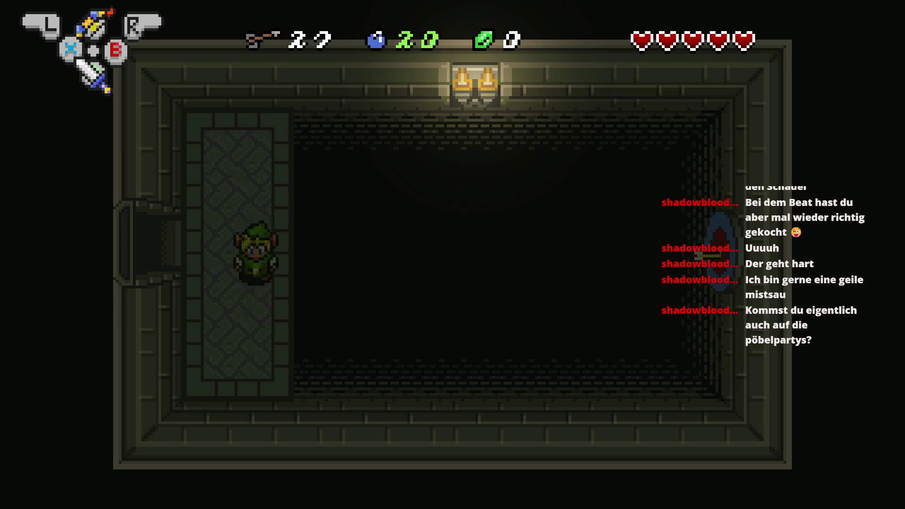
key(Up)
key(Down)
key(b)
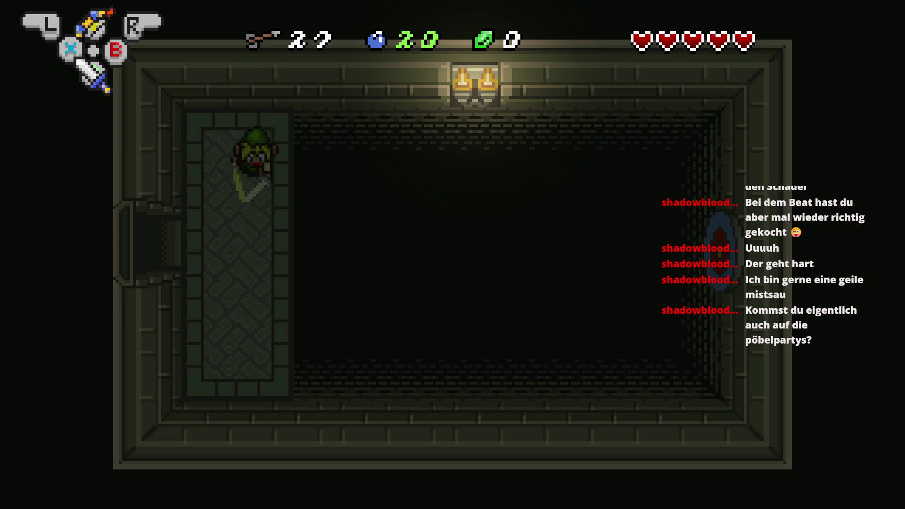
key(Down)
key(Up)
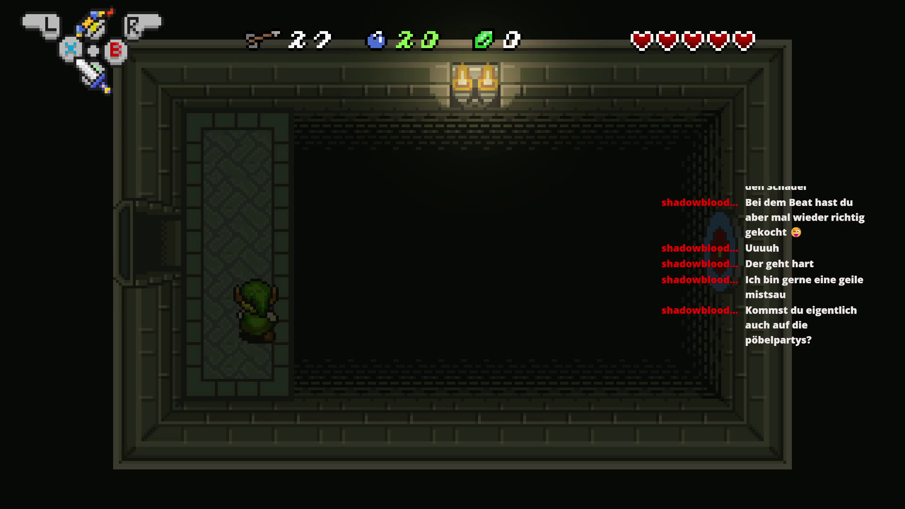
key(Down)
key(b)
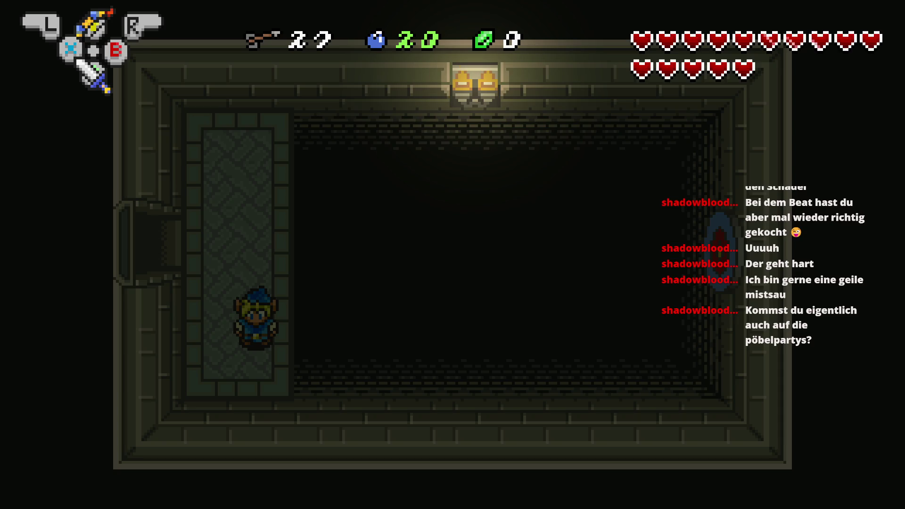
- Fire the hookshot right, then shoot more arrows at the target while repositioning Link
key(Up)
key(Down)
key(Right)
key(y)
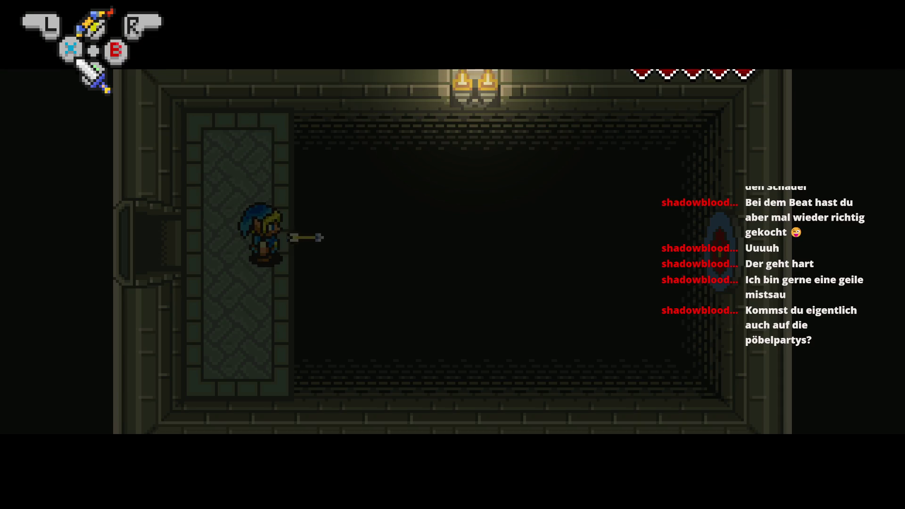
key(Down)
key(y)
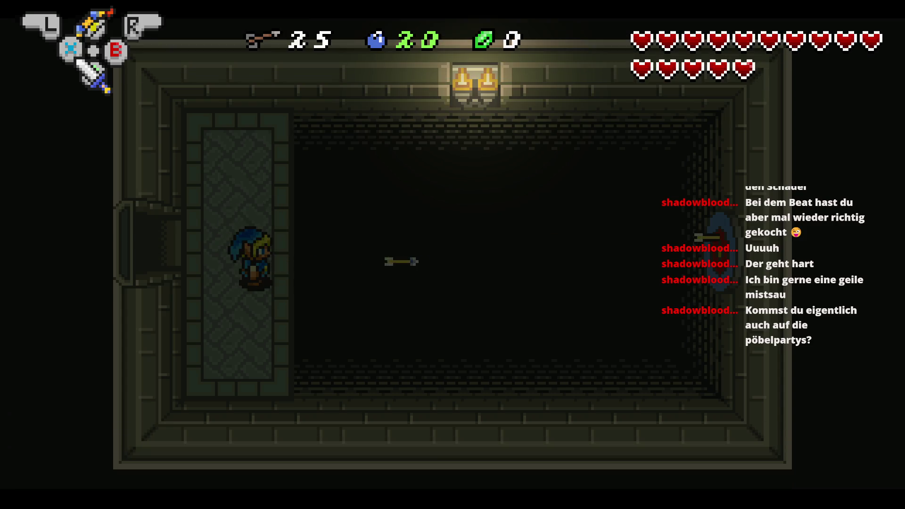
key(Down)
key(Right)
key(y)
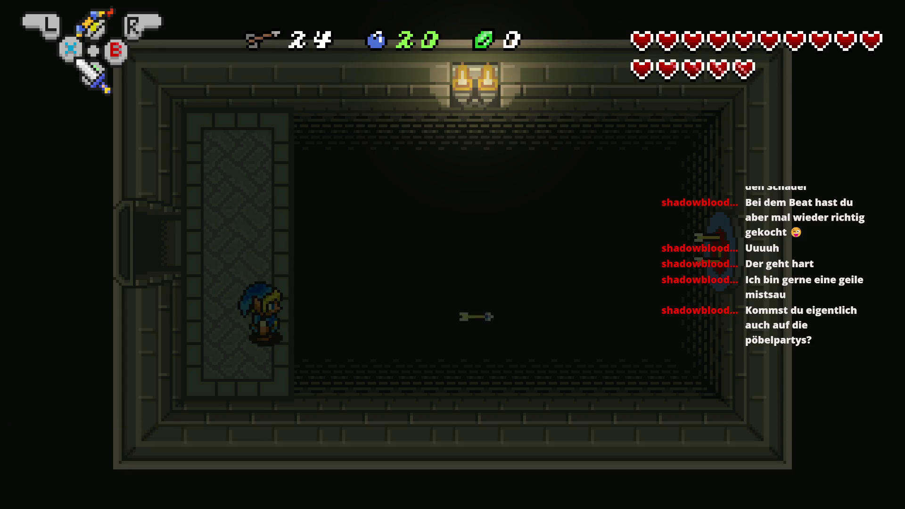
key(Up)
key(Right)
key(y)
key(Left)
- Keep firing arrows across the room at the target after respawning, then close the preview
key(Right)
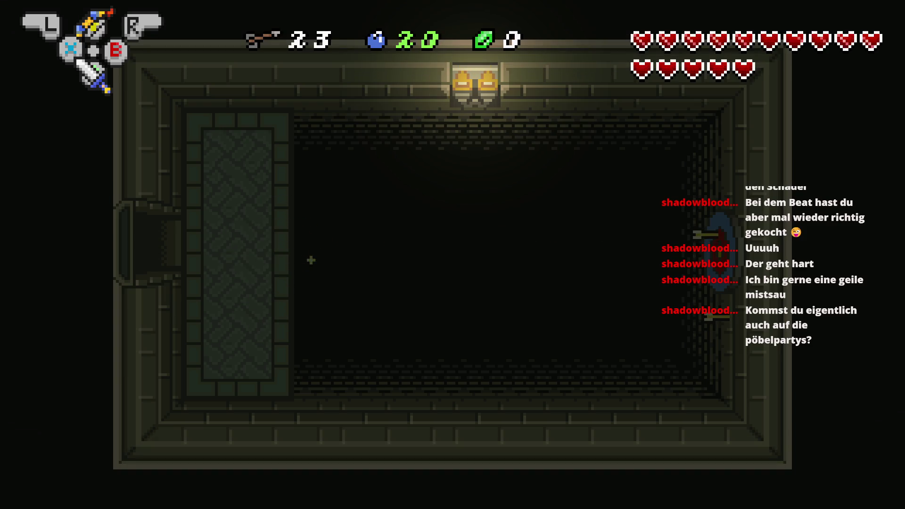
key(y)
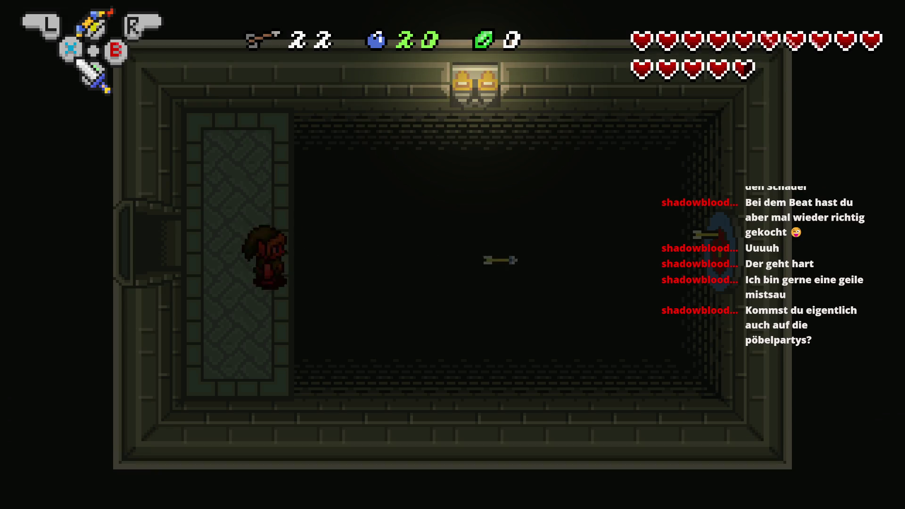
key(Left)
key(Right)
key(y)
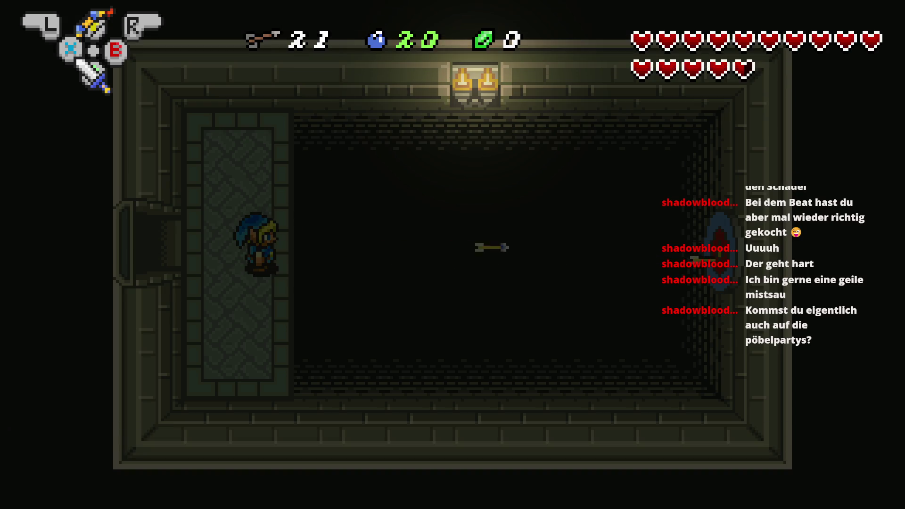
key(y)
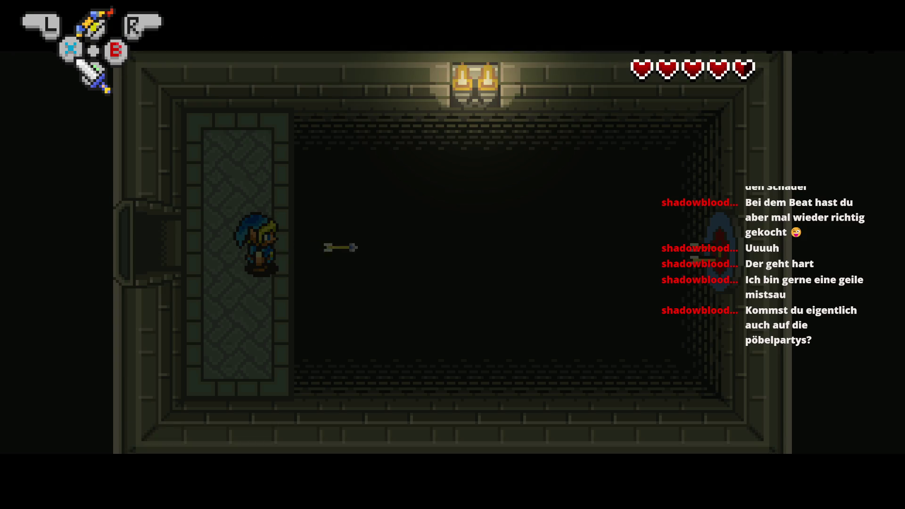
key(y)
key(Left)
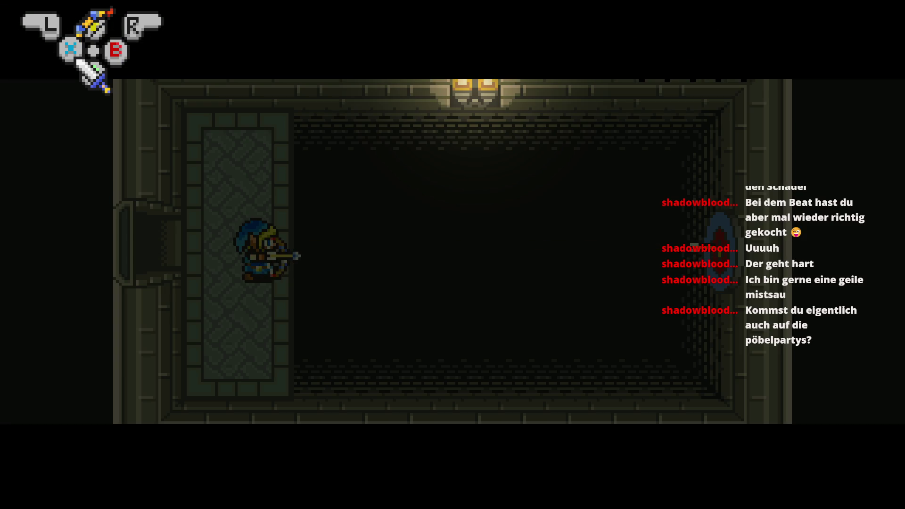
key(Up)
key(Right)
key(y)
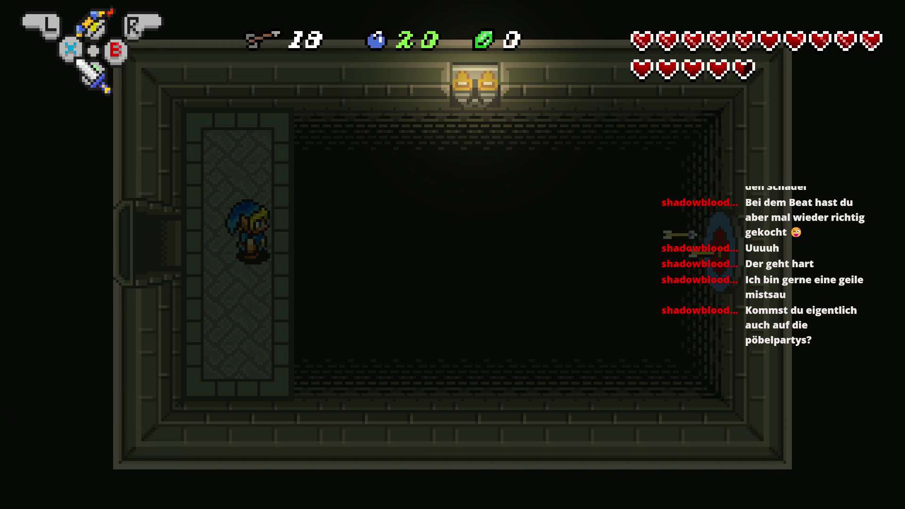
key(Down)
key(Right)
key(y)
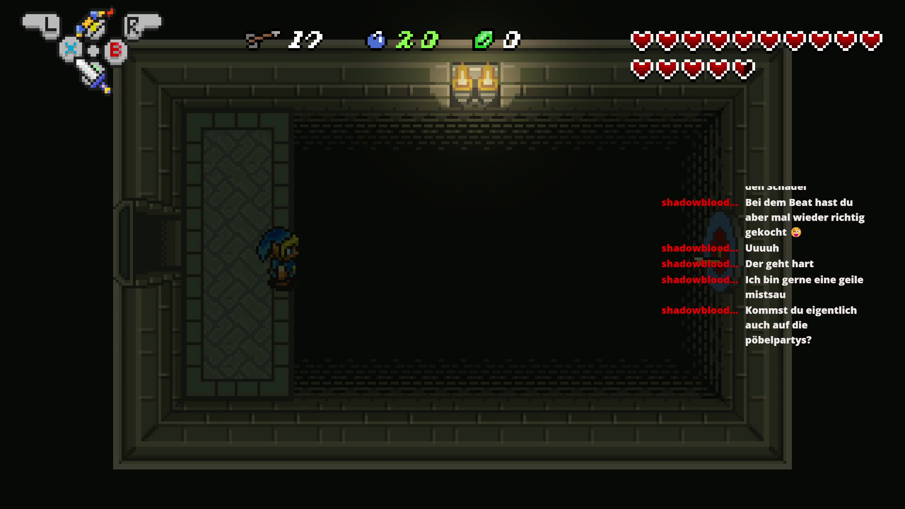
key(Up)
key(y)
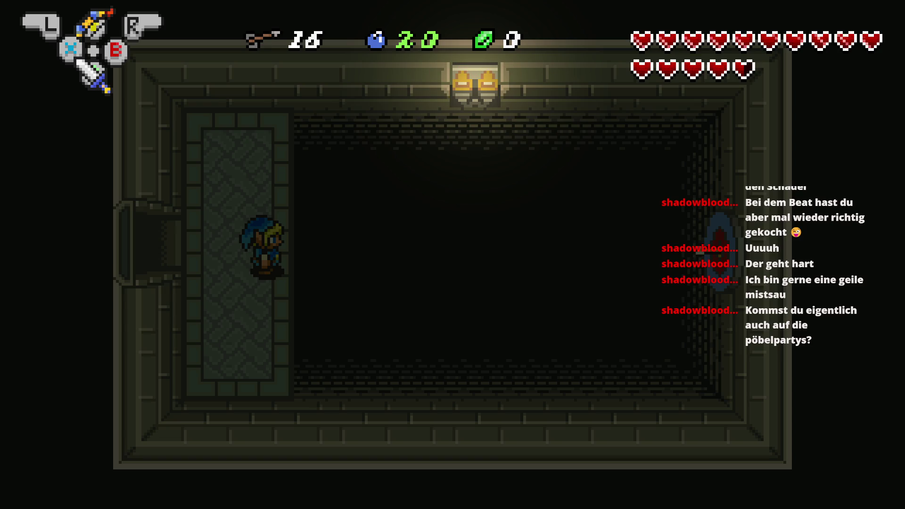
key(alt+F4)
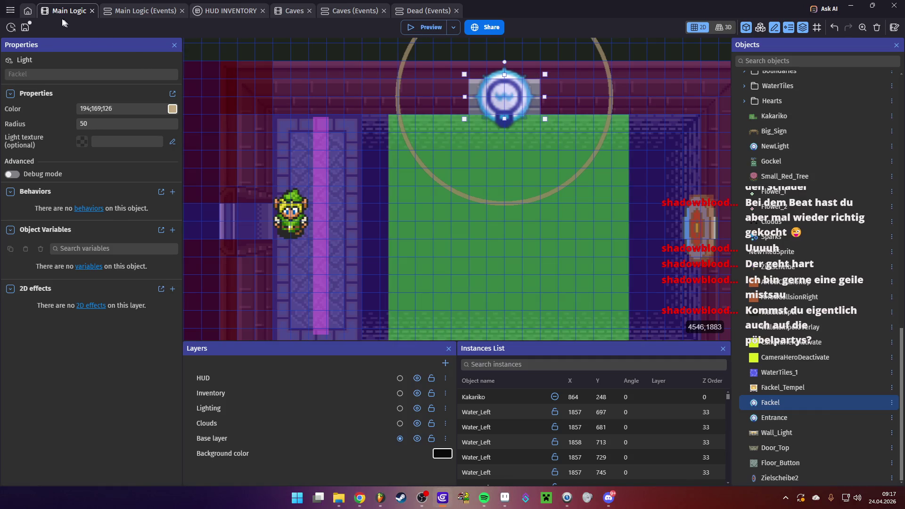
- Save the project and shift the ArrowCollsionRight hitbox slightly up on the wall target
click(25, 28)
drag(626, 219, 457, 213)
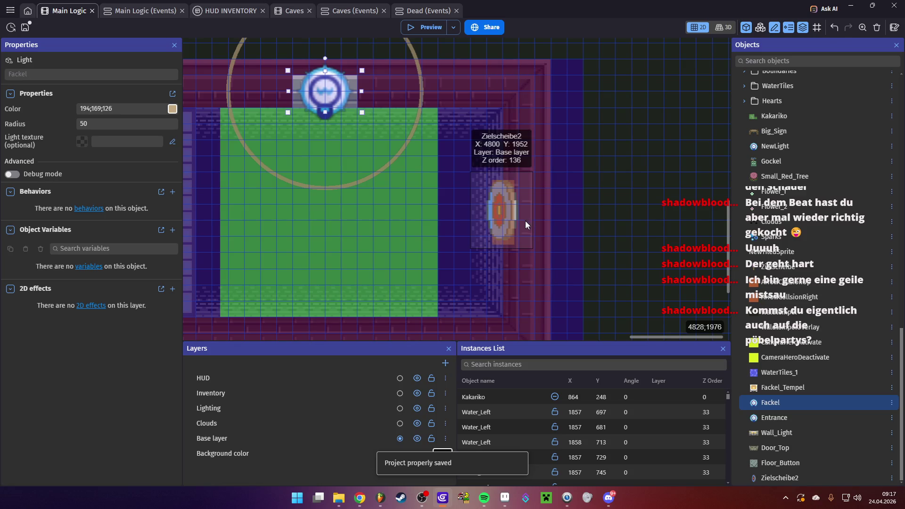
click(504, 187)
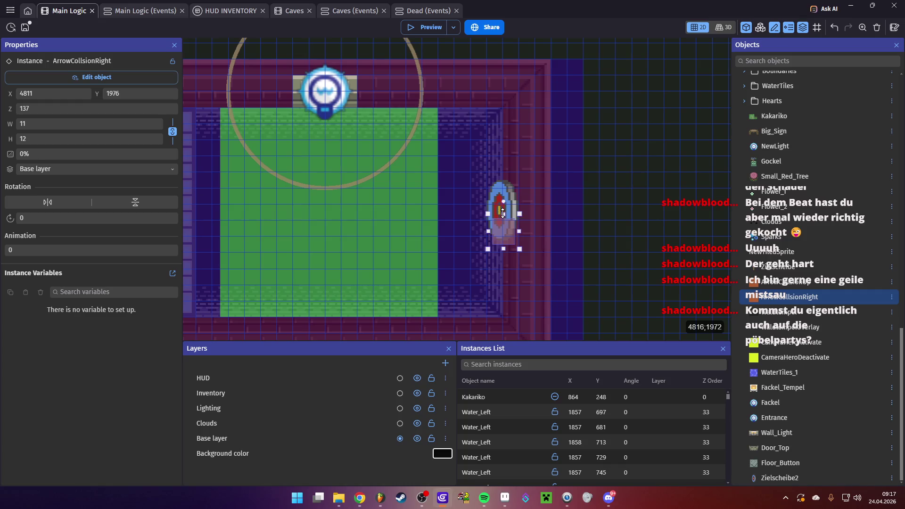
drag(504, 221, 503, 183)
- Duplicate ArrowCollsionRight, rename the copy ArrowCollsionEvent_1, save, and quit GDevelop
click(802, 297)
right_click(796, 296)
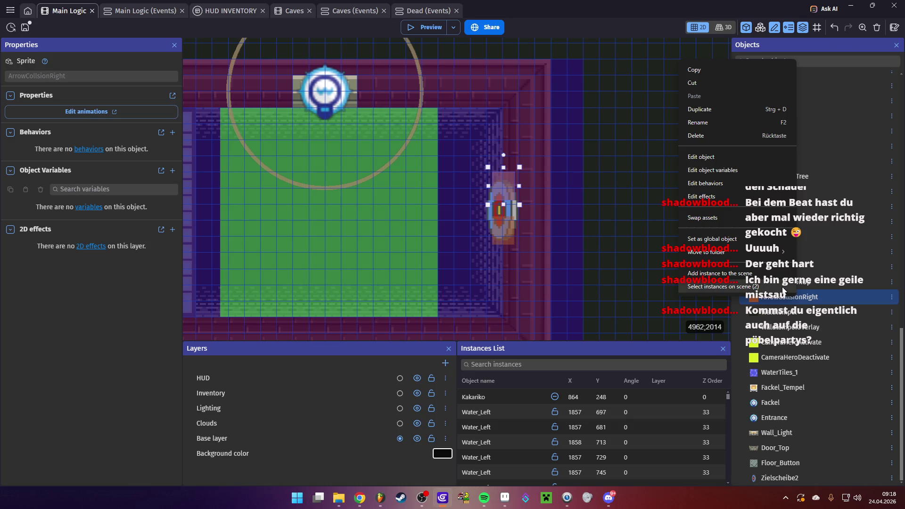
click(716, 108)
click(795, 310)
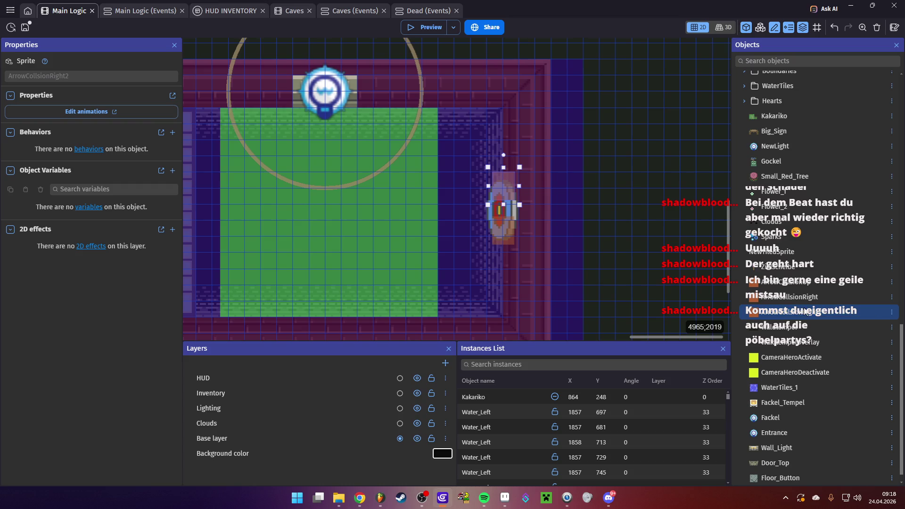
double_click(804, 317)
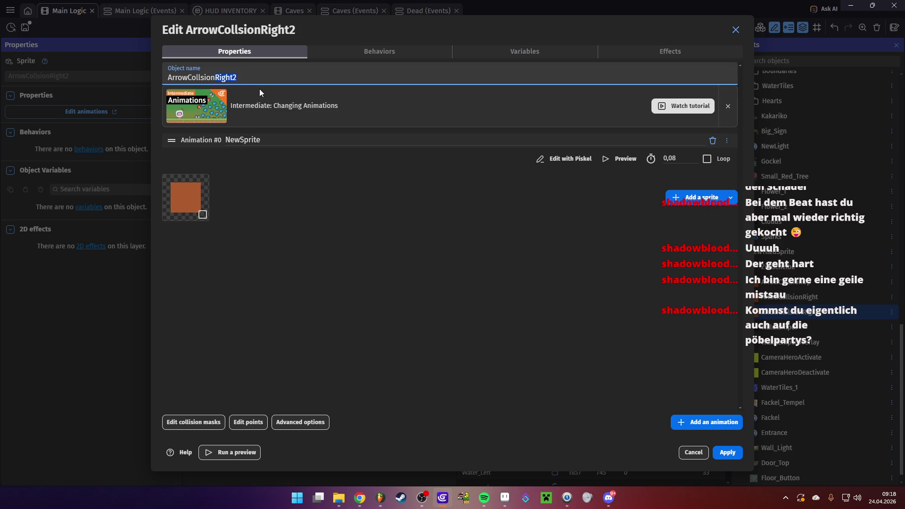
text(Event_1)
click(727, 452)
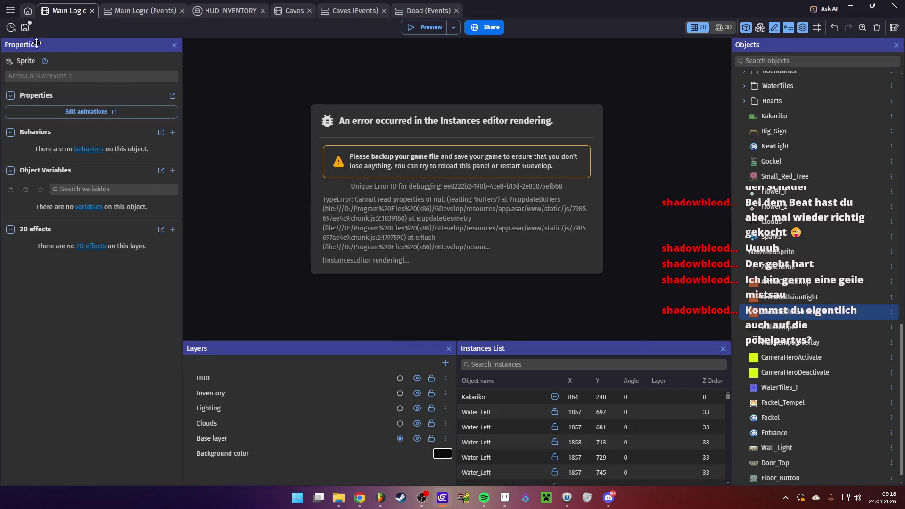
click(25, 28)
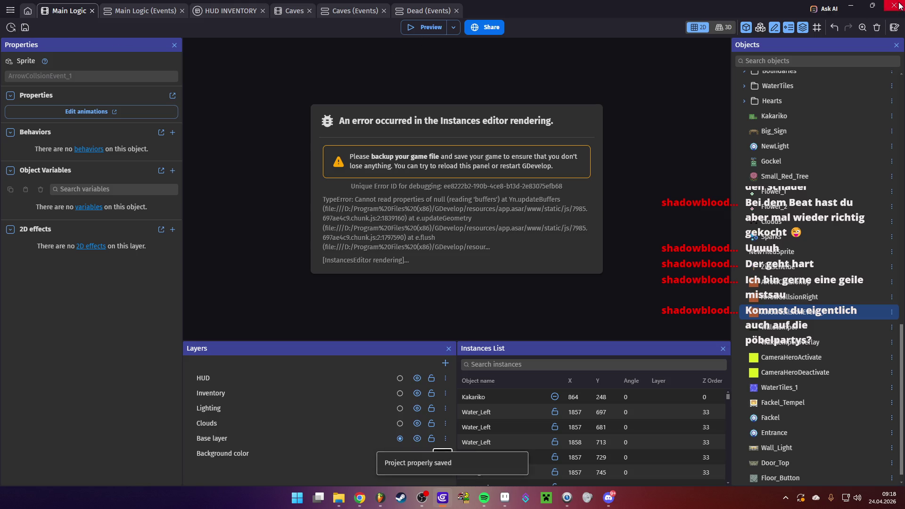
click(897, 6)
- Confirm quitting GDevelop and minimize the Aseprite window
click(463, 247)
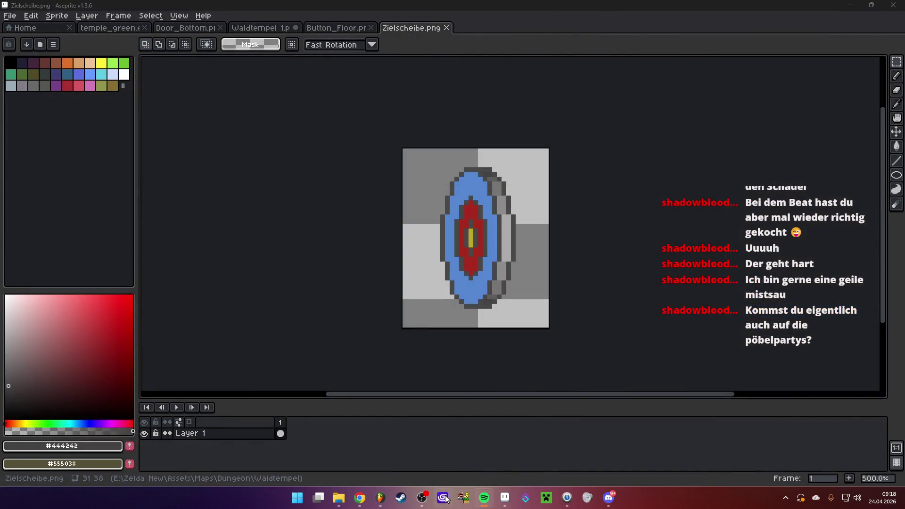
key(super+d)
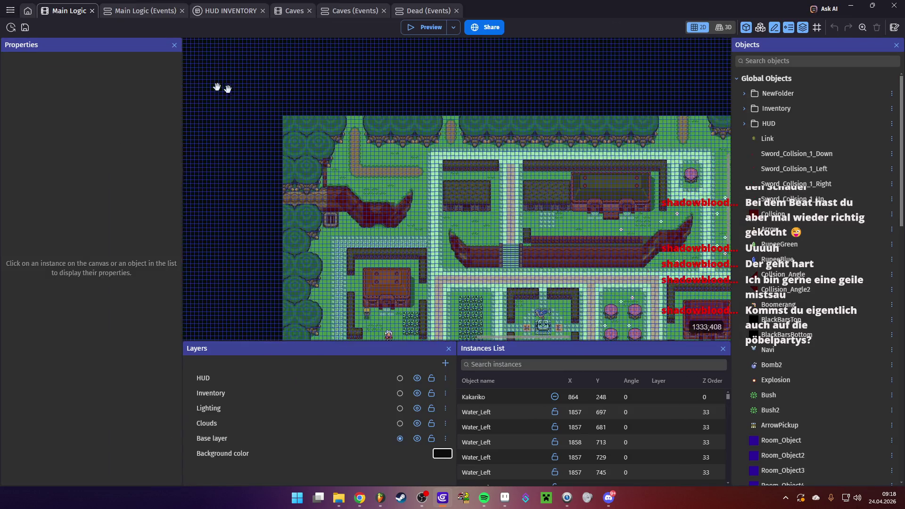
- Place an ArrowCollsionEvent_1 instance on the right wall target and resize it to about 11×10
scroll(269, 113, up, 3)
scroll(418, 178, down, 2)
scroll(352, 181, up, 3)
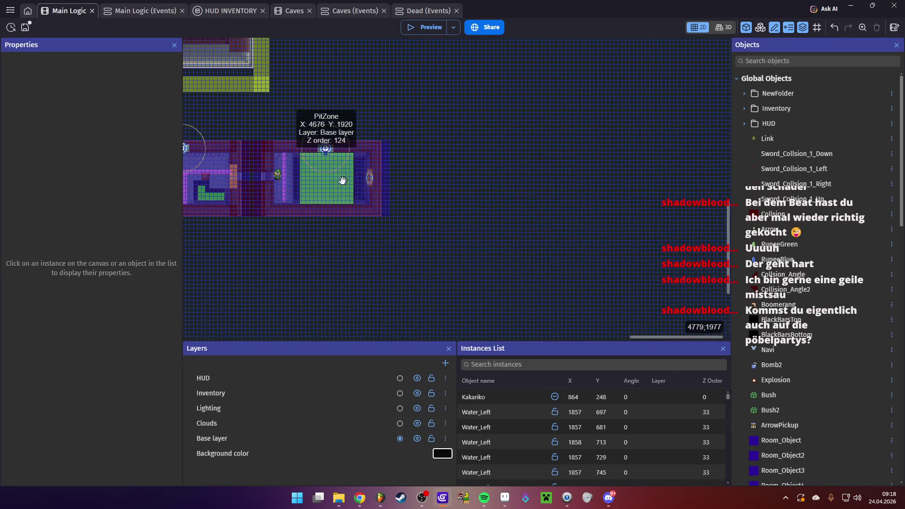
scroll(300, 168, up, 3)
scroll(544, 200, down, 1)
scroll(819, 245, down, 15)
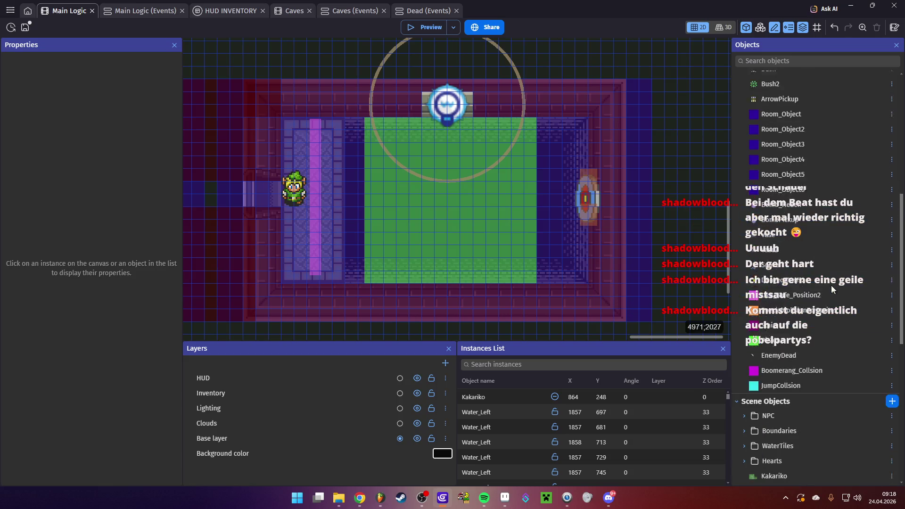
click(831, 298)
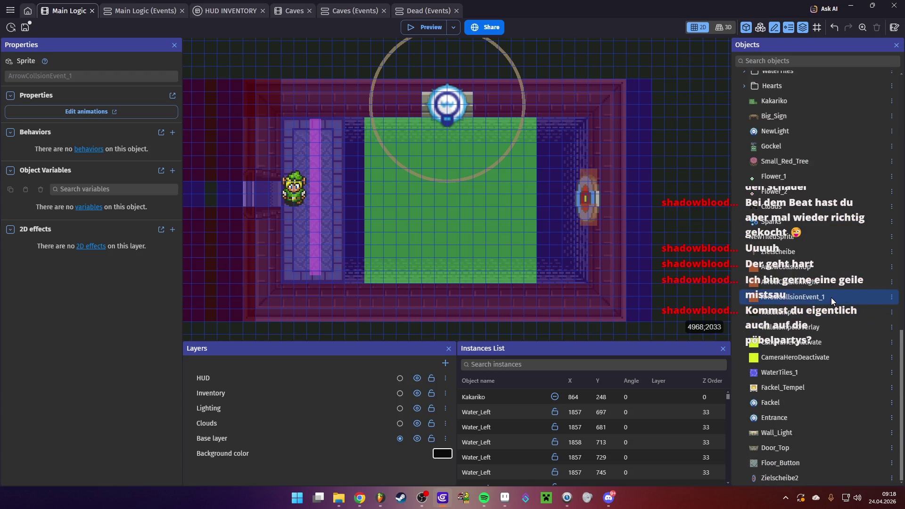
mouse_move(811, 299)
mouse_down()
mouse_move(653, 195)
mouse_move(578, 188)
mouse_up()
click(604, 234)
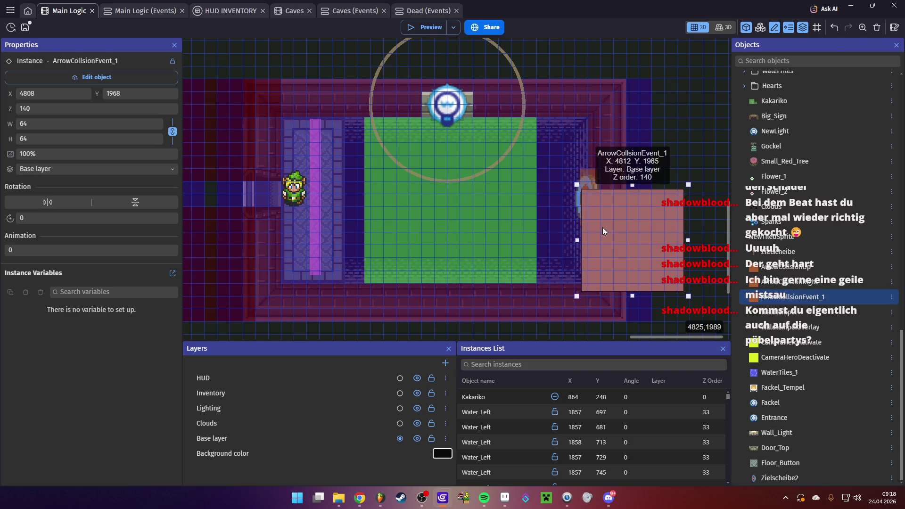
drag(599, 228, 623, 210)
drag(686, 198, 597, 204)
click(674, 216)
- Set the collision instance's opacity to 0
scroll(609, 185, up, 5)
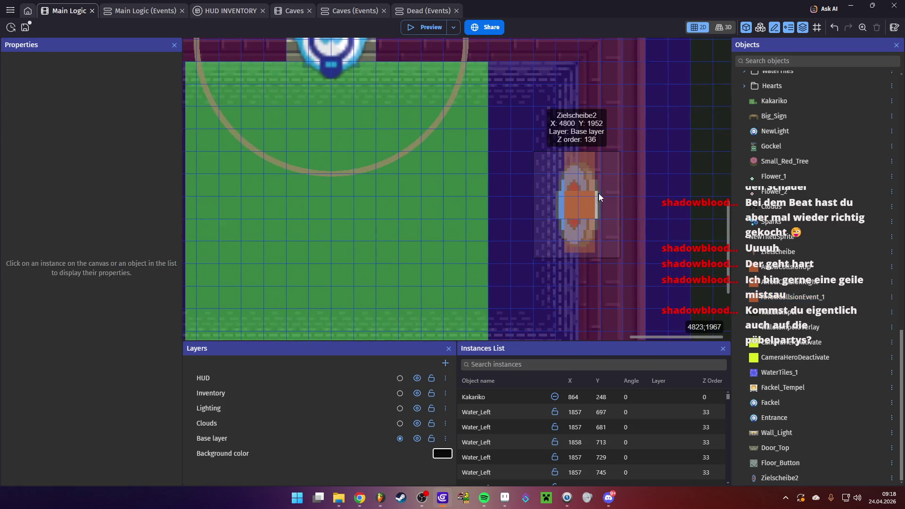
scroll(595, 201, up, 2)
click(567, 205)
click(66, 151)
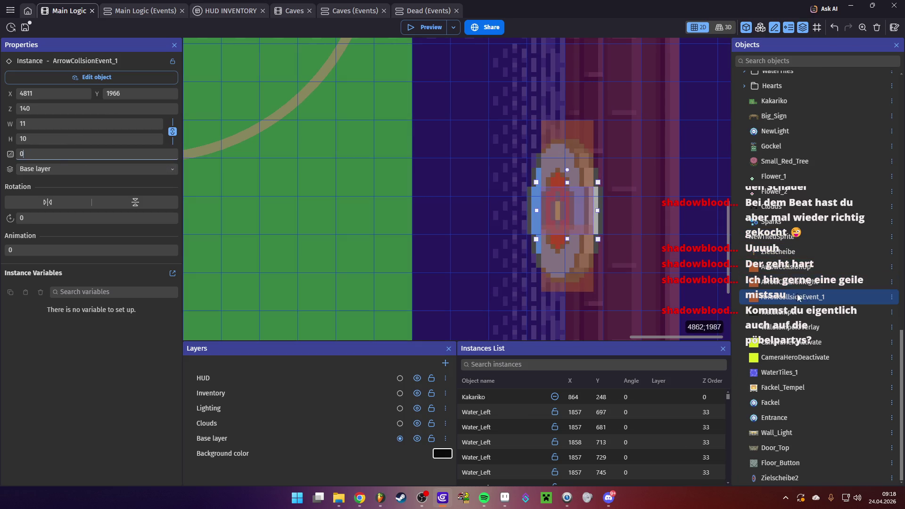
click(832, 298)
double_click(832, 299)
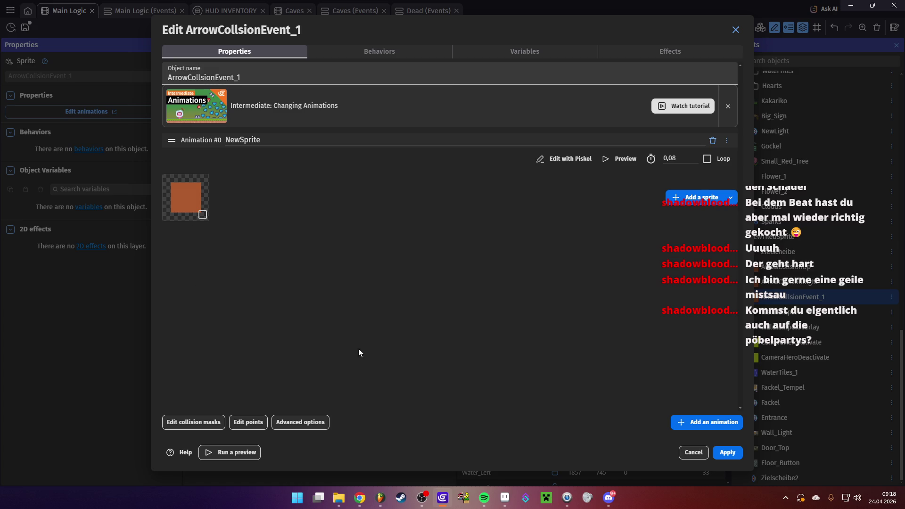
- Bucket-fill the ArrowCollsionEvent_1 sprite orange-yellow in Piskel, save, and apply
click(563, 160)
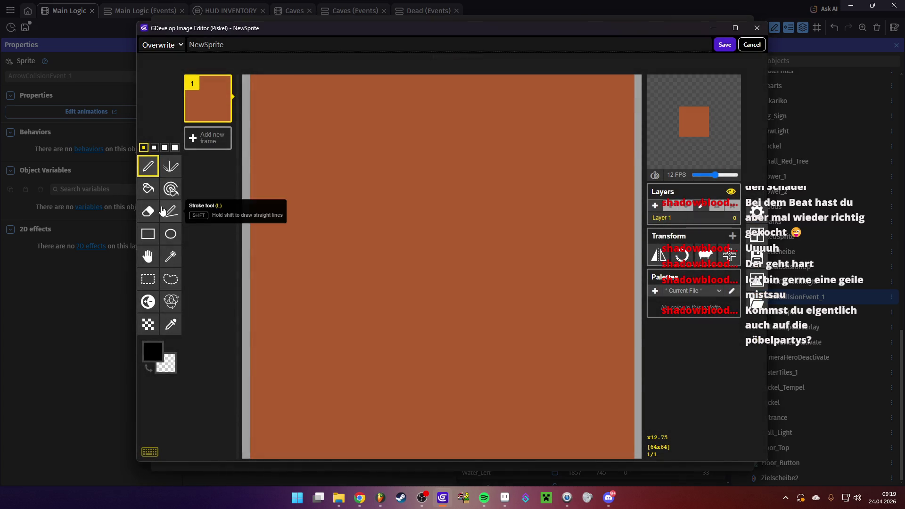
click(148, 188)
click(153, 351)
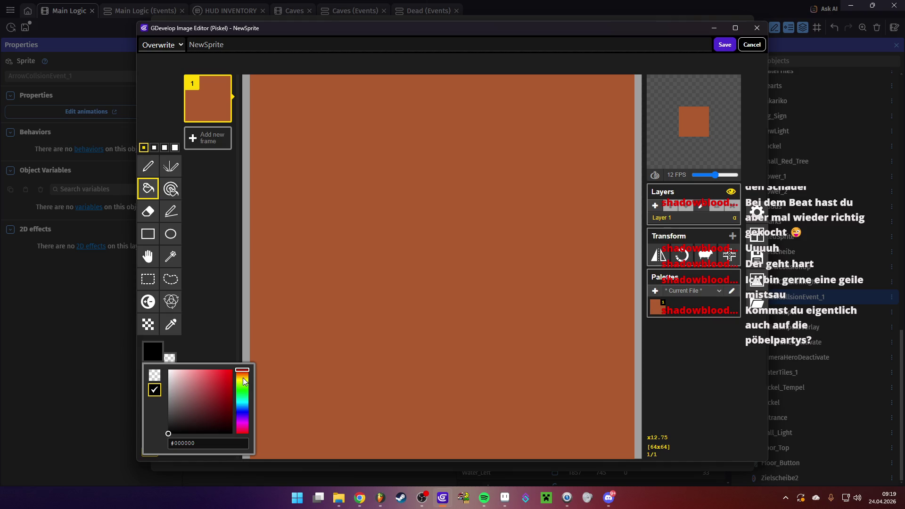
click(243, 377)
click(226, 380)
click(345, 146)
click(724, 44)
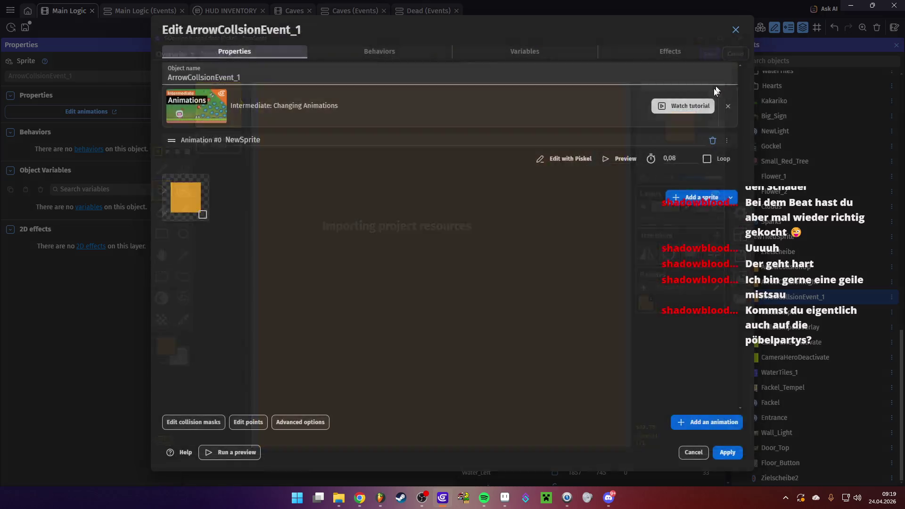
click(728, 453)
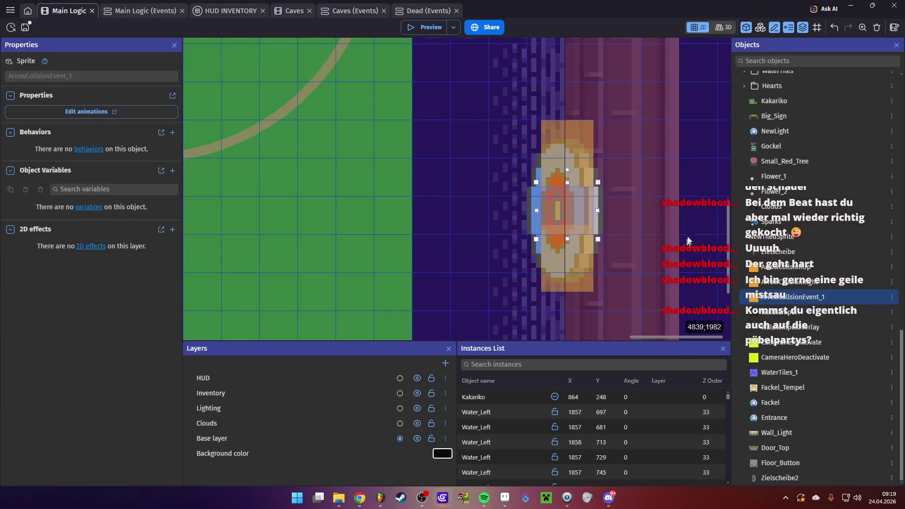
- Repaint the ArrowCollsionEvent_1 sprite solid purple in Piskel, save, and apply
click(685, 246)
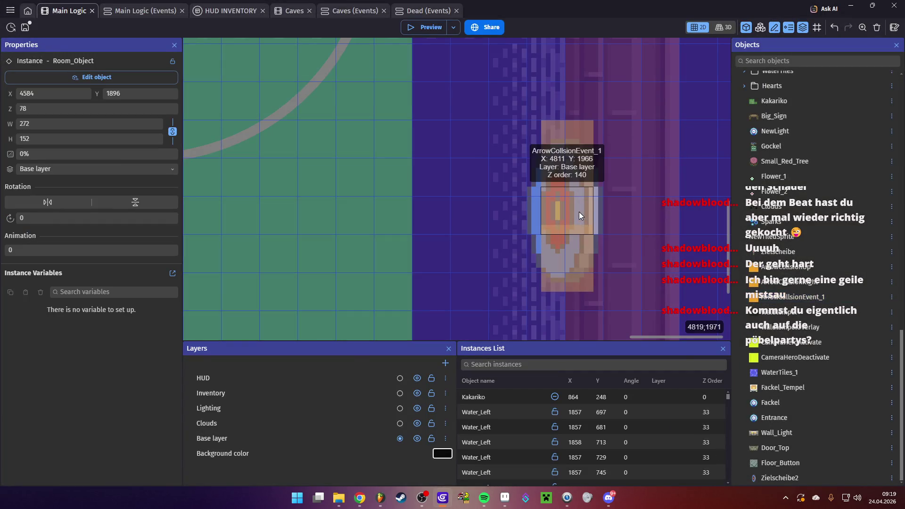
double_click(836, 296)
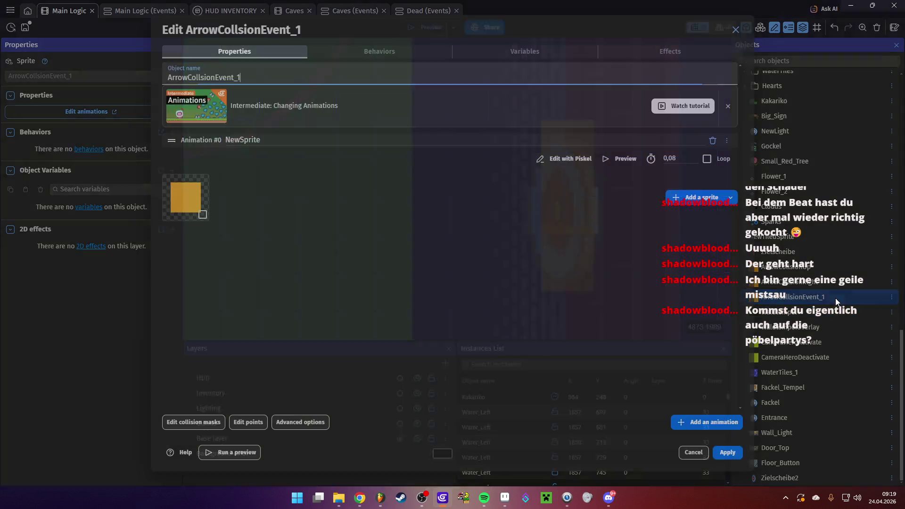
click(566, 158)
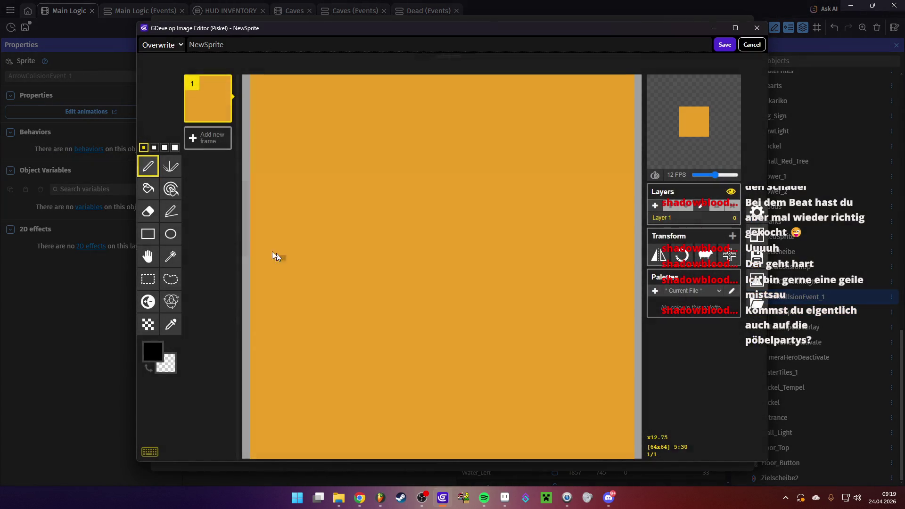
click(148, 189)
click(152, 351)
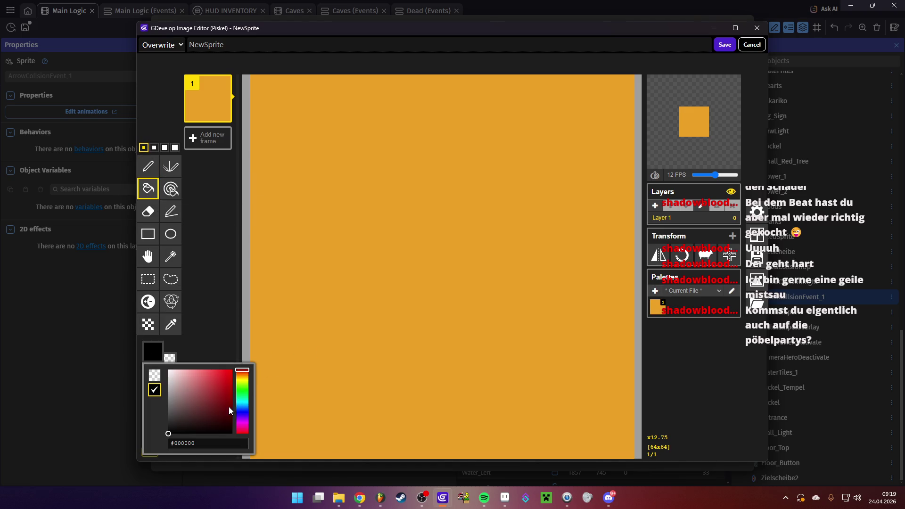
click(221, 408)
click(606, 156)
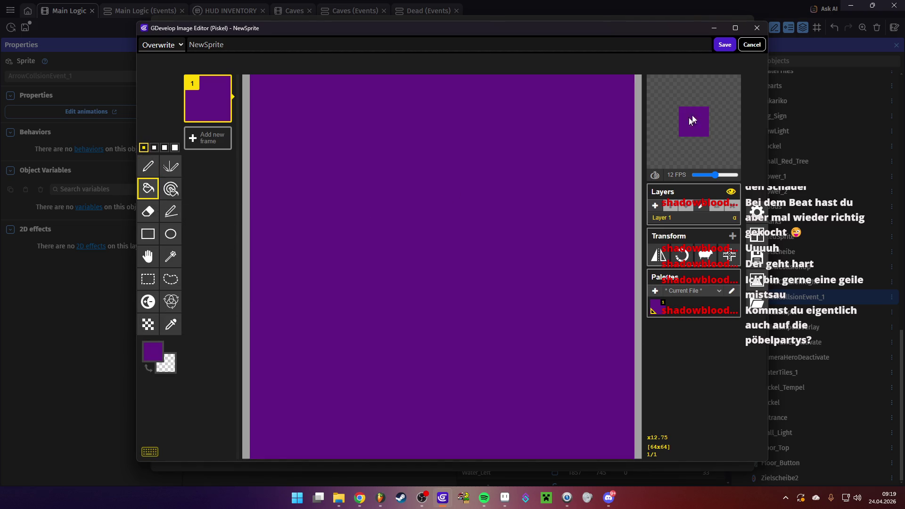
click(725, 44)
click(730, 453)
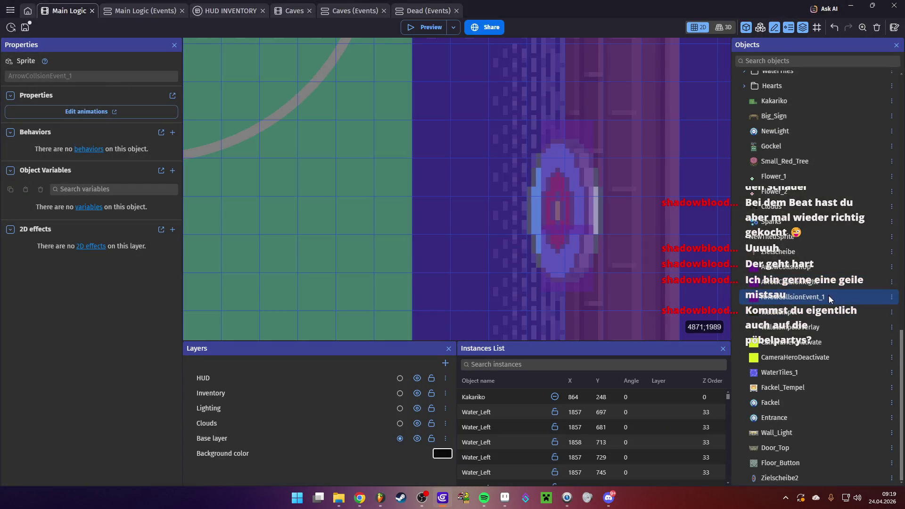
- Repaint the ArrowCollsionEvent_1 sprite solid orange in Piskel, save, and apply
double_click(833, 293)
click(539, 161)
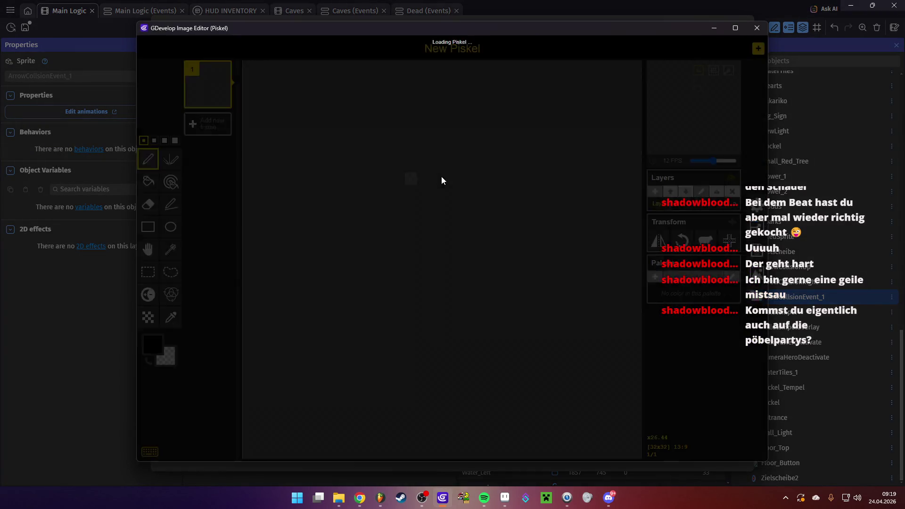
click(149, 194)
click(153, 350)
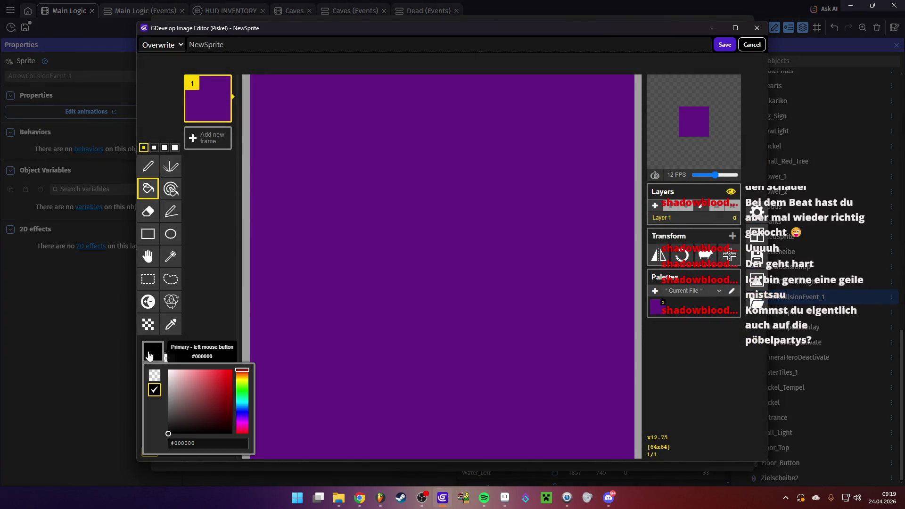
drag(241, 395, 242, 373)
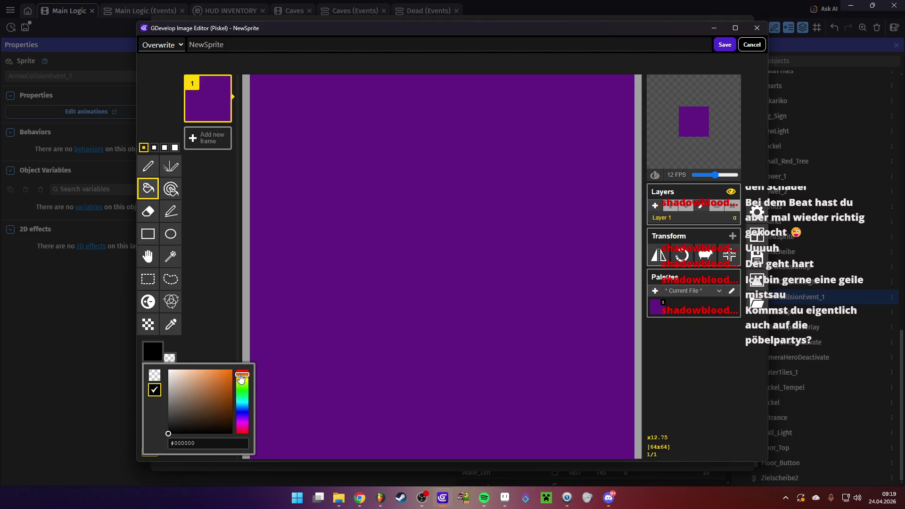
click(221, 381)
click(621, 373)
click(724, 45)
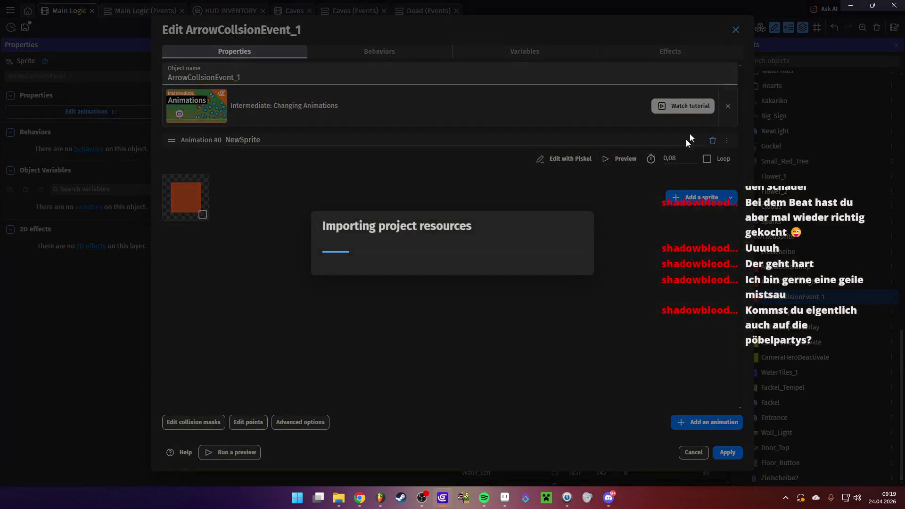
click(728, 456)
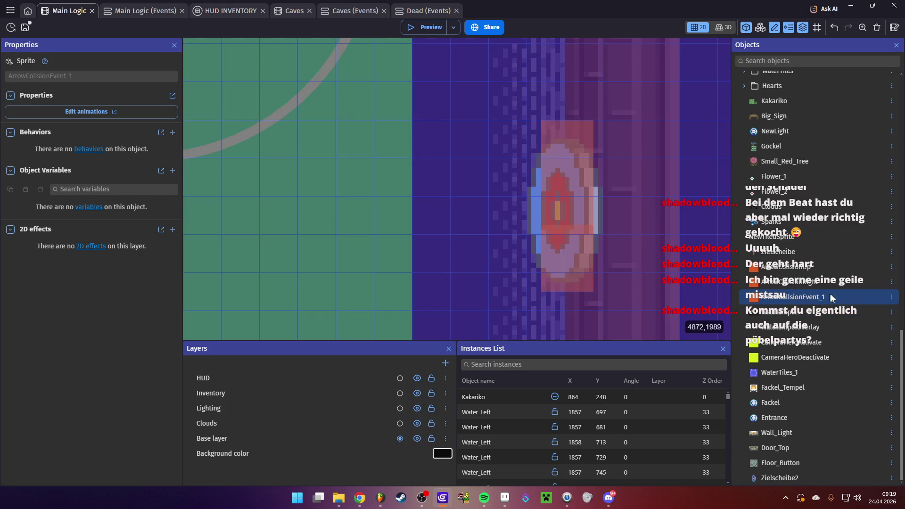
- Delete the ArrowCollsionEvent_1 object and confirm its removal
key(Delete)
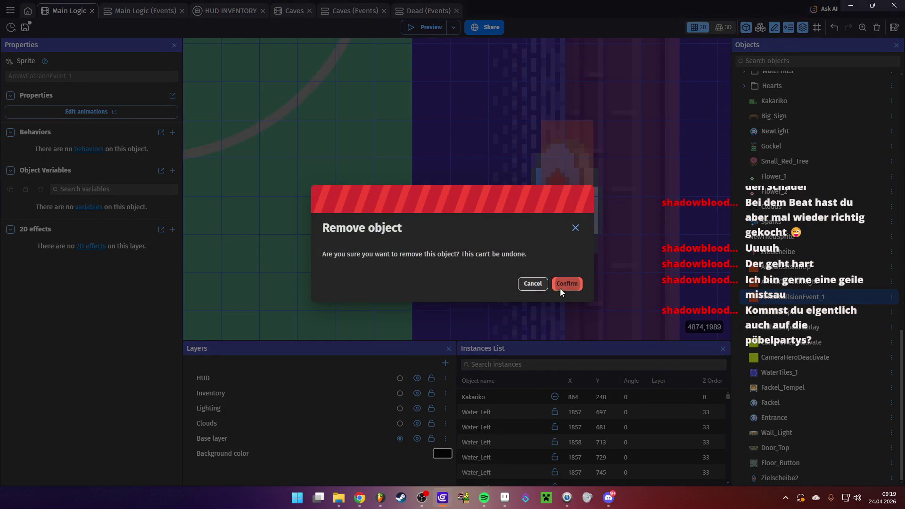
key(Return)
scroll(834, 225, up, 3)
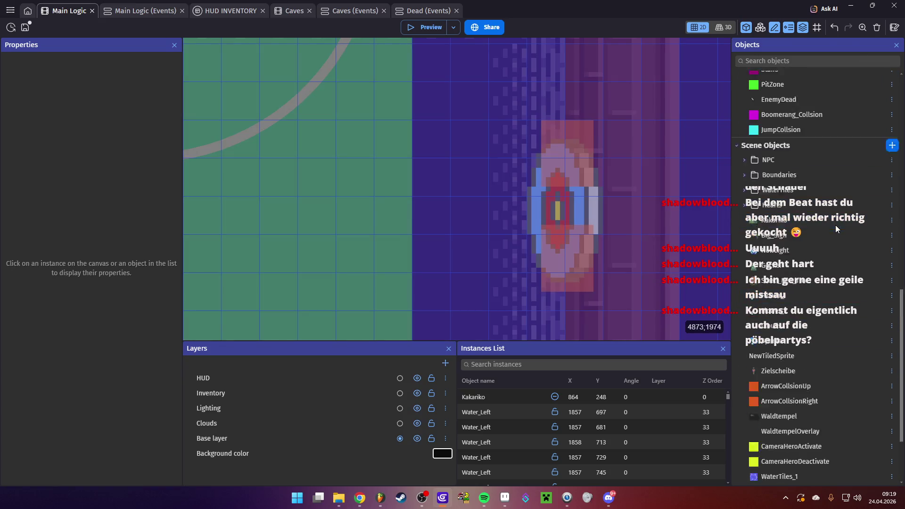
- Create a new sprite object named ArrowCollsionEvent_1 with a fresh image
click(891, 182)
click(244, 113)
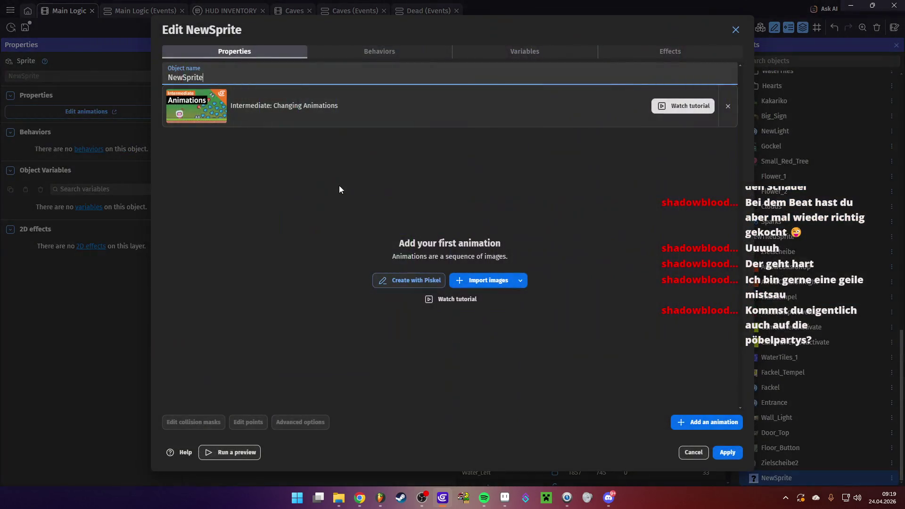
key(ctrl+a)
text(ArrowCollsionEvent_1)
click(421, 283)
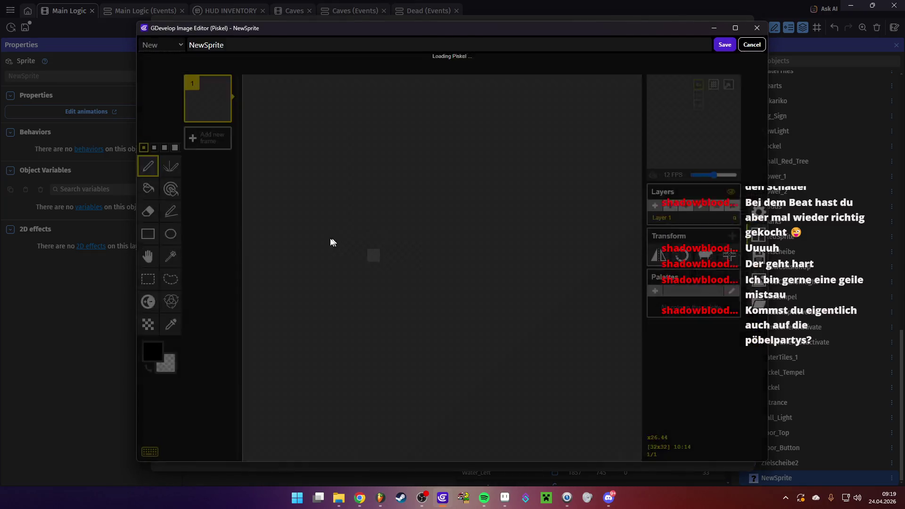
- Fill the sprite canvas with purple #9a108a in Piskel, save, and apply
click(147, 189)
click(161, 350)
click(243, 427)
click(226, 396)
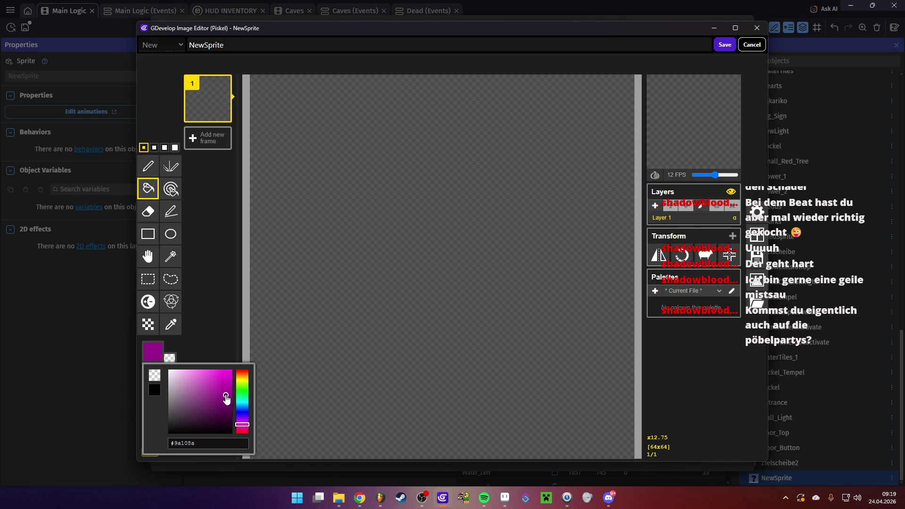
click(417, 225)
click(719, 47)
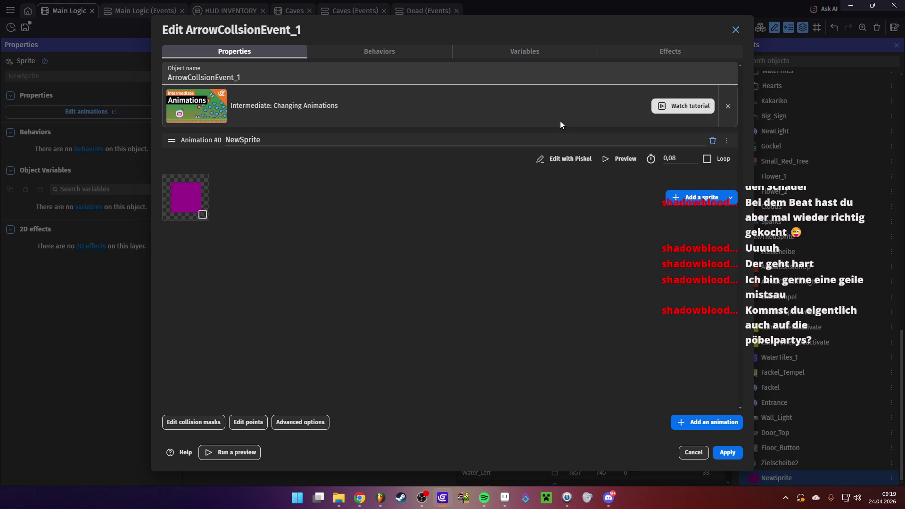
click(728, 452)
scroll(804, 363, down, 5)
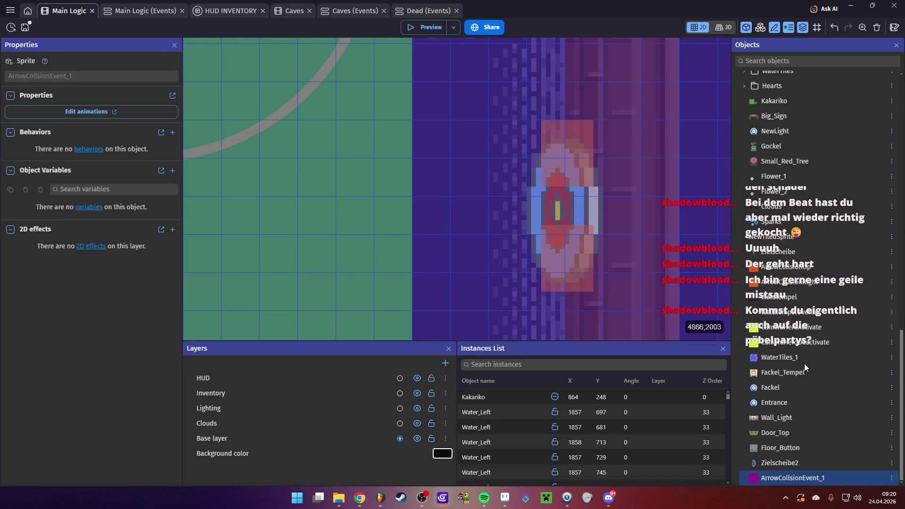
- Place an ArrowCollsionEvent_1 instance over the right wall target, resized to 11×8
mouse_move(768, 479)
mouse_down()
mouse_move(783, 289)
mouse_move(569, 198)
mouse_move(544, 205)
mouse_up()
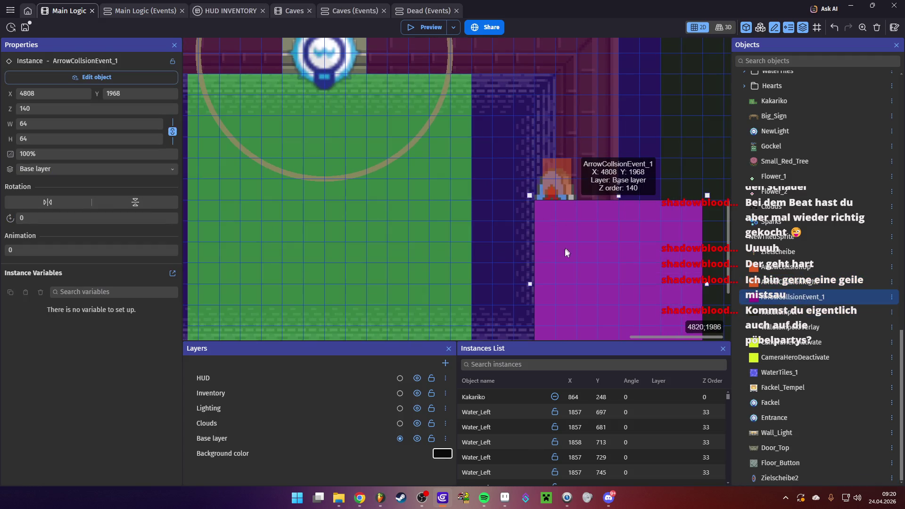
drag(528, 286, 536, 285)
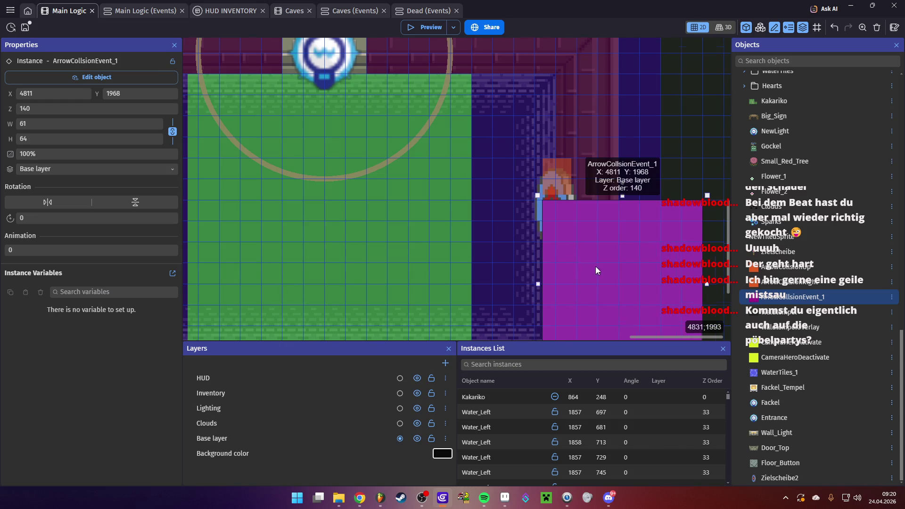
drag(599, 270, 557, 217)
mouse_move(655, 297)
mouse_down()
mouse_move(577, 197)
mouse_move(490, 129)
mouse_up()
- Set the hitbox instance's opacity to 0
scroll(509, 142, up, 4)
click(40, 155)
key(ctrl+a)
text(0)
key(Return)
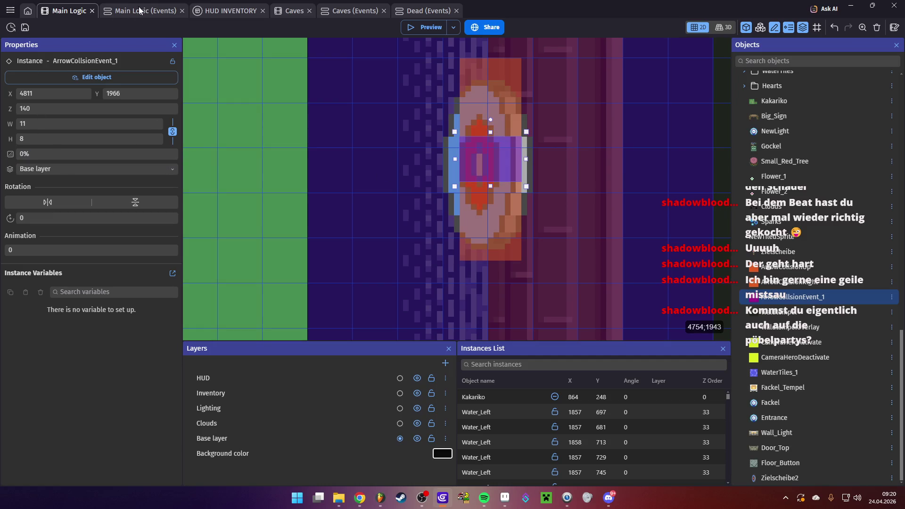
- Duplicate the right-facing arrow ArrowCollsionRight collision event in the Main Logic event sheet
click(140, 9)
scroll(174, 279, down, 15)
scroll(174, 278, down, 15)
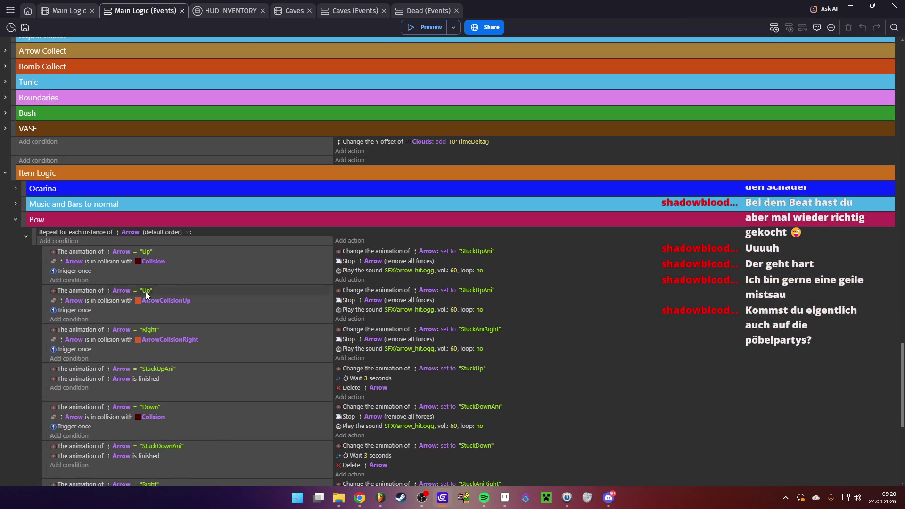
scroll(146, 294, down, 3)
click(54, 258)
key(ctrl+c)
key(ctrl+v)
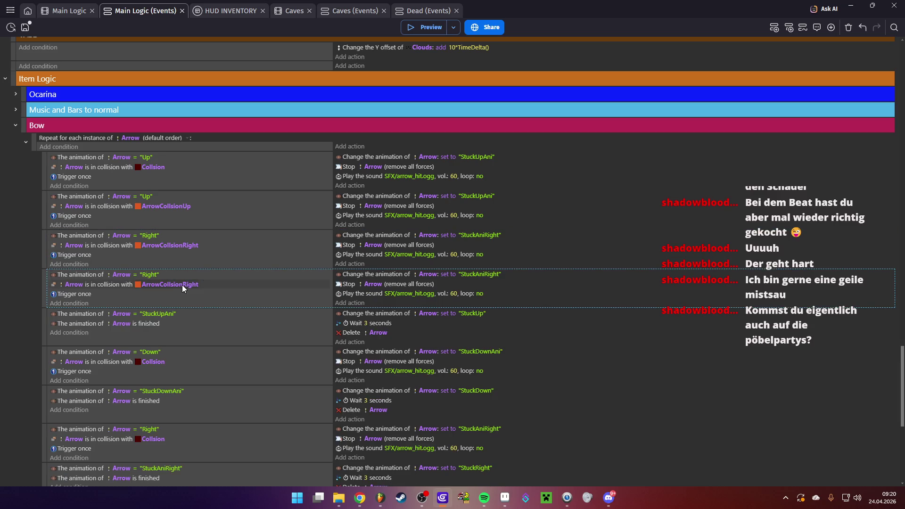
- Make the copied event check collision with ArrowCollsionEvent_1, then start a game preview
click(182, 285)
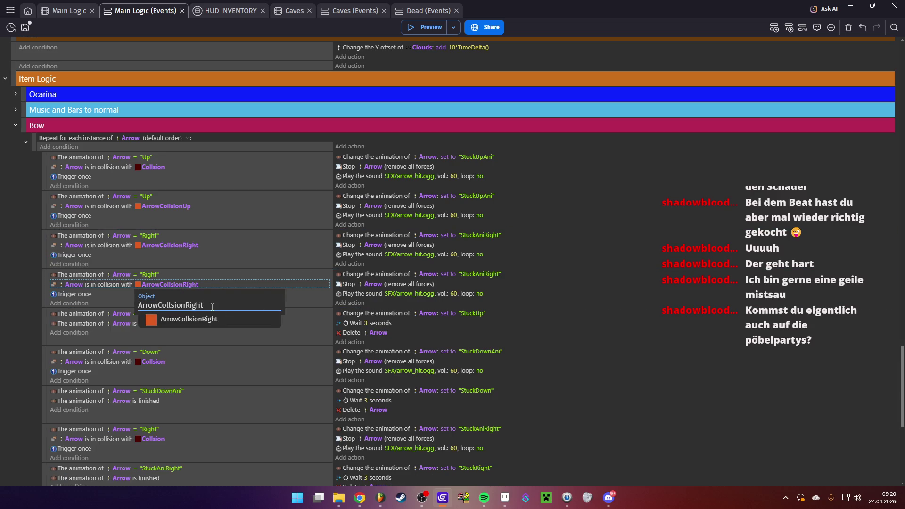
key(BackSpace)
click(208, 350)
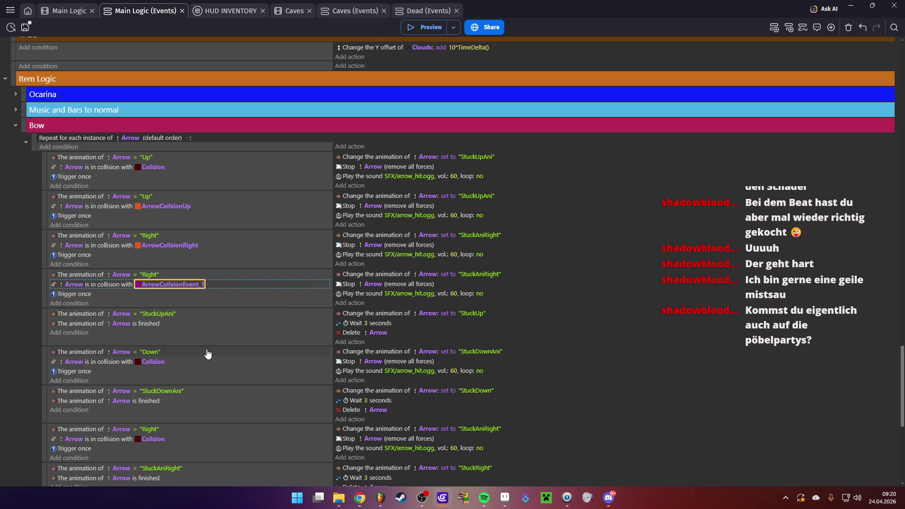
click(574, 295)
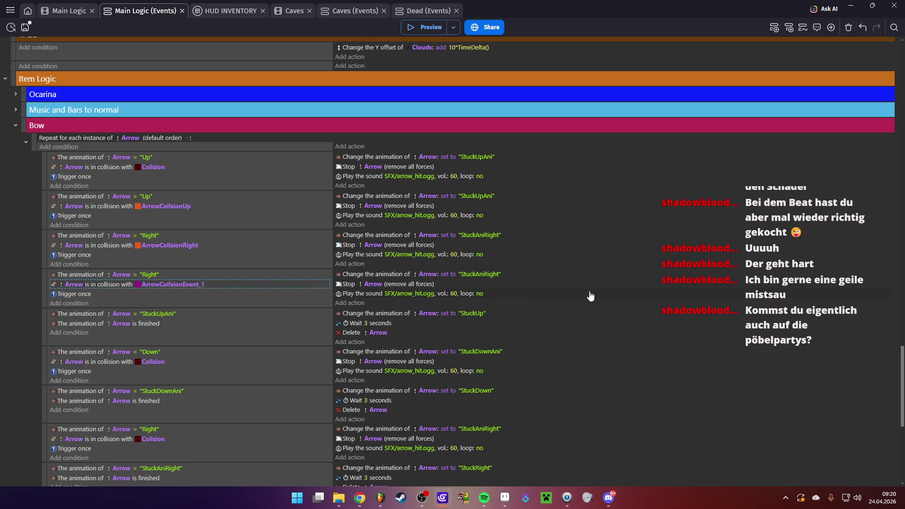
click(48, 293)
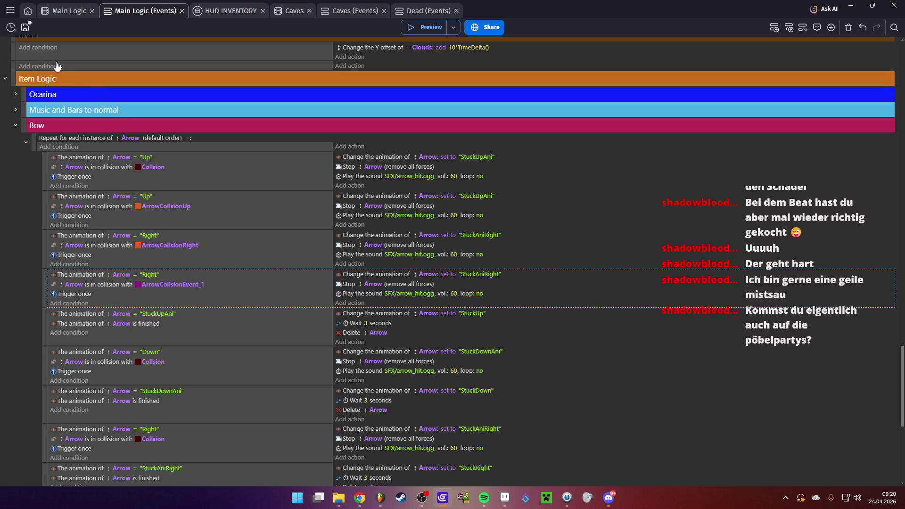
click(417, 26)
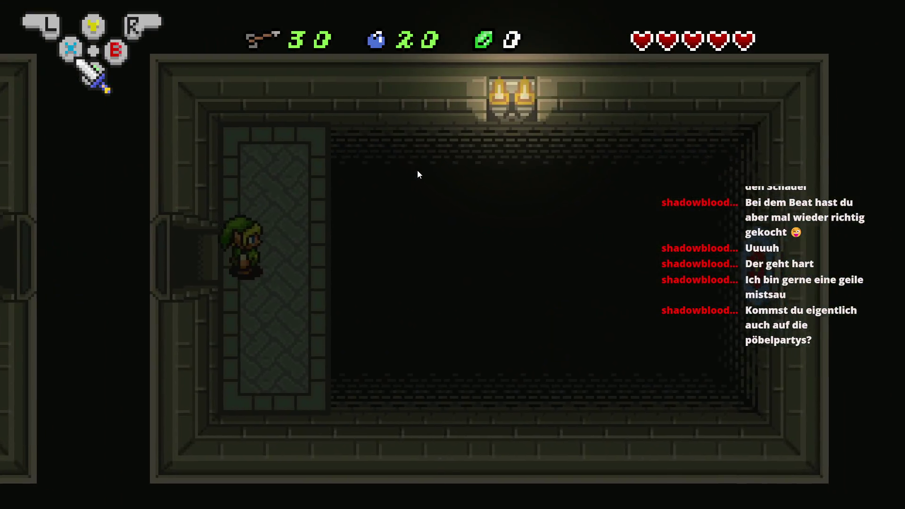
key(Escape)
key(space)
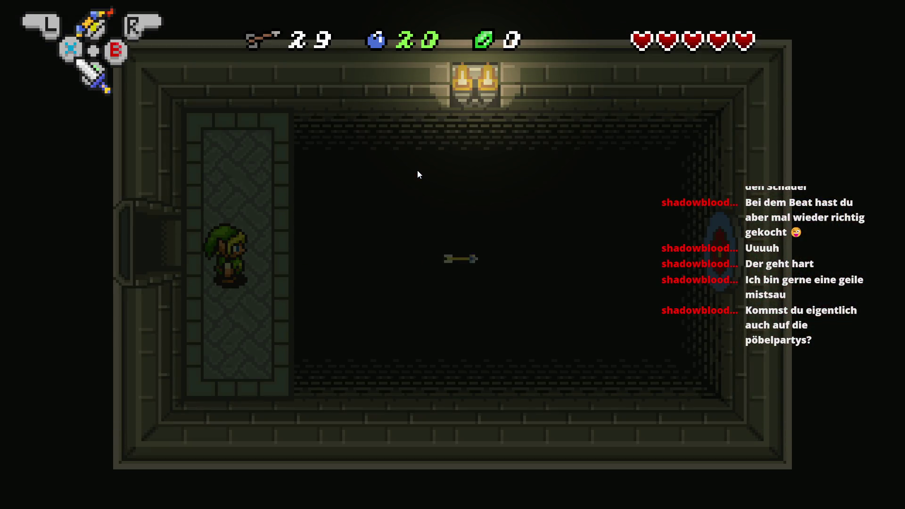
key(Up)
key(space)
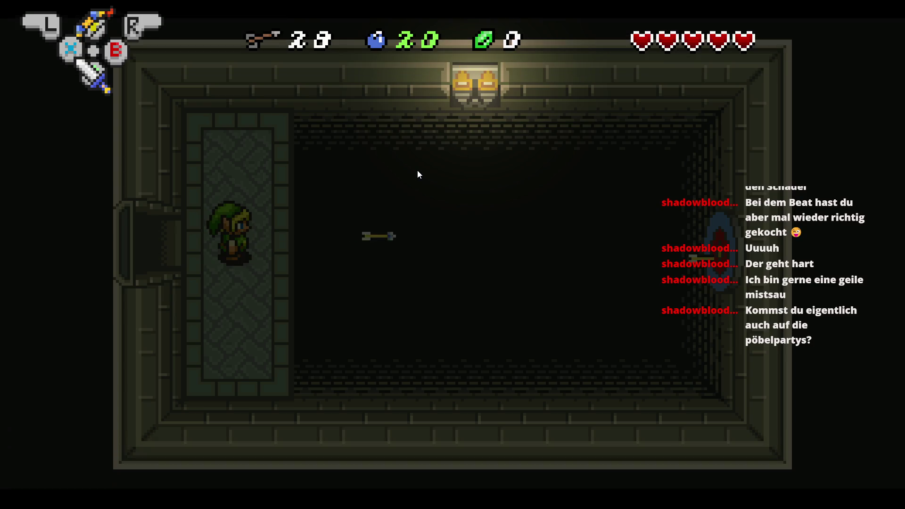
key(Down)
key(space)
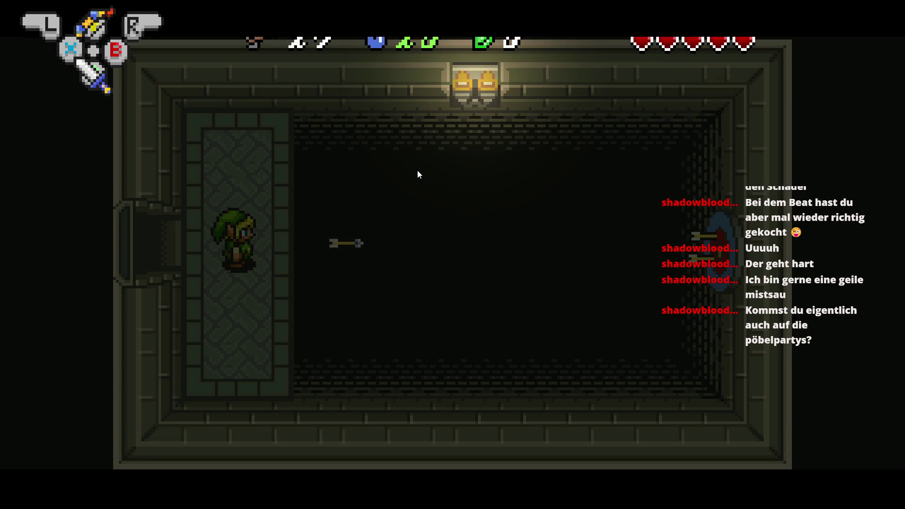
key(Down)
key(space)
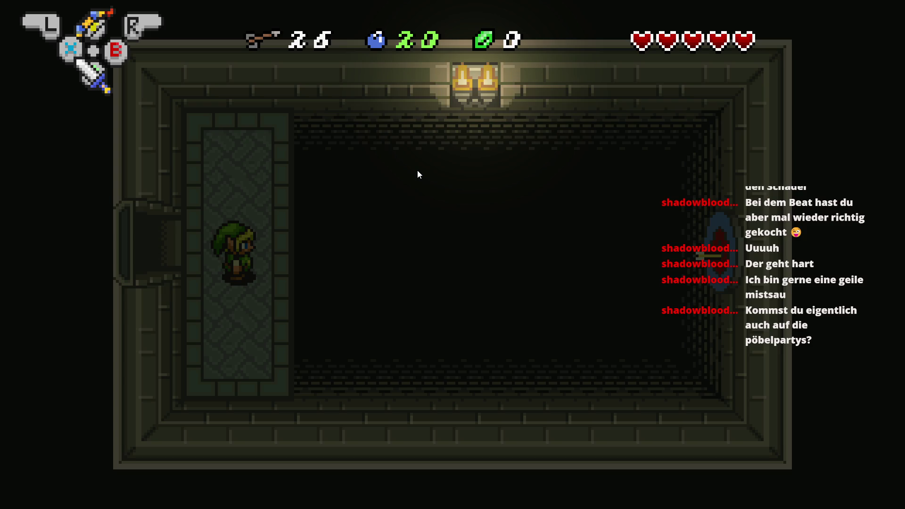
key(alt+Tab)
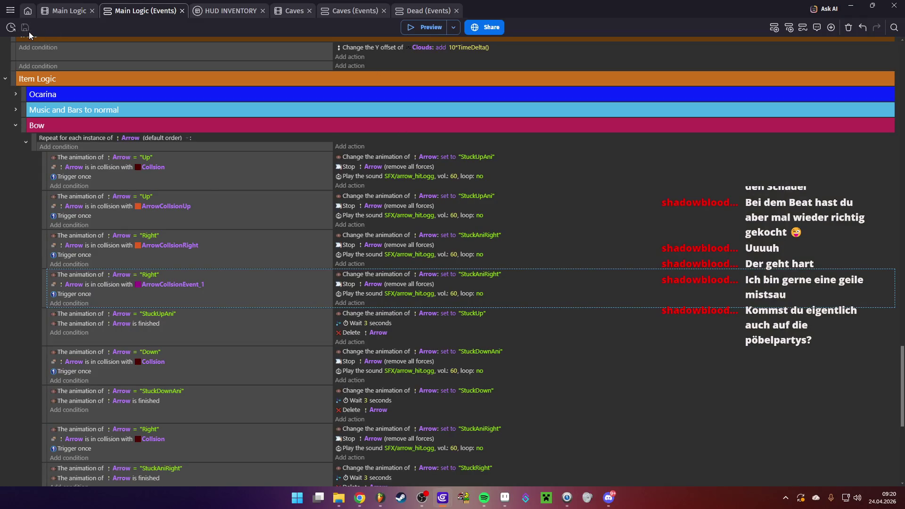
- Save the project and locate the DungeonKeys2 key instance in the dungeon room layout
click(25, 28)
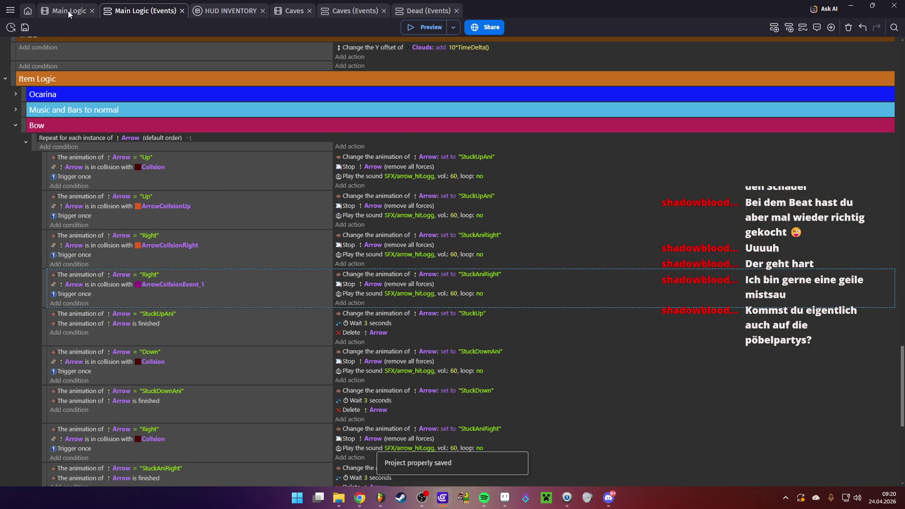
click(68, 11)
scroll(813, 411, up, 5)
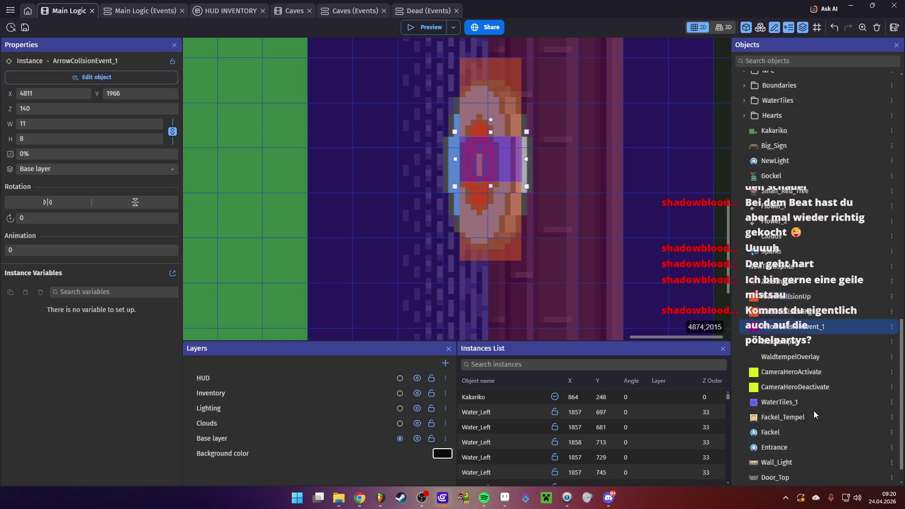
scroll(804, 375, up, 7)
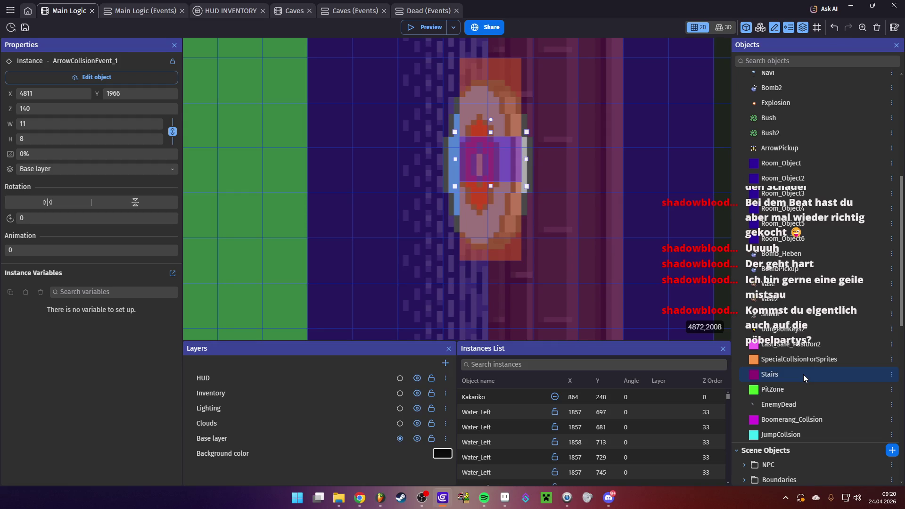
click(778, 331)
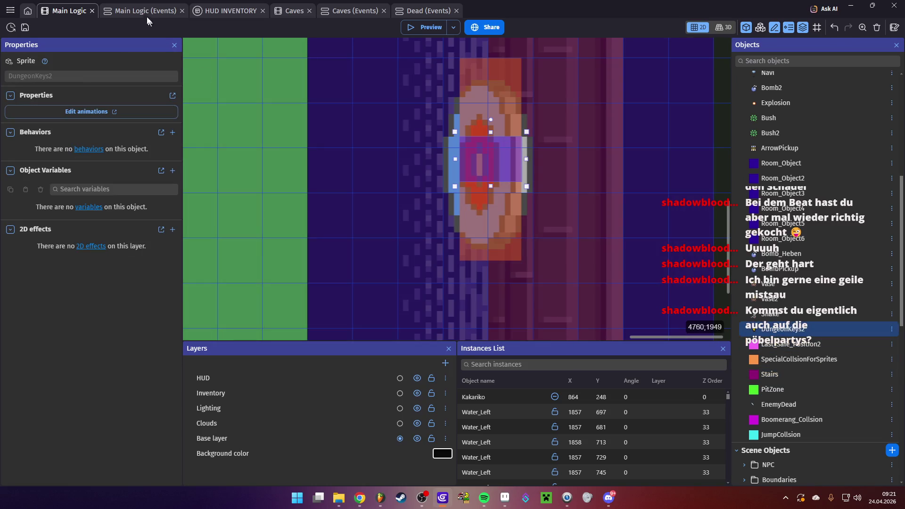
scroll(401, 222, down, 5)
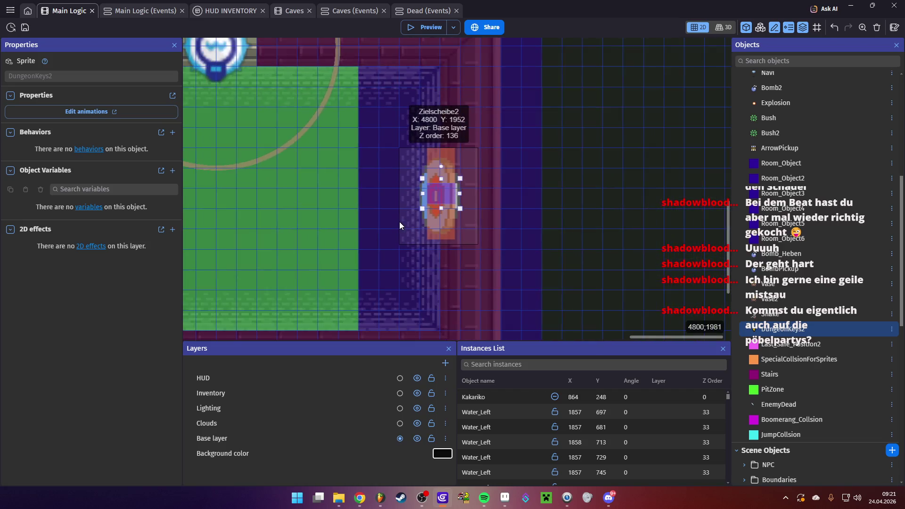
drag(356, 224, 526, 236)
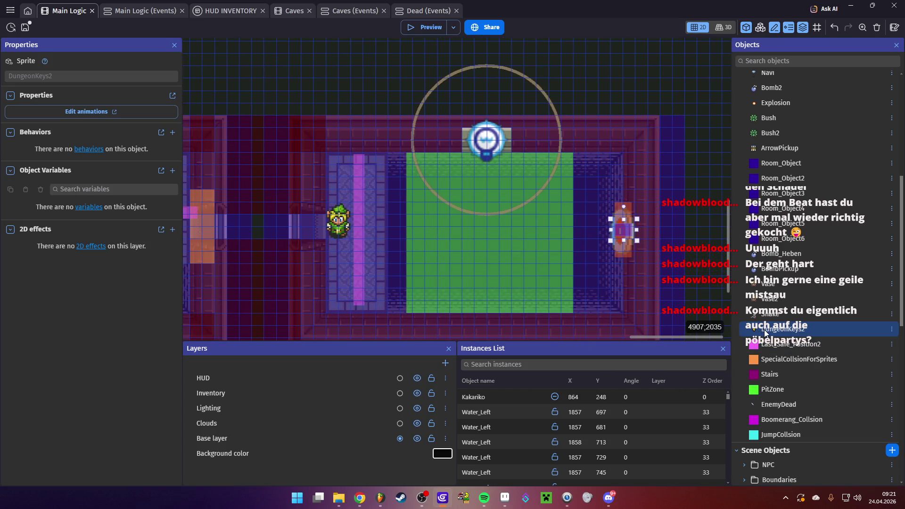
click(343, 174)
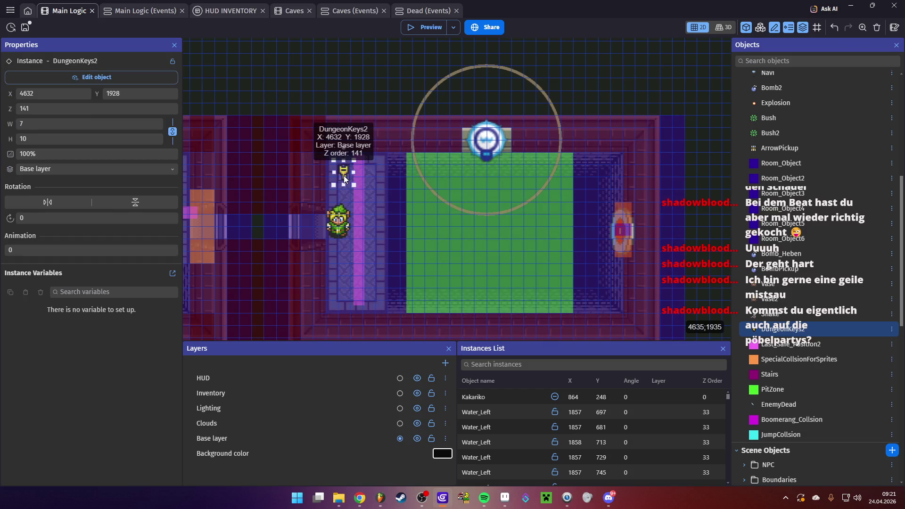
click(142, 14)
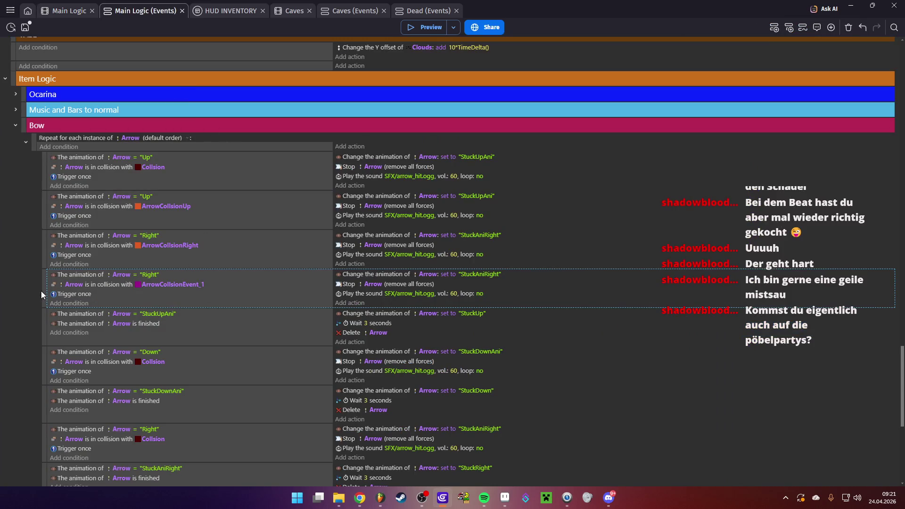
- Paste a copy of the arrow-hit sound action and browse the sound folders for a replacement file
click(789, 27)
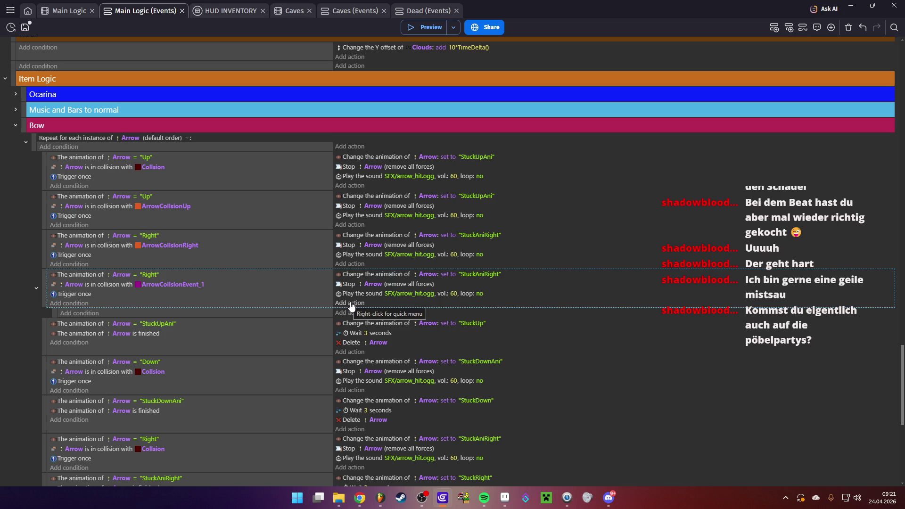
key(ctrl+v)
click(398, 304)
click(509, 322)
click(447, 336)
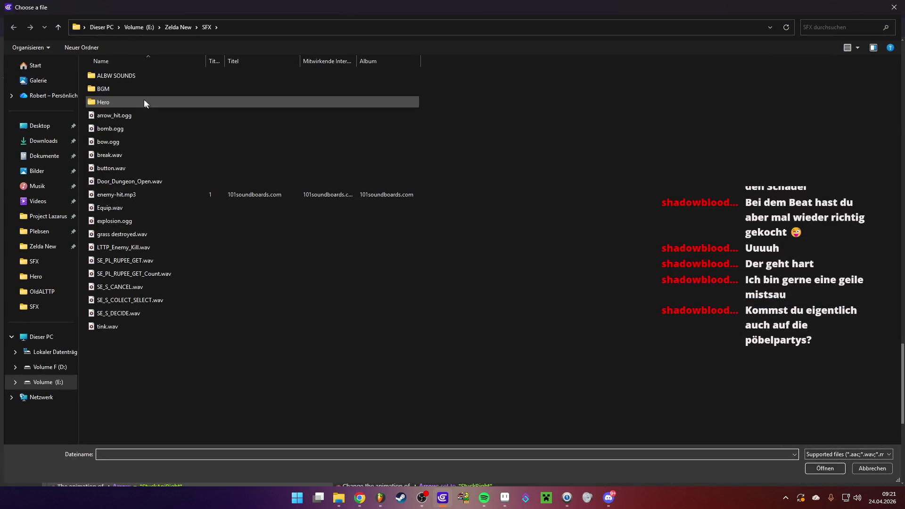
double_click(125, 75)
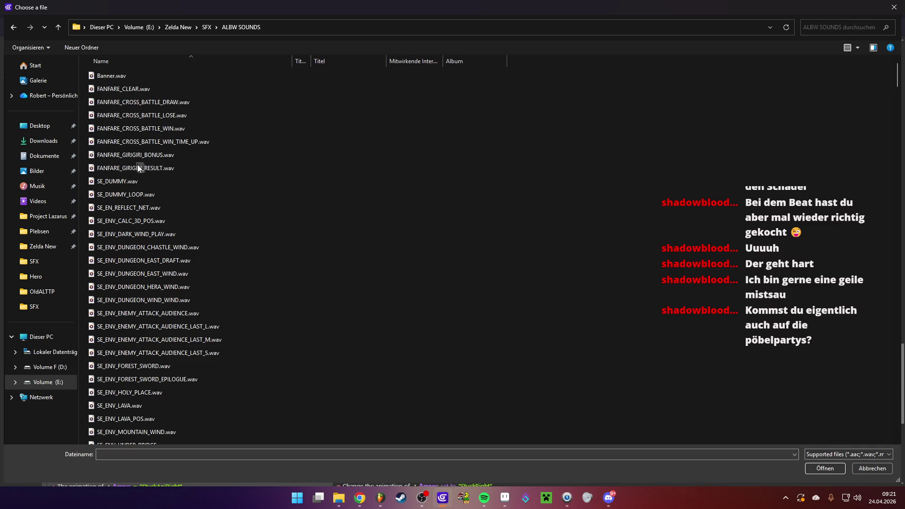
click(139, 178)
scroll(175, 233, down, 18)
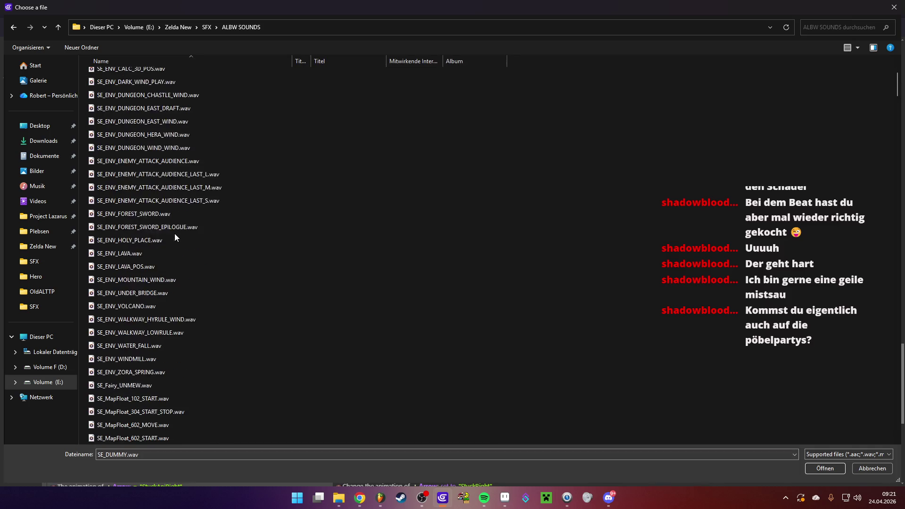
scroll(174, 233, down, 3)
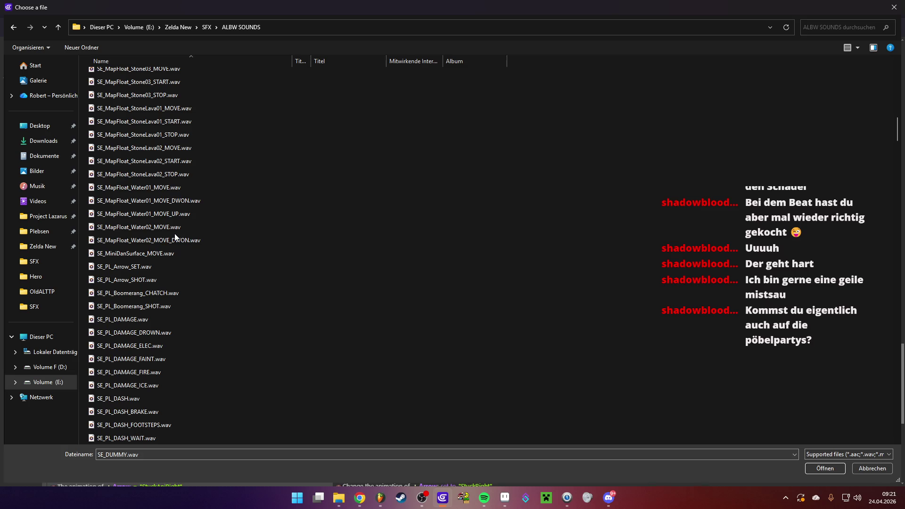
scroll(175, 236, down, 15)
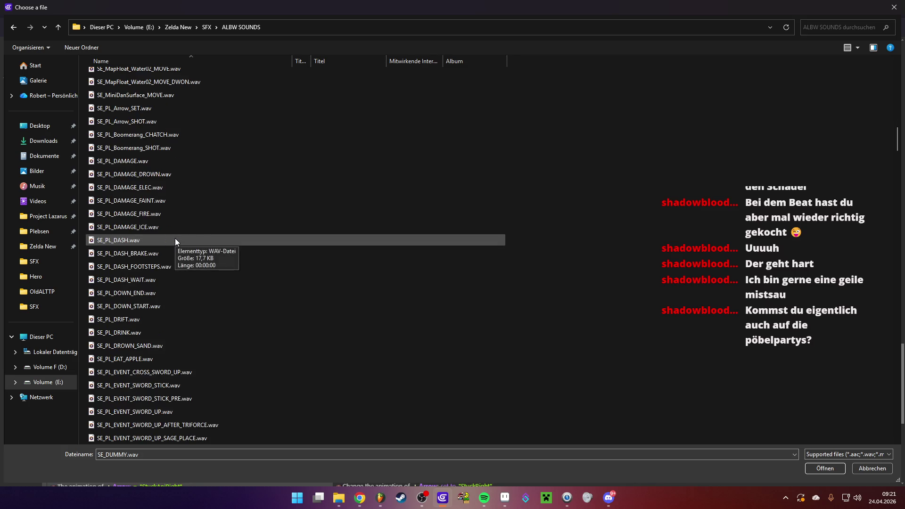
click(206, 27)
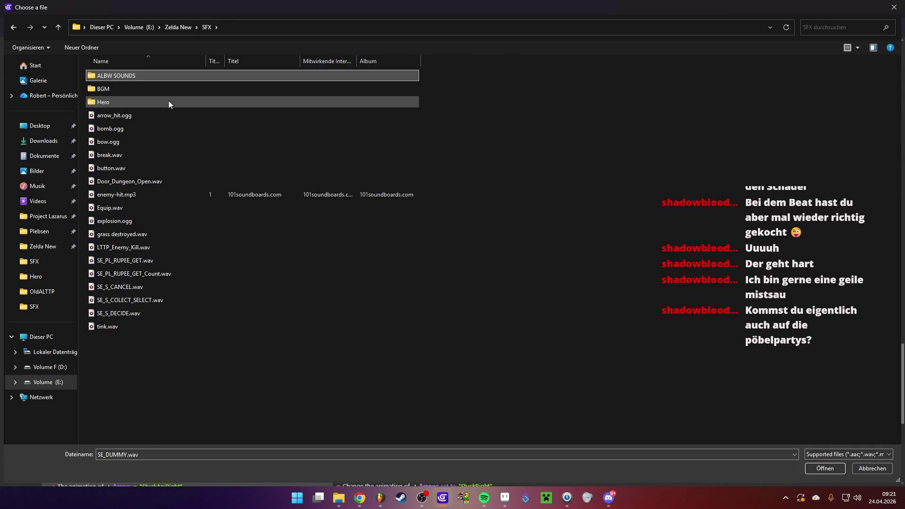
double_click(127, 100)
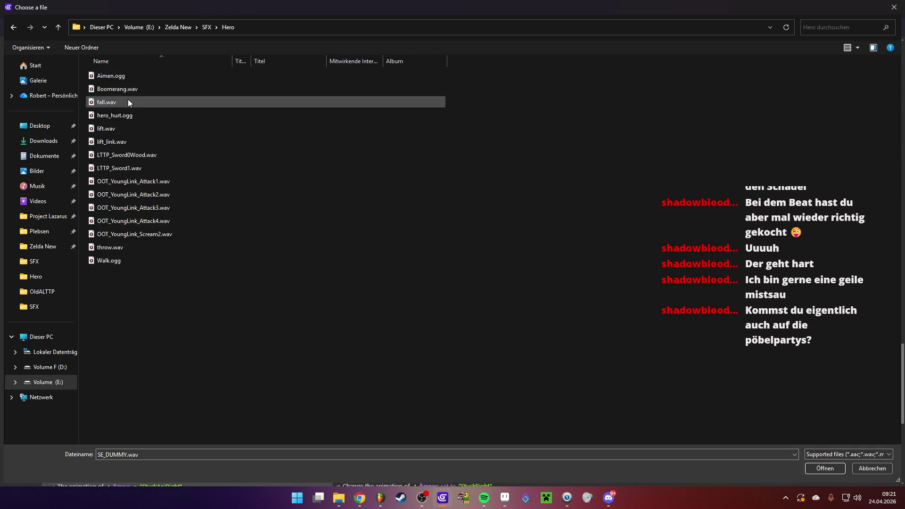
click(206, 27)
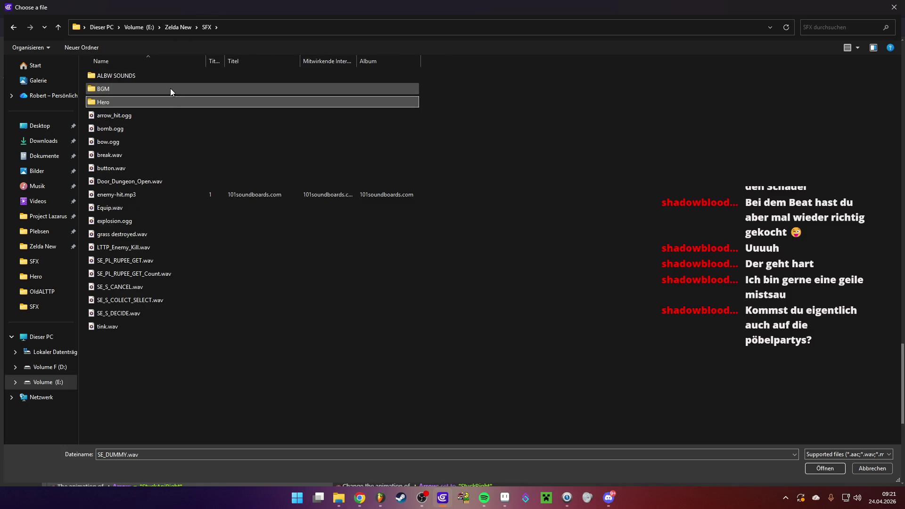
click(139, 27)
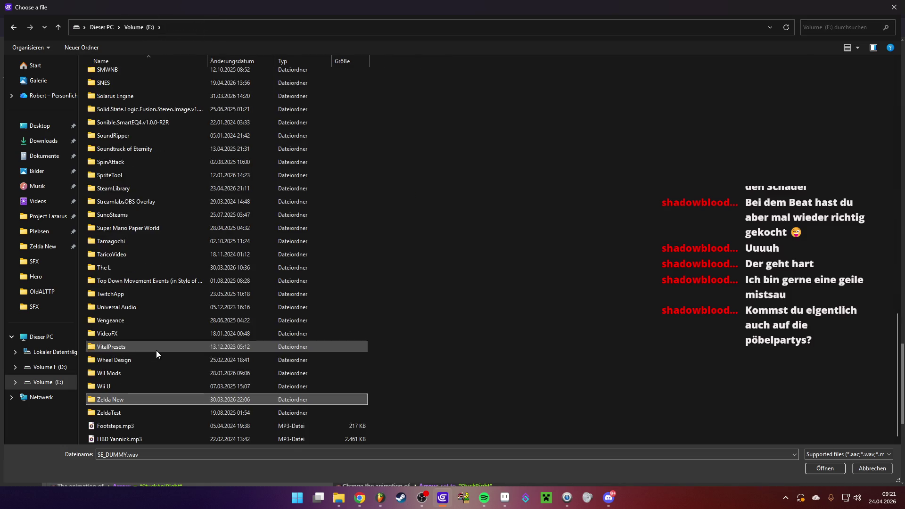
click(871, 467)
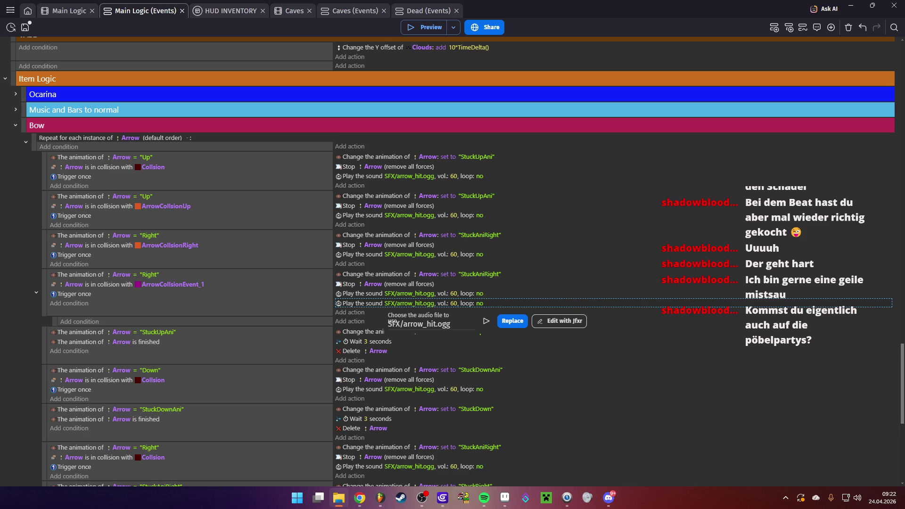
- Set the copied sound action to play SFX/secret.wav
click(513, 320)
click(424, 372)
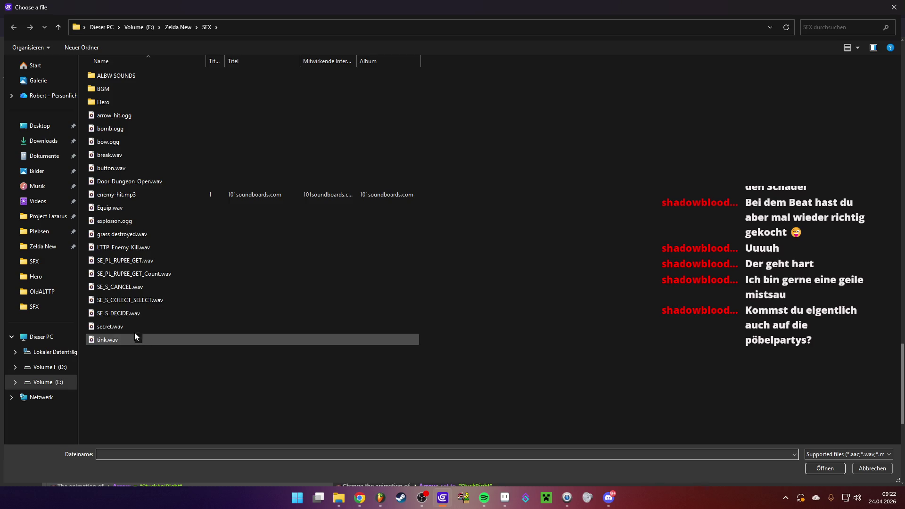
double_click(131, 325)
click(709, 291)
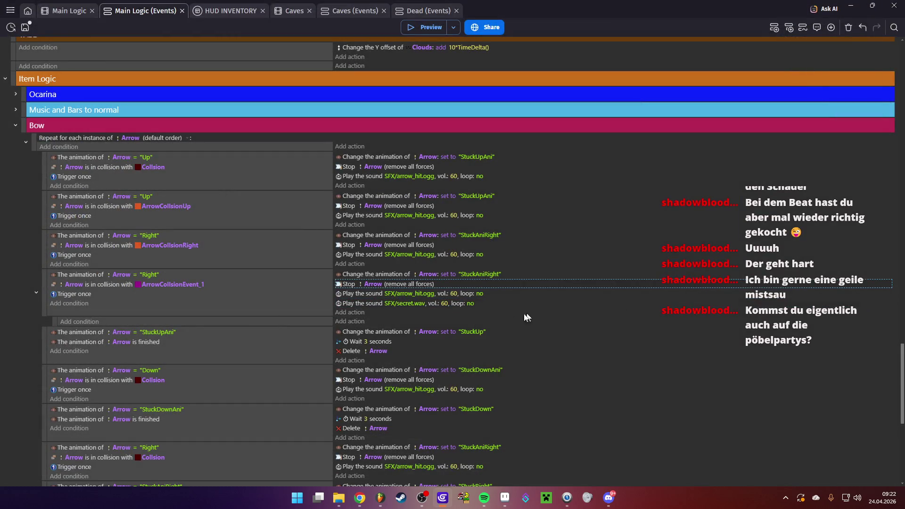
- Add a Create an object action that spawns DungeonKeys2 to the arrow-hit event
click(353, 313)
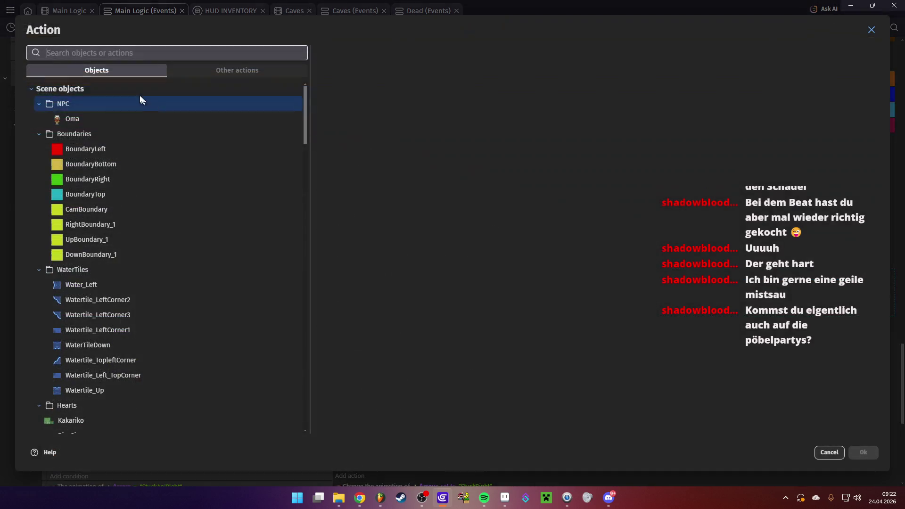
text(crea)
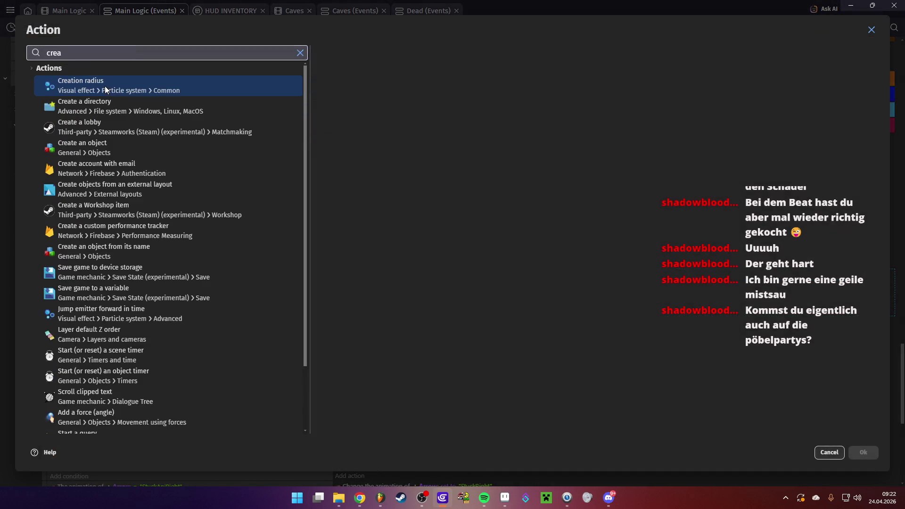
click(130, 147)
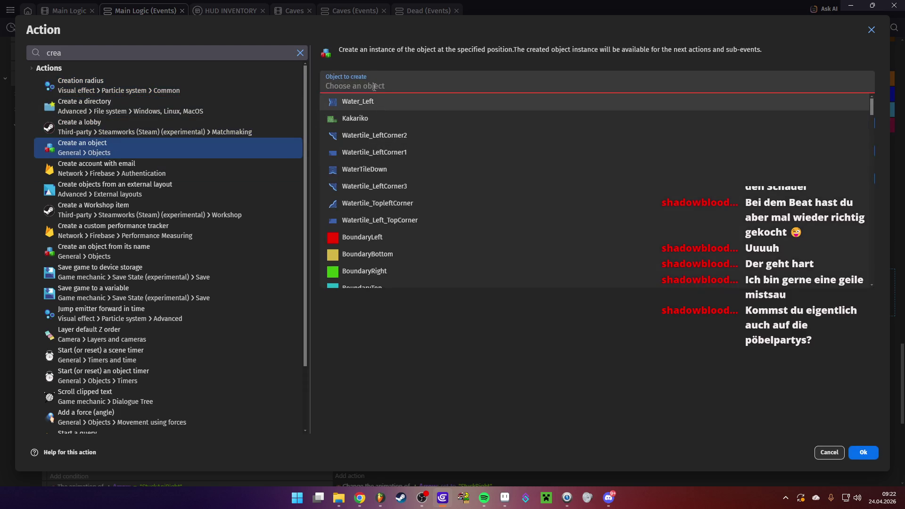
key(Escape)
click(373, 87)
text(Key)
click(383, 119)
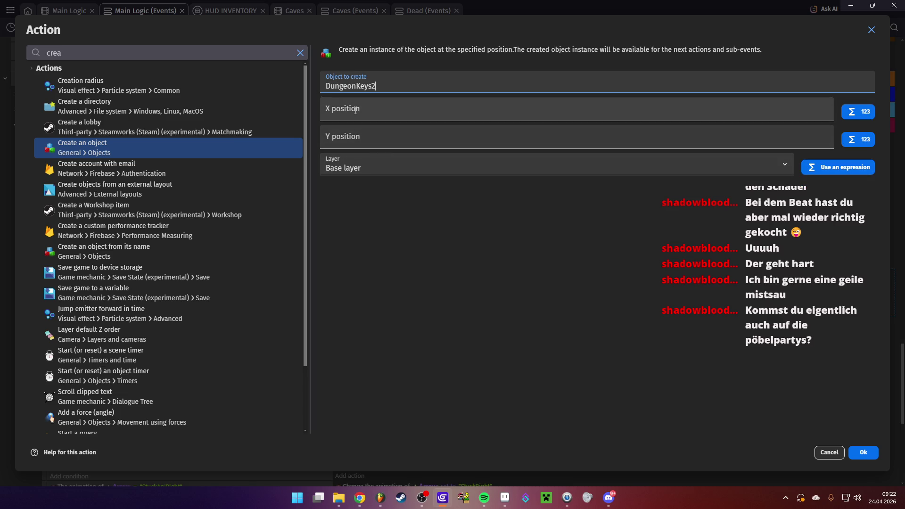
click(862, 452)
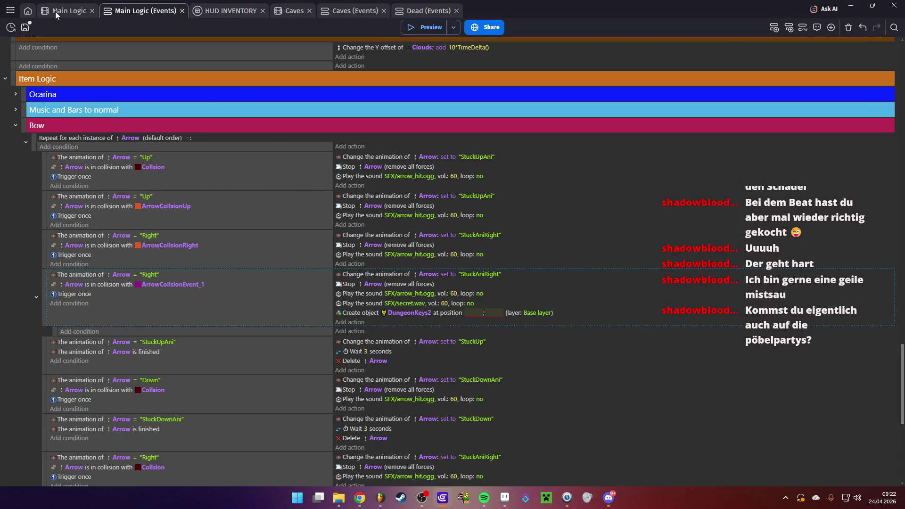
- Position the spawned key at X 4632, Y 1928 and launch a game preview
click(55, 15)
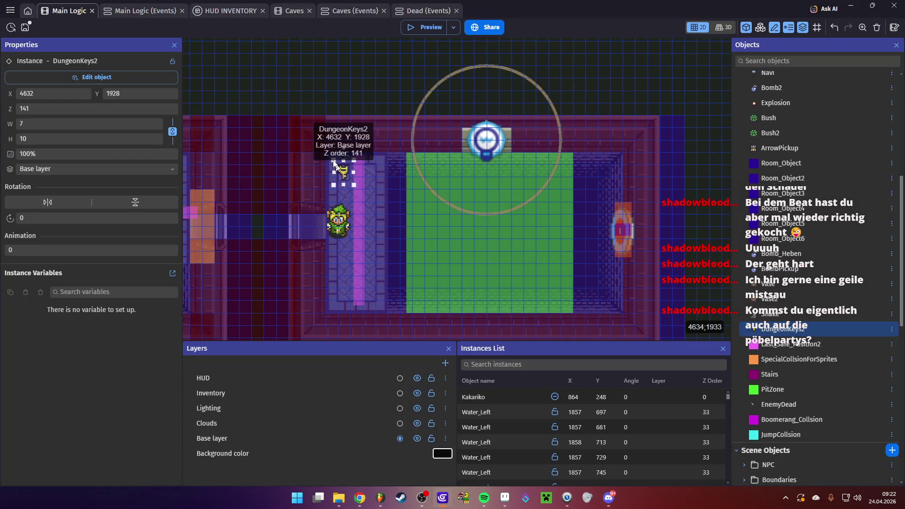
click(141, 10)
click(471, 312)
text(4632)
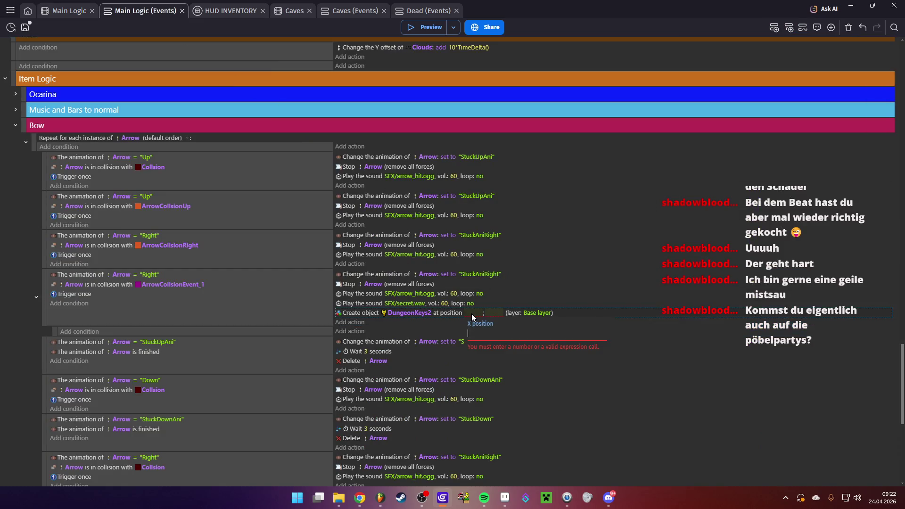
click(700, 363)
click(60, 11)
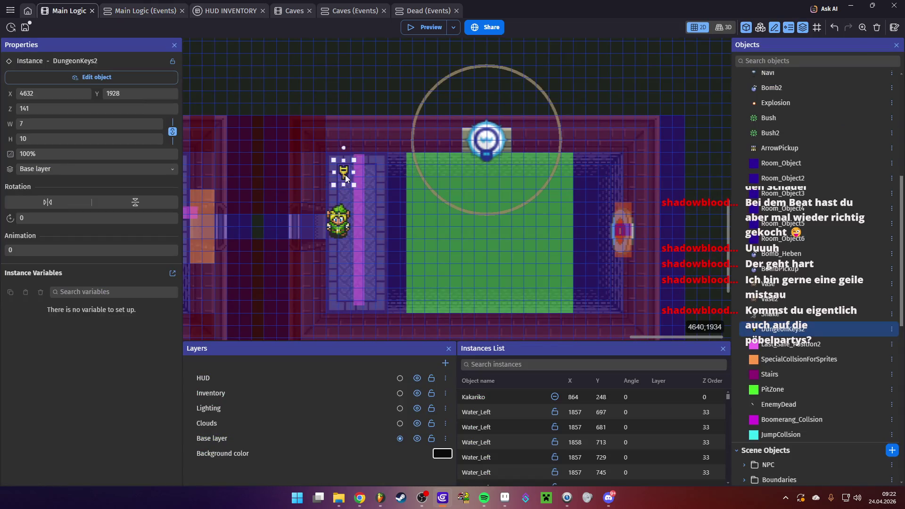
click(135, 13)
click(488, 311)
text(1928)
click(678, 343)
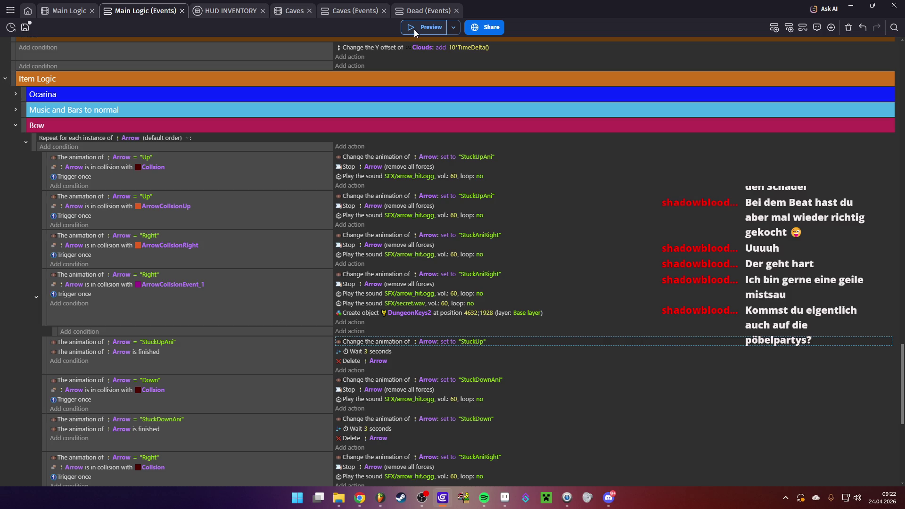
click(414, 29)
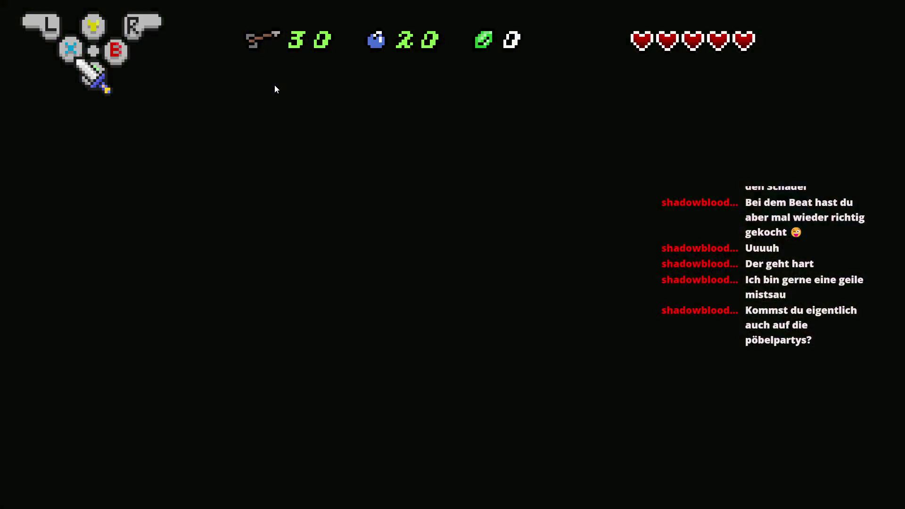
- Equip the bow in the preview and fire two arrows at the wall target
key(Return)
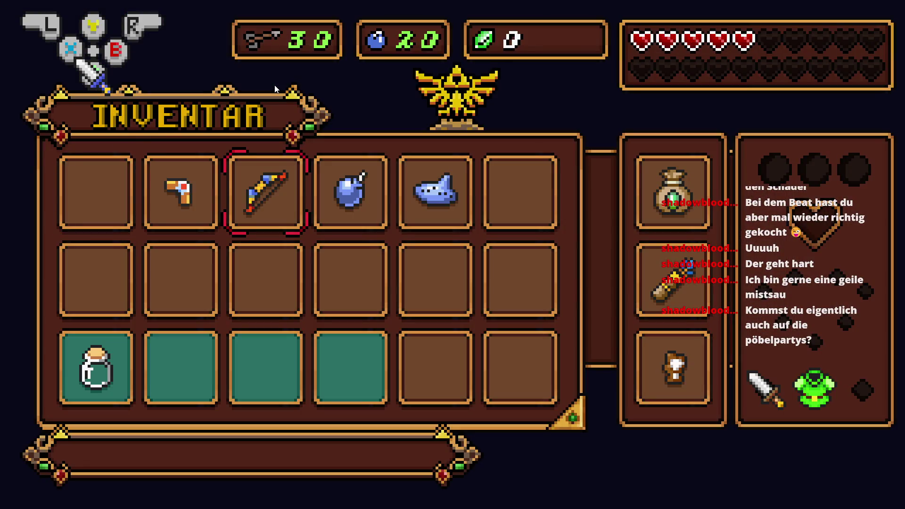
key(y)
key(Return)
key(Right)
key(y)
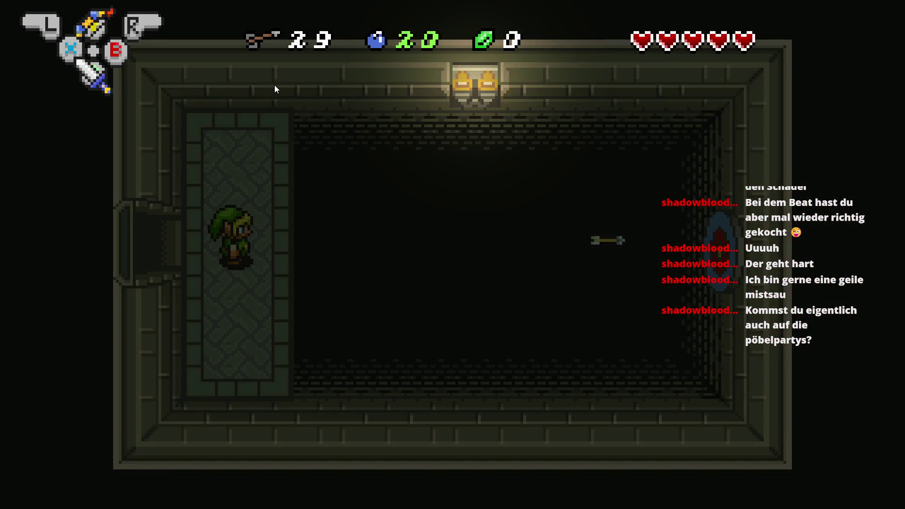
key(y)
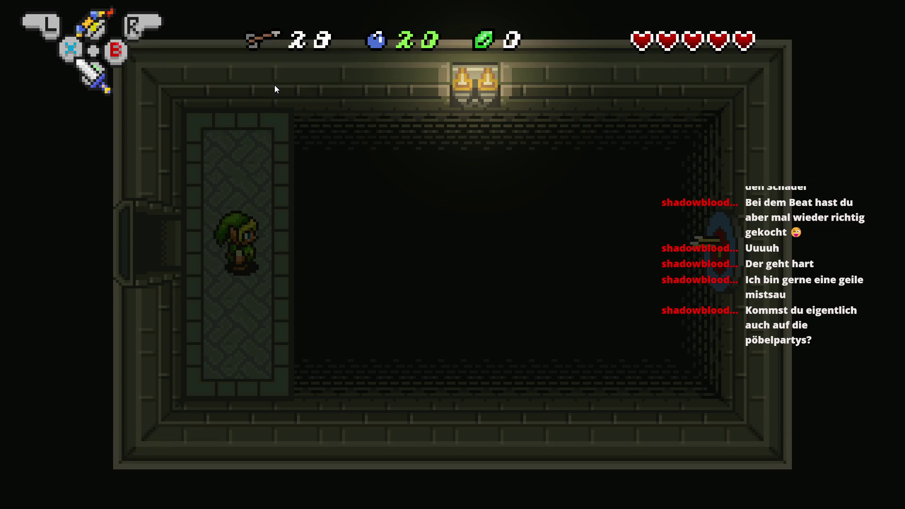
- Reposition Link, fire two more arrows at the target, close the preview and save
key(Left)
key(Up)
key(Down)
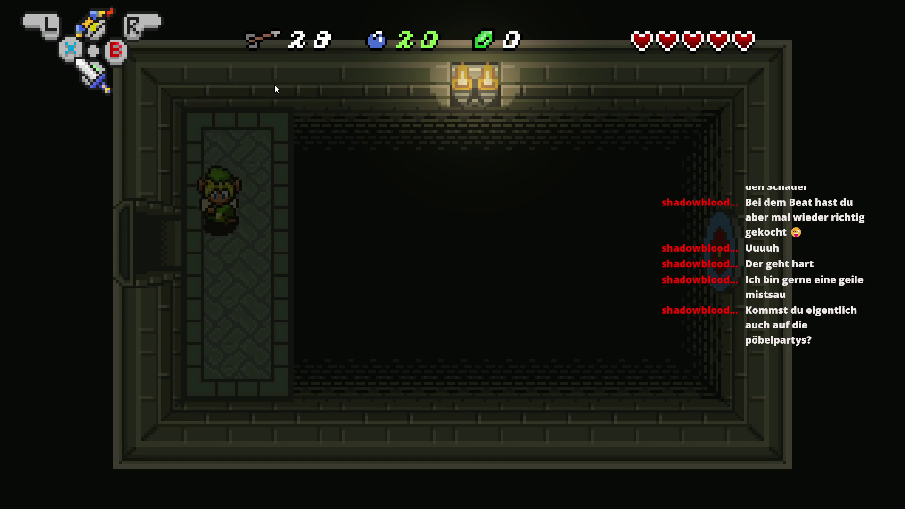
key(Right)
key(x)
key(Down)
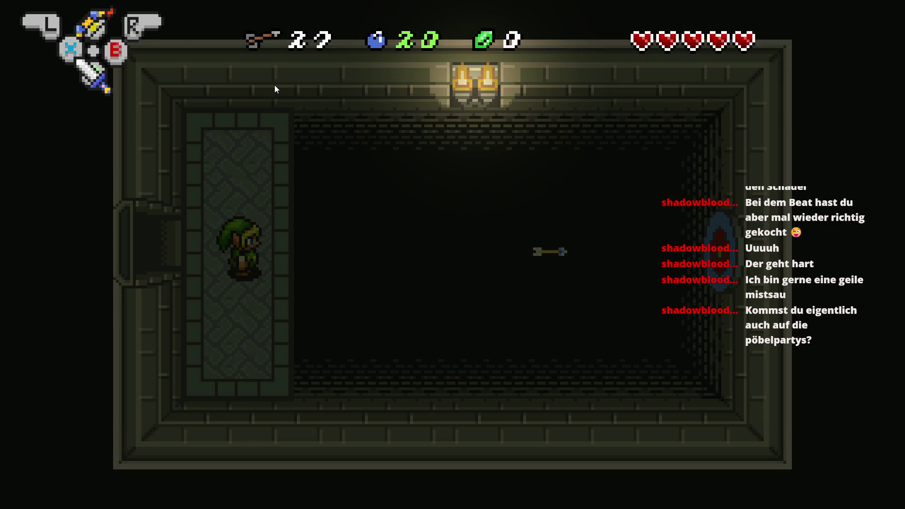
key(x)
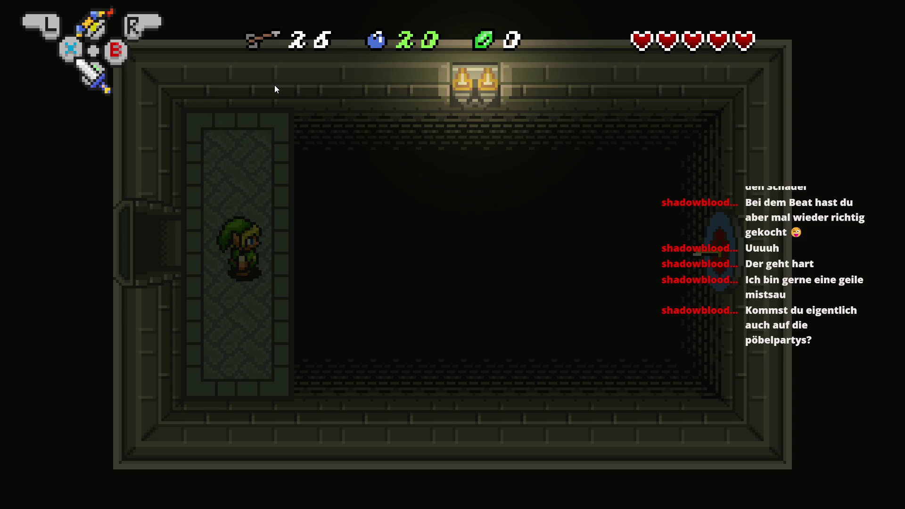
key(alt+F4)
click(29, 27)
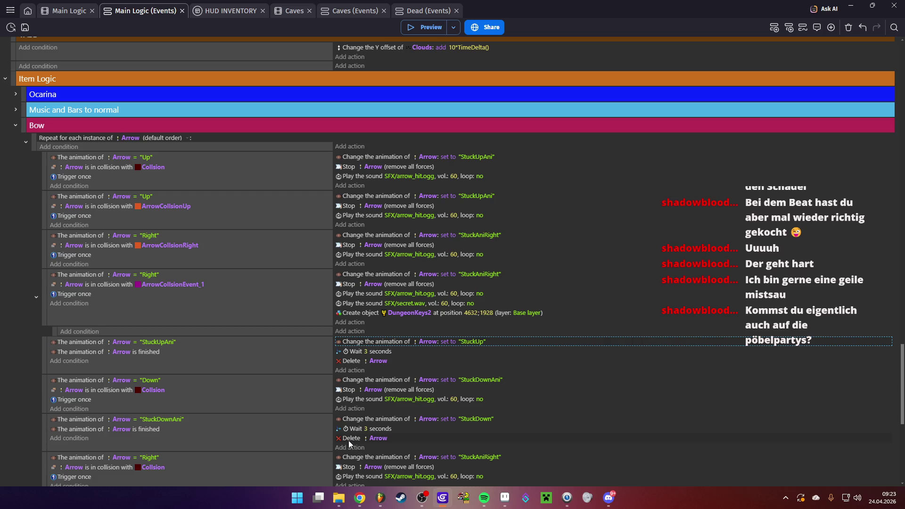
- Open items.png from the Assets/Menu folder in Aseprite
click(504, 497)
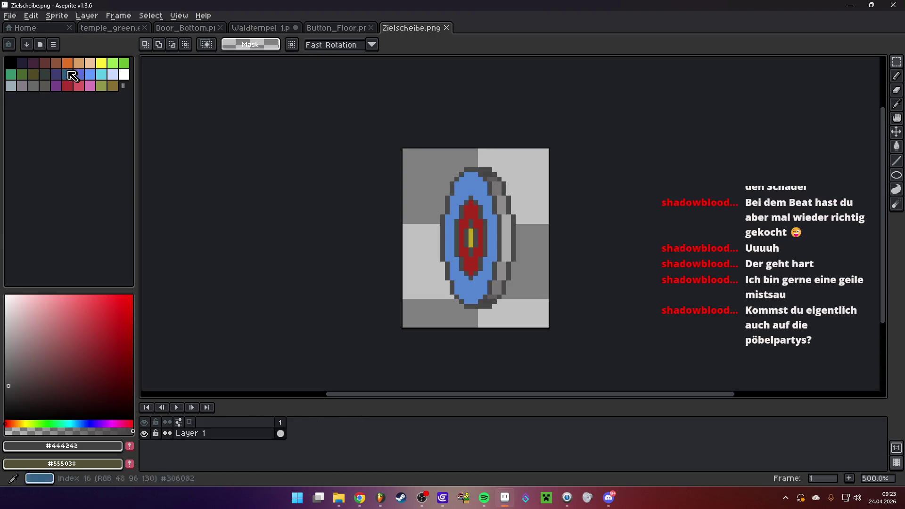
click(10, 15)
click(18, 38)
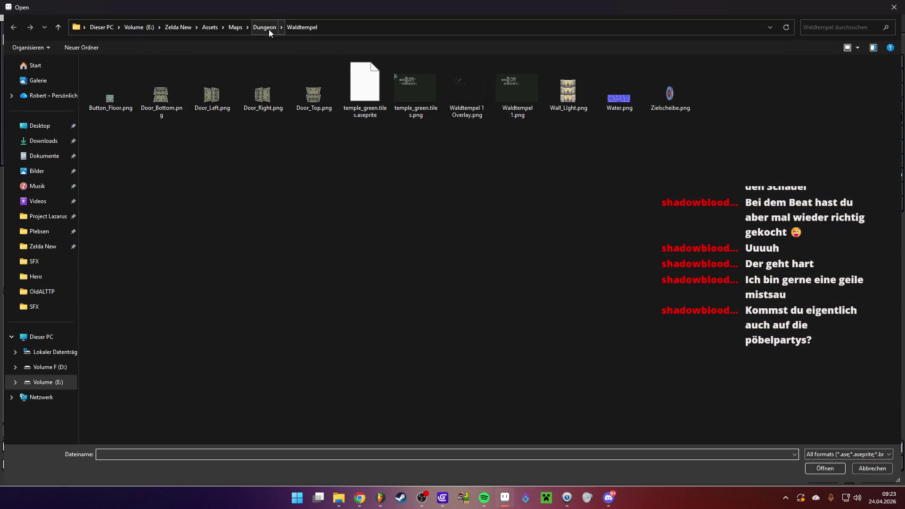
click(210, 26)
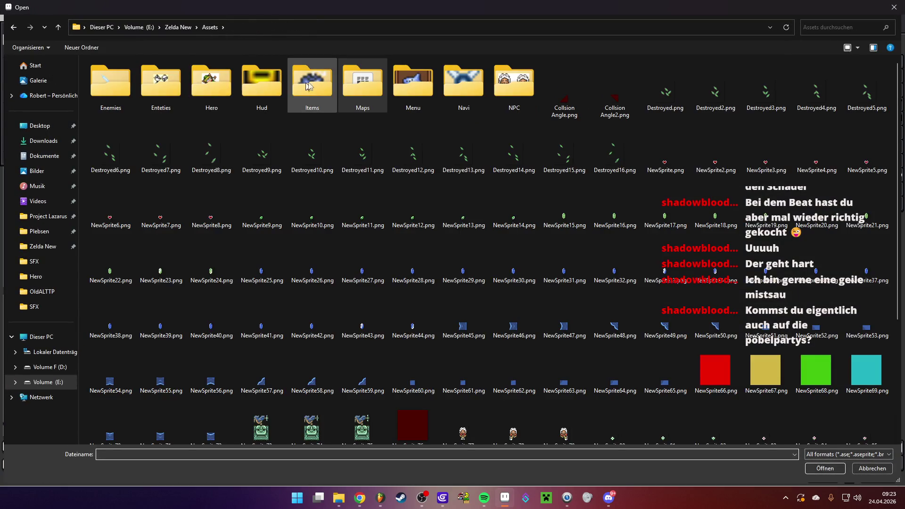
double_click(310, 78)
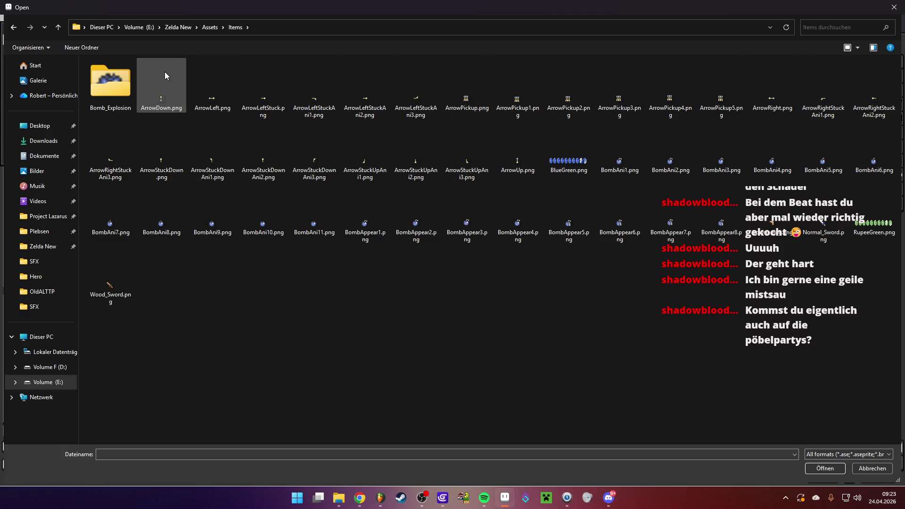
click(210, 27)
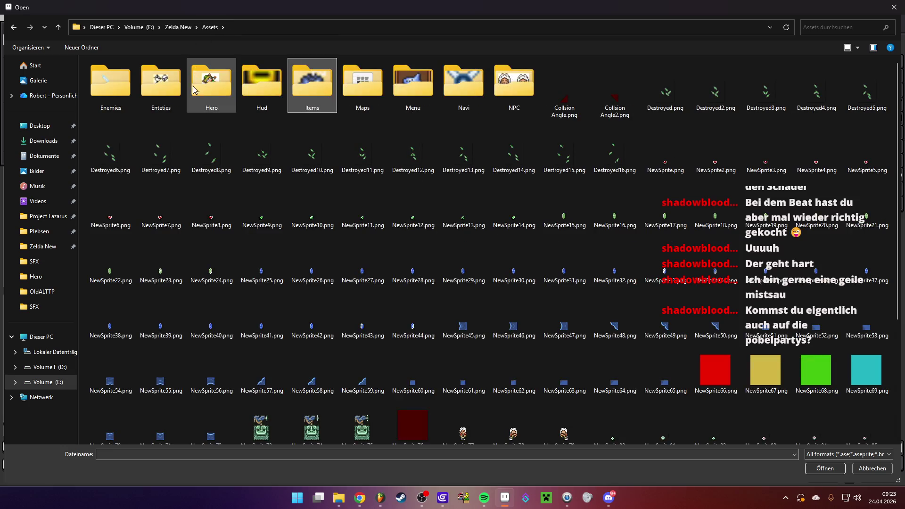
double_click(420, 77)
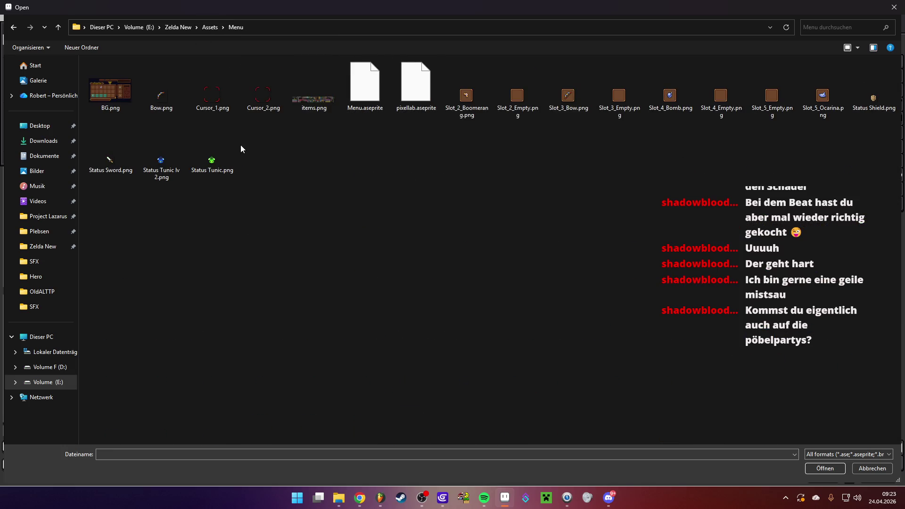
double_click(319, 101)
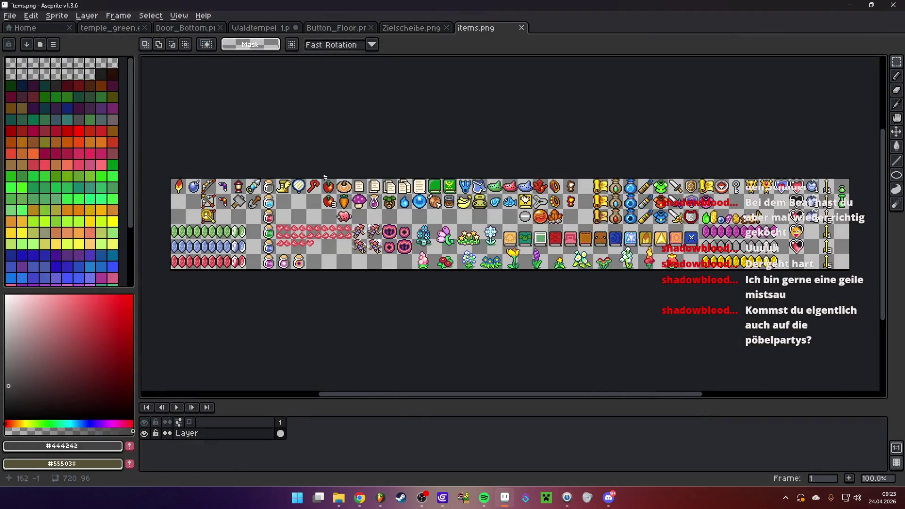
scroll(754, 206, up, 1)
scroll(754, 206, up, 4)
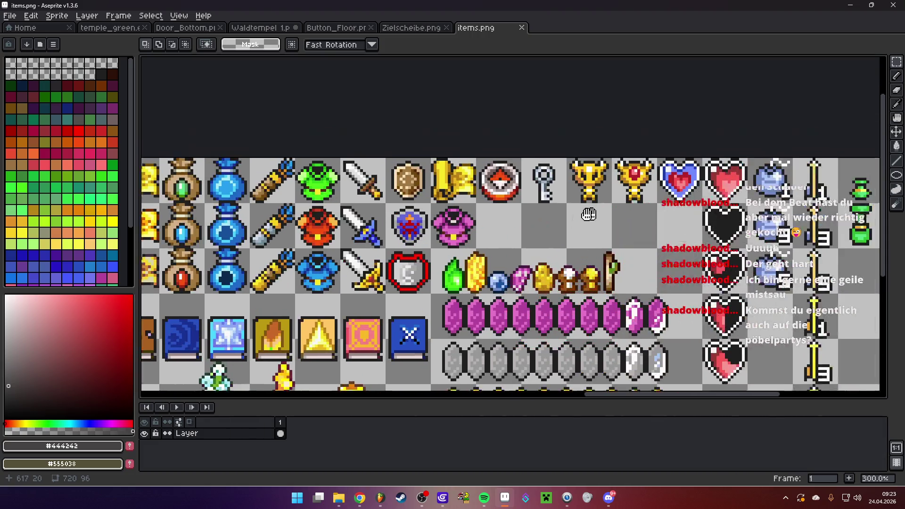
- Select the small key and paste it into a new 14×16 sprite
drag(429, 142, 513, 237)
click(9, 16)
click(21, 24)
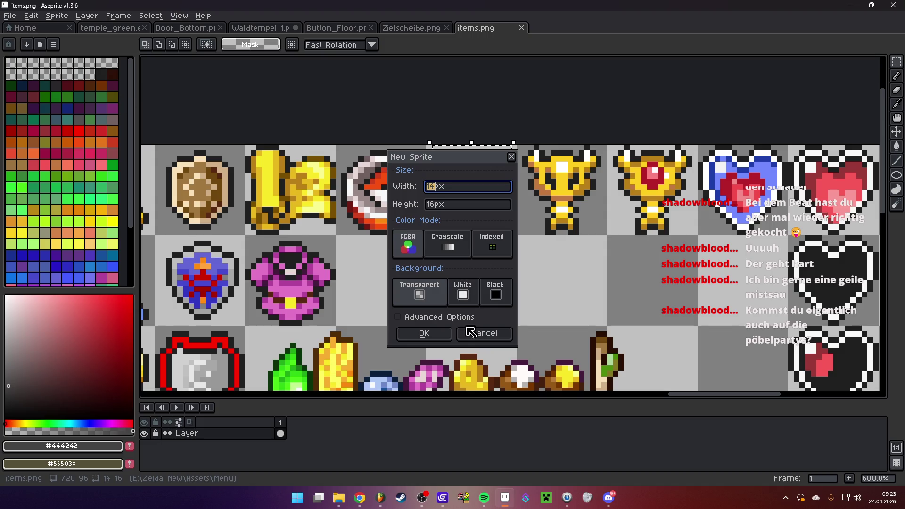
click(424, 333)
key(ctrl+v)
scroll(527, 218, up, 5)
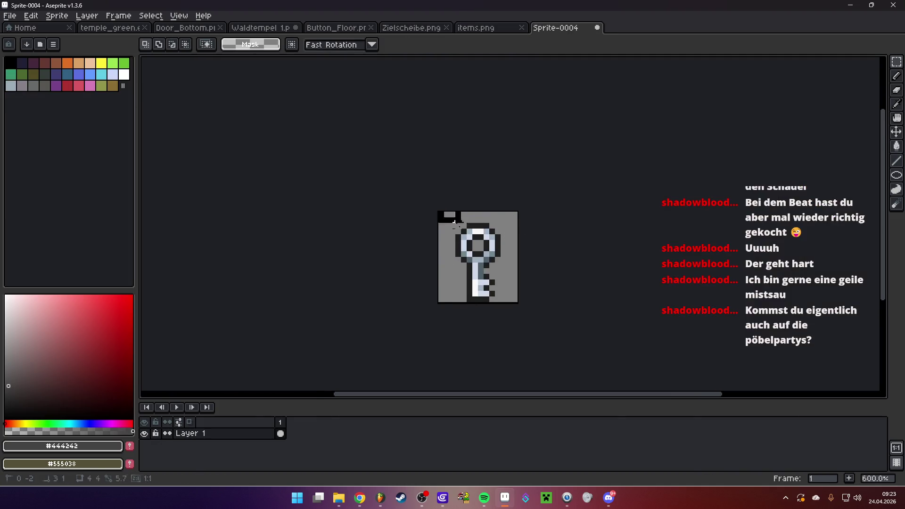
key(Return)
- Save the key sprite as Dungeon_Small_Key.png in Assets/Enteties
click(10, 16)
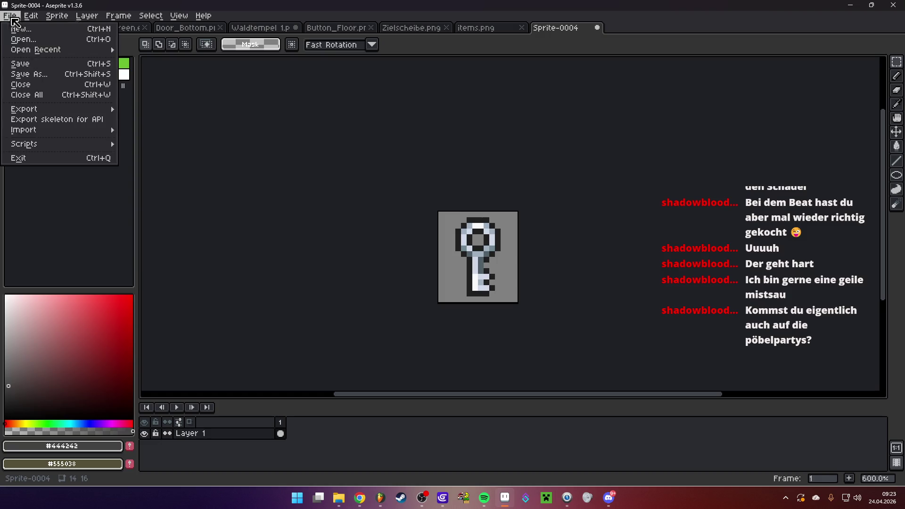
click(38, 74)
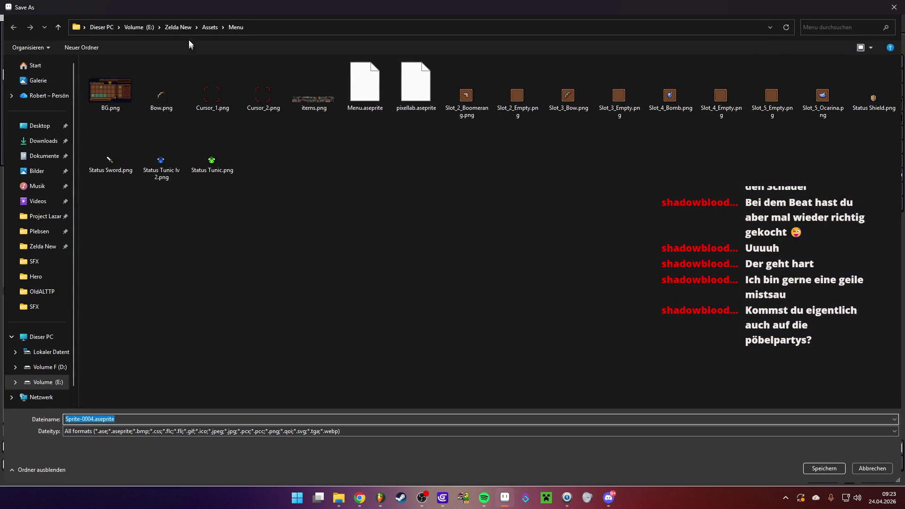
click(210, 27)
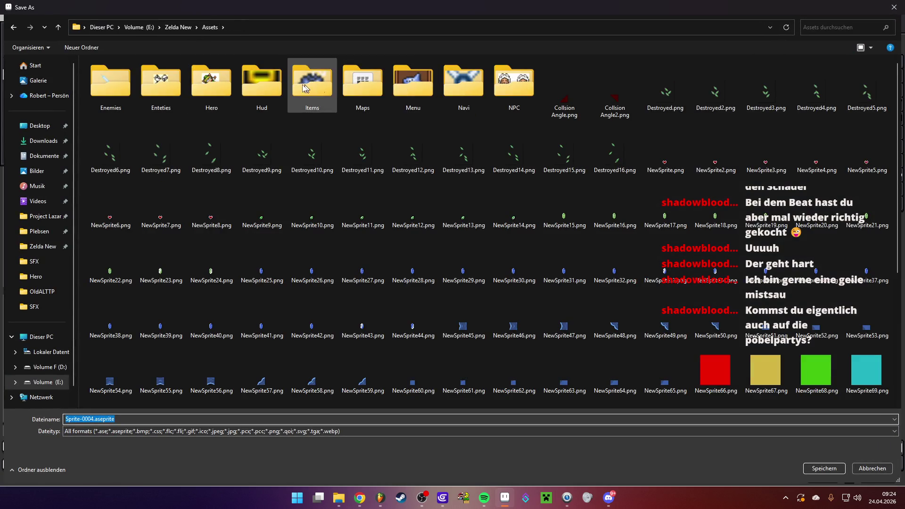
double_click(158, 84)
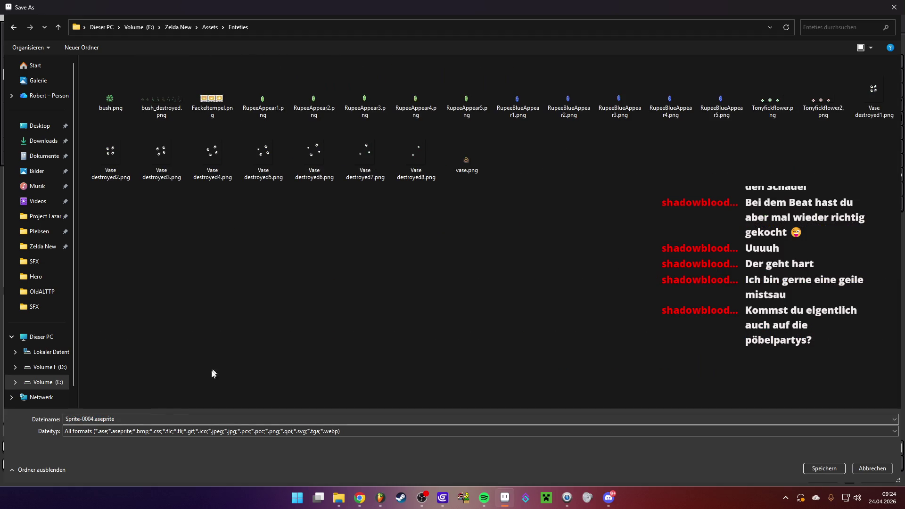
text(Dungeon_Small_Key.png)
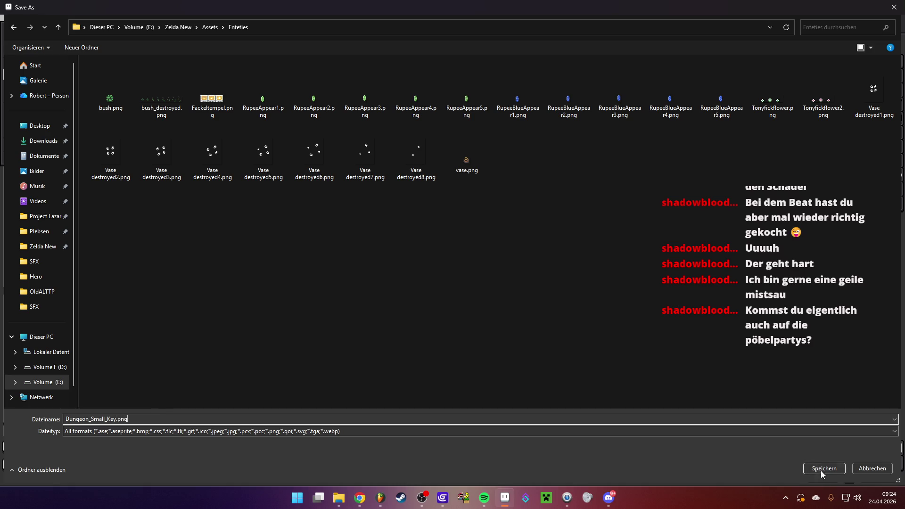
click(821, 469)
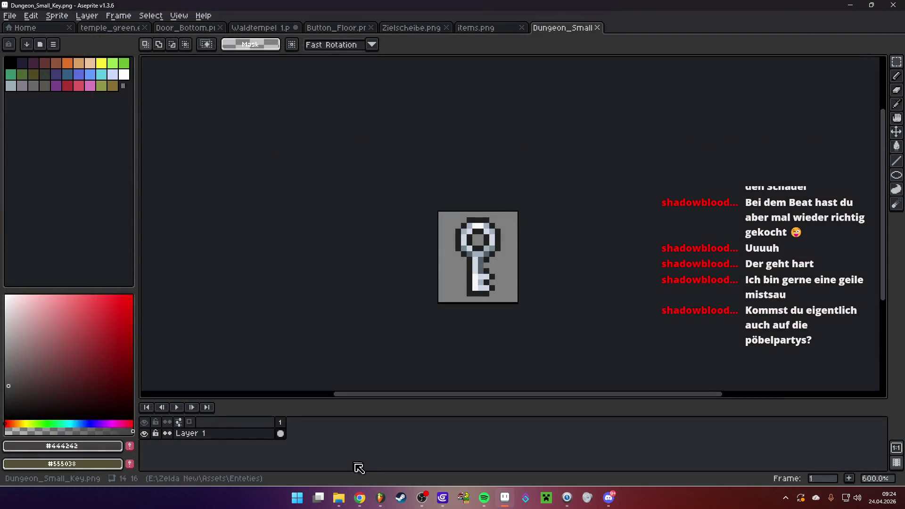
click(437, 503)
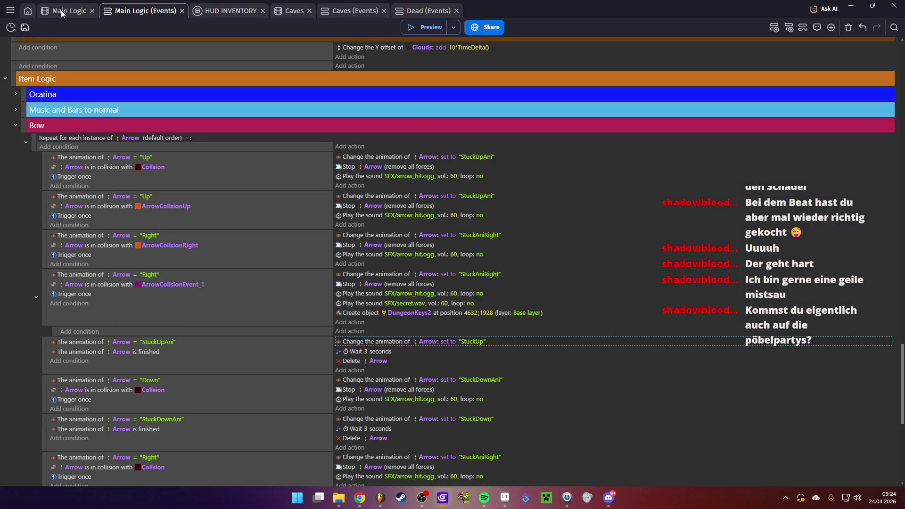
- Add a Dungeon_Small_Key sprite object using Enteties/Dungeon_Small_Key.png
click(63, 11)
click(892, 449)
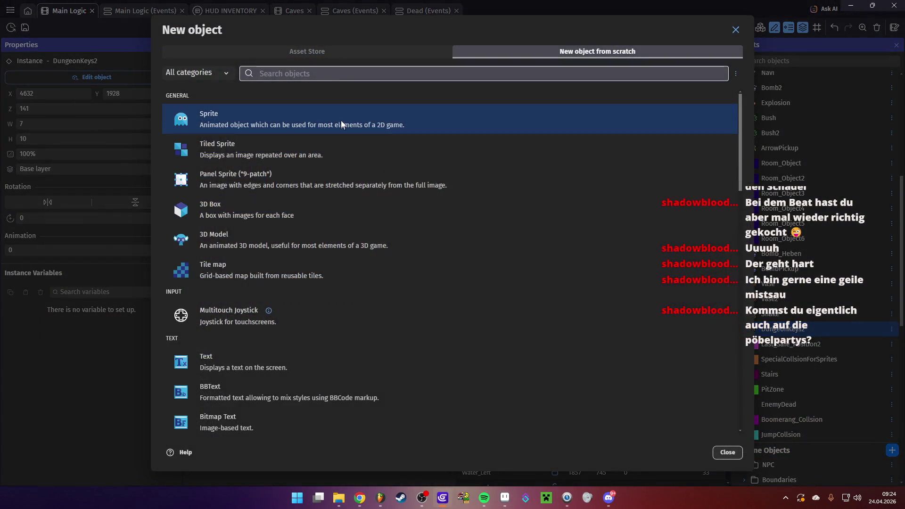
click(323, 110)
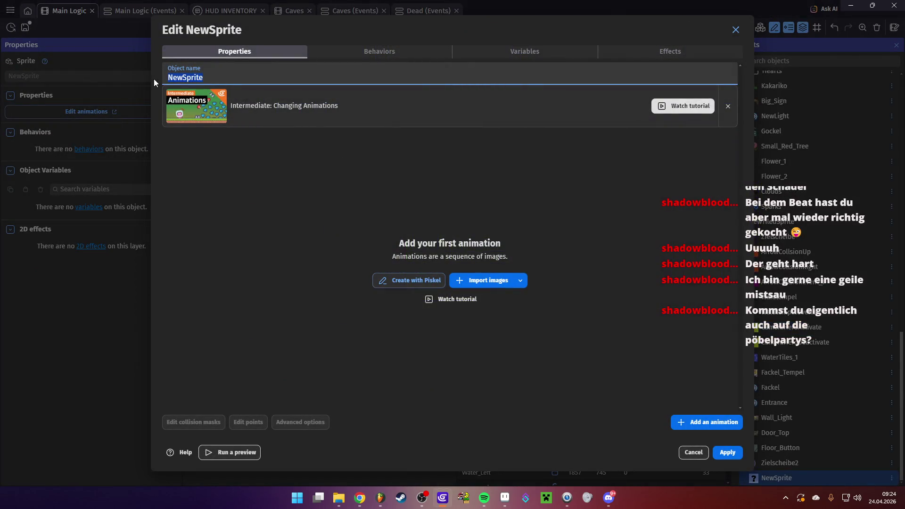
text(D)
text(mall)
text(Key)
click(472, 281)
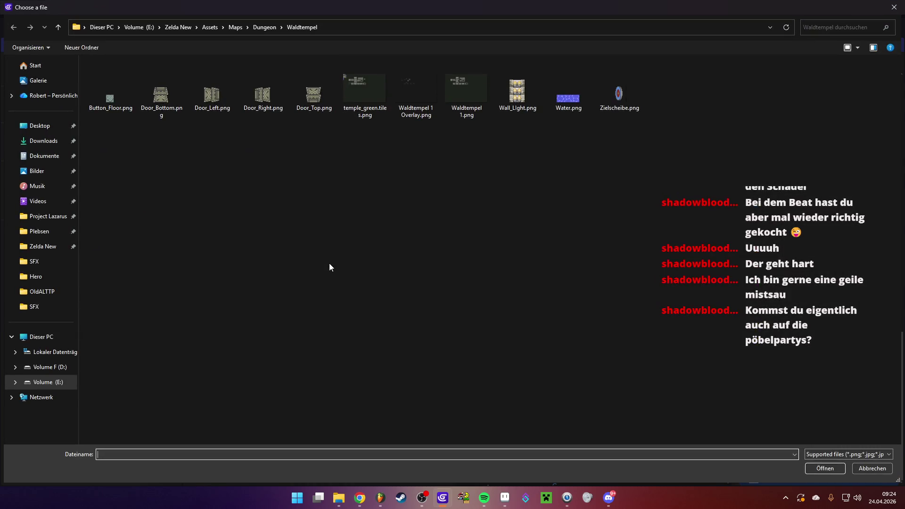
click(216, 28)
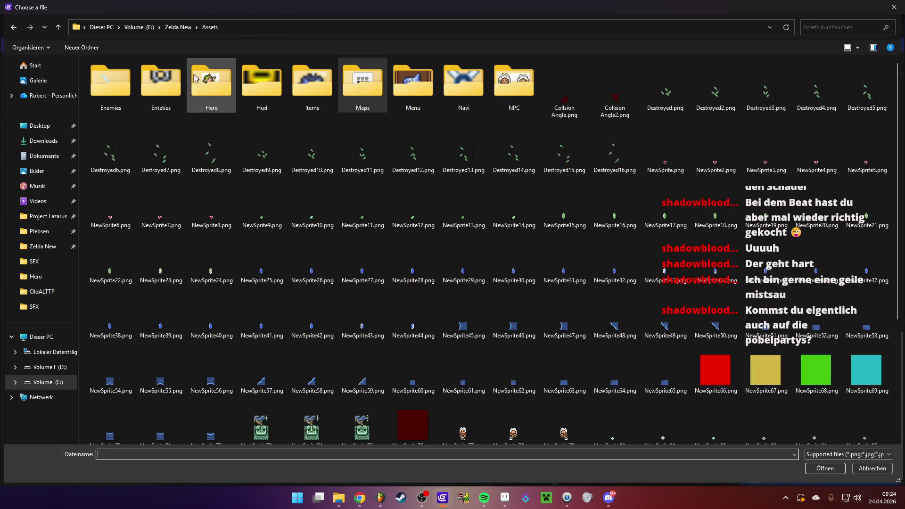
double_click(184, 112)
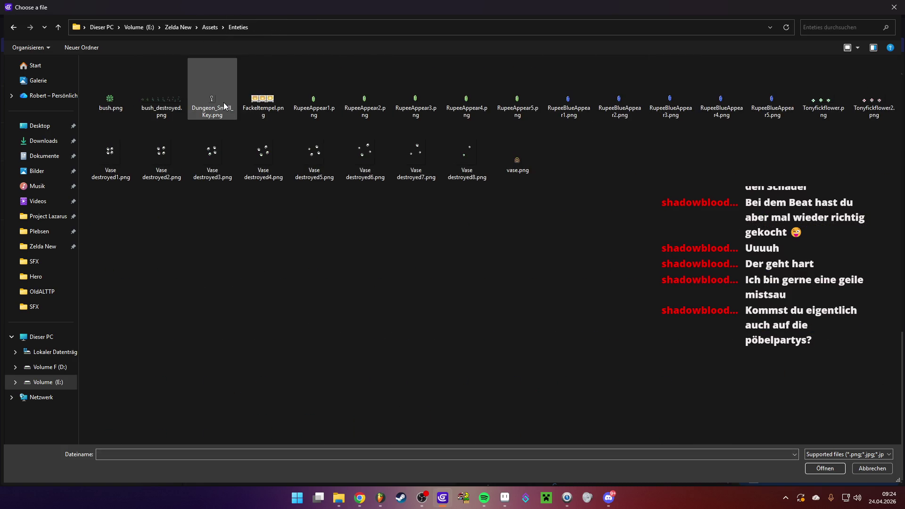
double_click(212, 102)
click(726, 452)
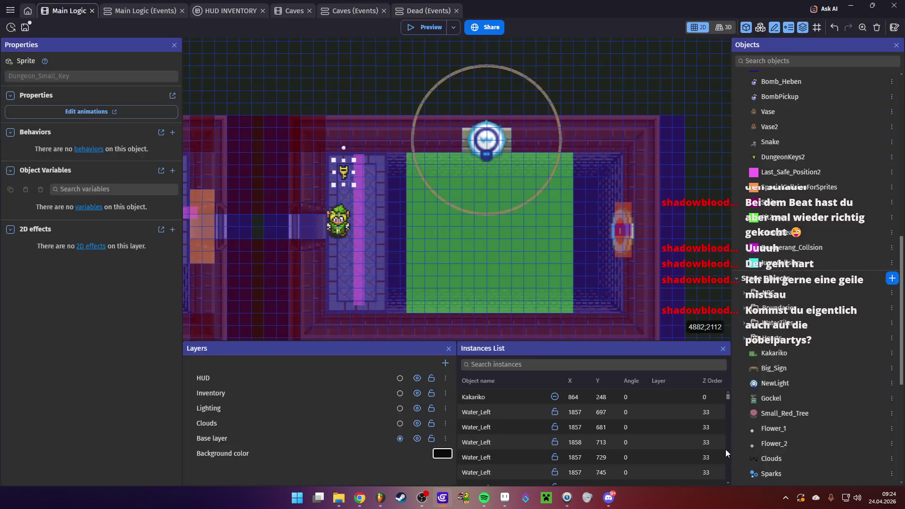
- Make the arrow-hit Create object action spawn Dungeon_Small_Key instead of DungeonKeys2, then preview
click(140, 10)
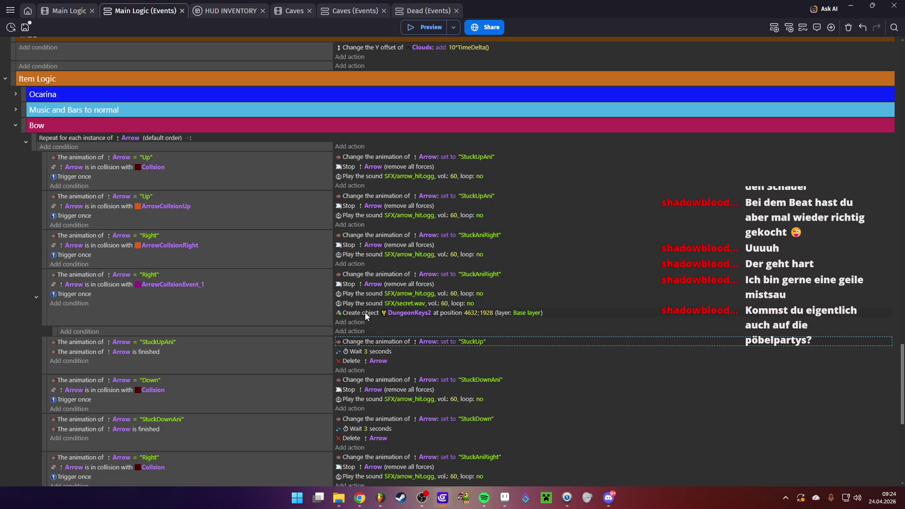
click(400, 313)
drag(435, 337, 413, 335)
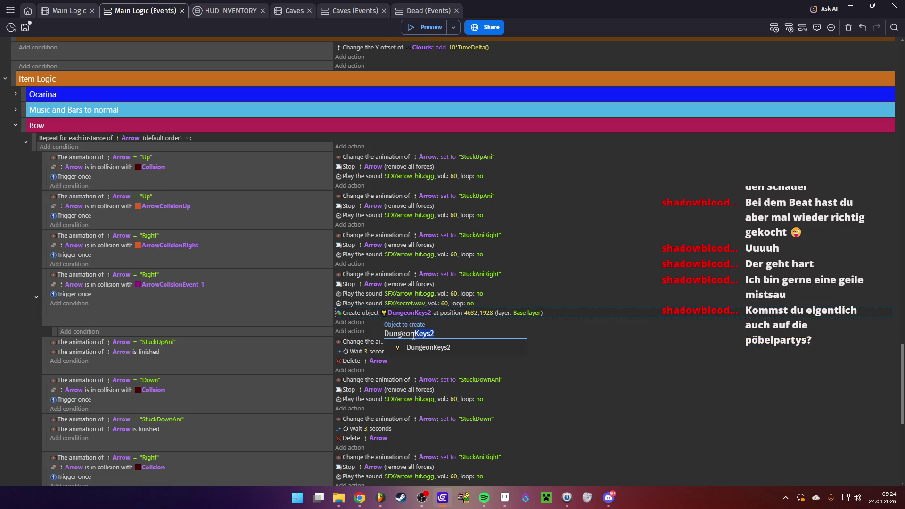
key(BackSpace)
click(437, 349)
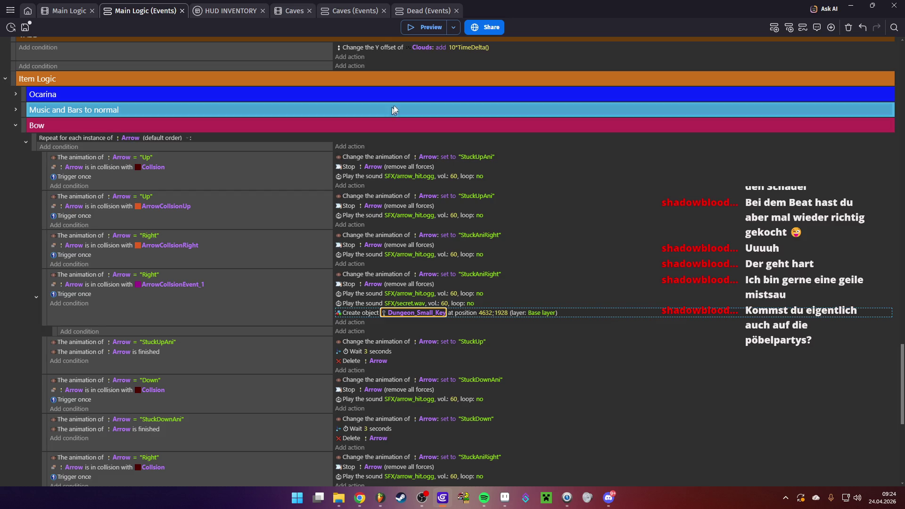
click(412, 32)
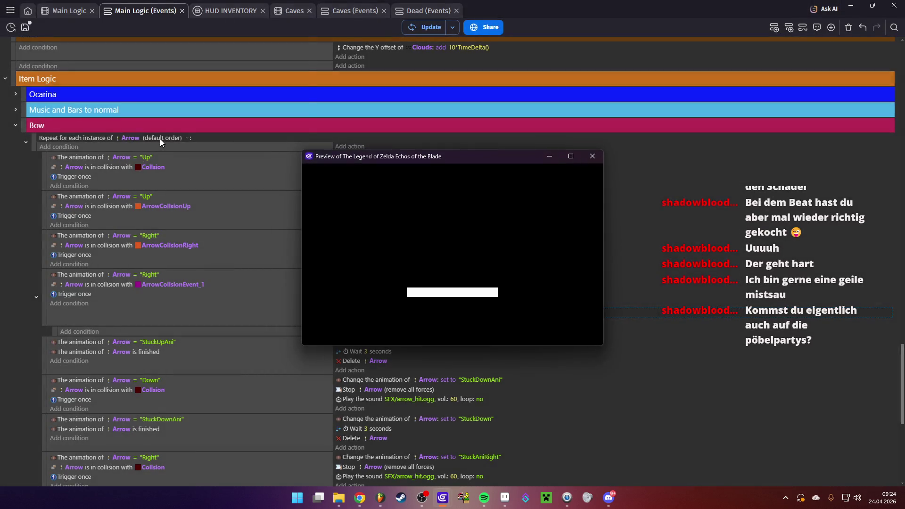
- Equip the bow and walk Link up and down the carpet over the spawned small key
key(Return)
key(Right)
key(Right)
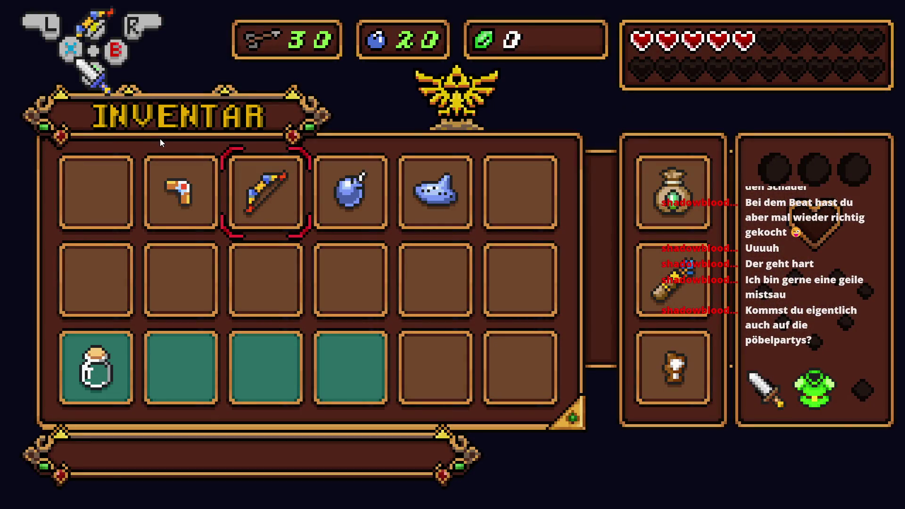
key(y)
key(y)
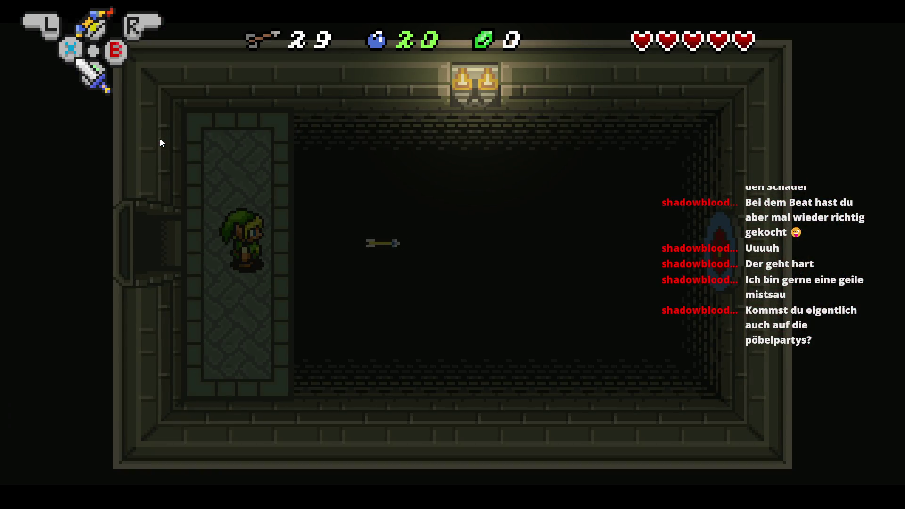
key(Up)
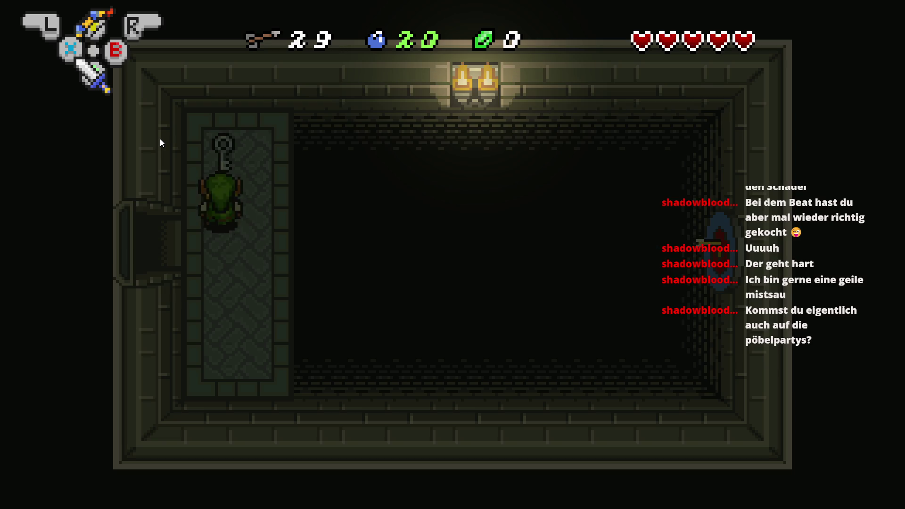
key(Up)
key(Down)
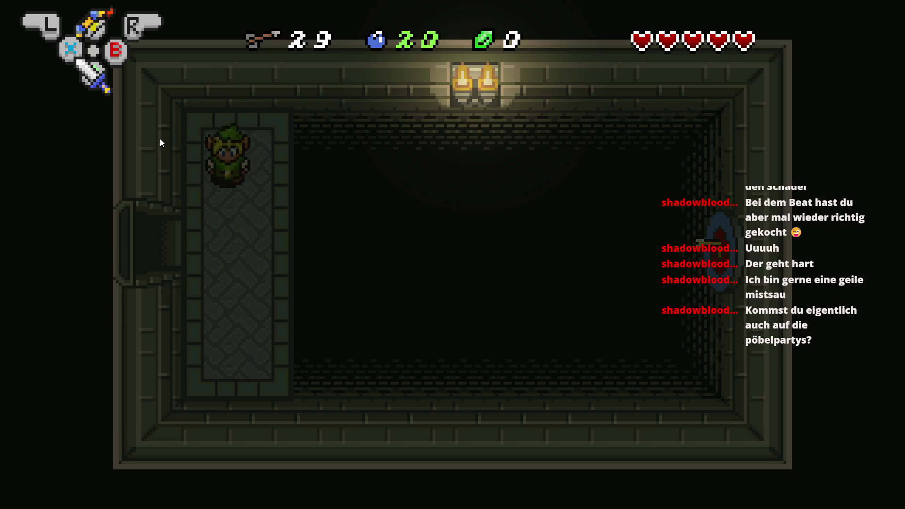
key(Down)
key(Up)
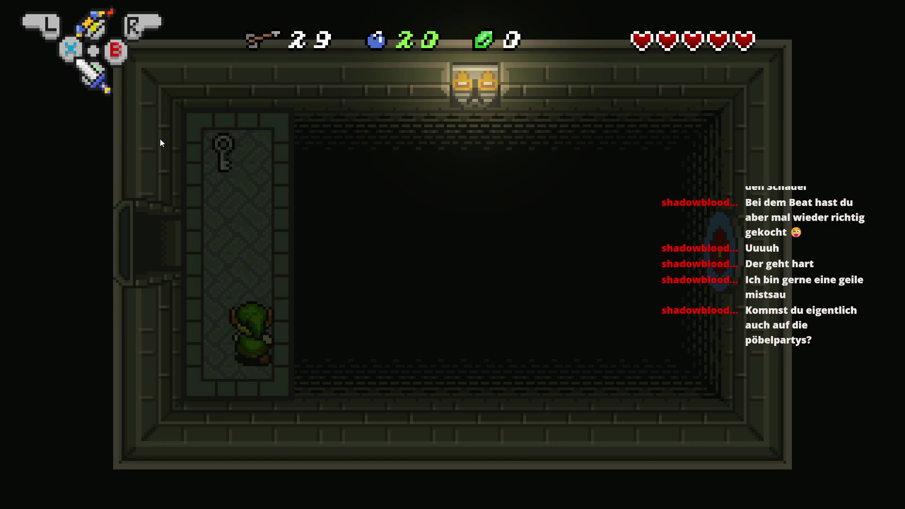
key(Left)
key(Up)
key(Down)
key(alt+space)
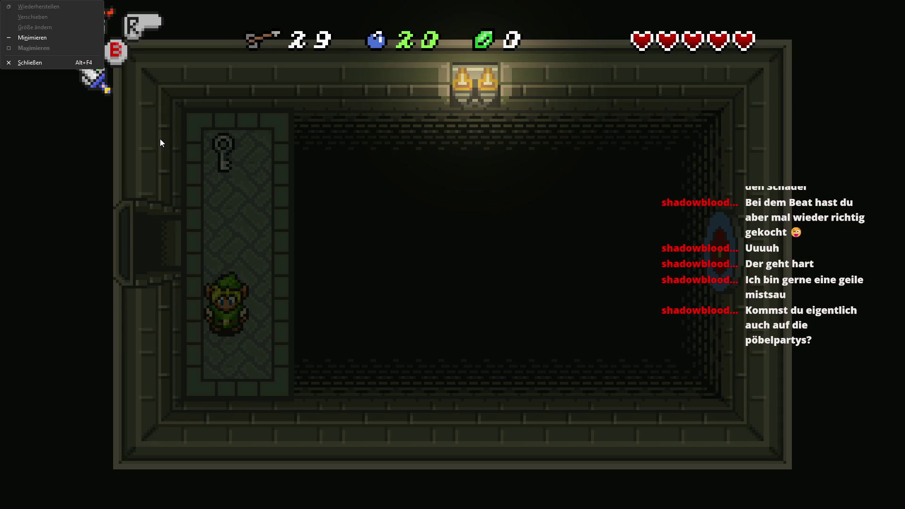
- Close the game preview and save the project
key(n)
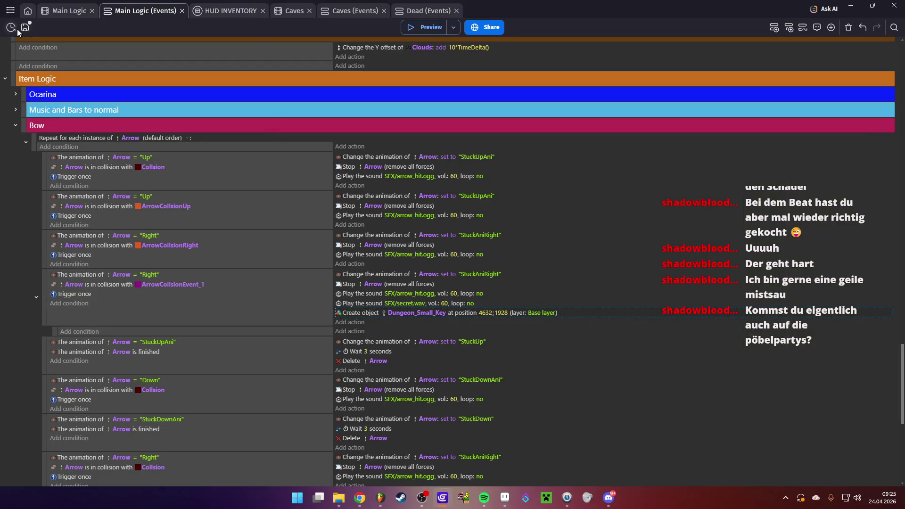
key(ctrl+s)
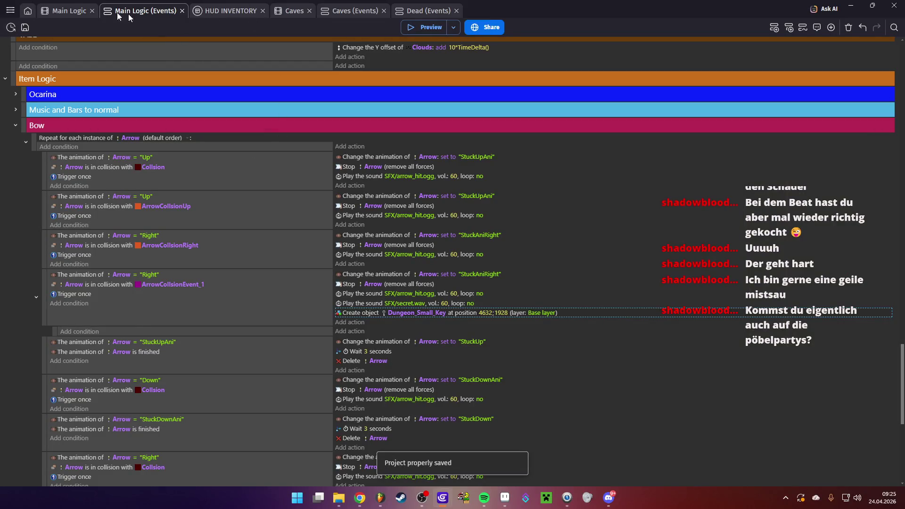
scroll(290, 198, up, 20)
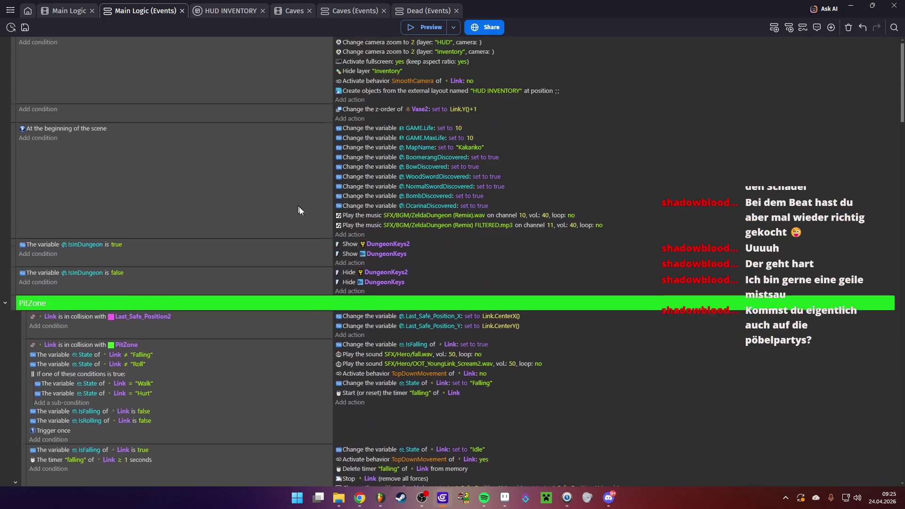
- Duplicate the OcarinaDiscovered action as IsInDungeon set to true, then run a quick preview
click(367, 214)
key(ctrl+c)
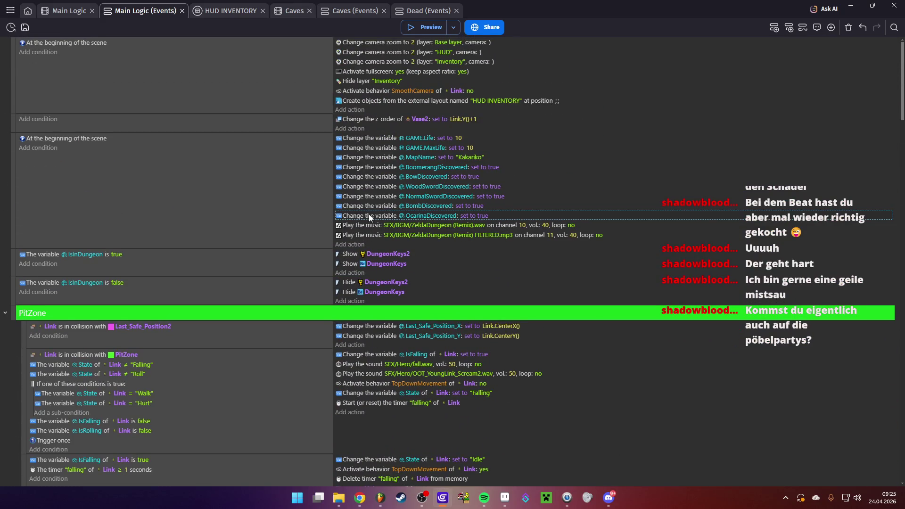
key(ctrl+v)
click(427, 226)
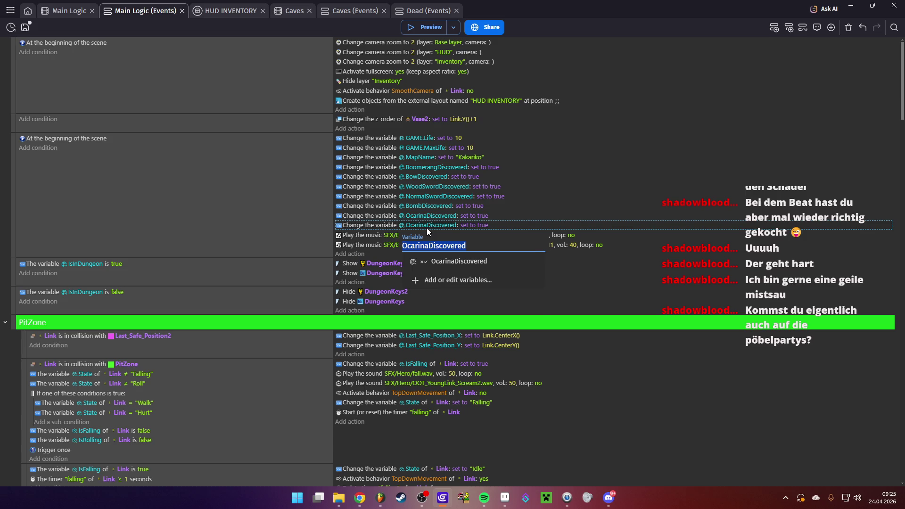
text(Is)
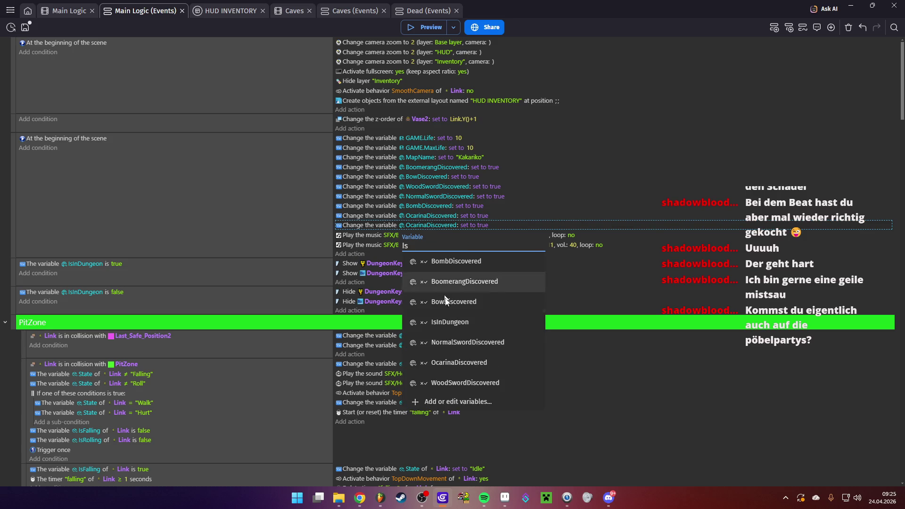
click(450, 322)
click(458, 225)
click(237, 194)
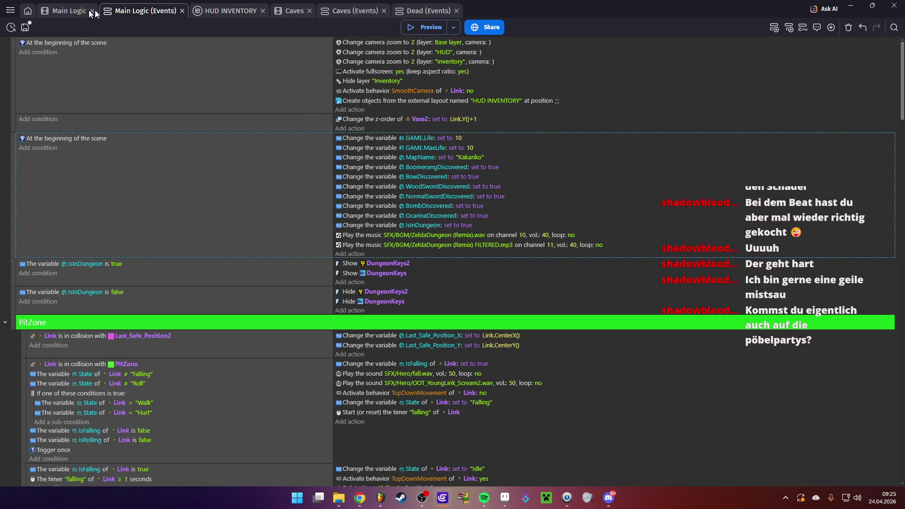
key(F5)
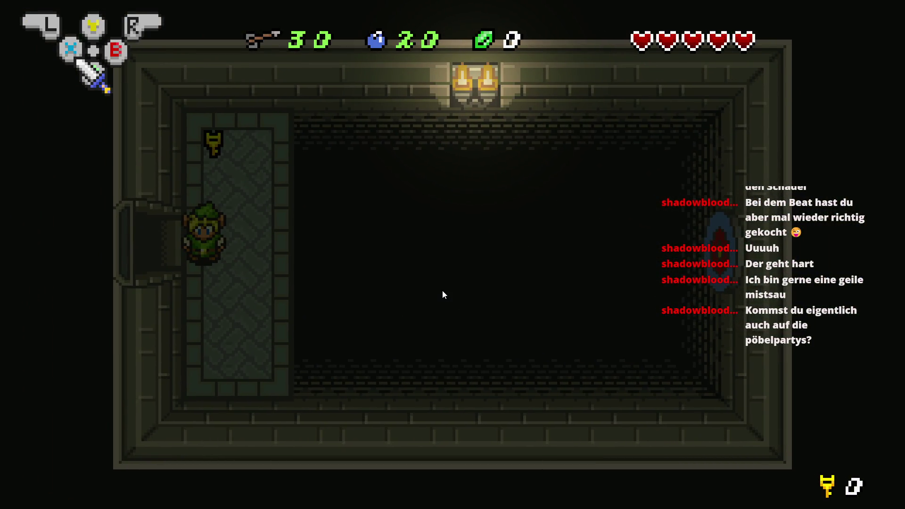
key(alt+F4)
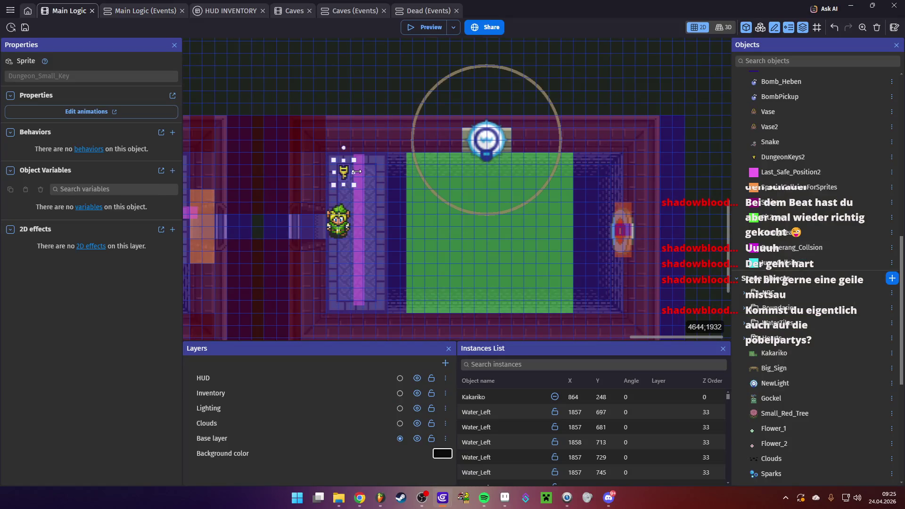
- Delete the Dungeon_Small_Key instance from the carpet and save the project
click(343, 174)
key(Delete)
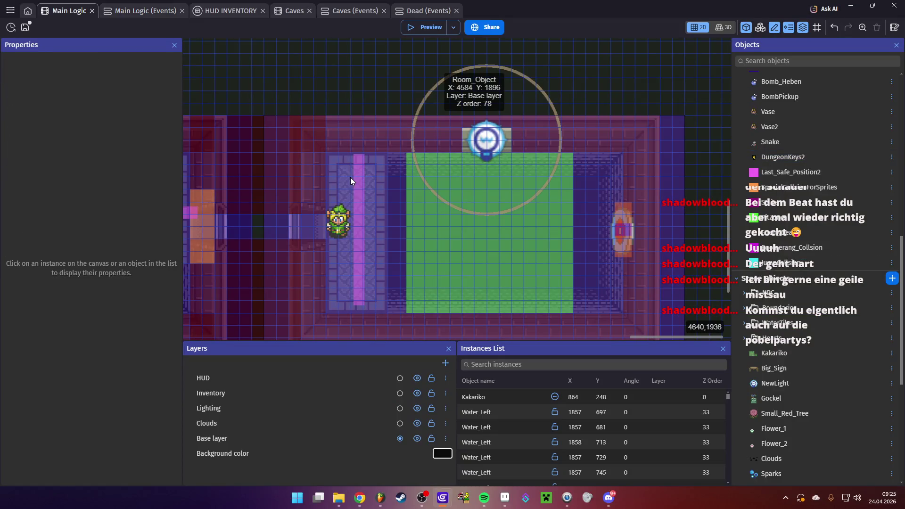
key(ctrl+s)
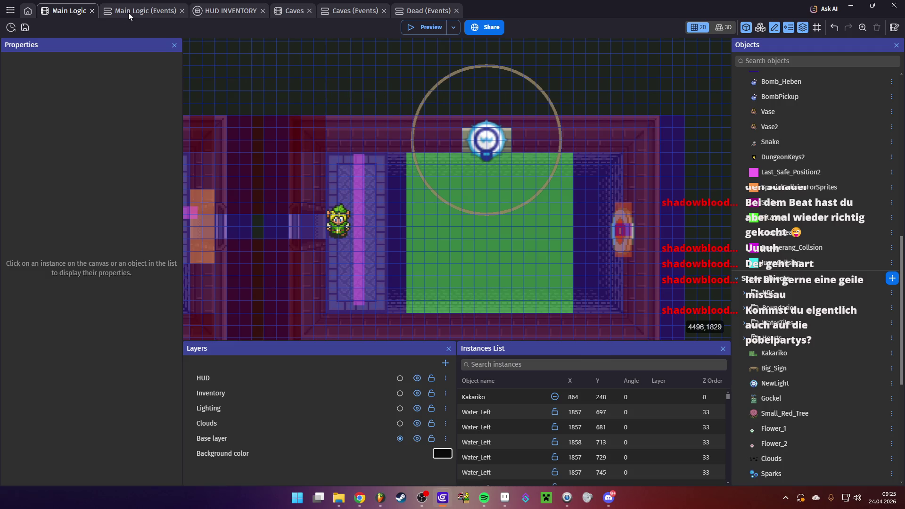
click(128, 12)
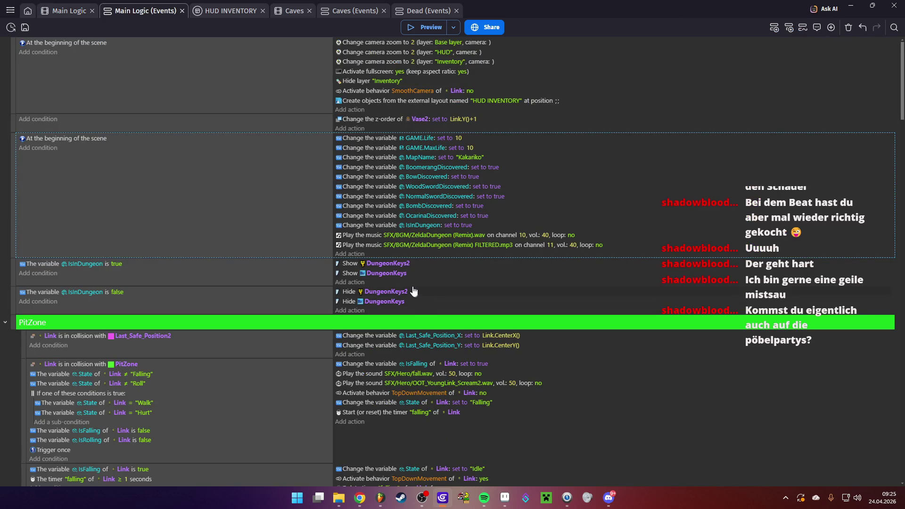
- Add a Change variable value action to the target-hit event
scroll(166, 293, down, 20)
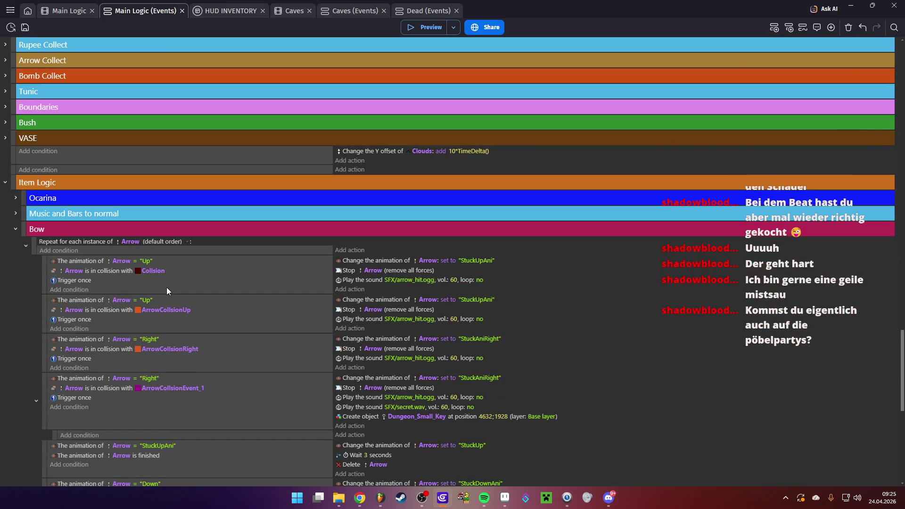
scroll(166, 288, down, 8)
scroll(166, 288, up, 5)
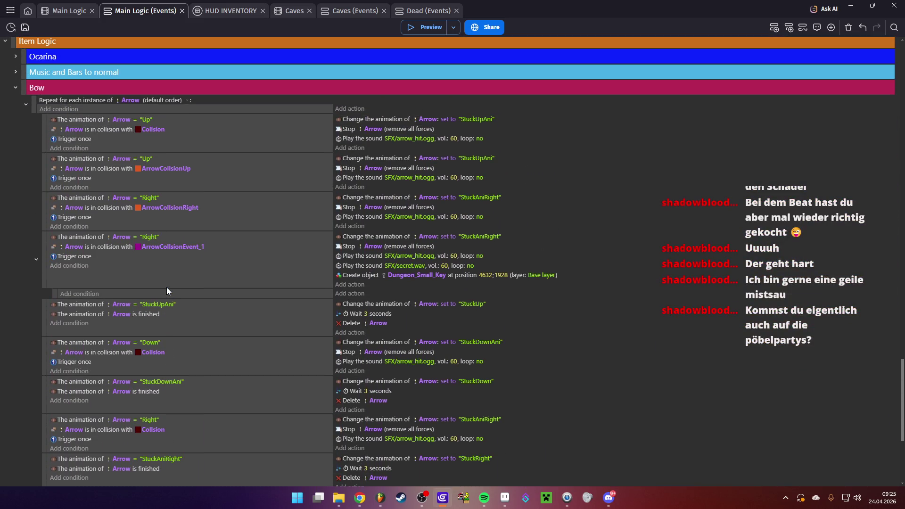
click(356, 258)
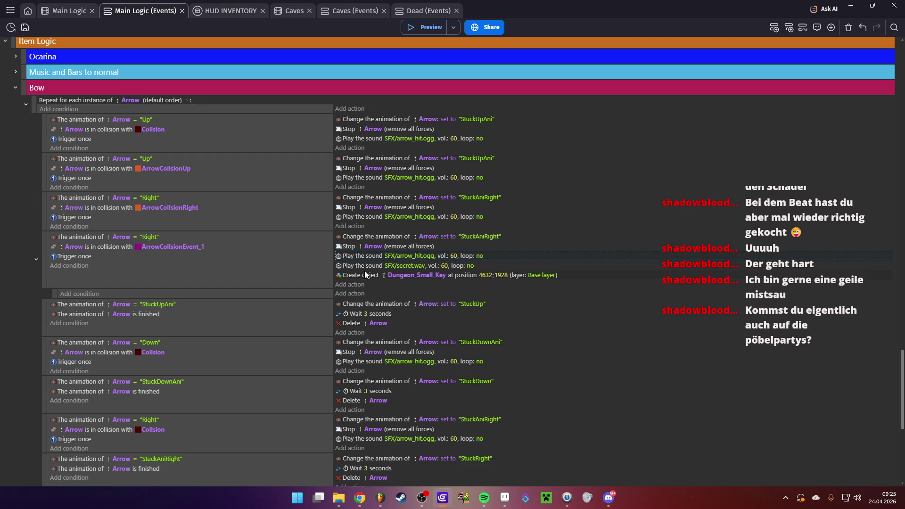
click(362, 274)
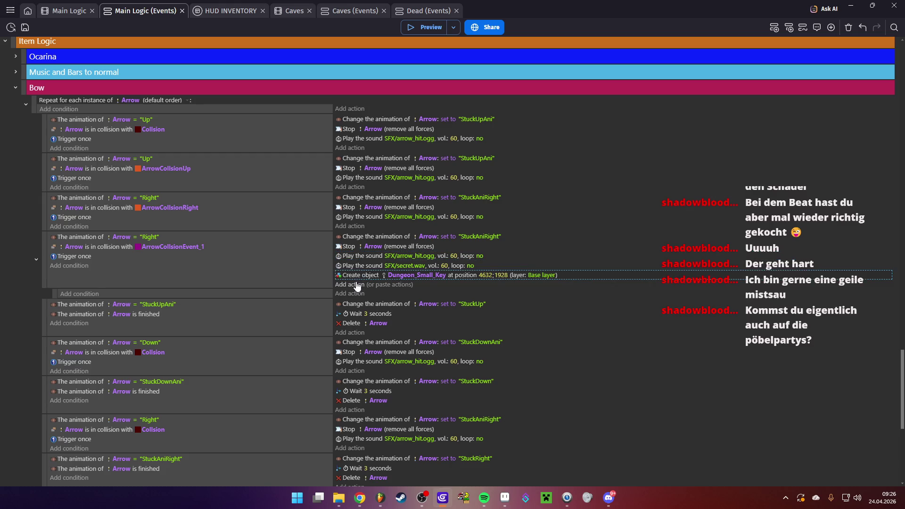
click(354, 284)
text(Varia)
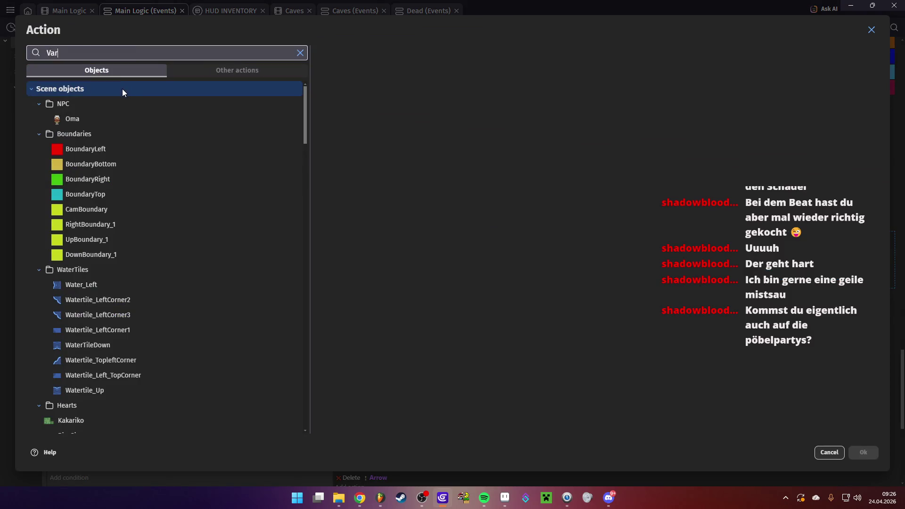
click(103, 103)
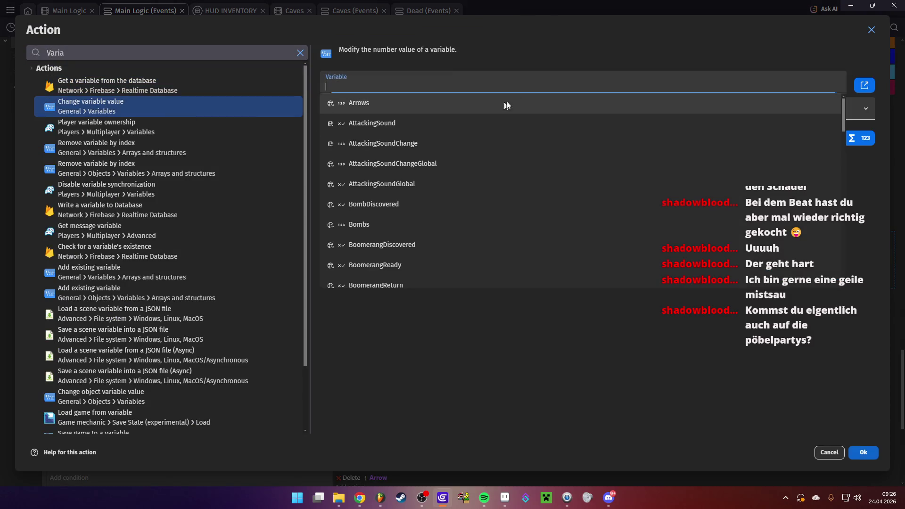
- Create a global Boolean variable named WaldtempelZielscheibegetroffen
click(865, 85)
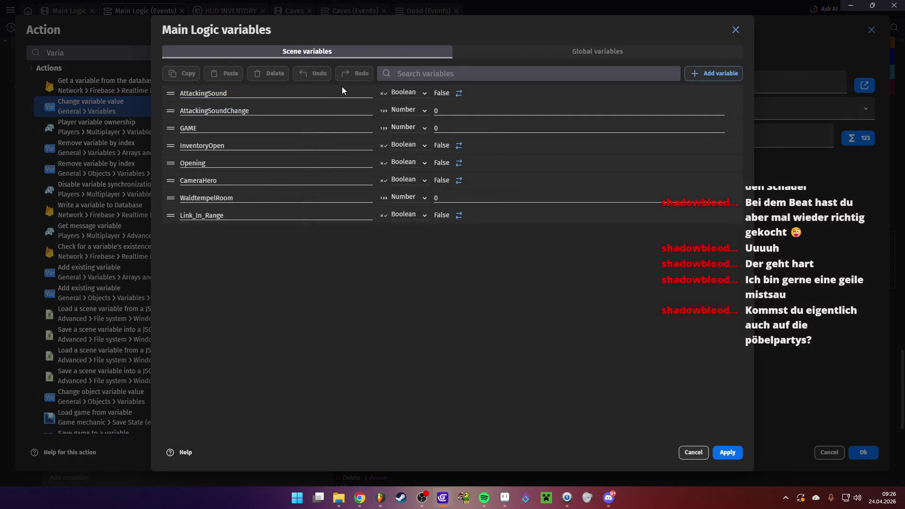
click(610, 50)
drag(739, 122, 722, 304)
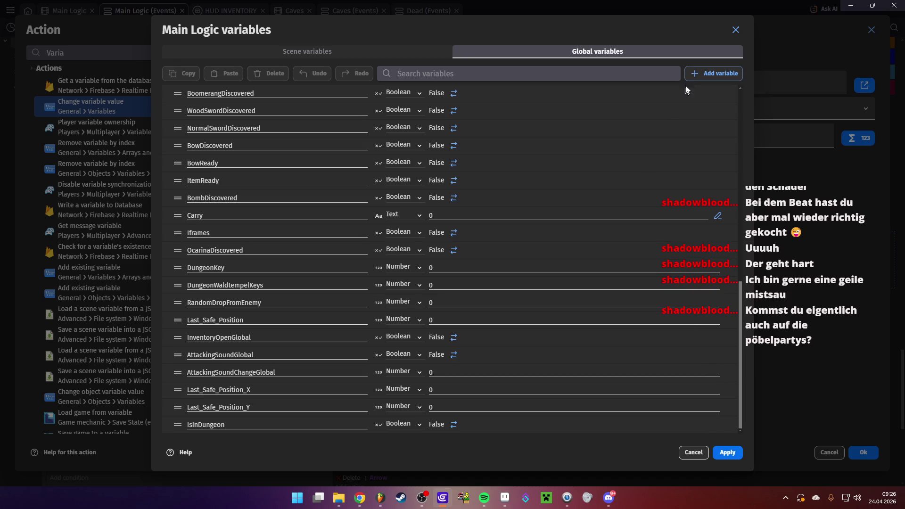
click(712, 73)
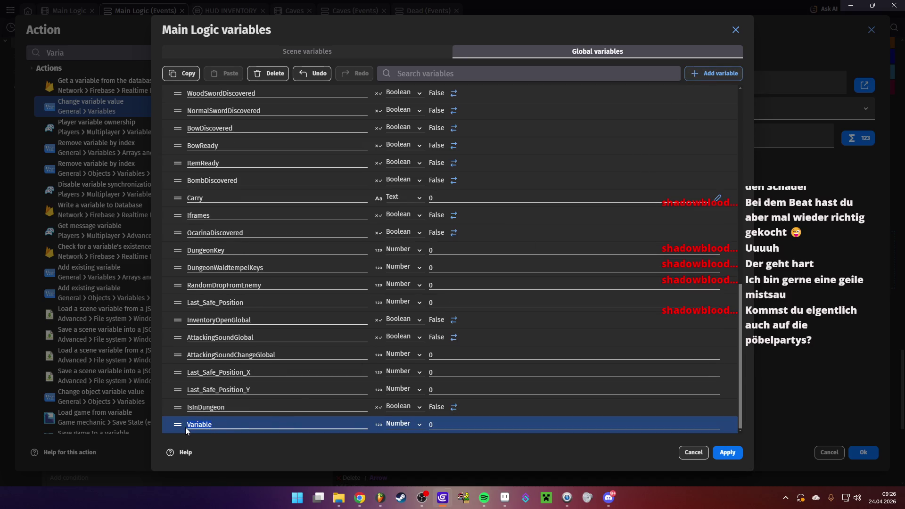
text(WaldtempelZielscheibeget)
text(roffenm)
key(BackSpace)
click(419, 425)
click(412, 392)
click(723, 453)
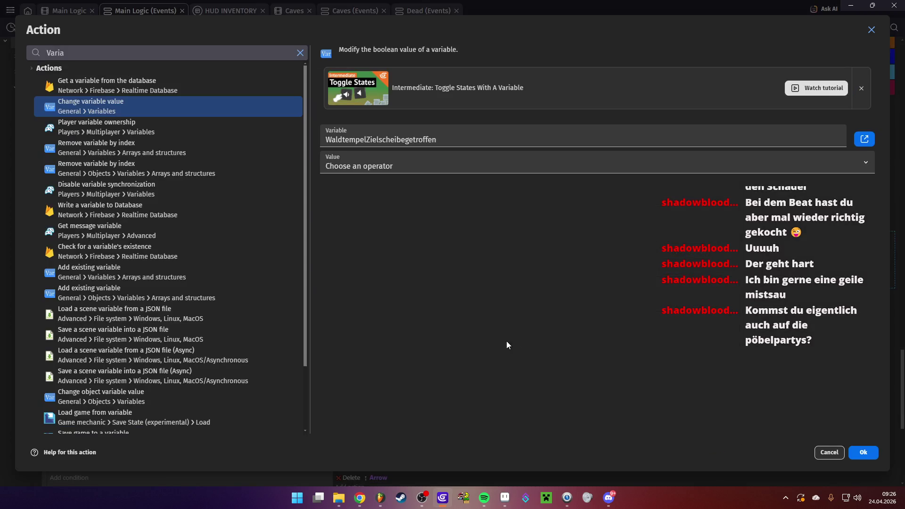
- Set WaldtempelZielscheibegetroffen to true and delete the Create object Dungeon_Small_Key action
click(415, 164)
click(367, 207)
click(375, 167)
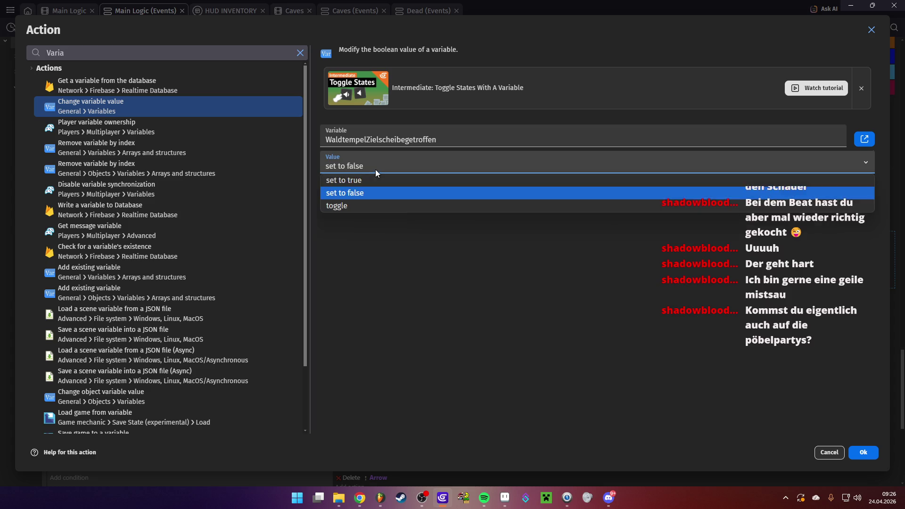
click(371, 182)
key(Return)
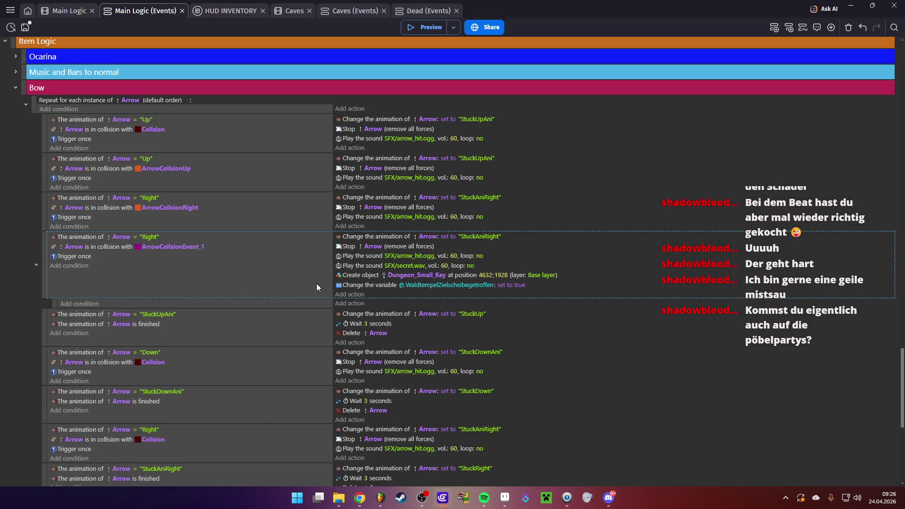
click(358, 275)
key(Delete)
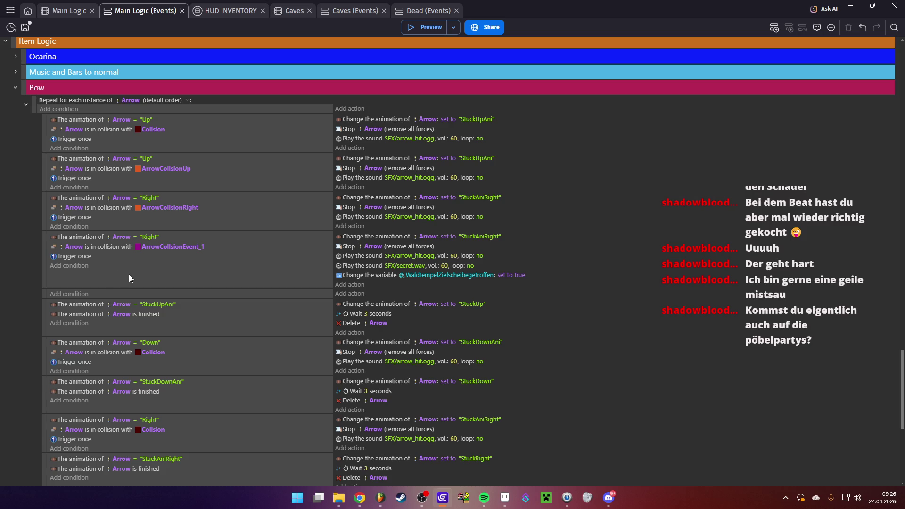
- Add a Variable value condition requiring WaldtempelZielscheibegetroffen to be false
click(71, 266)
text(var)
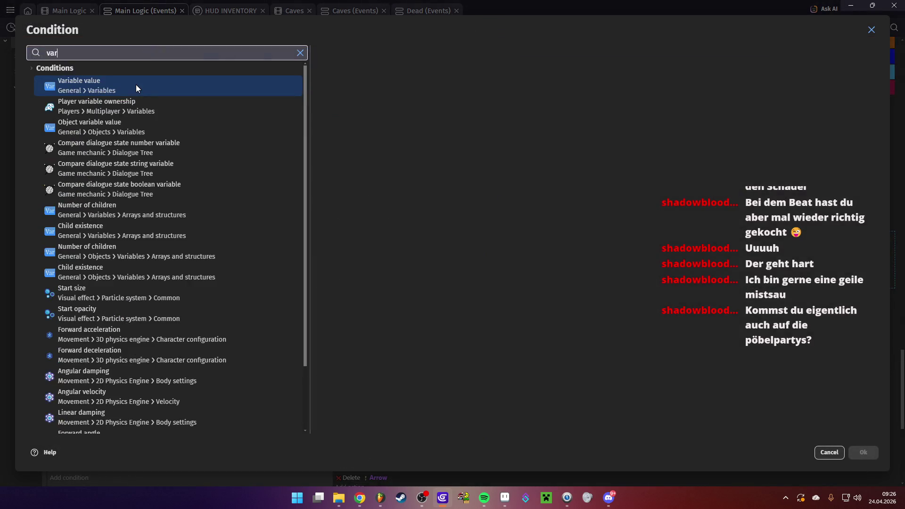
click(136, 84)
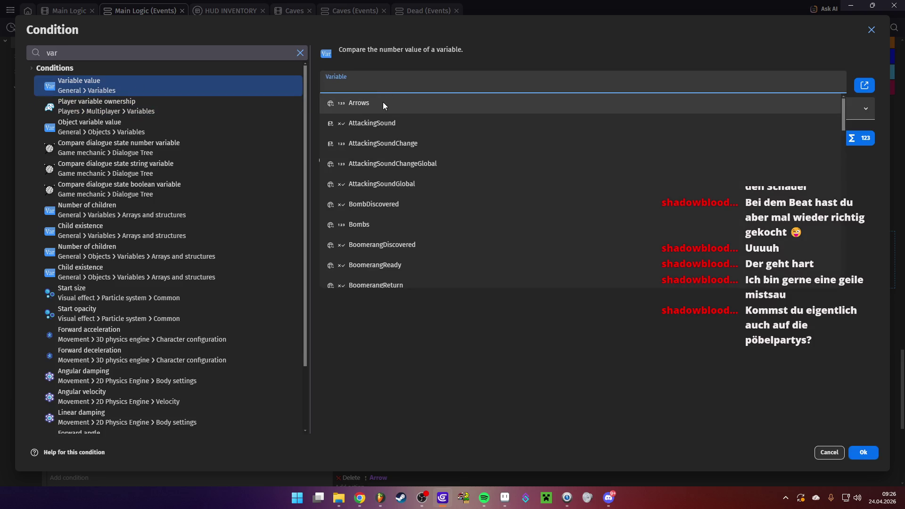
text(wa)
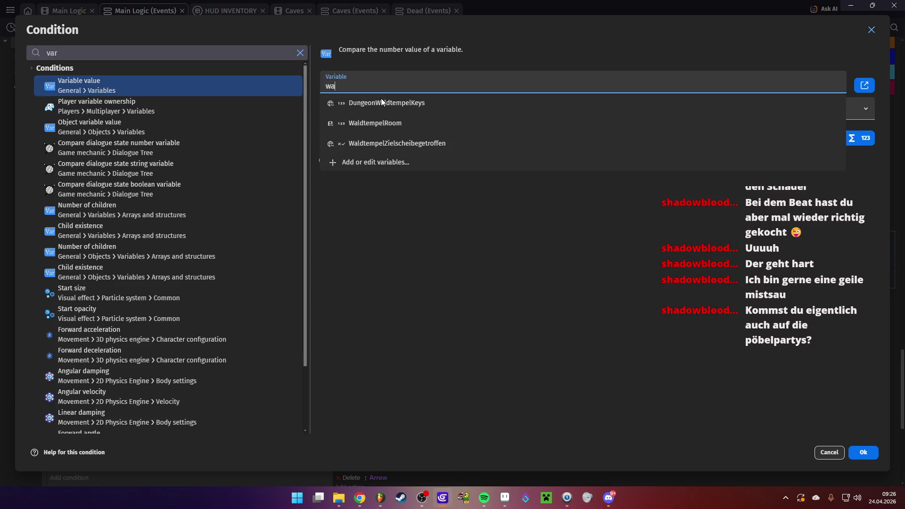
click(395, 143)
click(863, 109)
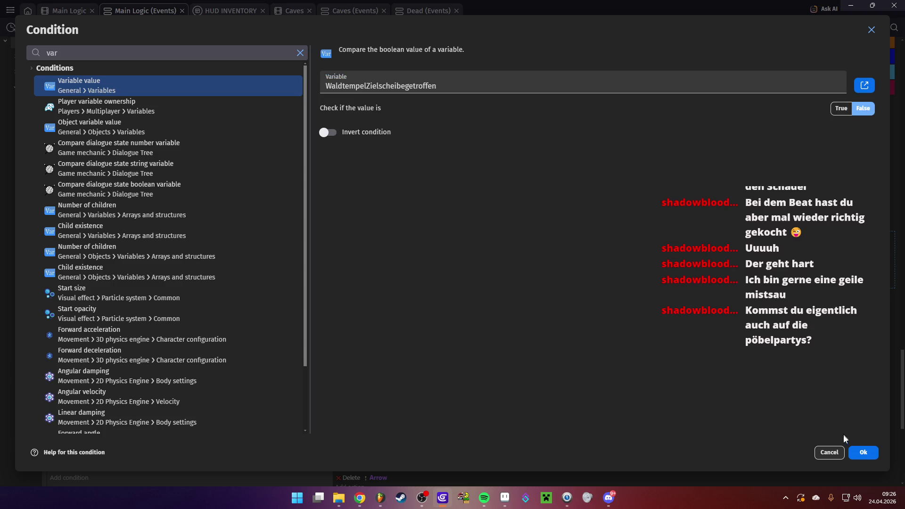
click(862, 452)
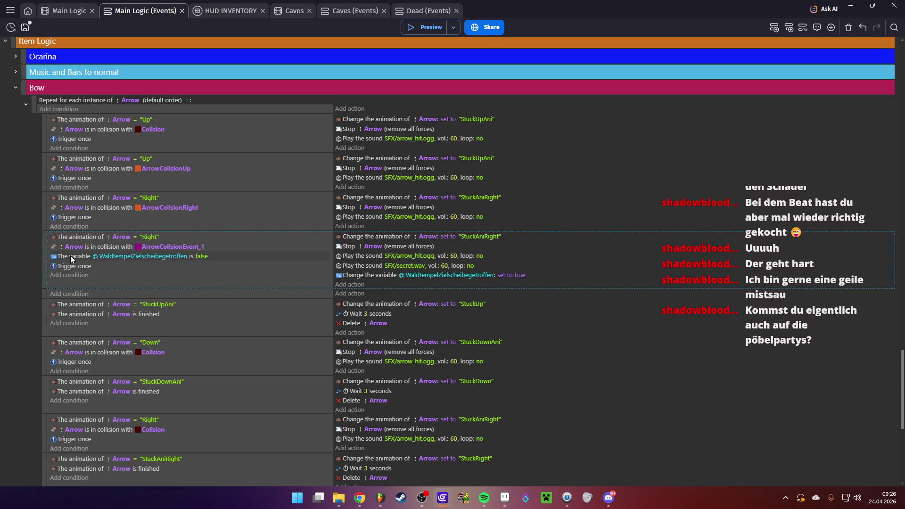
- Collapse the Bow event group
click(16, 88)
scroll(115, 236, up, 10)
scroll(142, 259, up, 10)
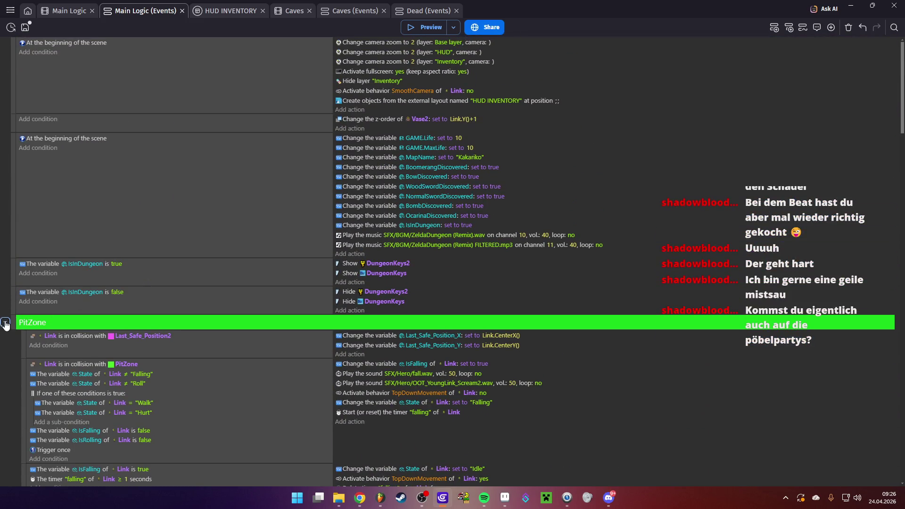
- Collapse PitZone, paste a Create Dungeon_Small_Key event, and require WaldtempelZielscheibegetroffen to be true
click(6, 323)
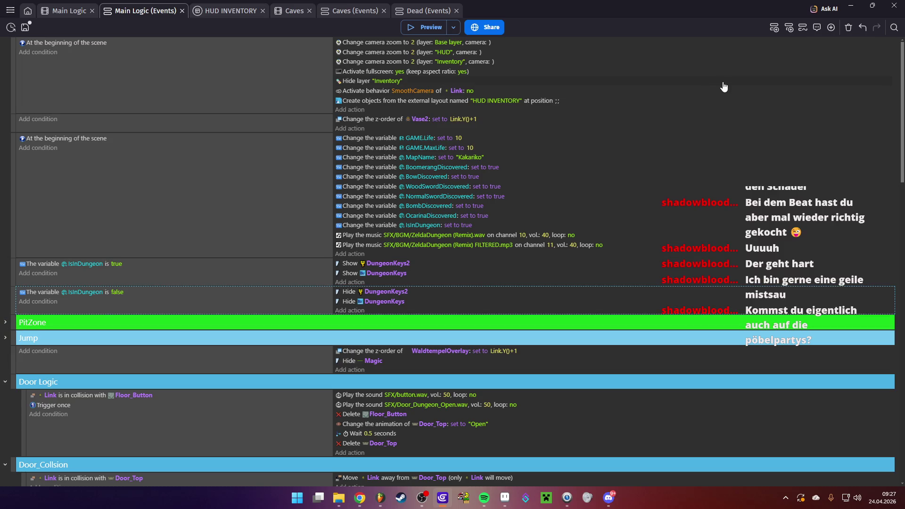
key(ctrl+v)
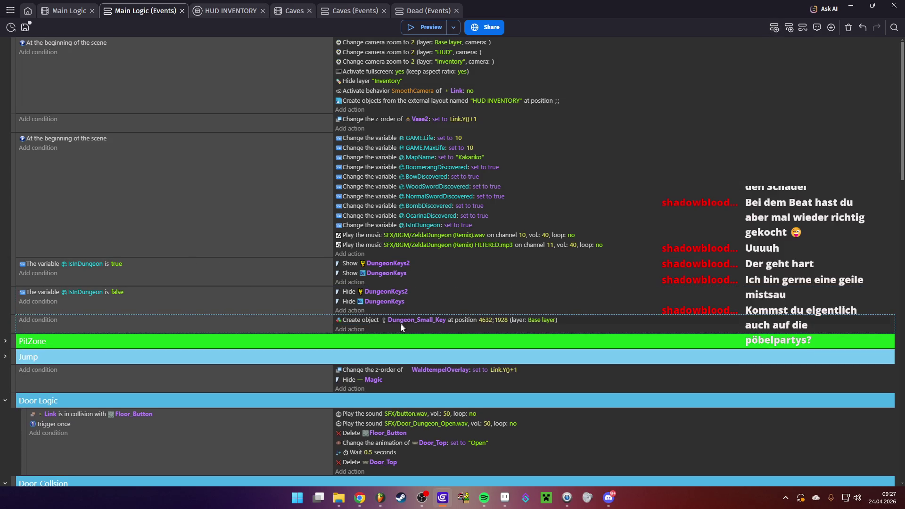
click(39, 320)
text(var)
click(104, 87)
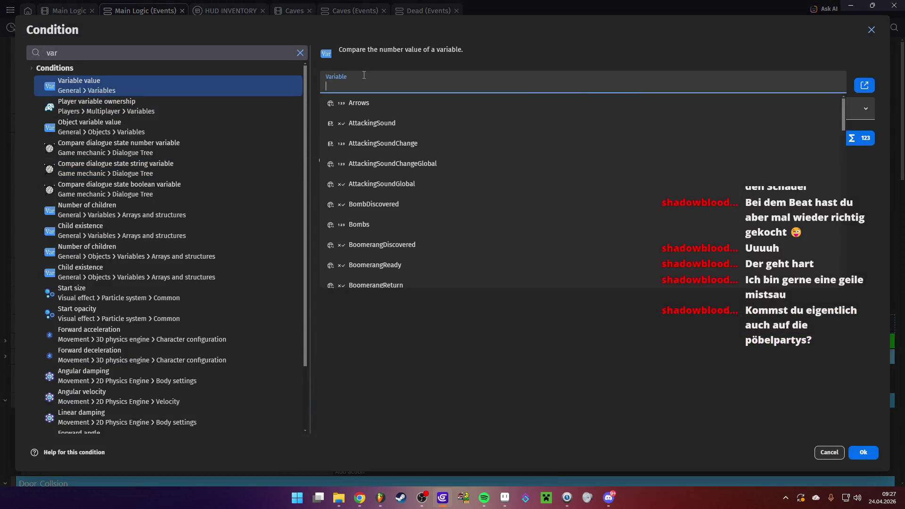
text(wa)
click(400, 142)
click(849, 109)
click(862, 452)
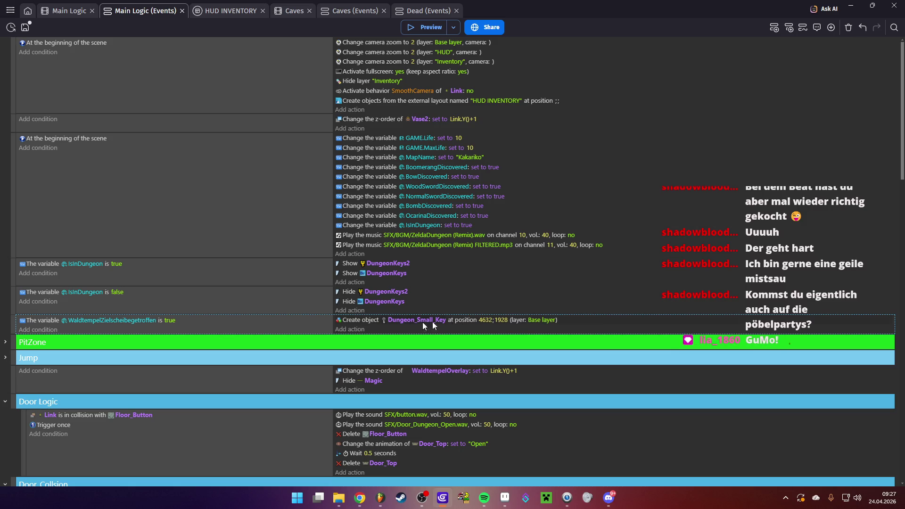
- Confirm the key spawns at 4632;1928, nudge Link upward in the room, and save
click(583, 321)
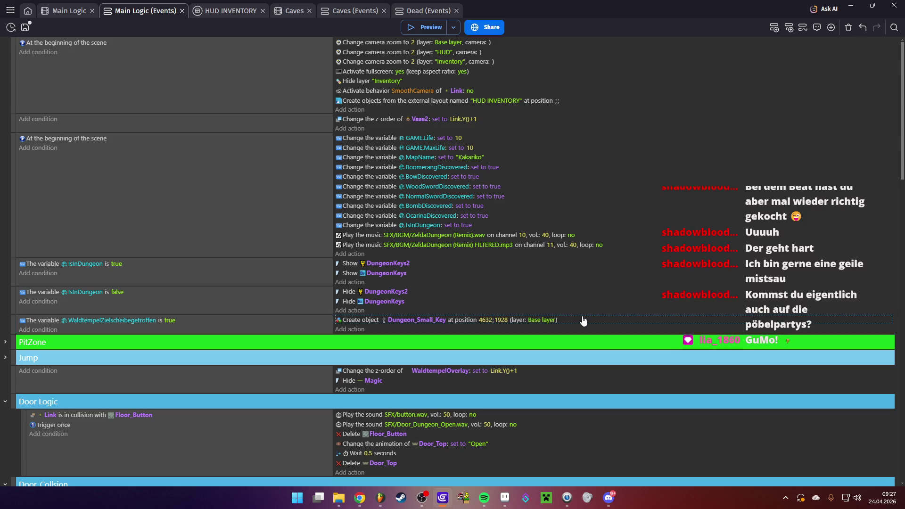
double_click(583, 320)
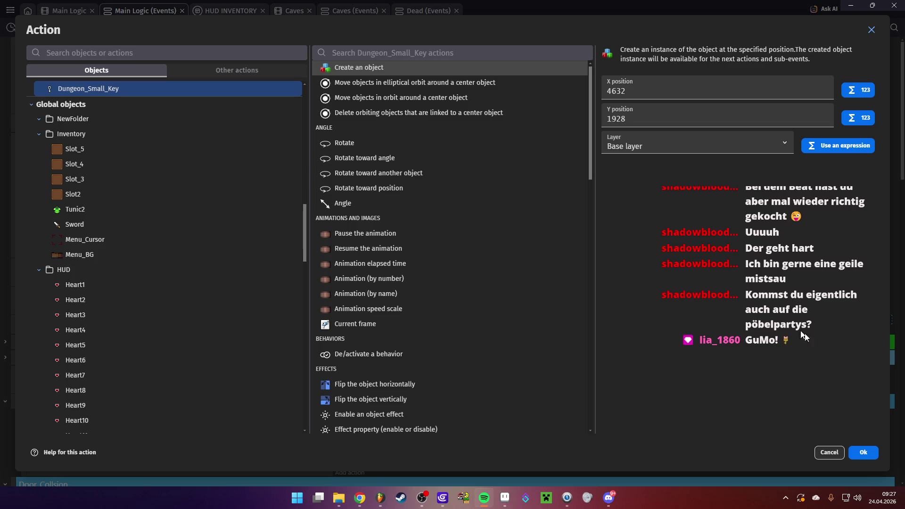
click(863, 453)
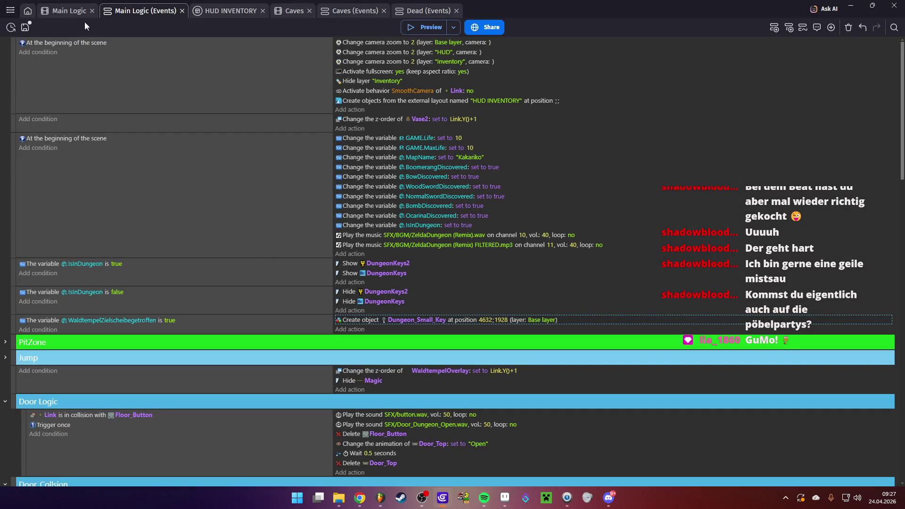
click(85, 10)
mouse_move(337, 223)
mouse_down()
mouse_move(337, 129)
mouse_move(337, 203)
mouse_up()
key(ctrl+s)
click(140, 10)
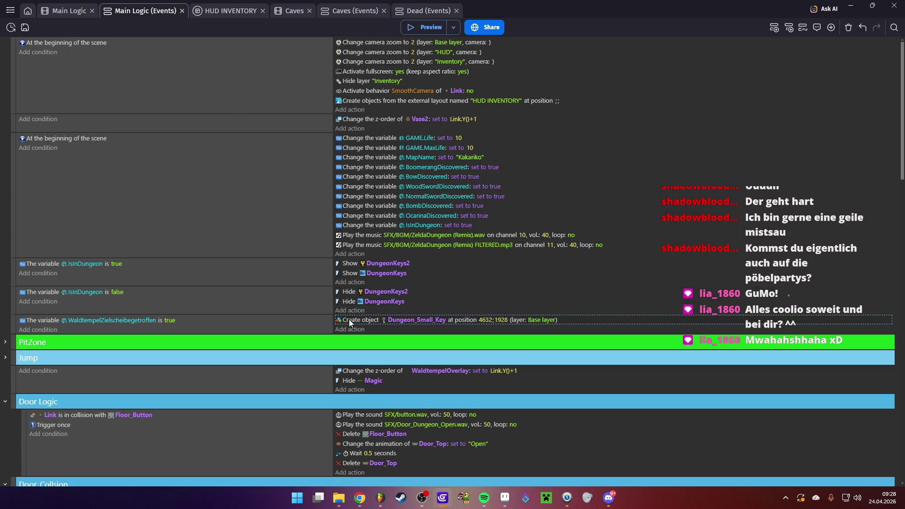
click(75, 11)
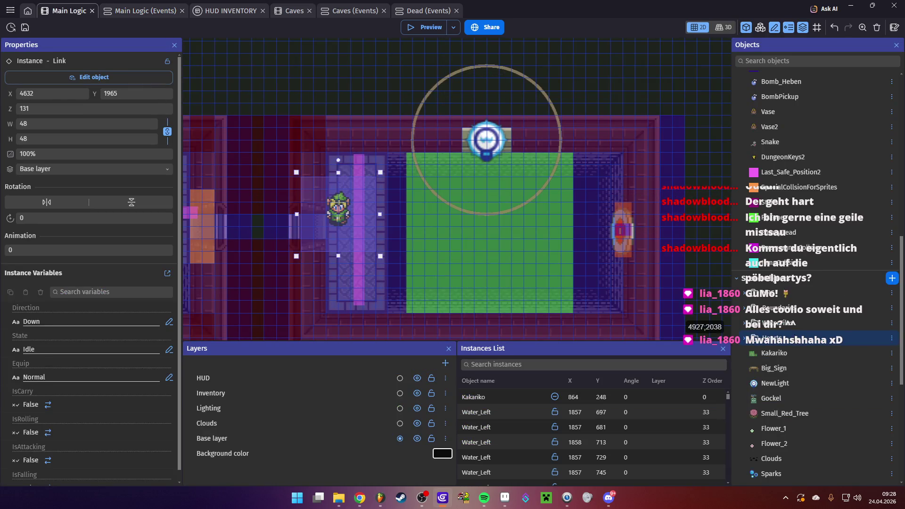
- Add the Tween behavior to the Dungeon_Small_Key object and save the project
scroll(798, 354, down, 5)
double_click(842, 475)
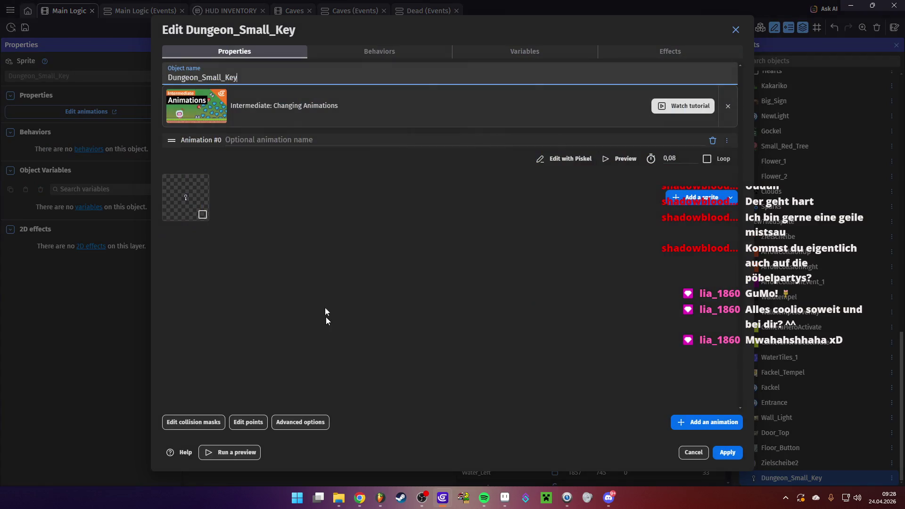
click(378, 51)
click(444, 260)
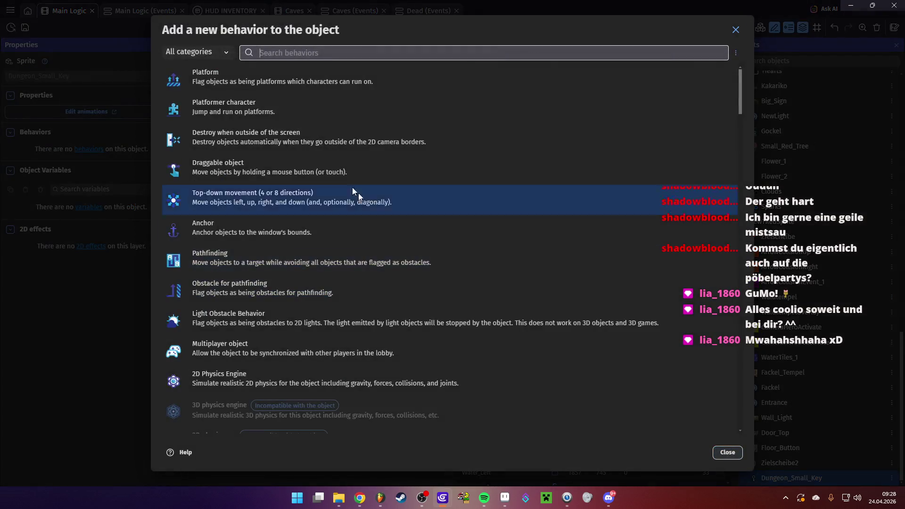
text(twe)
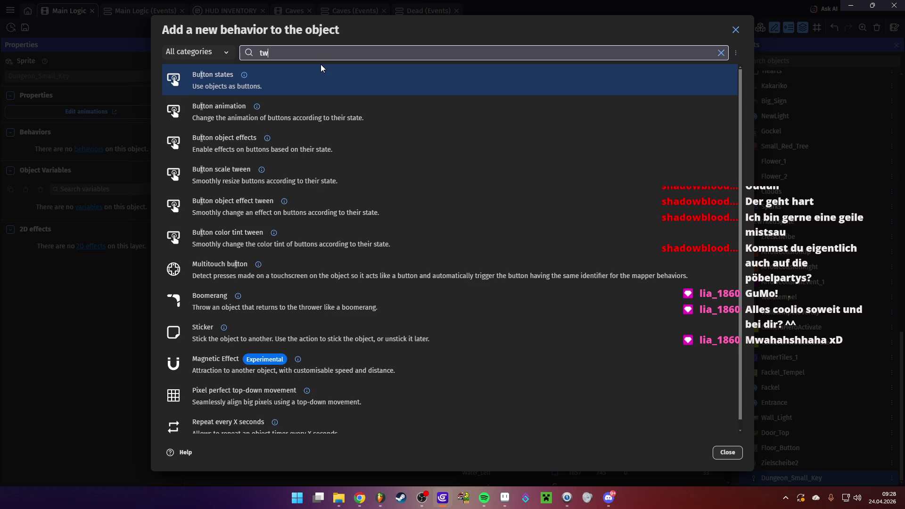
click(285, 71)
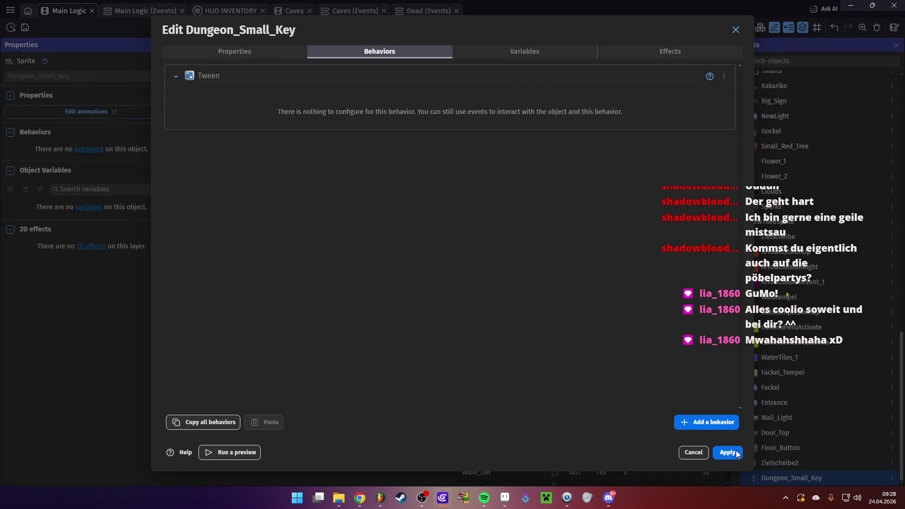
click(726, 452)
key(ctrl+s)
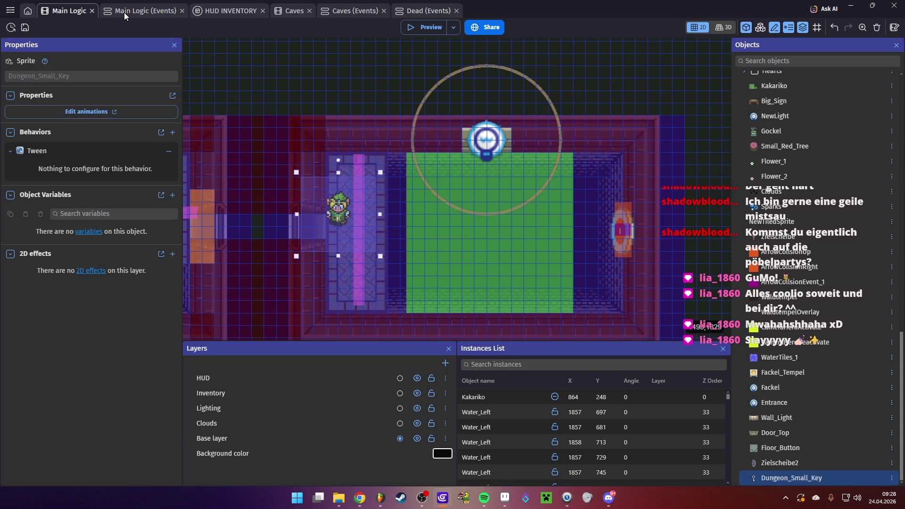
click(124, 12)
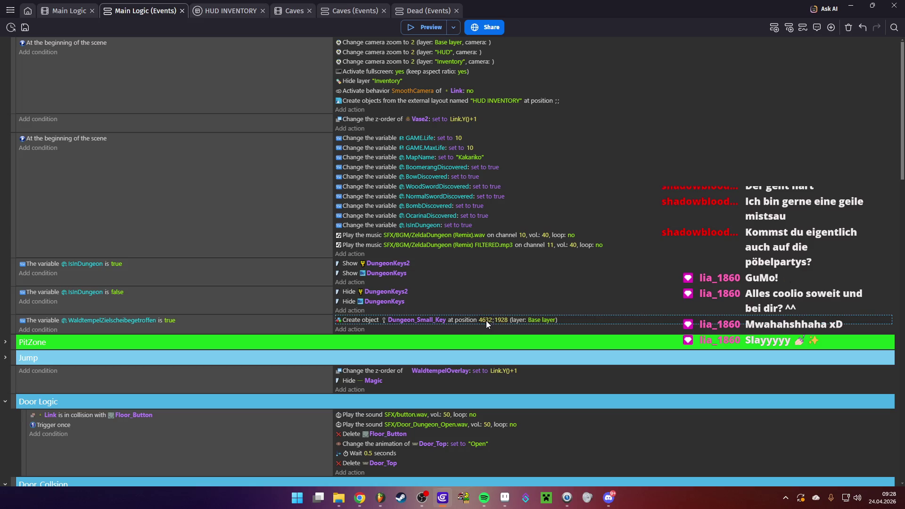
- Drag Link up in the scene until its position reads Y 1877
click(62, 11)
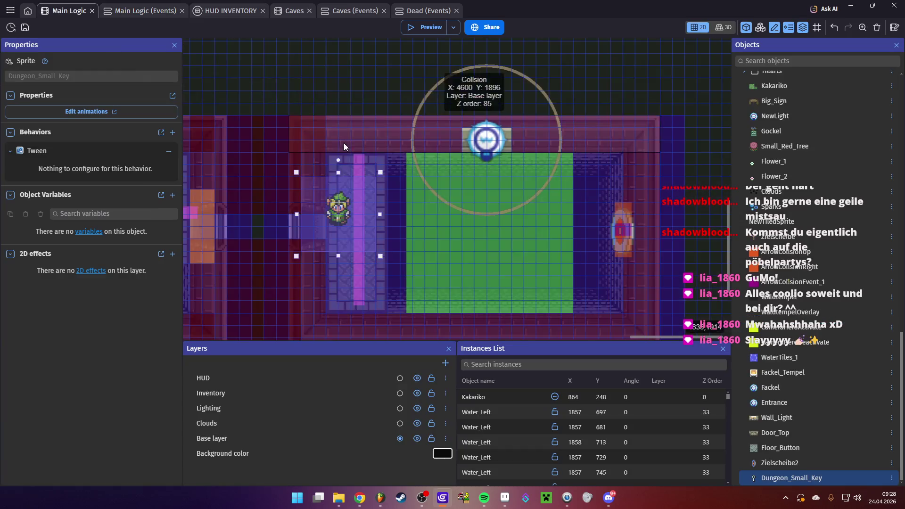
drag(340, 206, 340, 83)
scroll(383, 156, up, 2)
drag(348, 141, 349, 127)
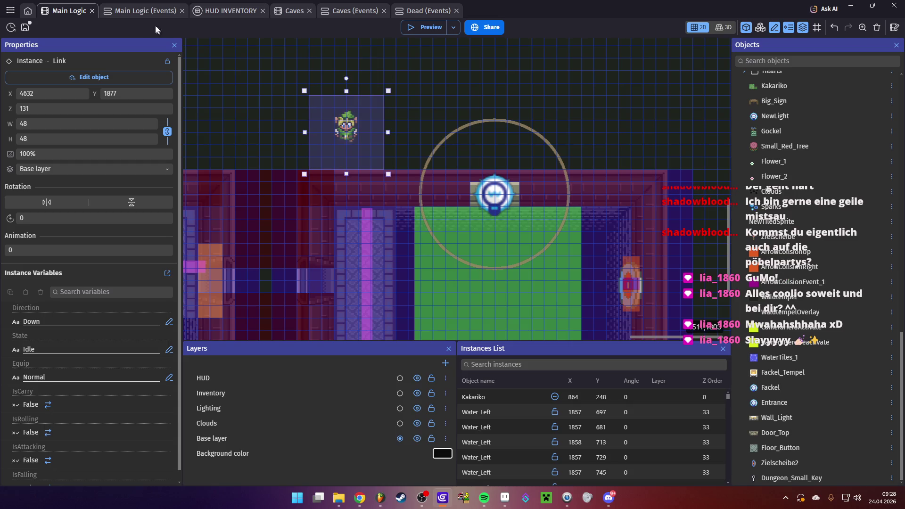
- Duplicate the Create object Dungeon_Small_Key action with Y 1877 and start a tween action
click(151, 10)
key(ctrl+c)
key(ctrl+v)
click(504, 329)
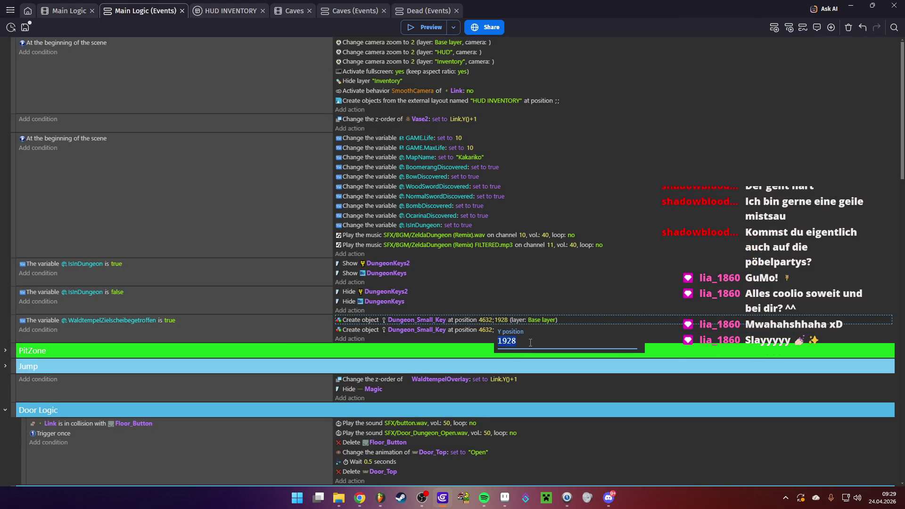
text(1877)
click(448, 340)
click(359, 330)
click(349, 338)
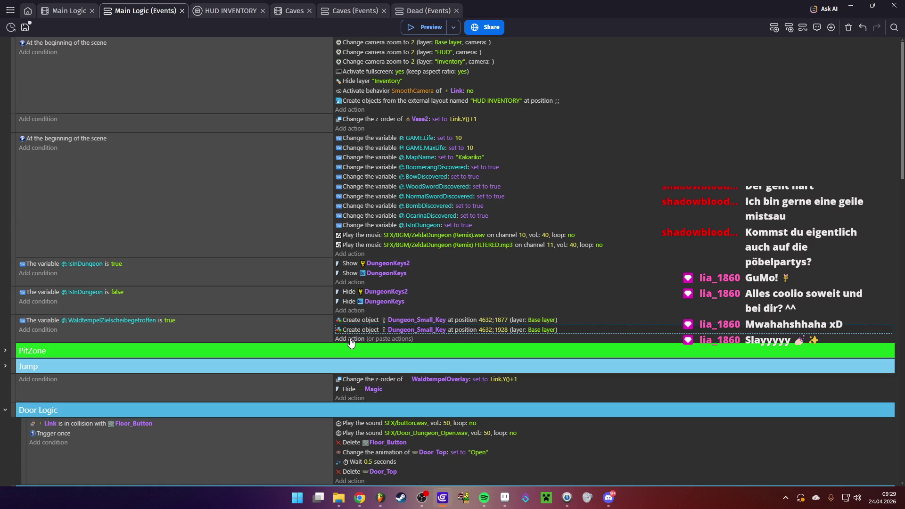
text(twee)
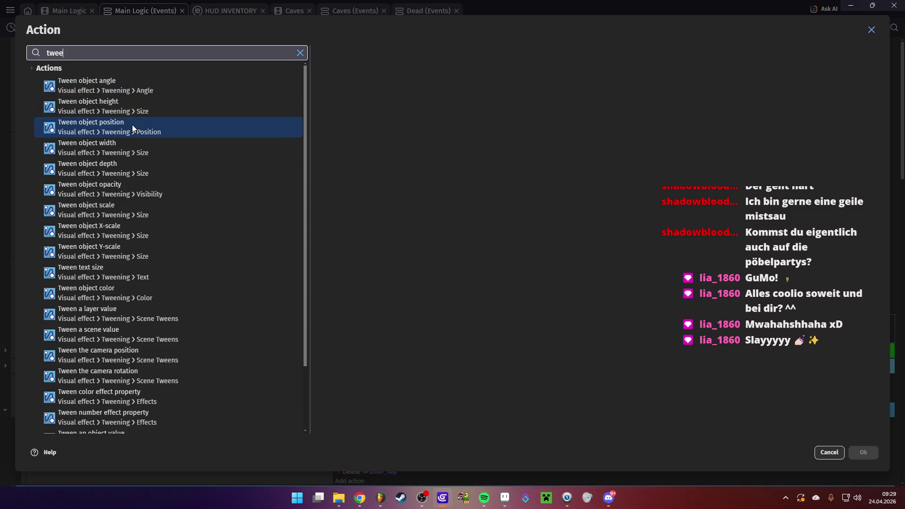
- Add a position tween on Dungeon_Small_Key with identifier "falling"
click(132, 125)
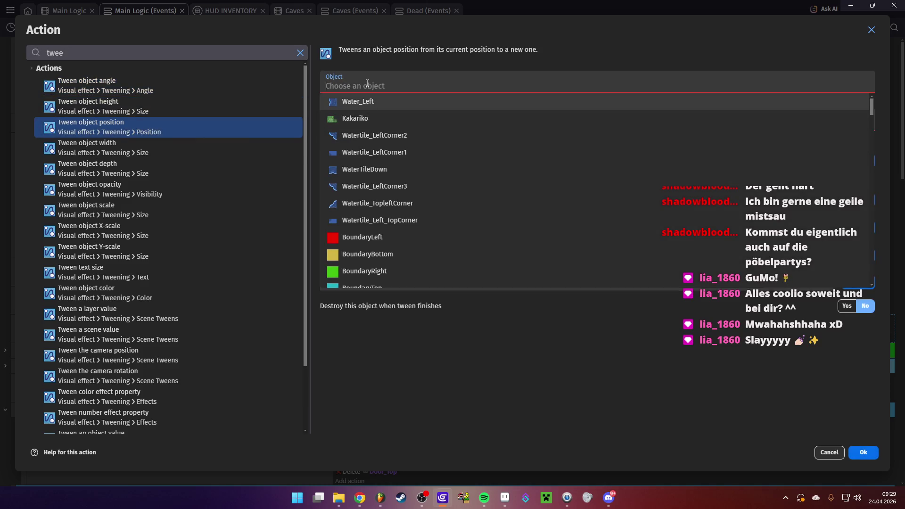
text(dun)
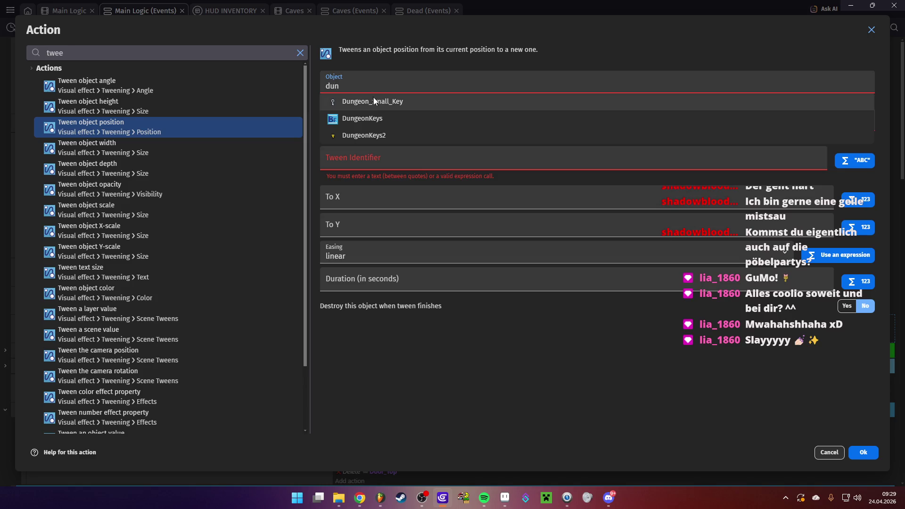
click(379, 102)
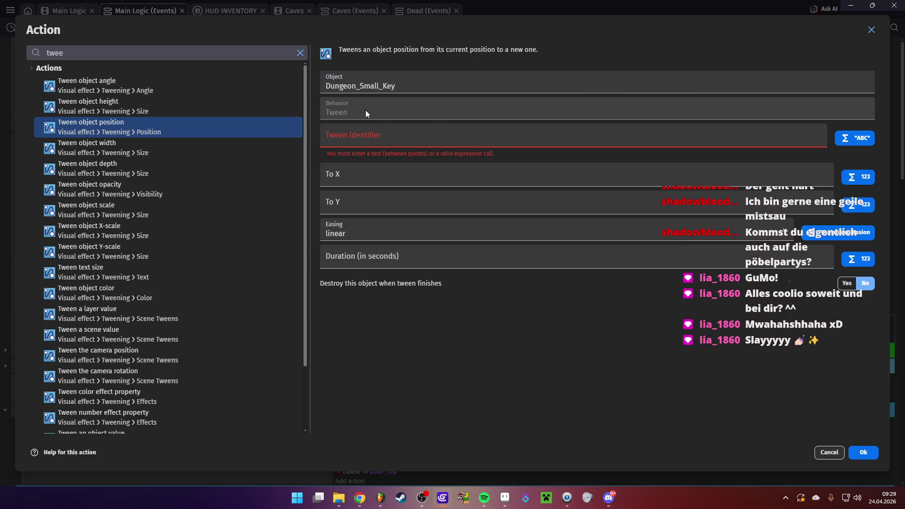
click(363, 132)
text("falling")
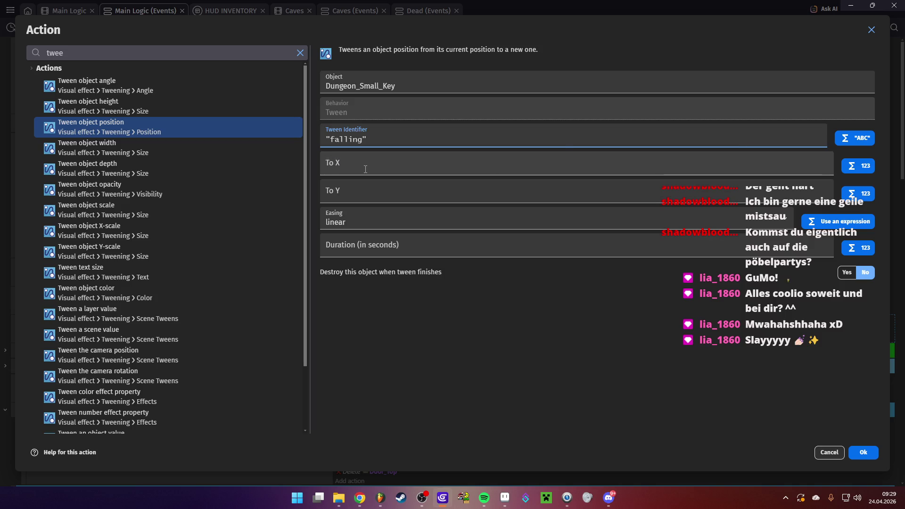
click(365, 168)
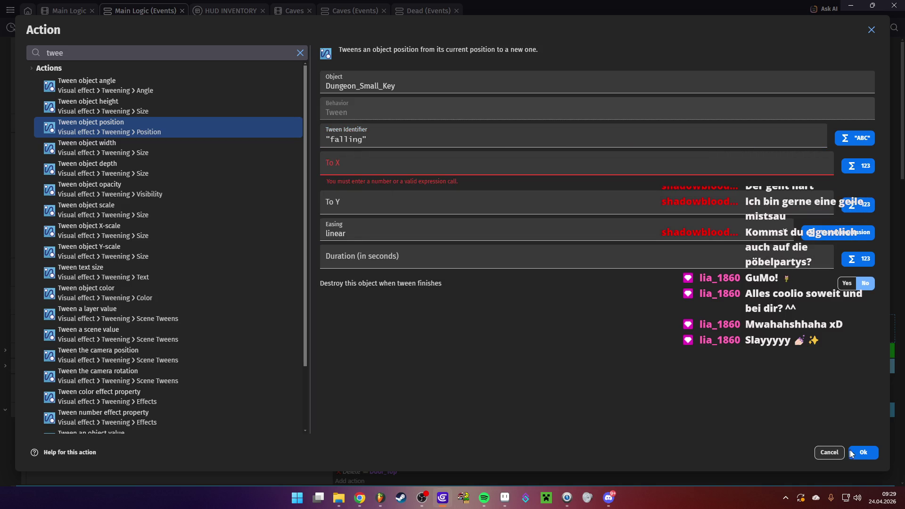
click(852, 452)
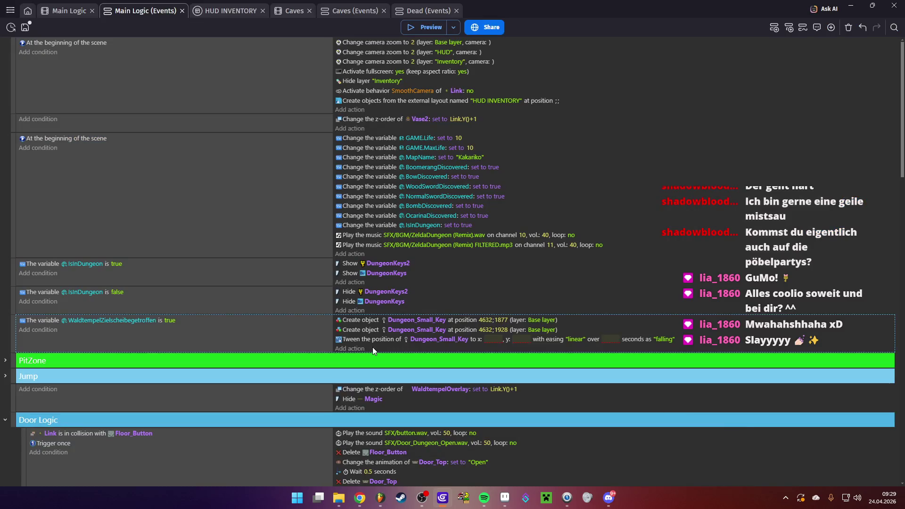
- Set the tween's target position to x 4632, y 1928
click(493, 339)
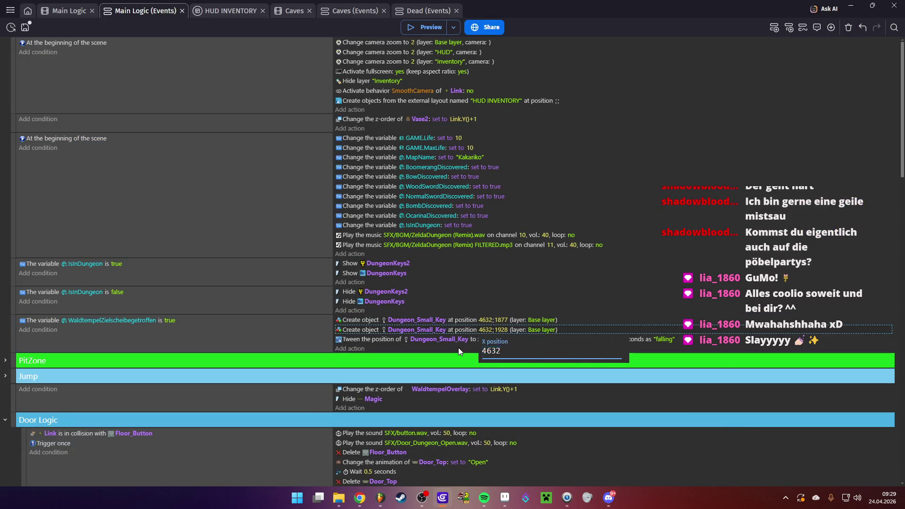
click(493, 340)
text(4632)
click(514, 339)
text(1928)
key(Return)
- Delete the duplicate key-creation action and set the tween duration to 1 second
click(363, 330)
key(Delete)
click(602, 330)
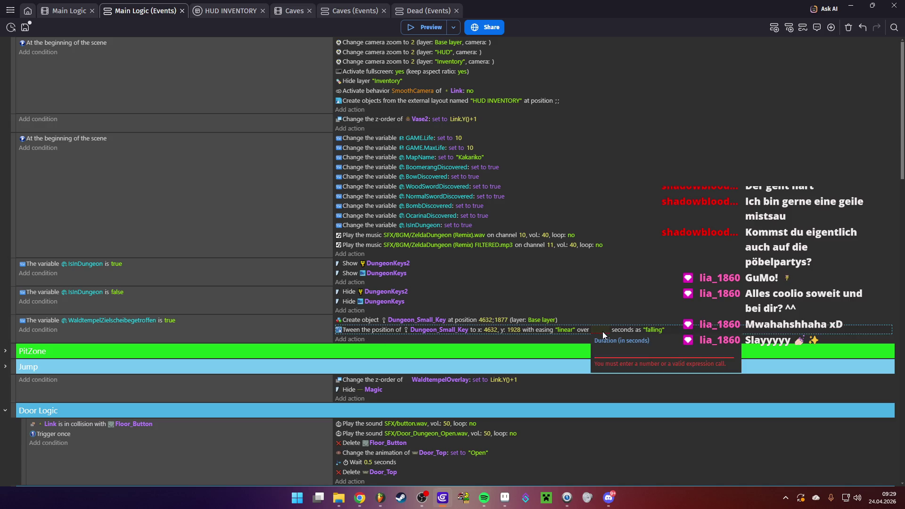
text(1)
key(Return)
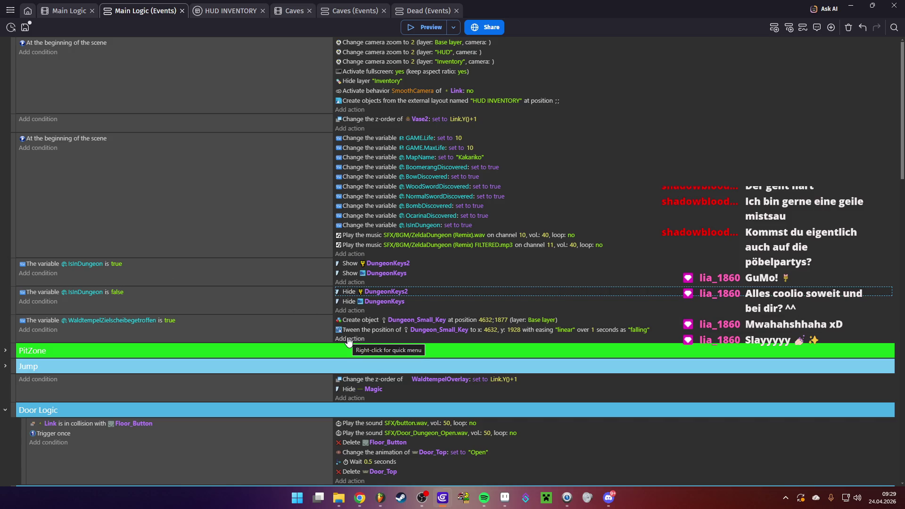
click(26, 327)
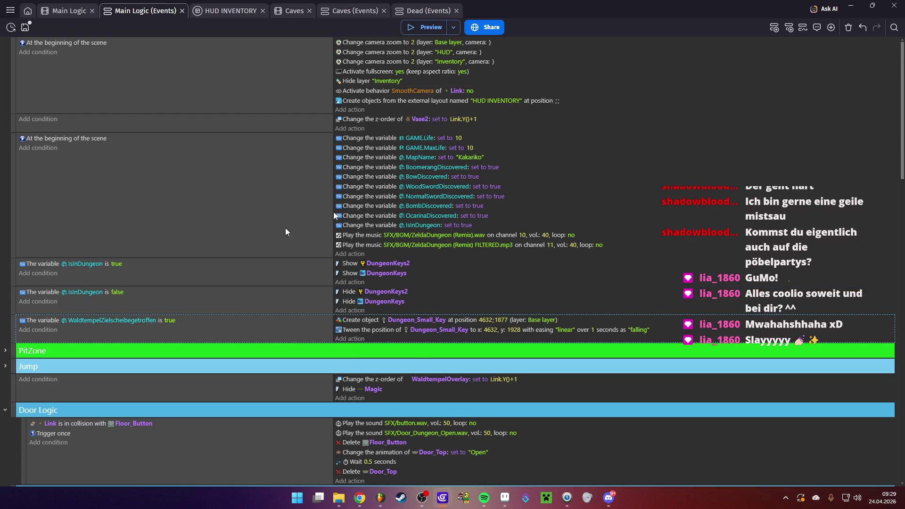
- Add a new event with the condition Link is in collision with Dungeon_Small_Key
click(774, 27)
click(47, 351)
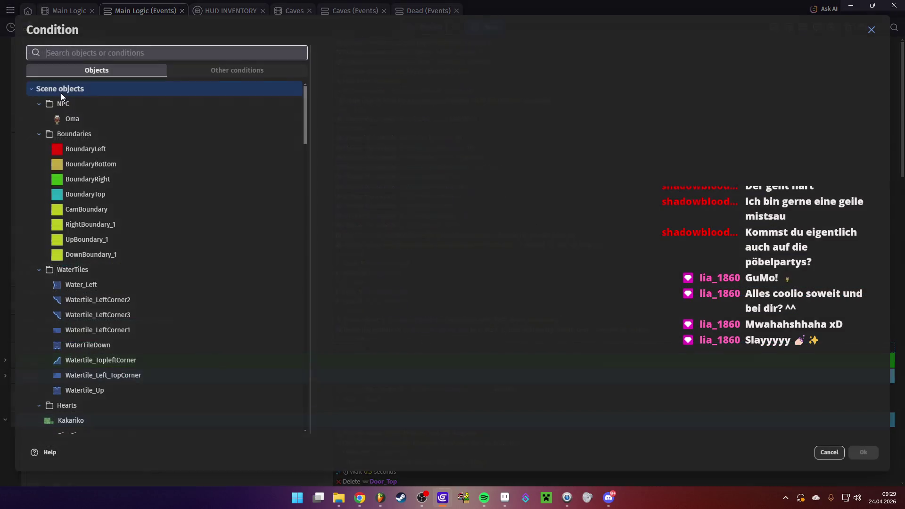
text(Link)
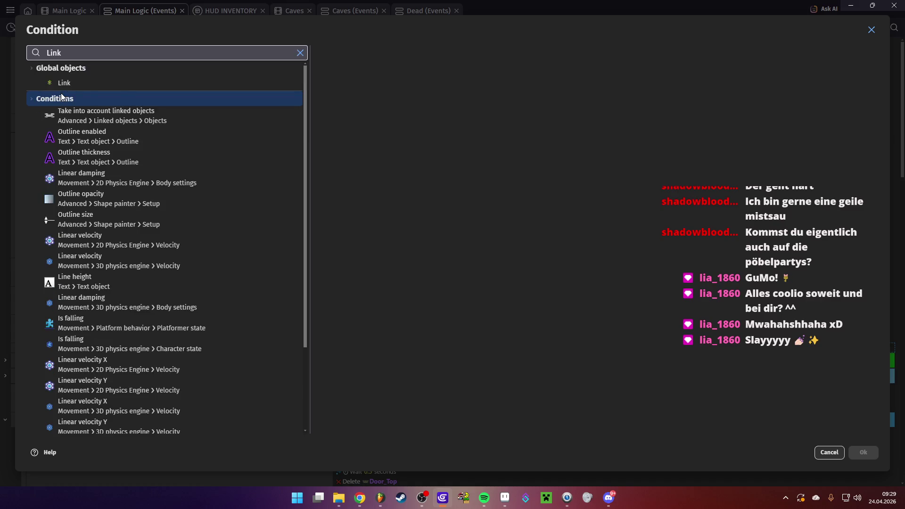
click(56, 88)
click(366, 53)
text(col)
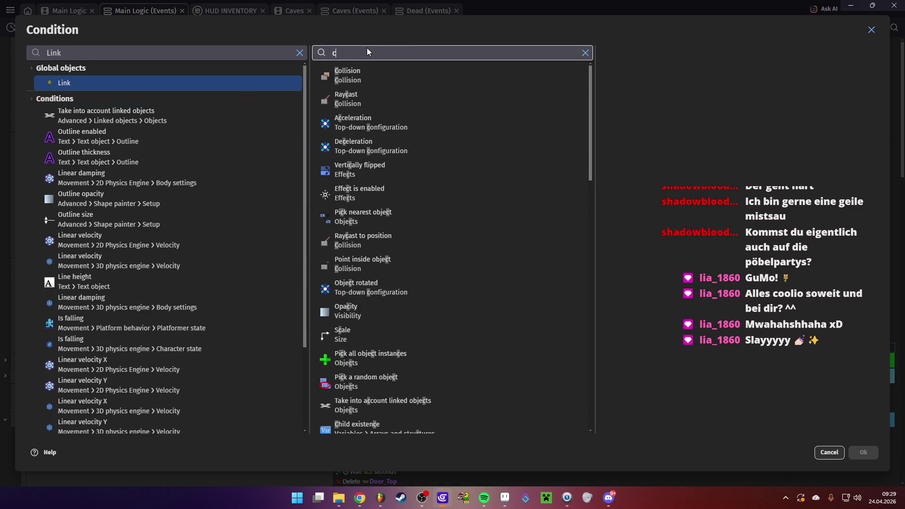
click(545, 83)
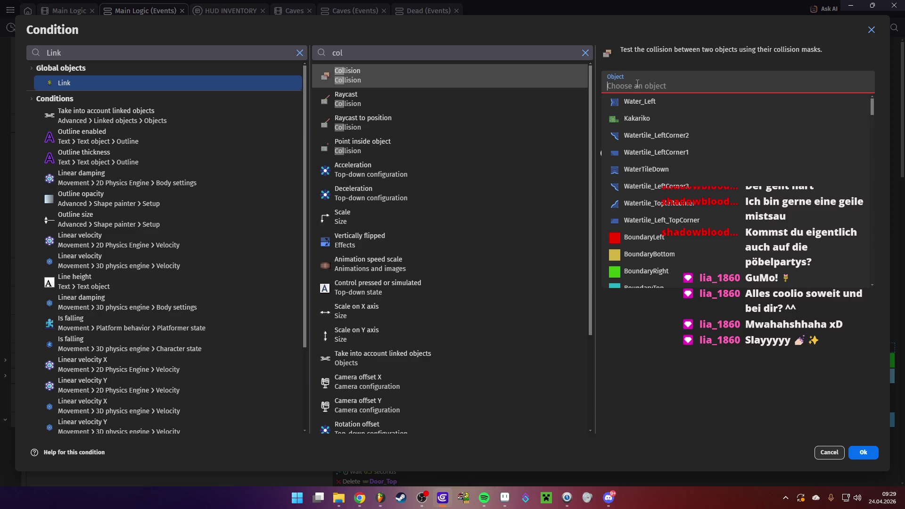
text(Dung)
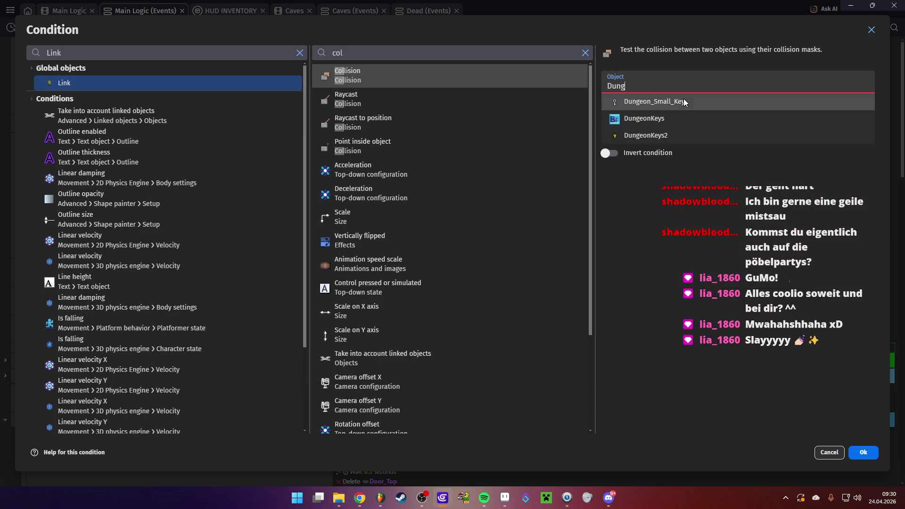
click(683, 100)
click(861, 453)
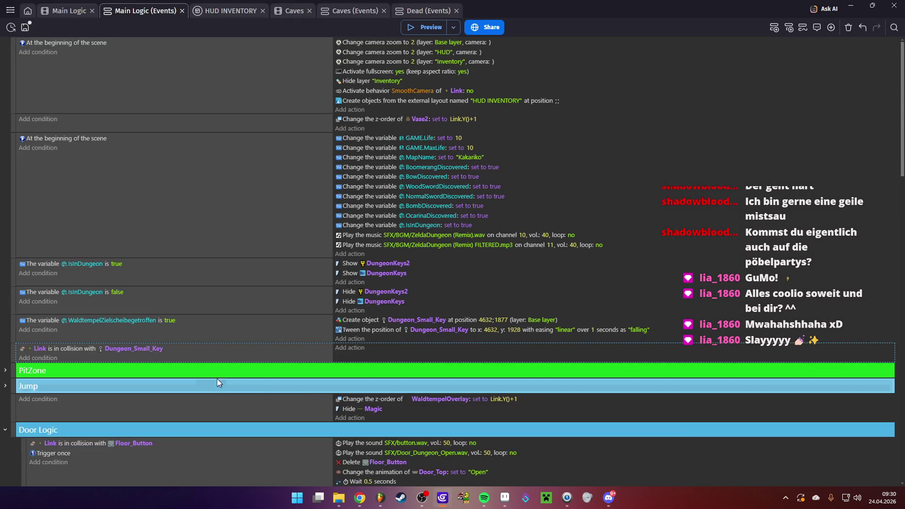
- Give the collision event a Delete object Dungeon_Small_Key action
click(343, 349)
text(delete)
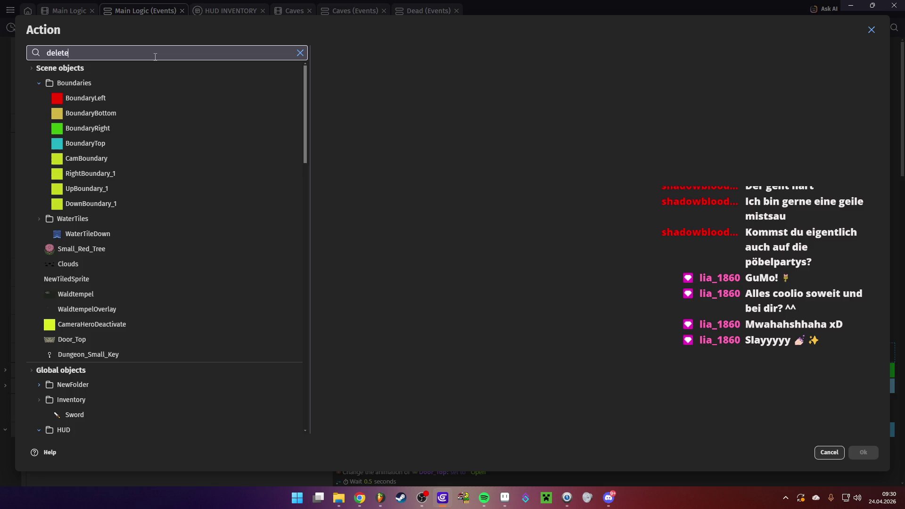
click(140, 88)
text(dun)
click(375, 102)
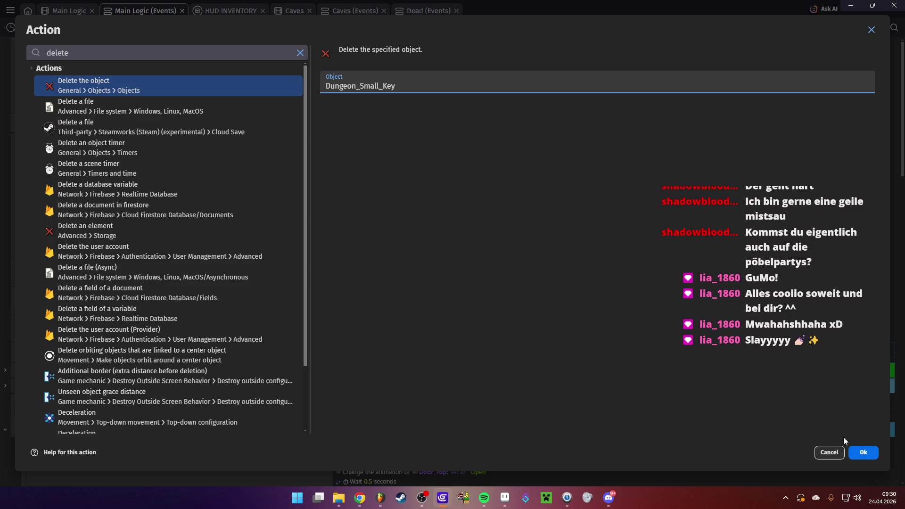
click(853, 454)
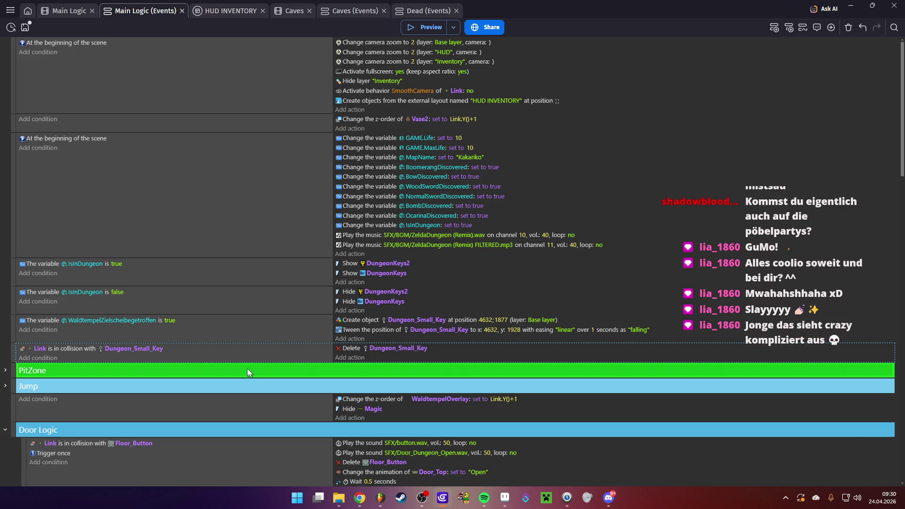
scroll(304, 317, down, 15)
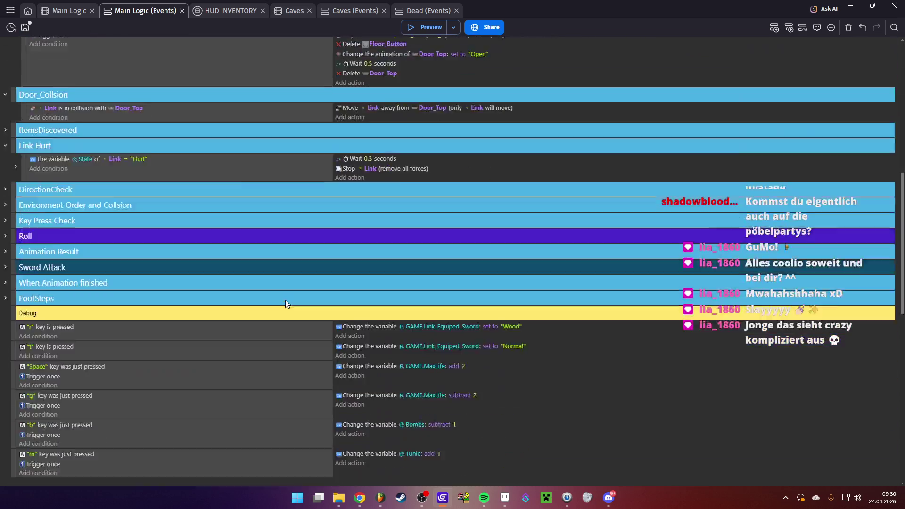
scroll(204, 269, up, 1)
scroll(205, 268, up, 10)
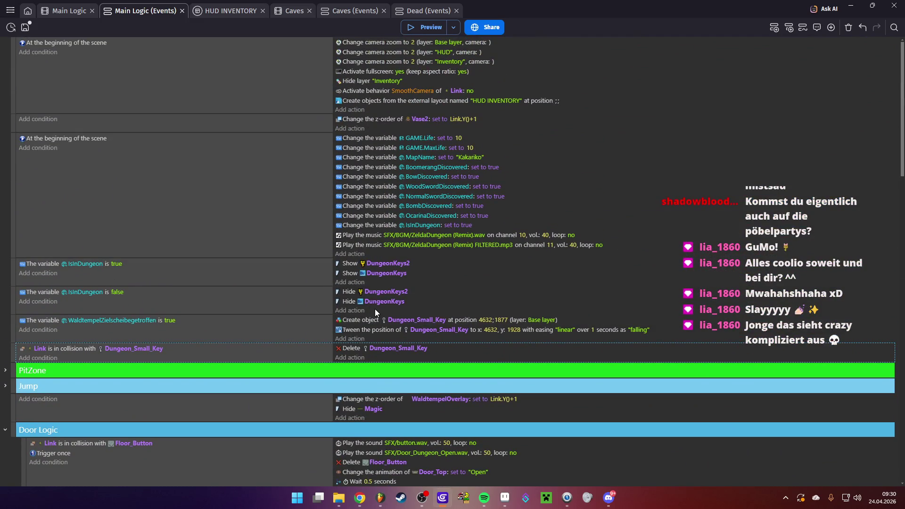
- Add 1 to the DungeonKey variable on key pickup, then save and launch a preview
click(350, 356)
text(variable)
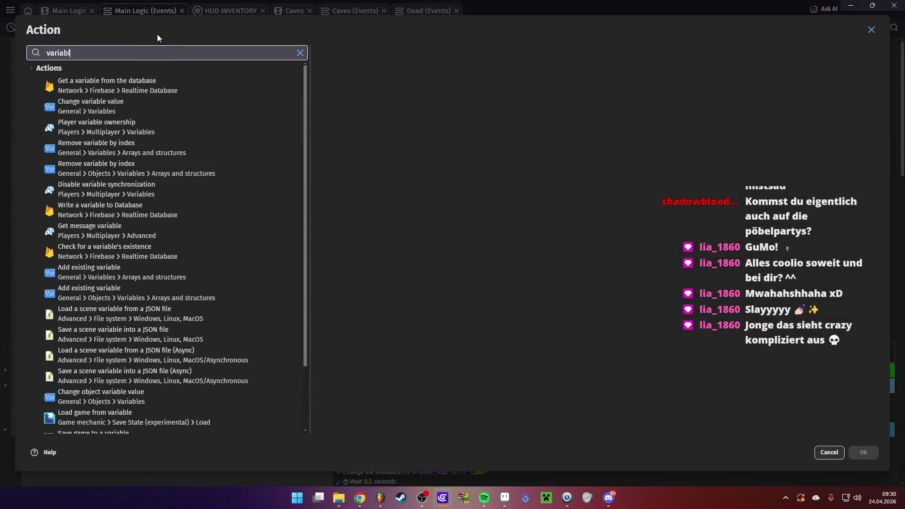
click(114, 122)
click(125, 106)
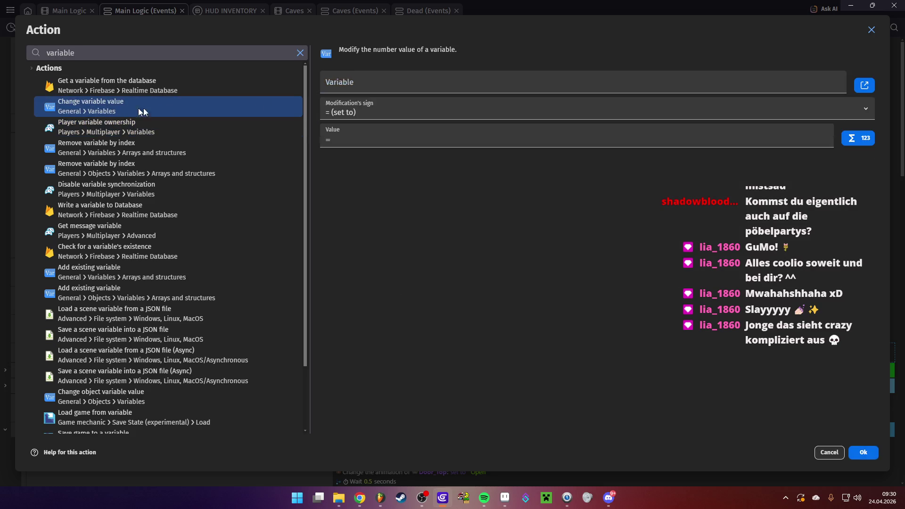
click(372, 87)
text(dun)
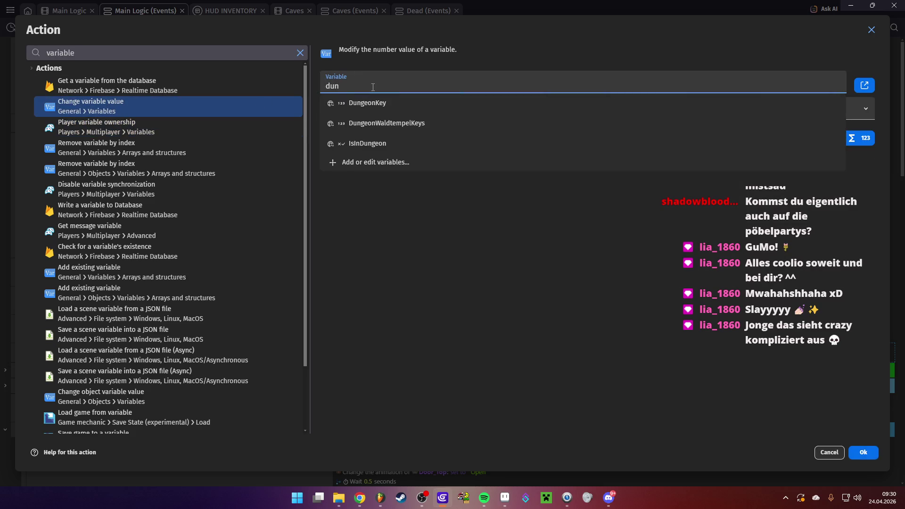
click(391, 104)
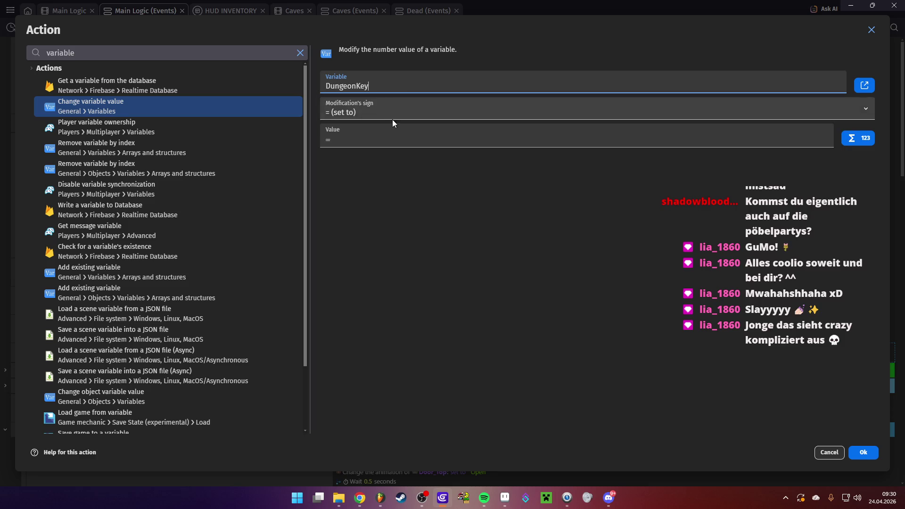
click(370, 113)
click(369, 137)
click(330, 140)
text(1)
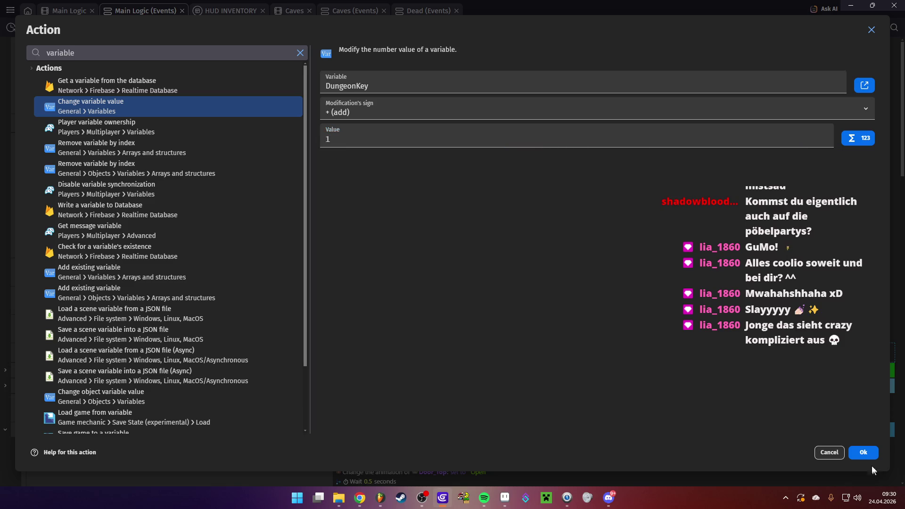
click(862, 452)
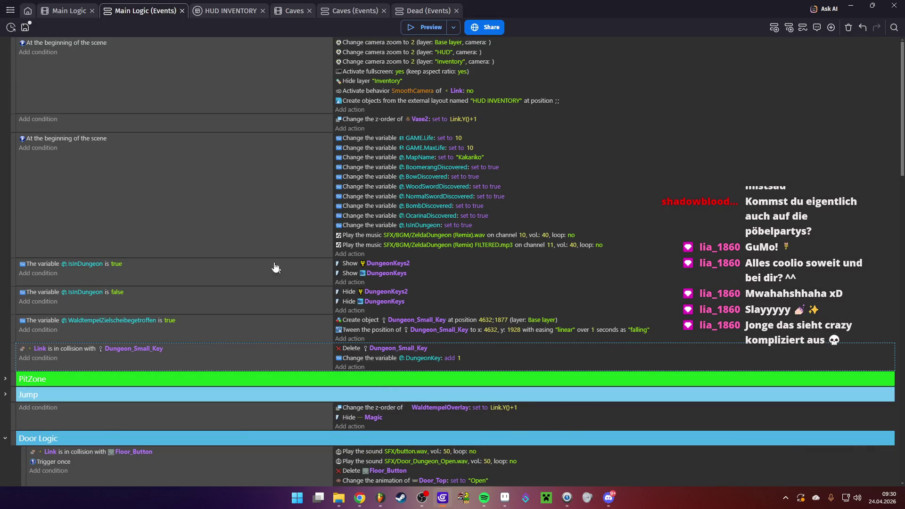
click(25, 27)
click(424, 27)
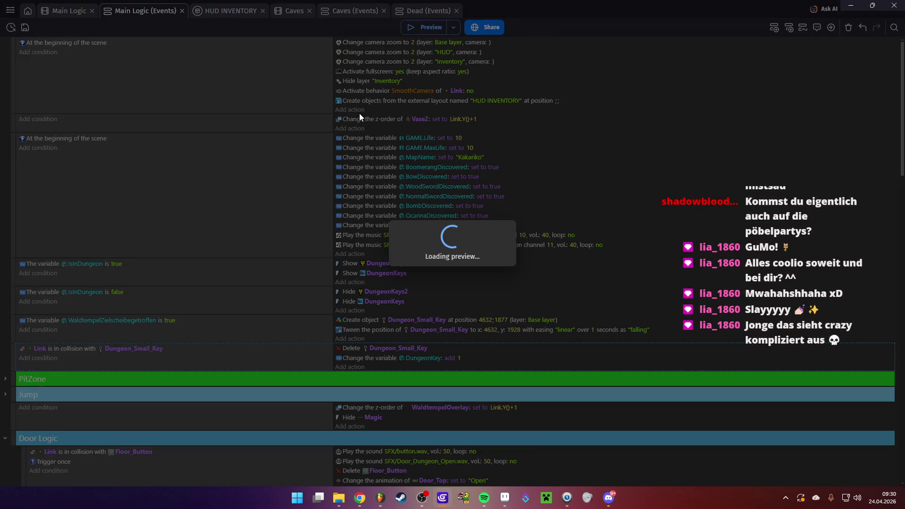
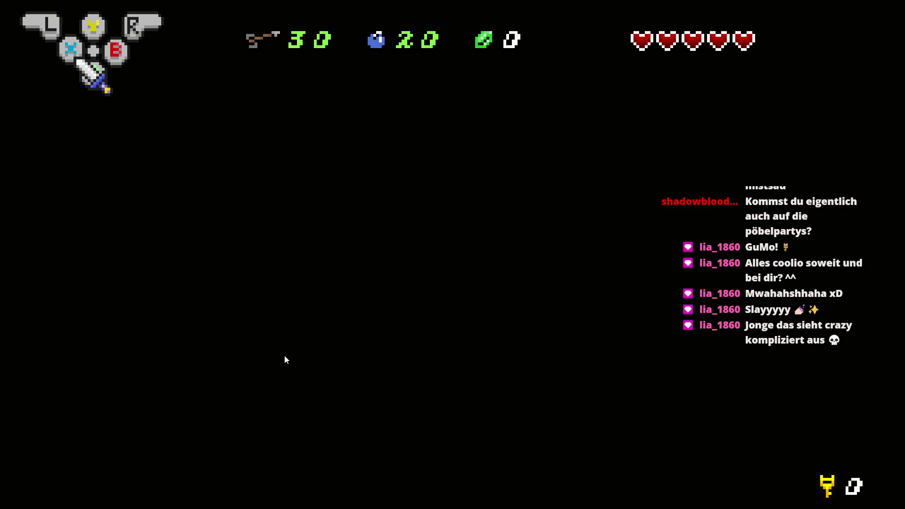
- Move Link's starting position down to Y 1973 in the Main Logic scene
key(alt+Tab)
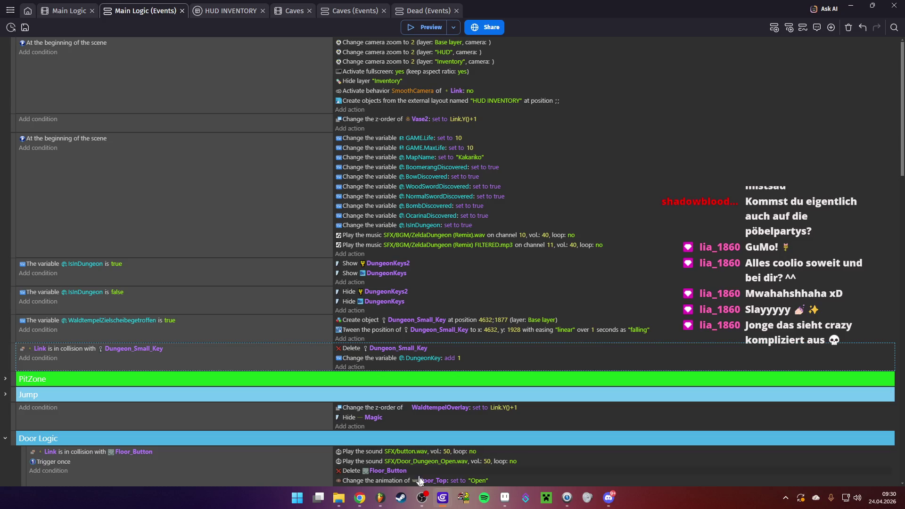
key(alt+Tab)
key(alt+Tab)
click(70, 10)
mouse_move(353, 150)
mouse_down()
mouse_move(354, 263)
mouse_move(363, 271)
mouse_up()
scroll(363, 271, down, 2)
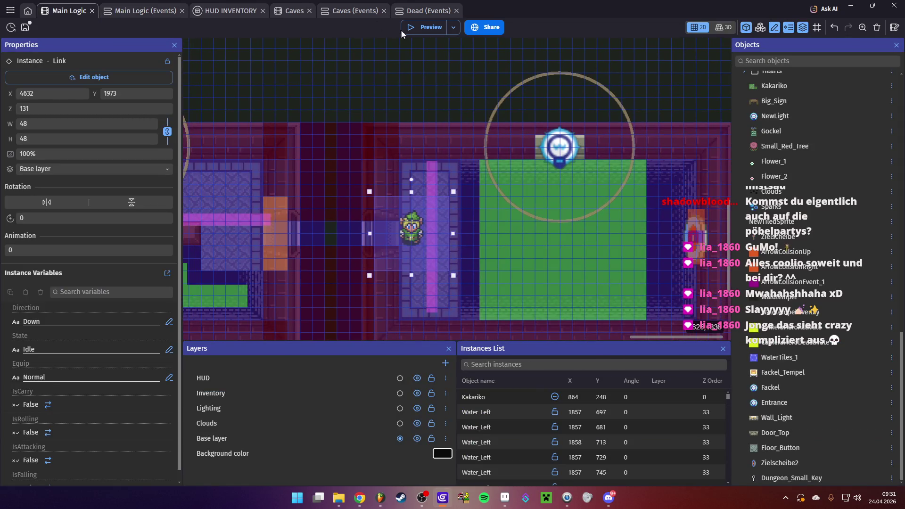
- Preview the game, assign the bow to the Y slot and fire an arrow left
click(412, 27)
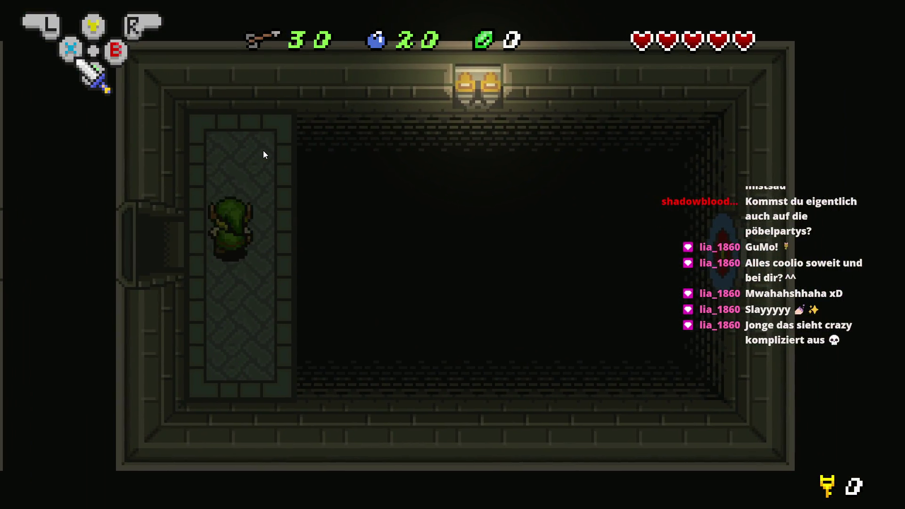
key(Down)
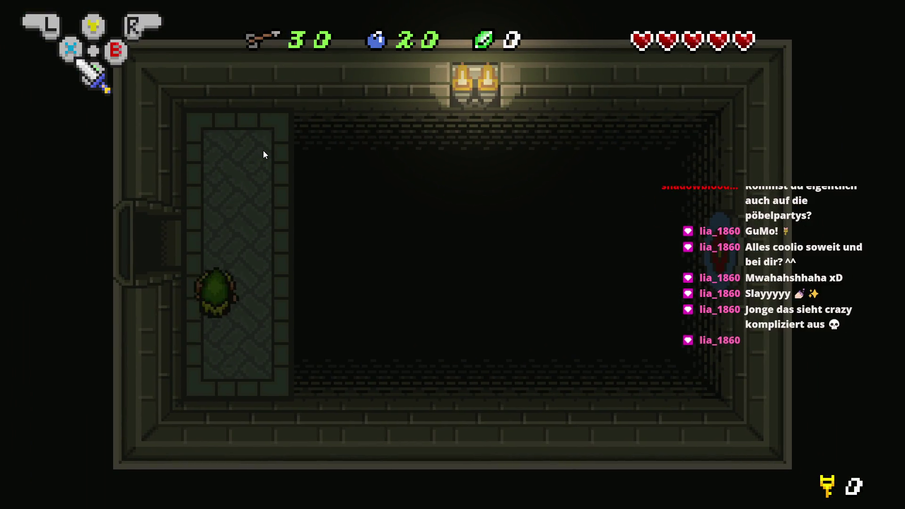
key(Up)
key(Right)
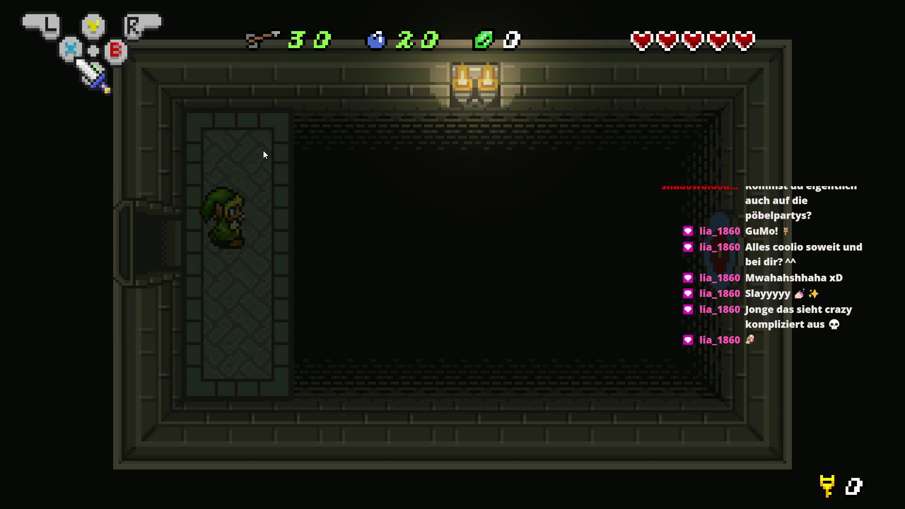
key(Return)
key(Return)
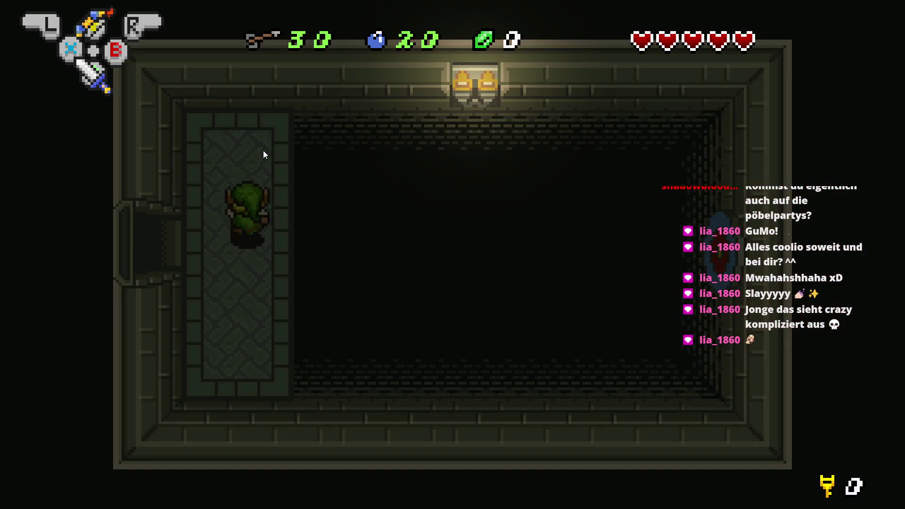
key(Down)
key(Left)
key(y)
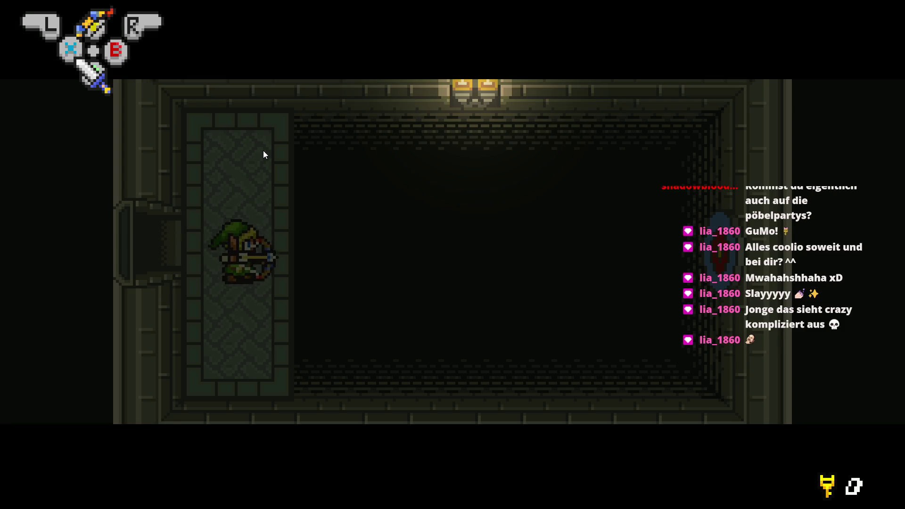
key(Up)
key(Right)
- Walk Link down the walkway and fire arrows to the right across the room
key(Down)
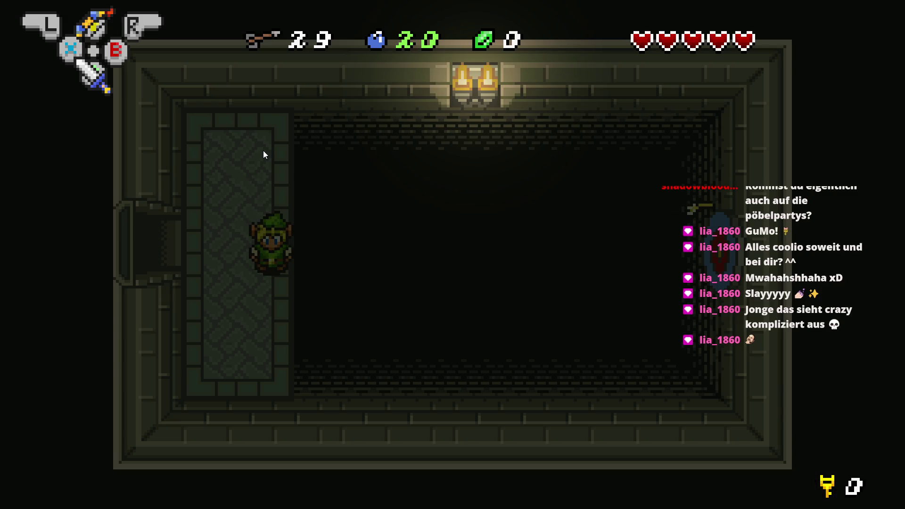
key(Left)
key(Up)
key(Right)
key(y)
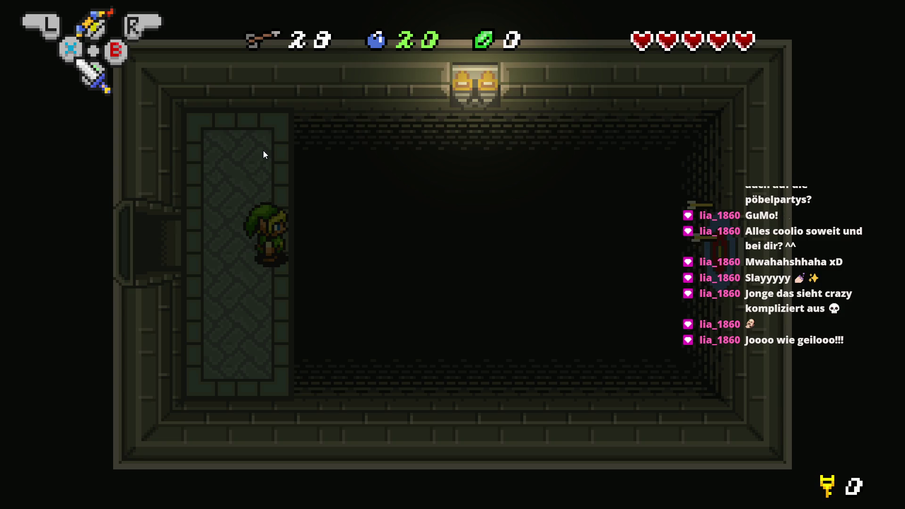
key(Left)
key(Right)
key(y)
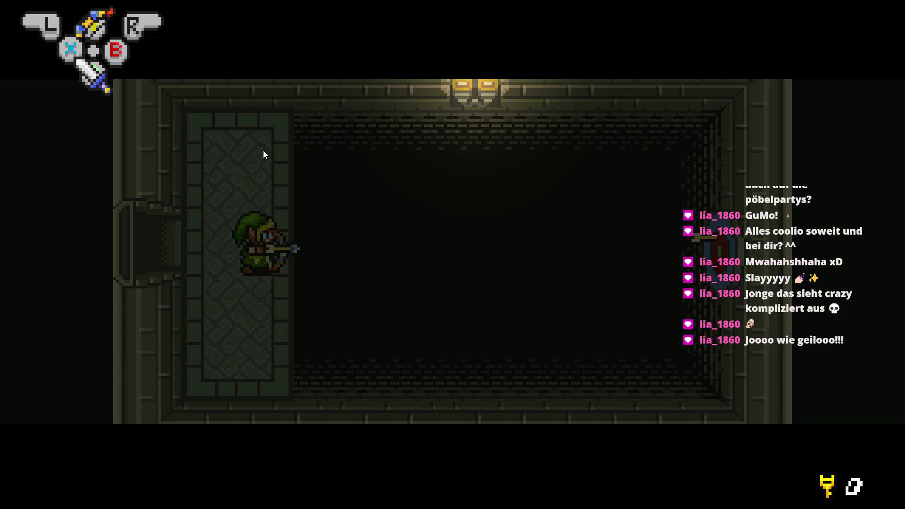
key(y)
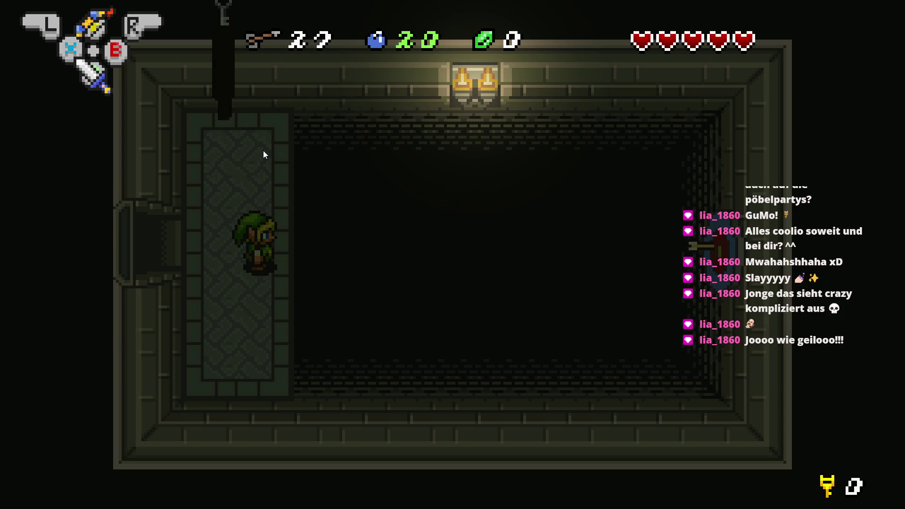
- Move Link up and down the carpet, then close the preview
key(Up)
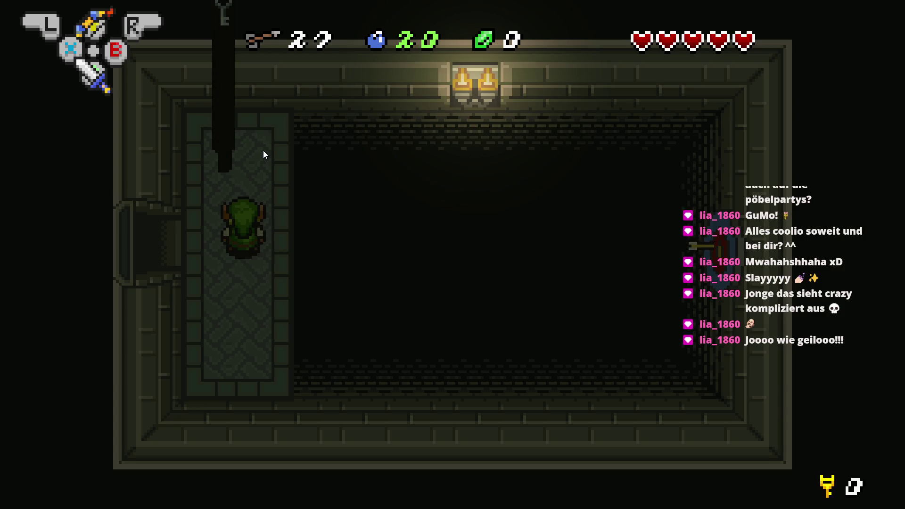
key(Up)
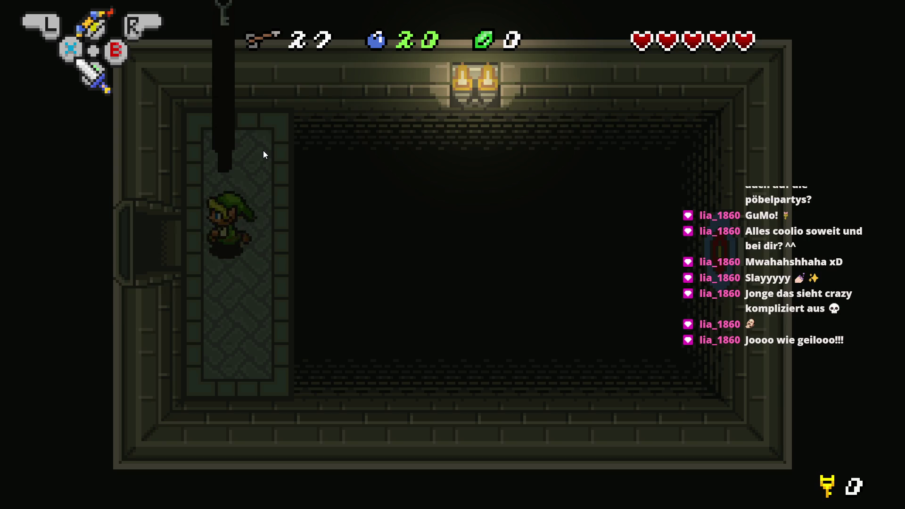
key(Down)
key(Right)
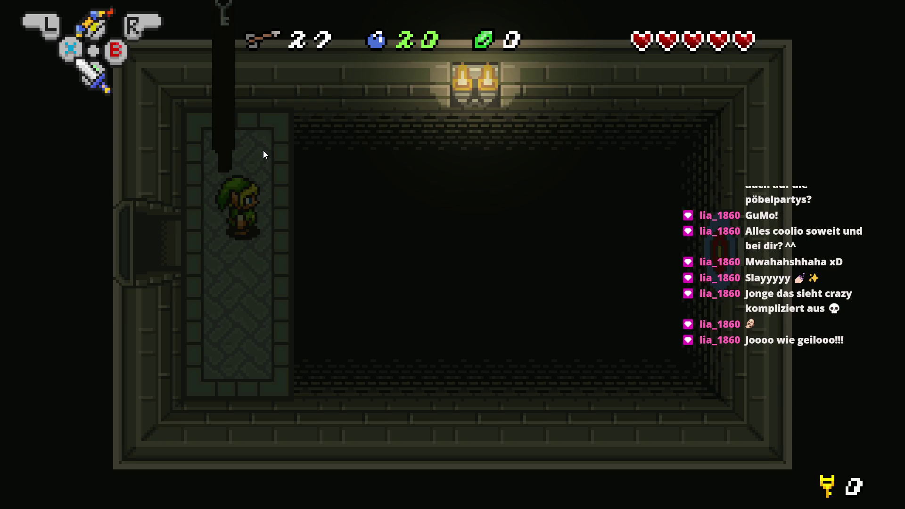
key(Up)
key(Down)
key(Up)
key(Down)
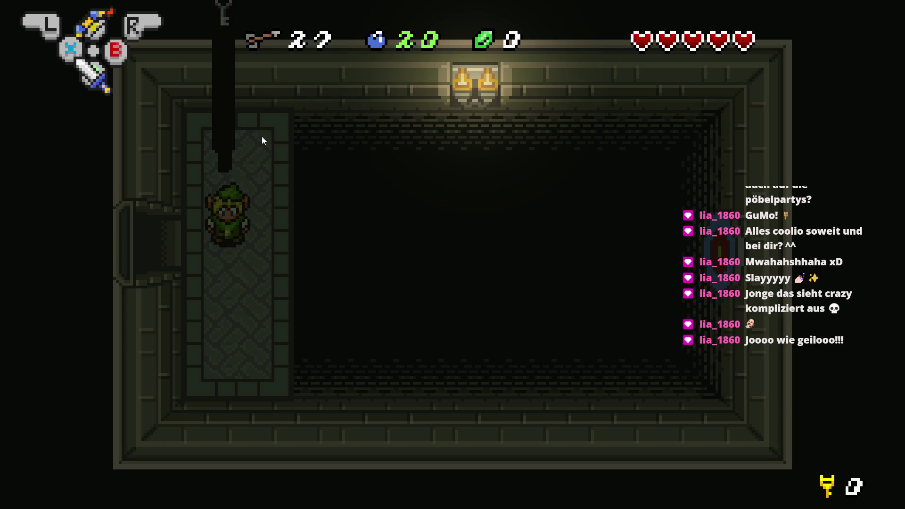
key(alt+Tab)
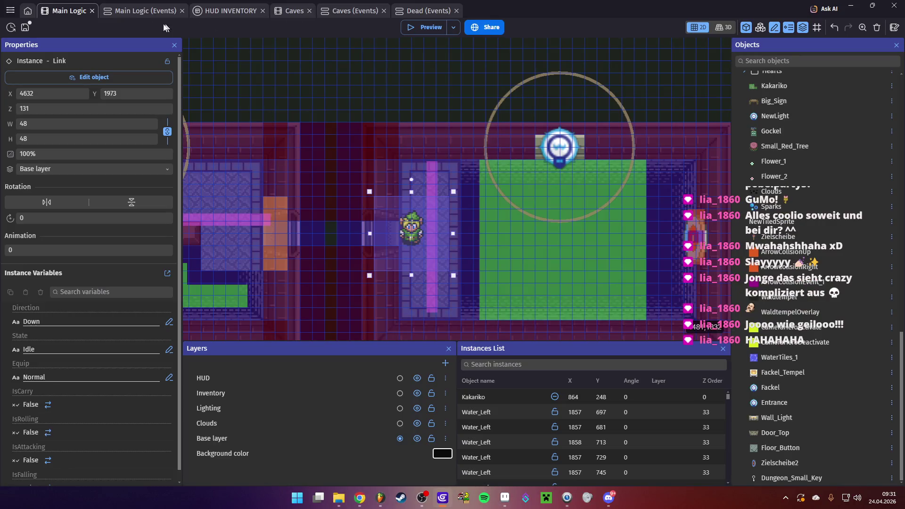
- Save, add Trigger once while true to the WaldtempelZielscheibegetroffen event, and relaunch the preview
click(133, 10)
key(ctrl+s)
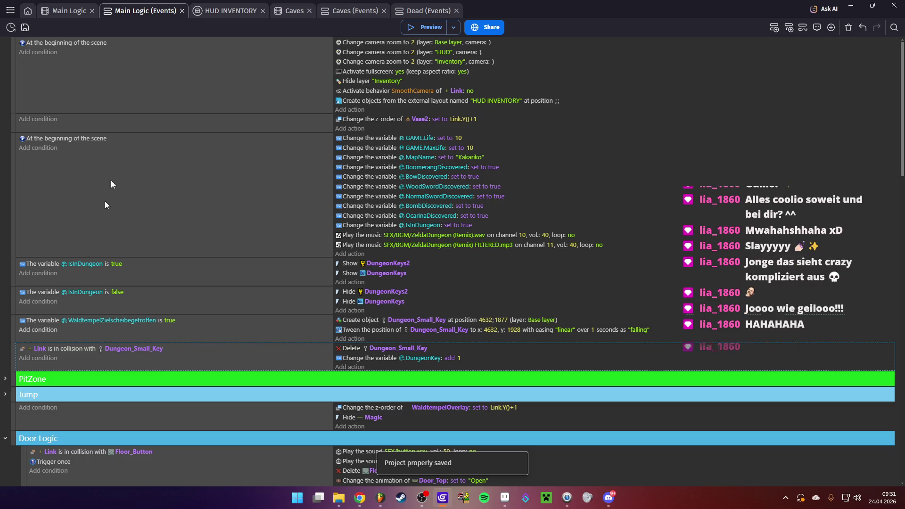
click(38, 148)
text(tr)
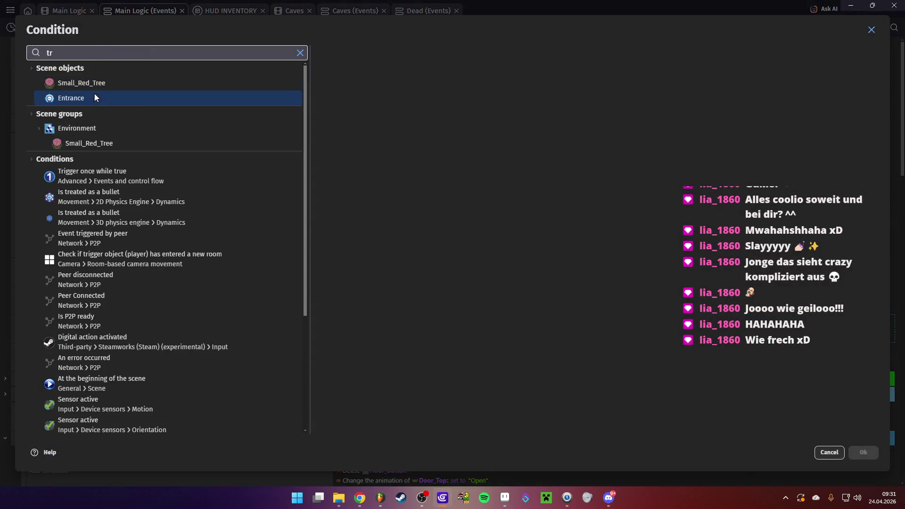
click(91, 175)
click(863, 452)
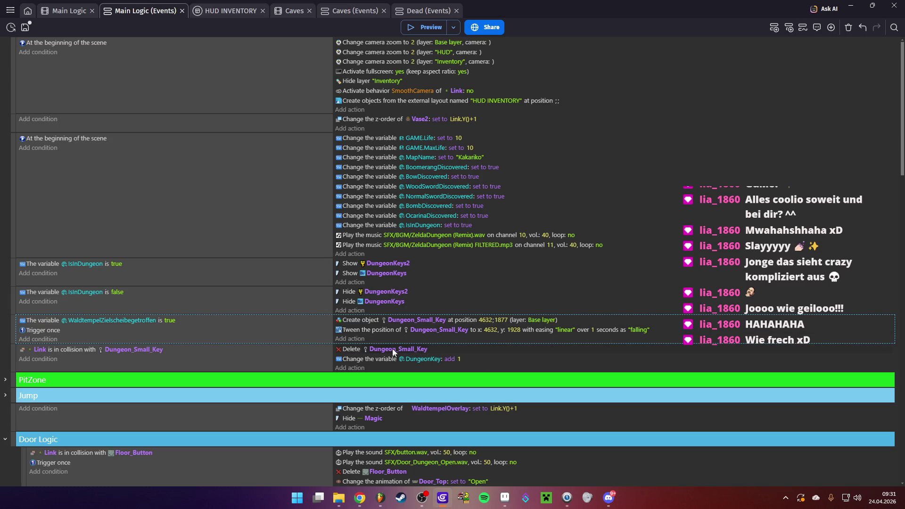
click(426, 29)
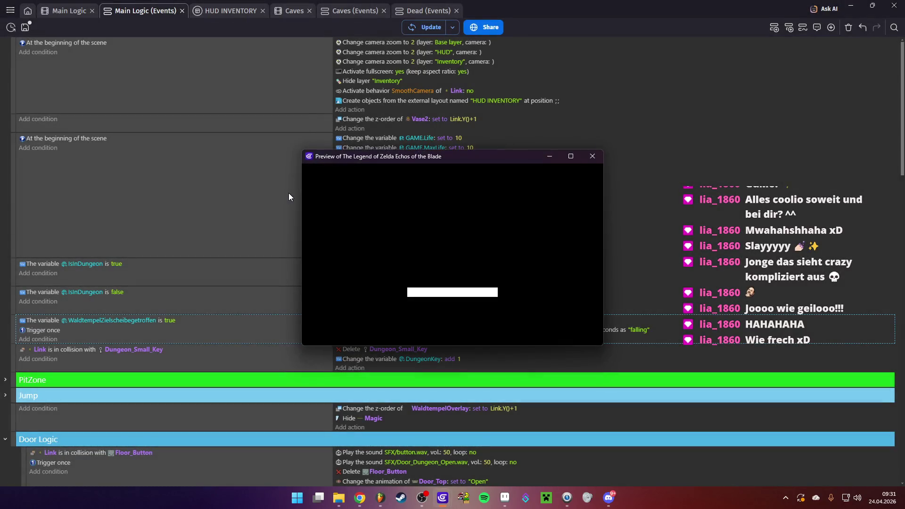
- Equip the bow and shoot the target until a single small key drops
key(Return)
key(Right)
key(Return)
key(space)
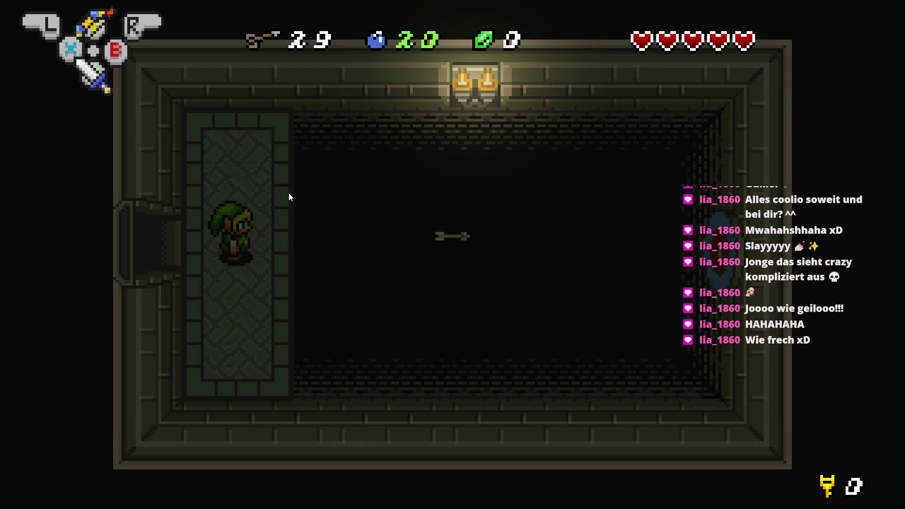
key(Down)
key(space)
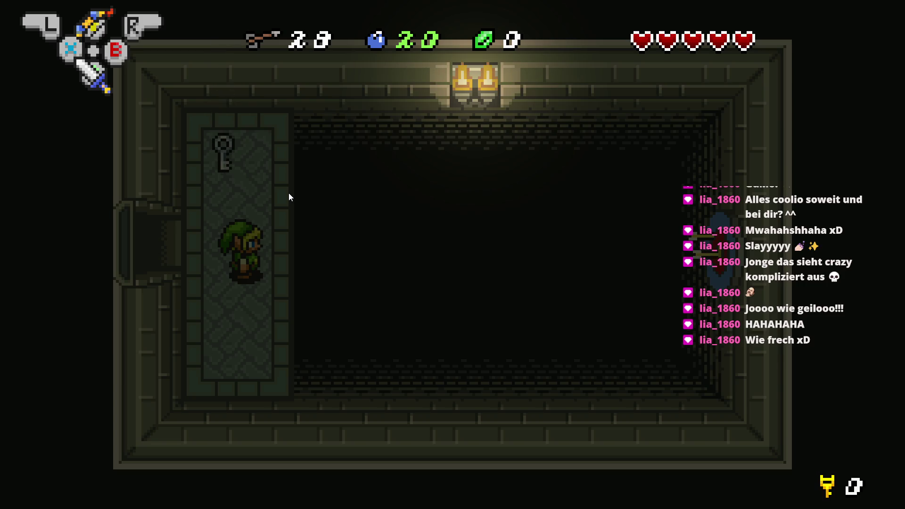
key(Up)
key(Up)
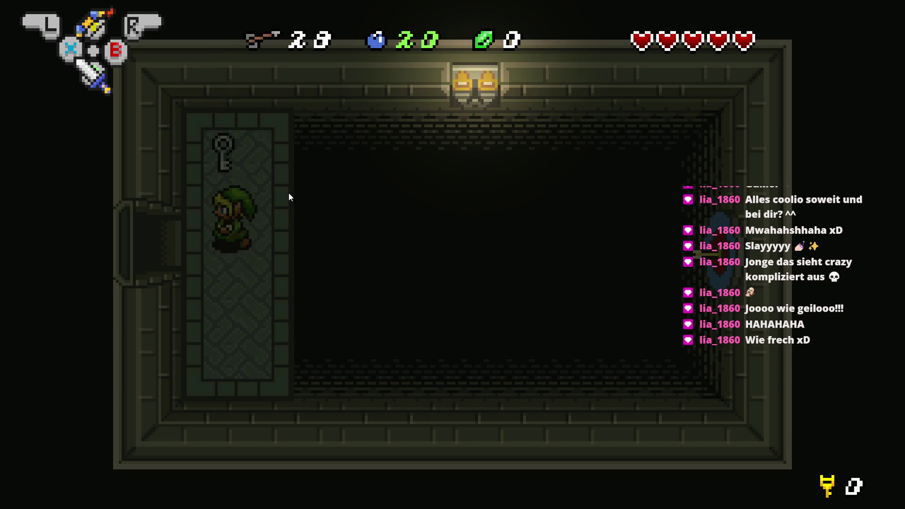
key(Down)
key(Right)
key(z)
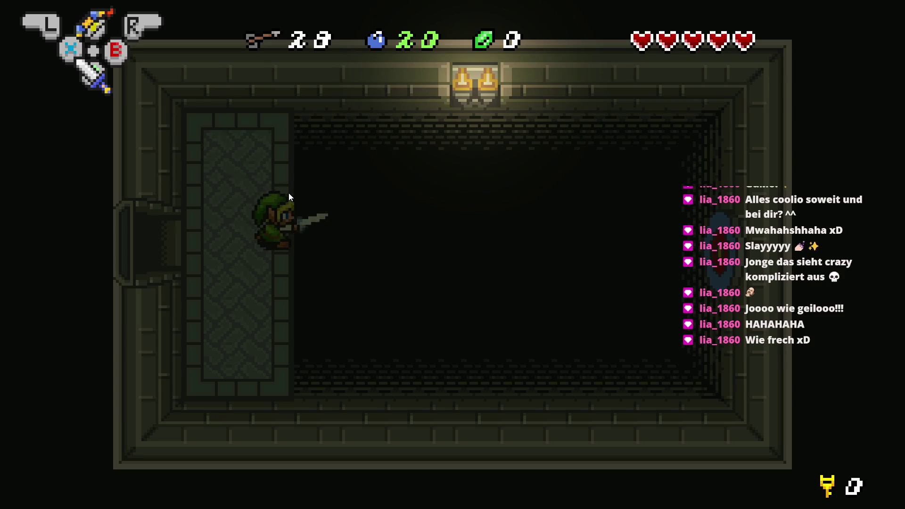
key(Down)
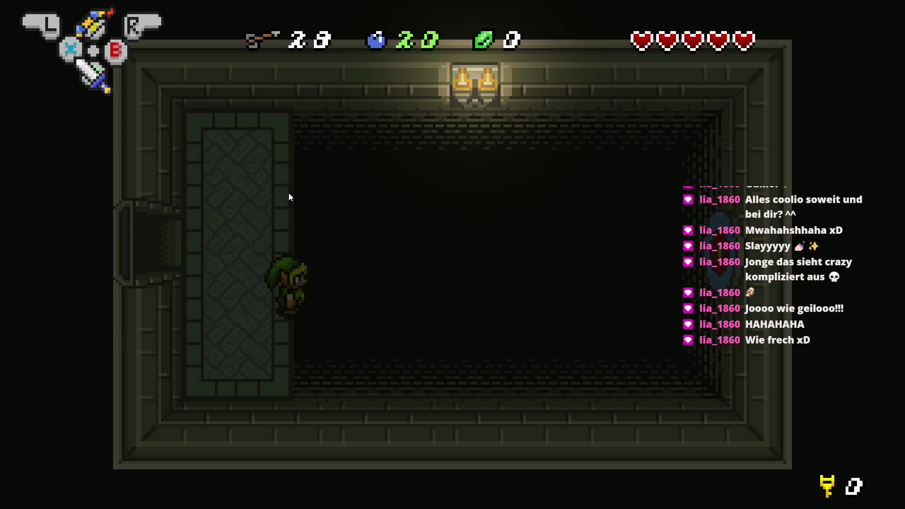
- Close the preview and save the project
key(alt+F4)
click(27, 29)
click(63, 12)
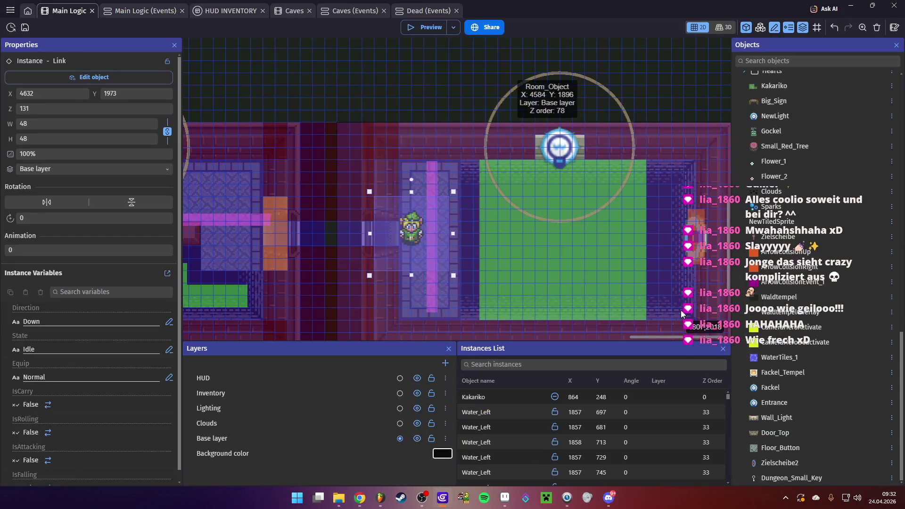
- Inspect the DungeonKeys counter's settings in the HUD INVENTORY layout without changing them
click(222, 15)
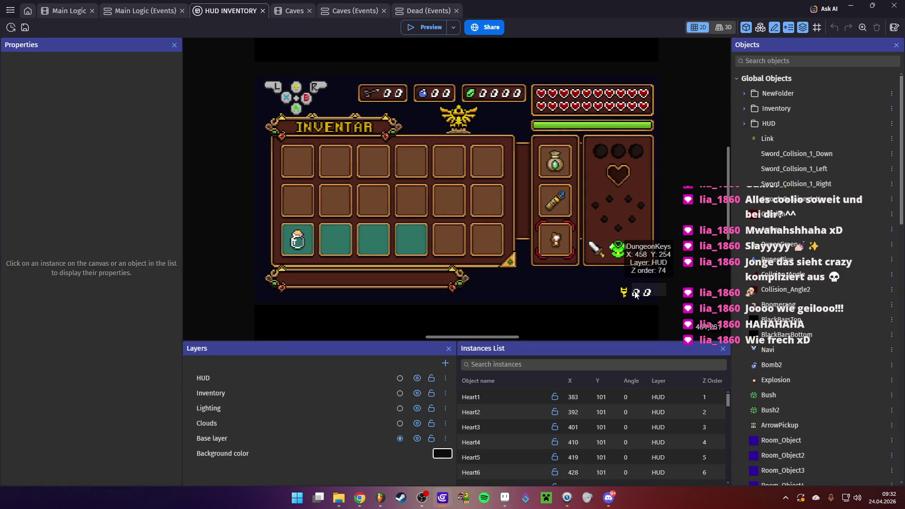
click(637, 294)
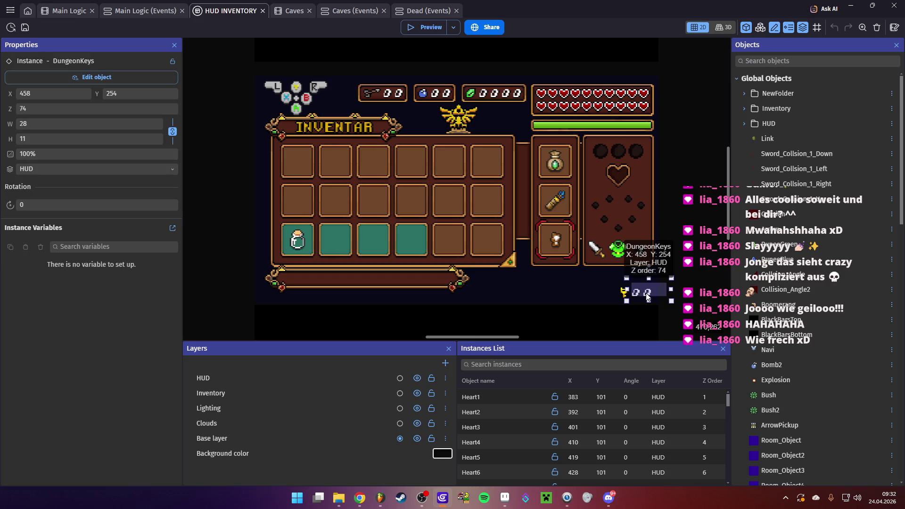
double_click(647, 295)
click(698, 448)
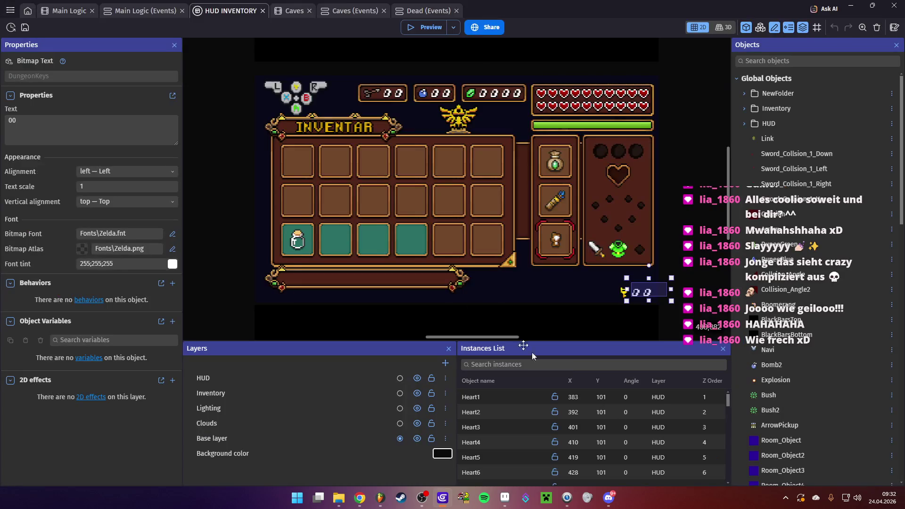
- Review the project's global variables in the project manager without changes
key(ctrl+shift+Tab)
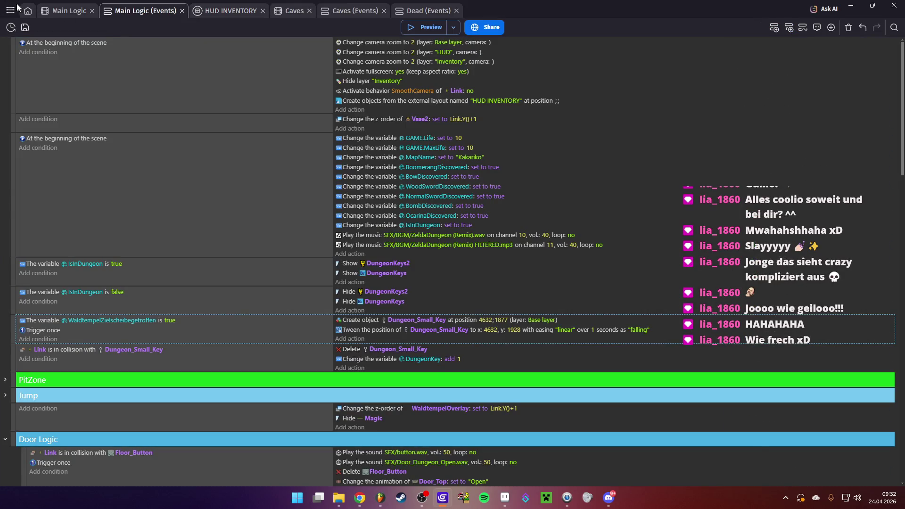
click(64, 13)
click(10, 10)
click(66, 94)
scroll(349, 259, down, 10)
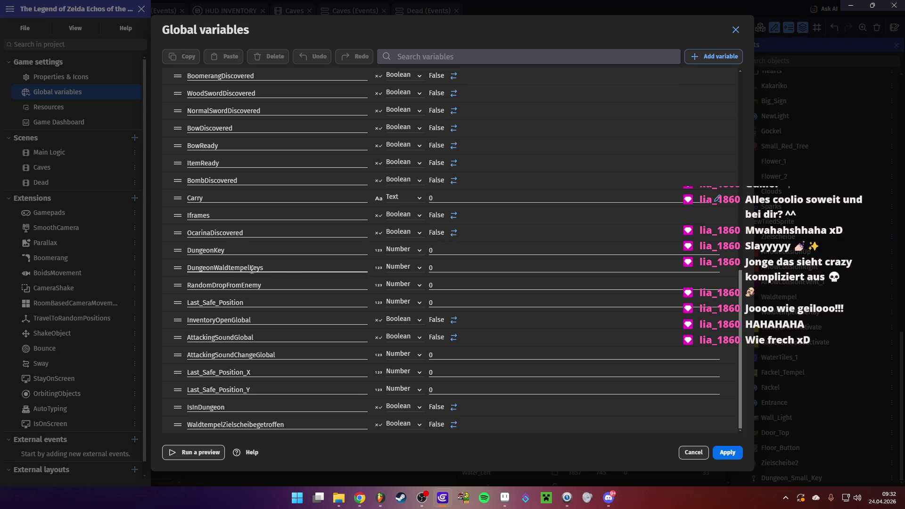
click(693, 451)
click(250, 89)
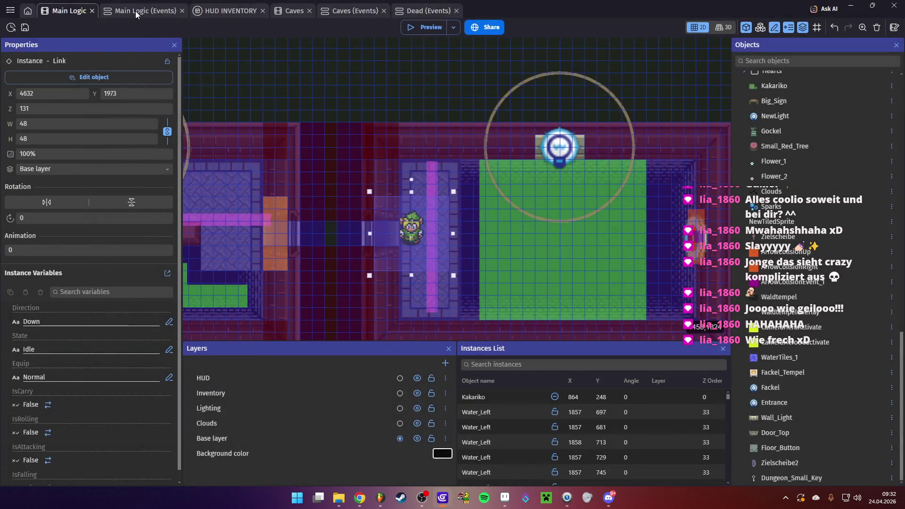
- Make the key pickup increment DungeonWaldtempelKeys instead of DungeonKey, and save
key(ctrl+Tab)
click(421, 360)
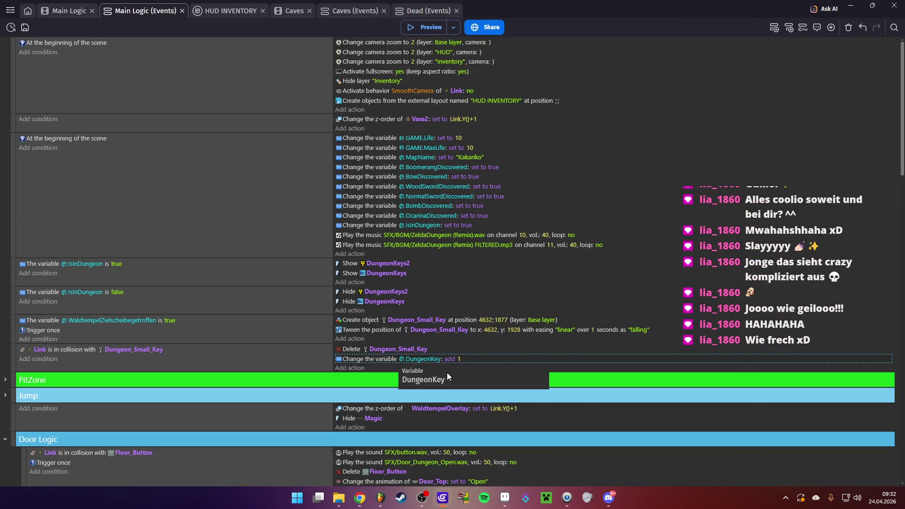
key(BackSpace)
key(BackSpace)
key(BackSpace)
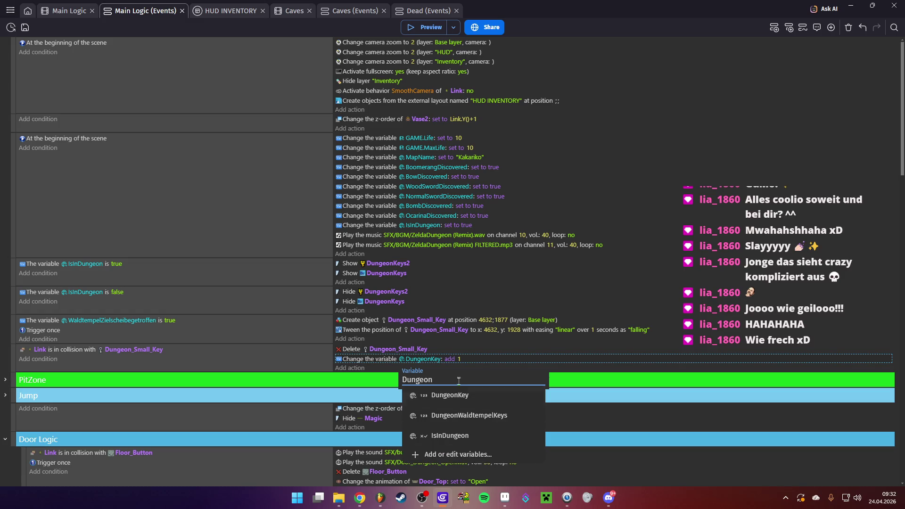
click(475, 416)
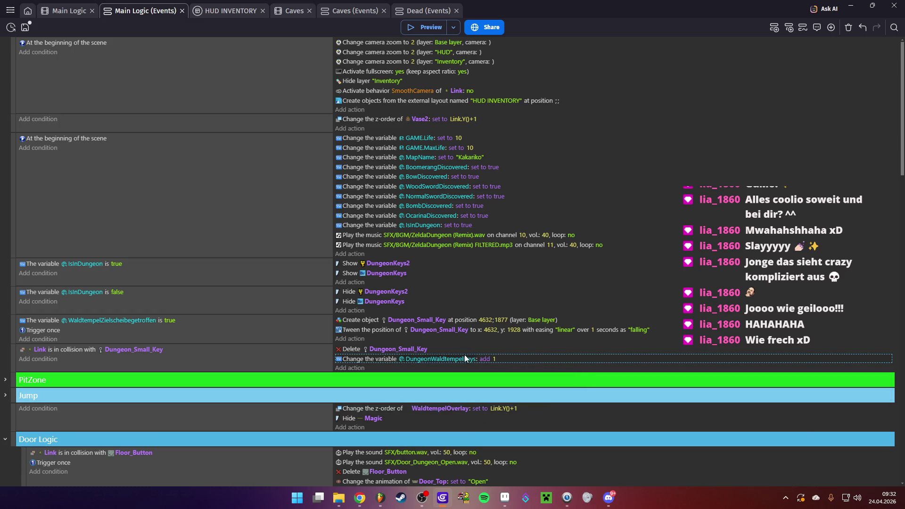
key(ctrl+s)
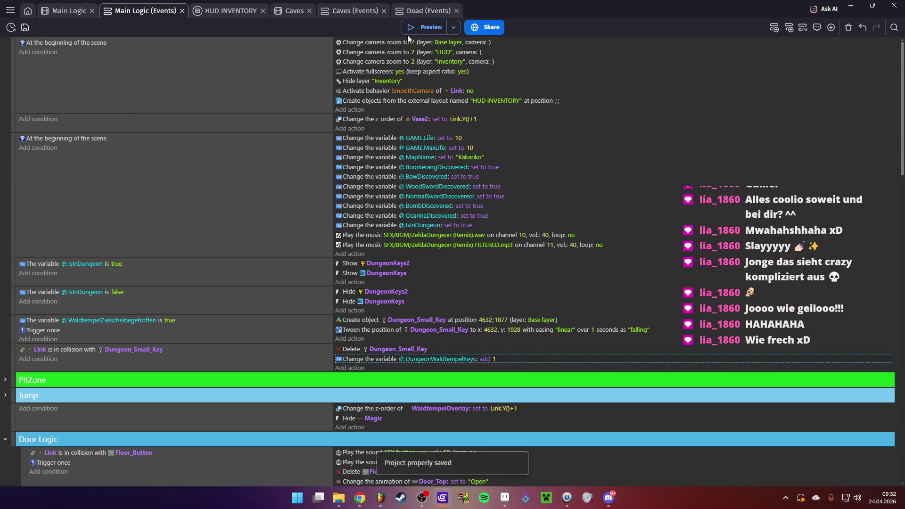
- Set the key drop tween's duration to 0.3 seconds and launch a preview
click(592, 330)
text(0.)
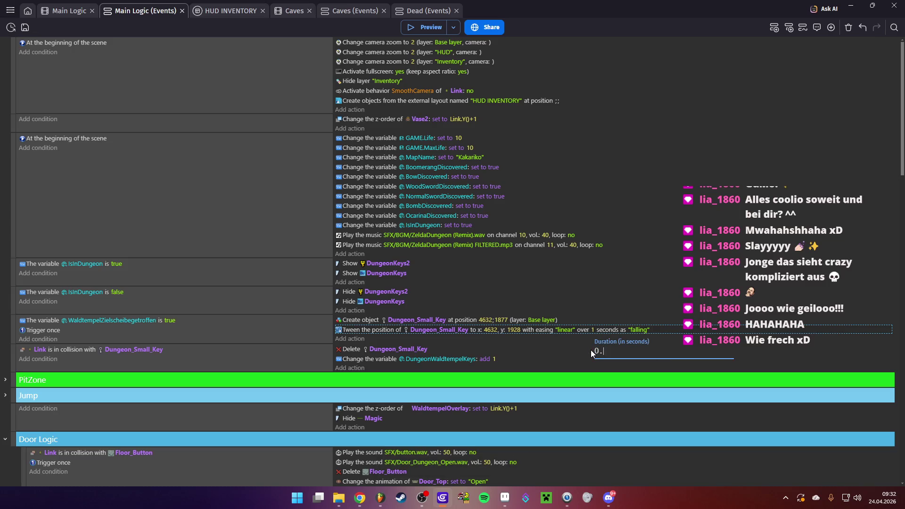
text(3)
key(Return)
click(429, 26)
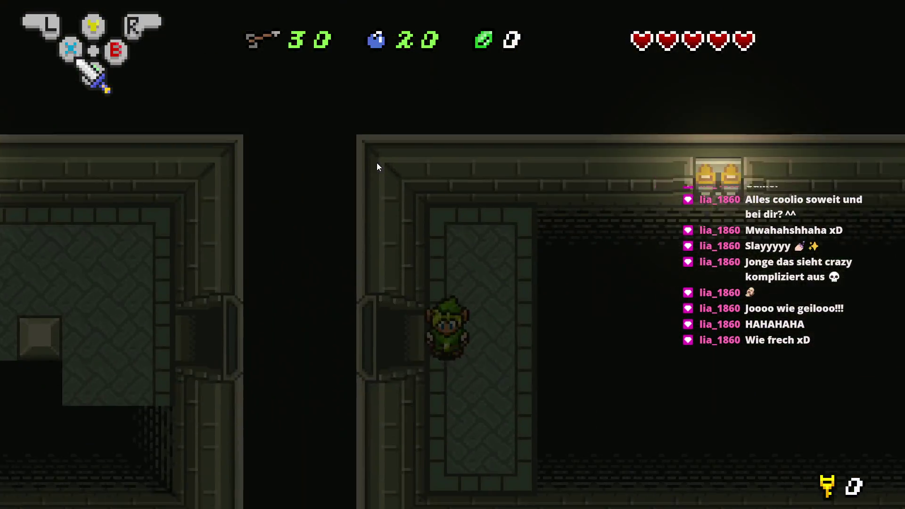
- Equip the bow from the inventory and fire arrows across the room
key(i)
key(Right)
key(Right)
key(i)
key(y)
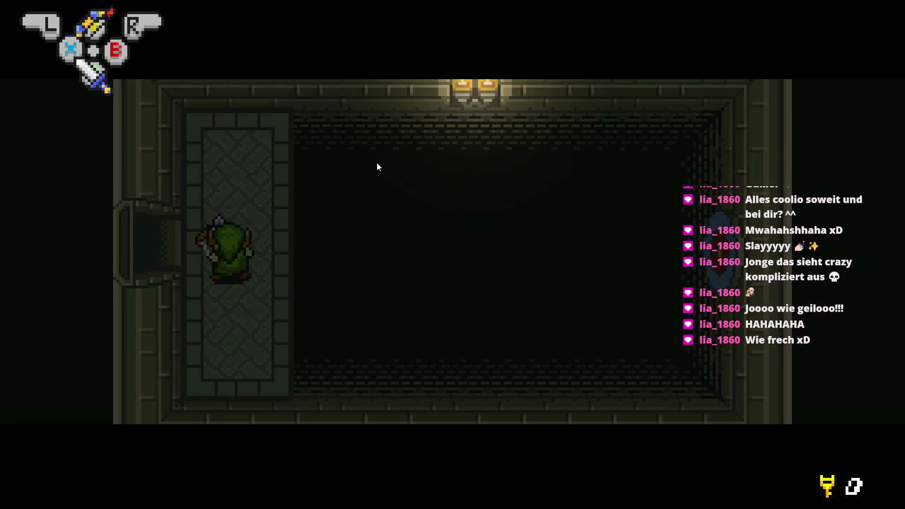
key(Right)
key(y)
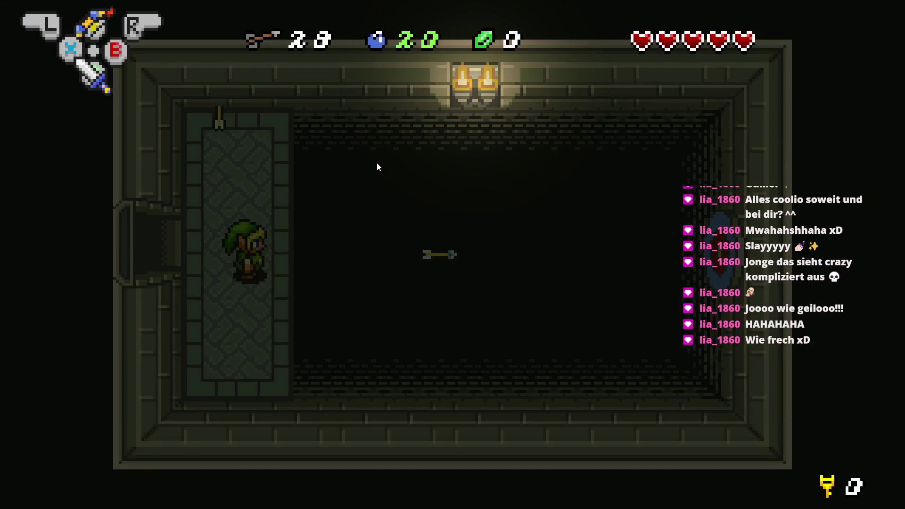
- Collect the dropped small key and walk Link through the west door
key(Up)
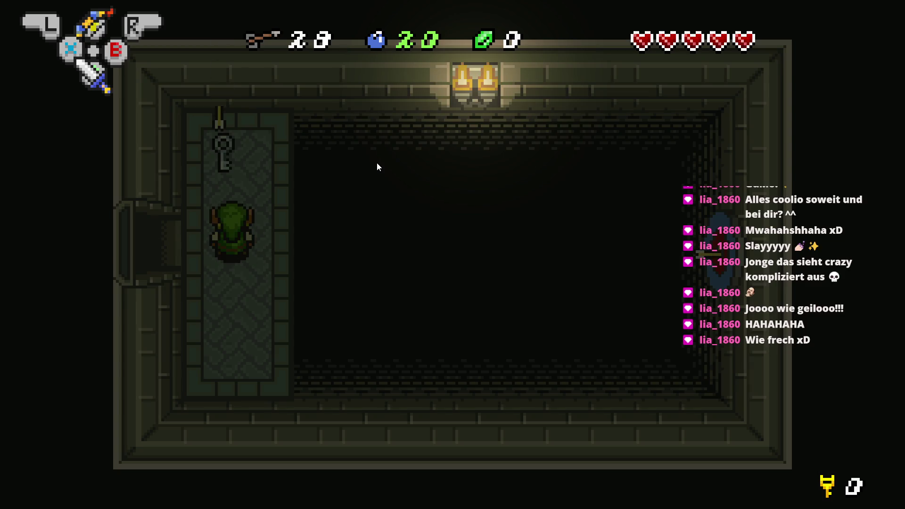
key(Down)
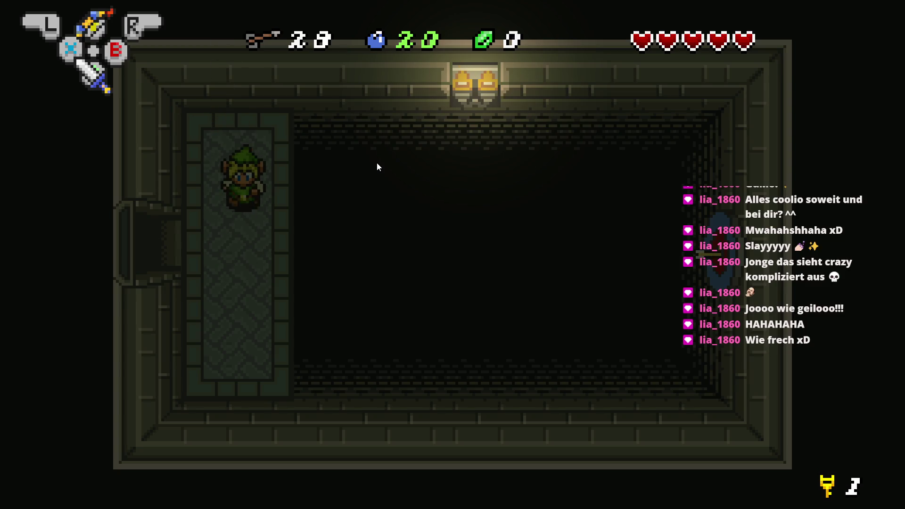
key(Up)
key(Down)
key(Left)
key(a)
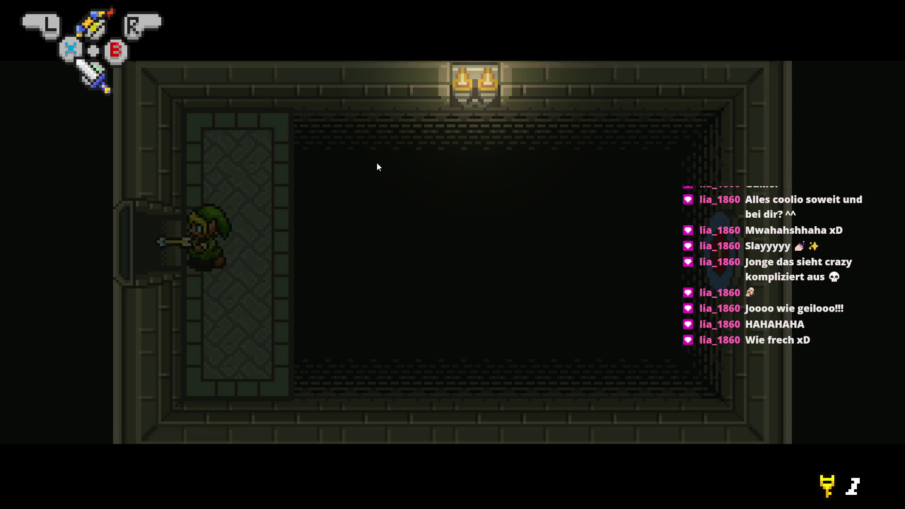
key(Right)
key(Left)
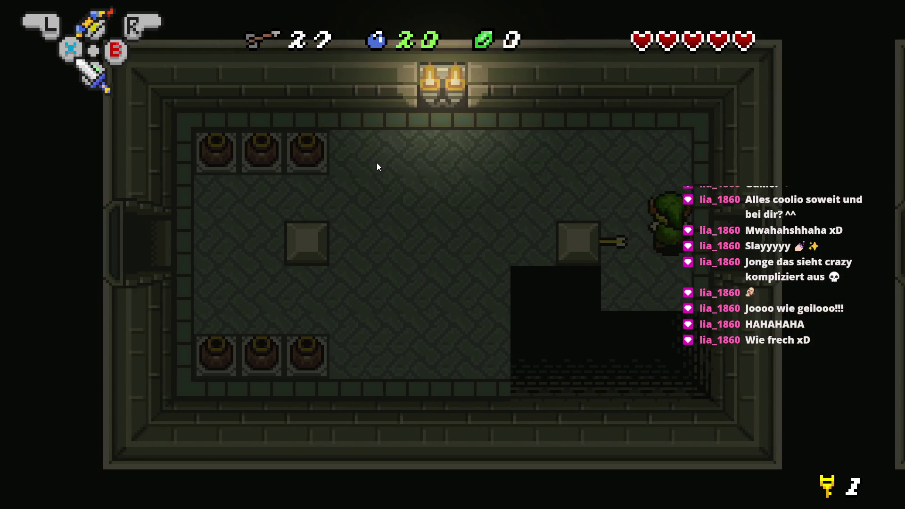
- Lift one of the upper-left pots, throw it and head west
key(Down)
key(Up)
key(Left)
key(x)
key(x)
key(Left)
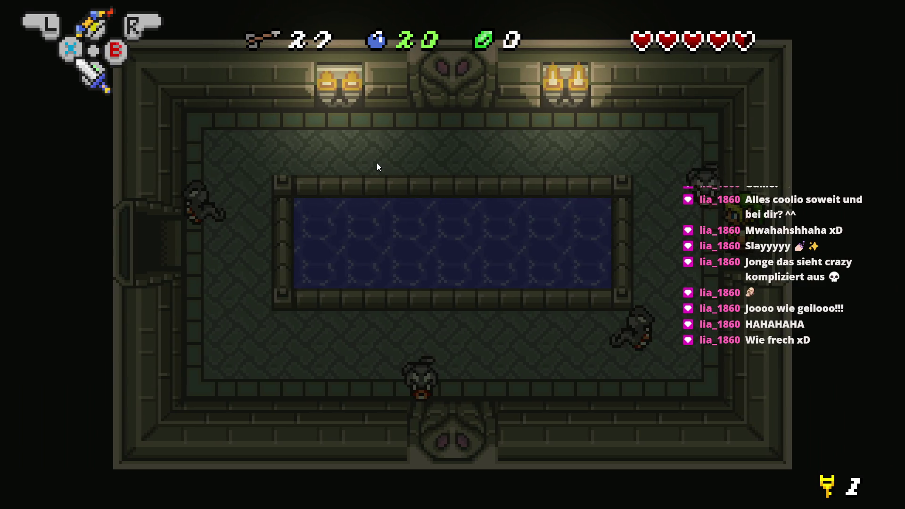
- Sword the enemy below the pool and pick up the dropped rupee
key(Left)
key(z)
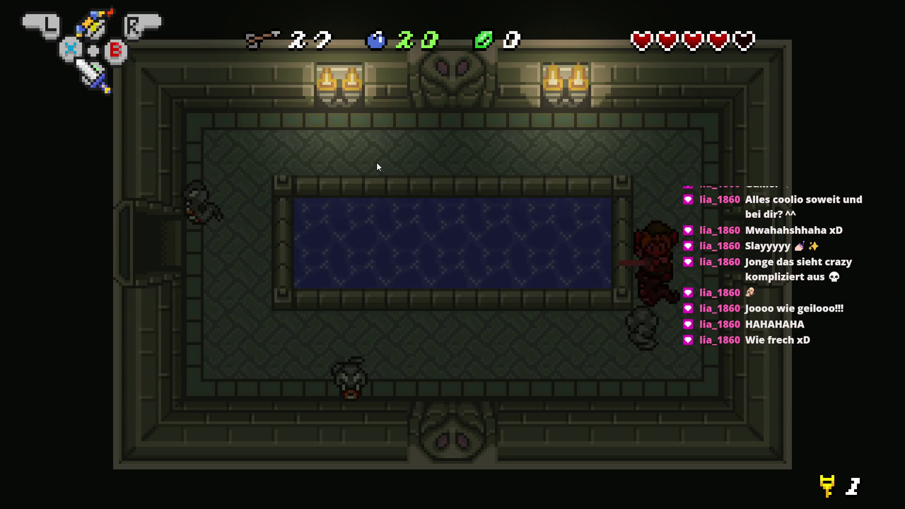
key(Down)
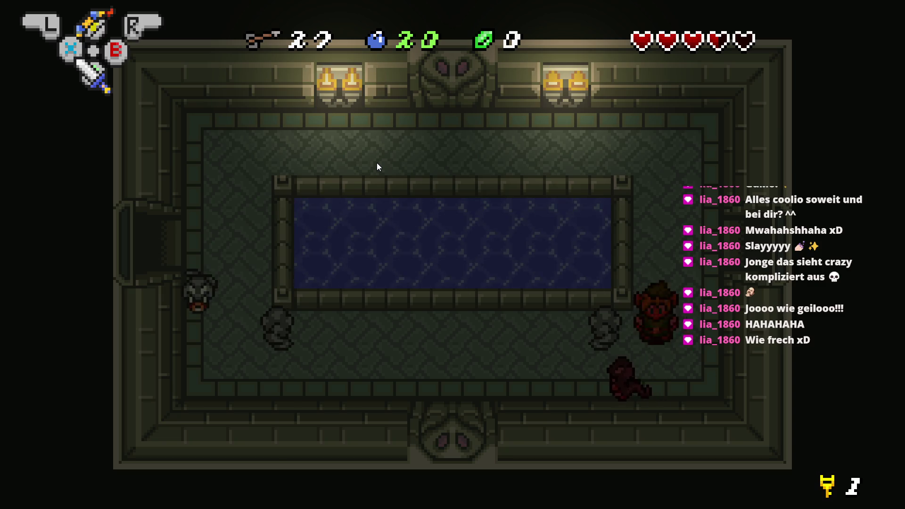
key(Left)
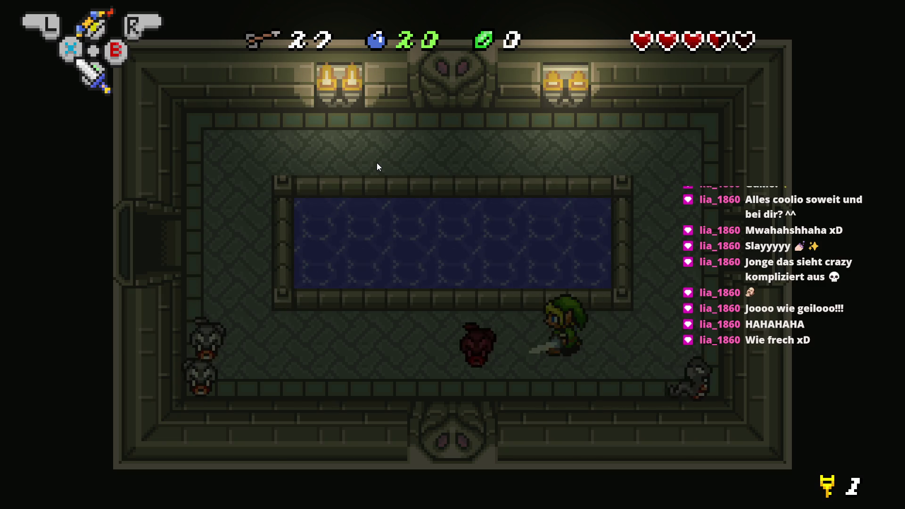
key(z)
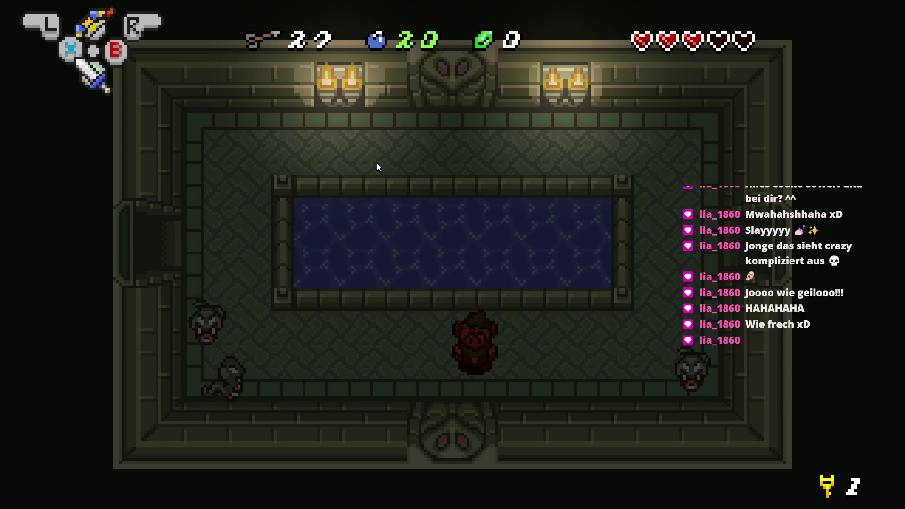
key(Right)
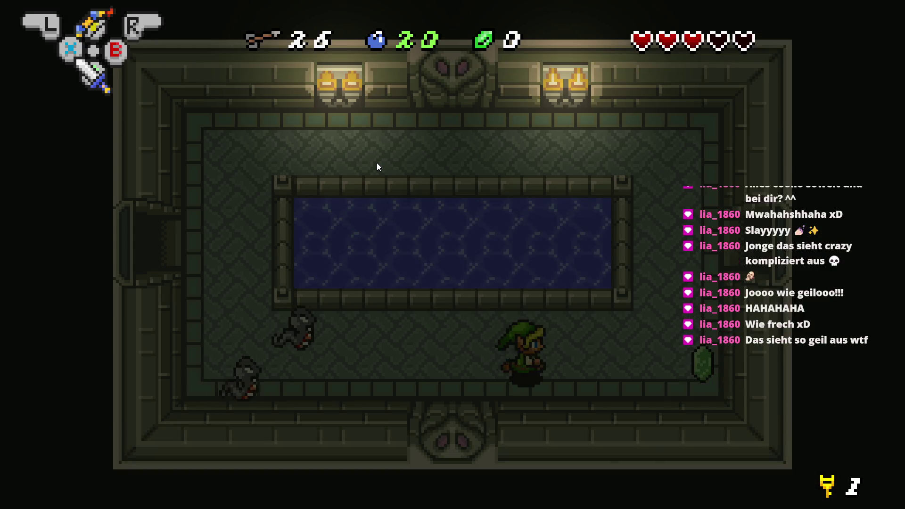
key(Right)
- Shoot arrows at the left-side enemies, then exit through the left doorway
key(Left)
key(x)
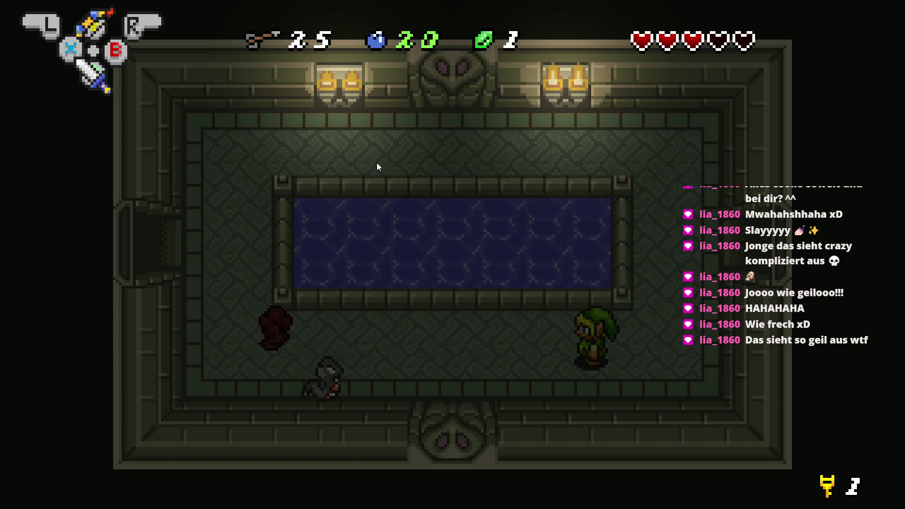
key(Left)
key(x)
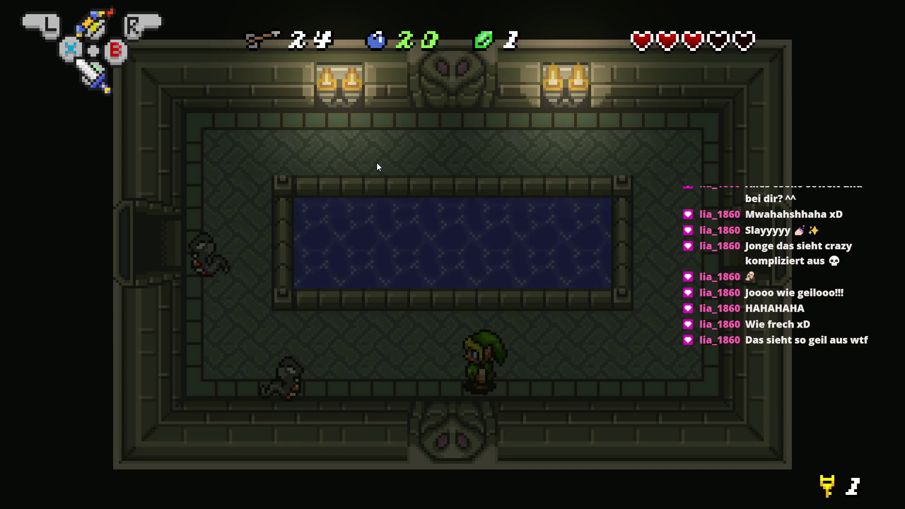
key(x)
key(Left)
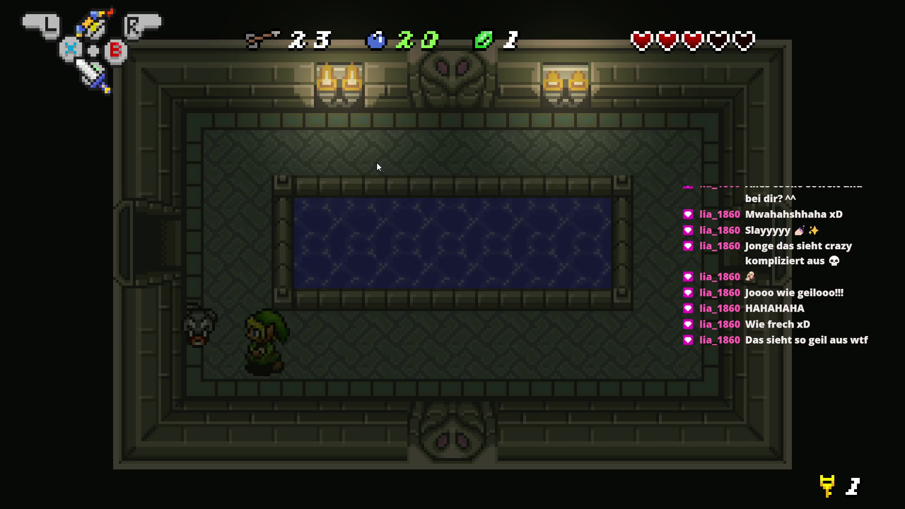
key(Left)
key(Up)
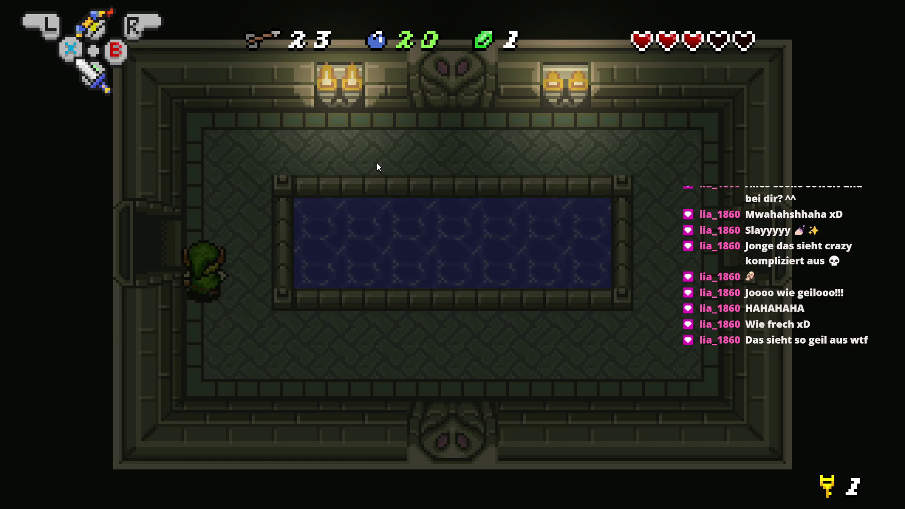
key(Left)
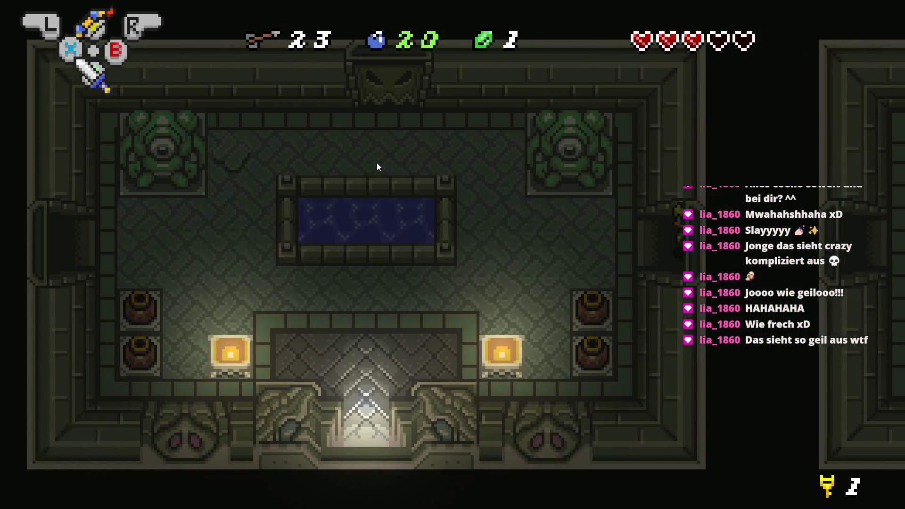
- Walk Link around the statue room's pool, up through the top doorway, and open the inventory
key(Left)
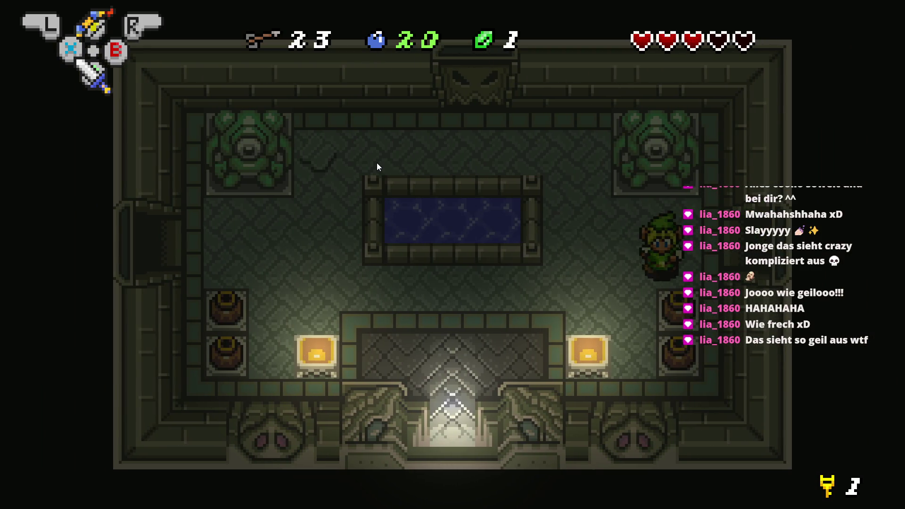
key(Left)
key(Up)
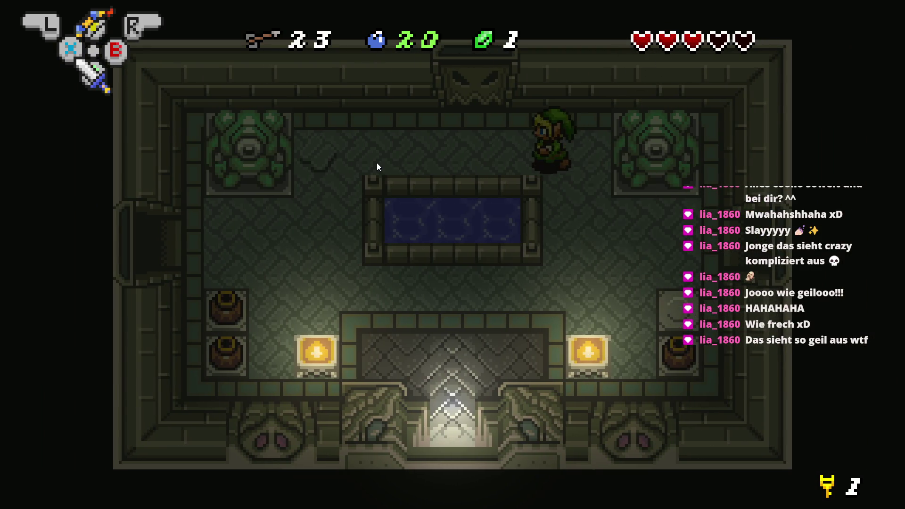
key(Left)
key(Right)
key(Up)
key(Up)
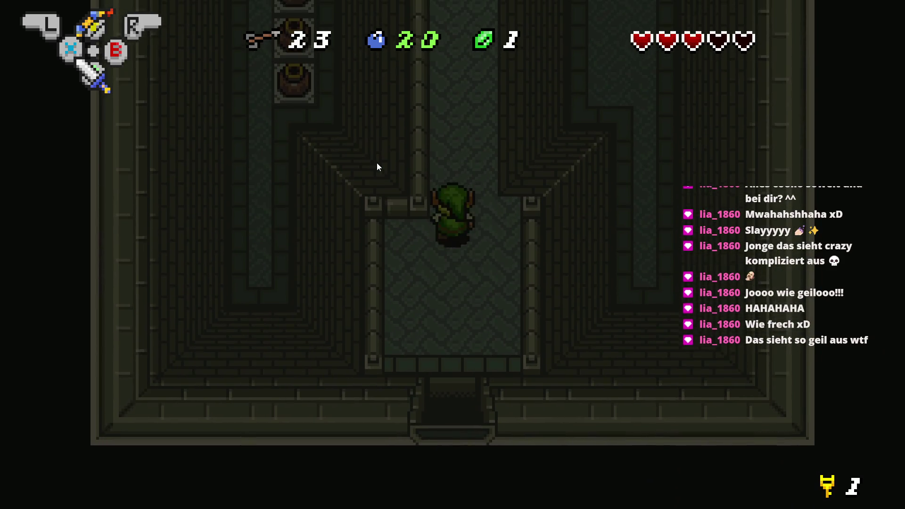
key(Up)
key(Return)
- Equip the boomerang and throw it downward in the corridor
key(Left)
key(Left)
key(Left)
key(Left)
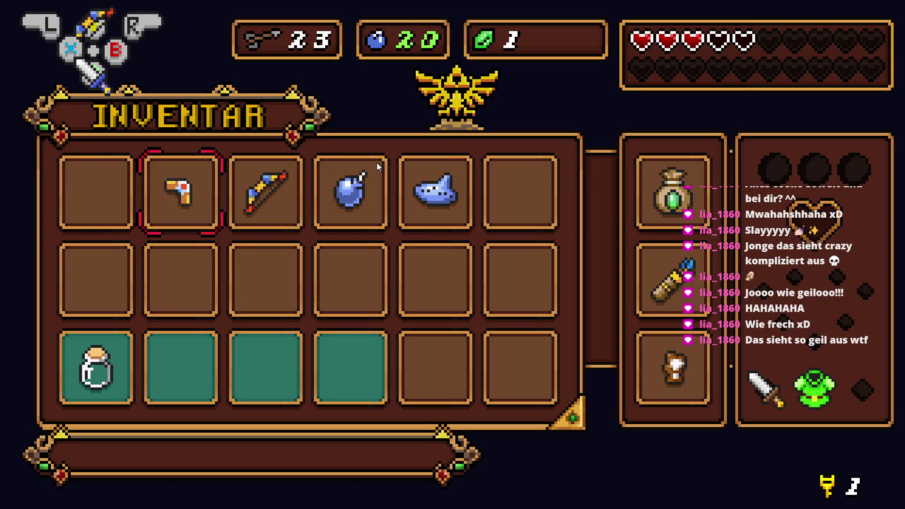
key(Return)
key(Up)
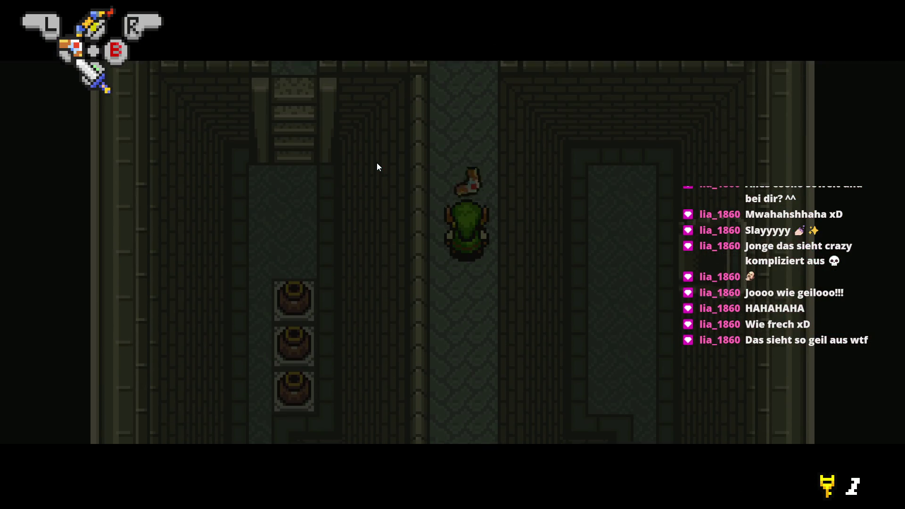
key(Down)
key(x)
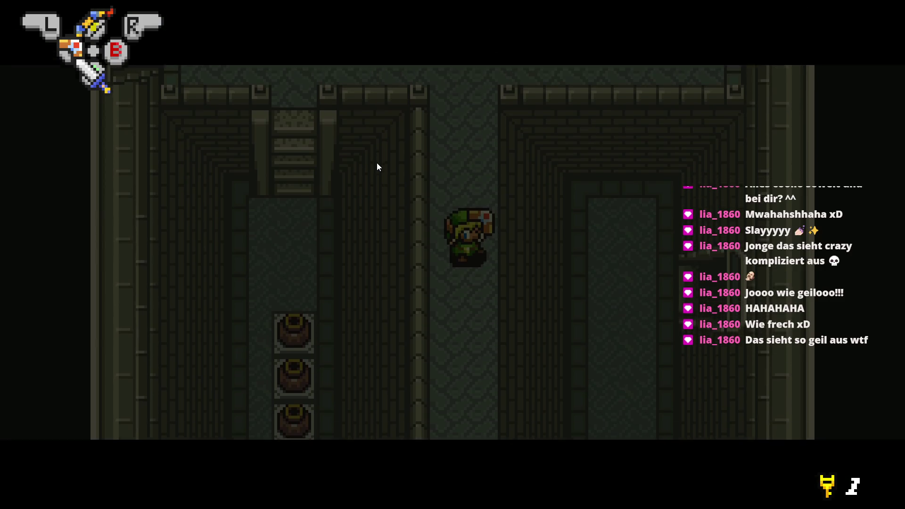
key(Up)
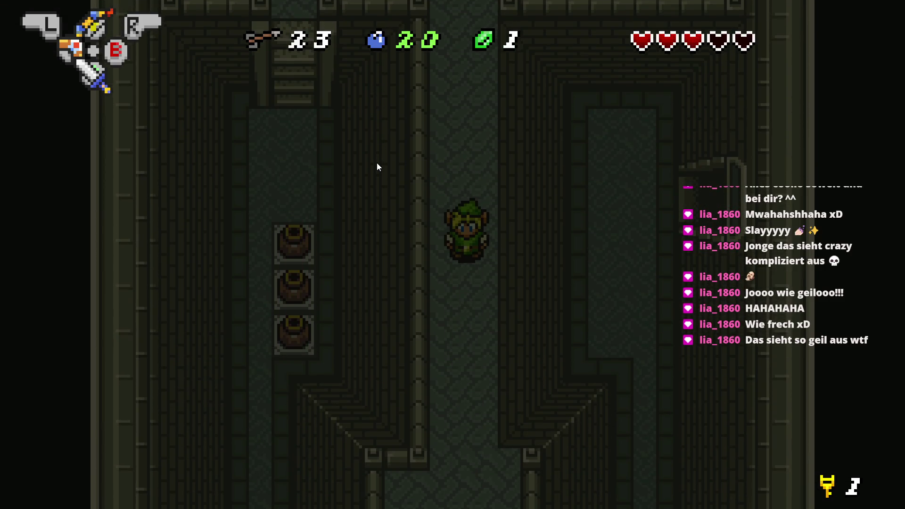
- Switch the equipped item to bombs and drop one in the corridor
key(Return)
key(Right)
key(Right)
key(Left)
key(Left)
key(Left)
key(Right)
key(Right)
key(Right)
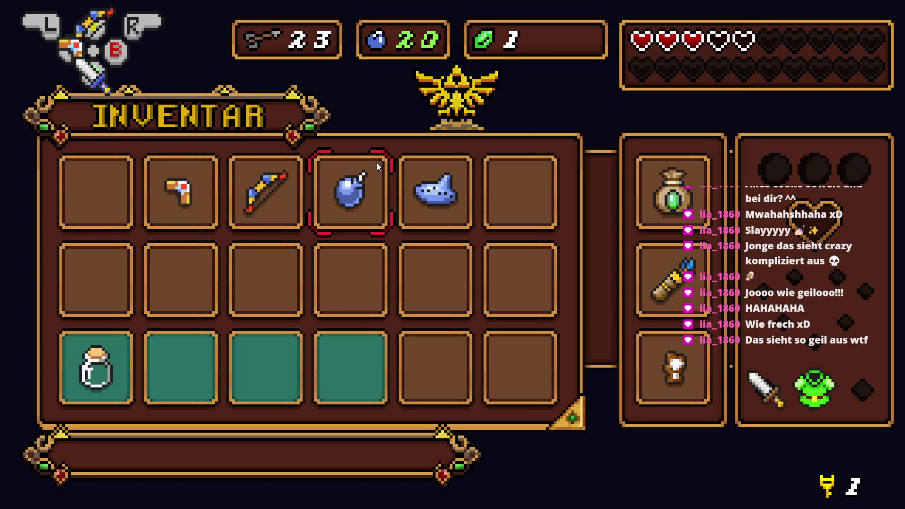
key(Return)
key(Up)
key(x)
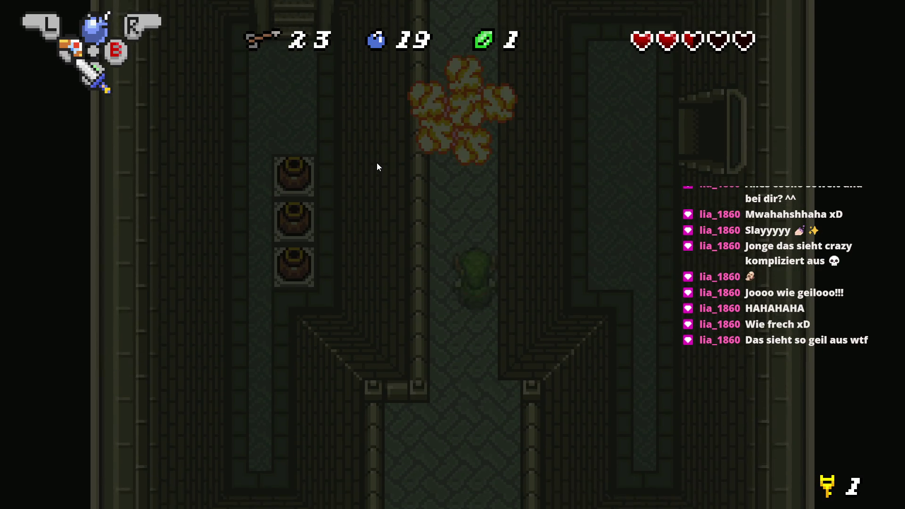
- Walk Link up the corridor and right into the room with the torch and pool
key(Up)
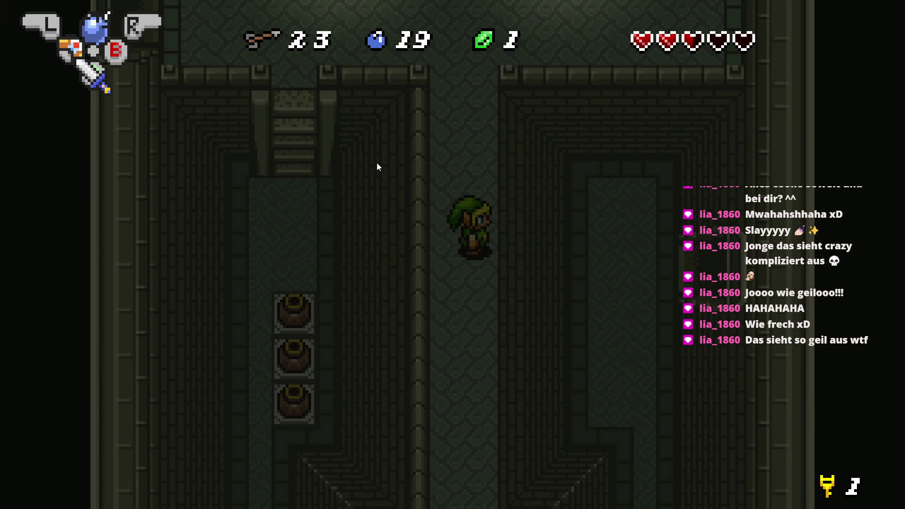
key(Right)
key(Down)
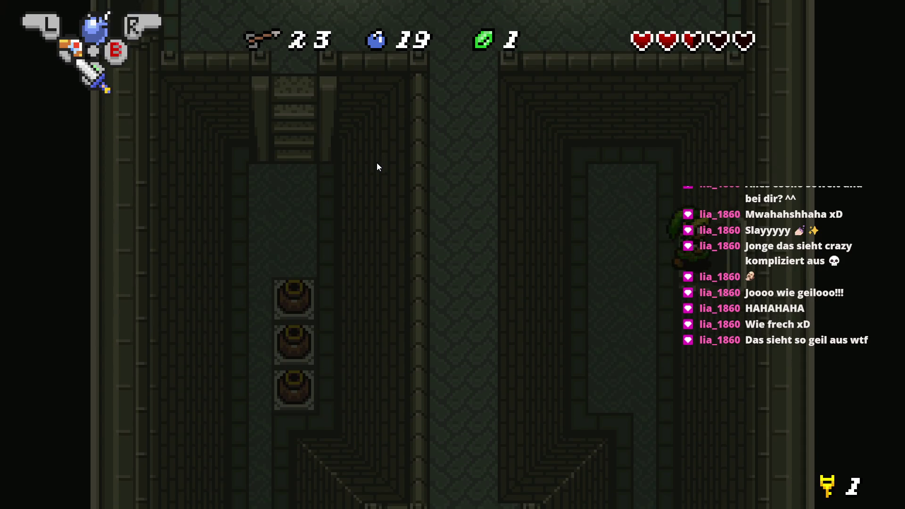
key(Right)
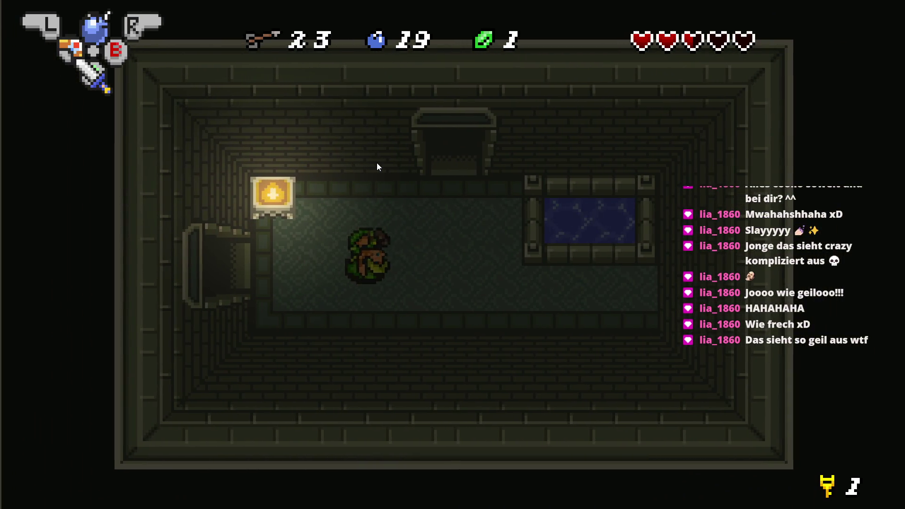
- Walk Link up into the room, lift the first pot, carry it right and throw it
key(Up)
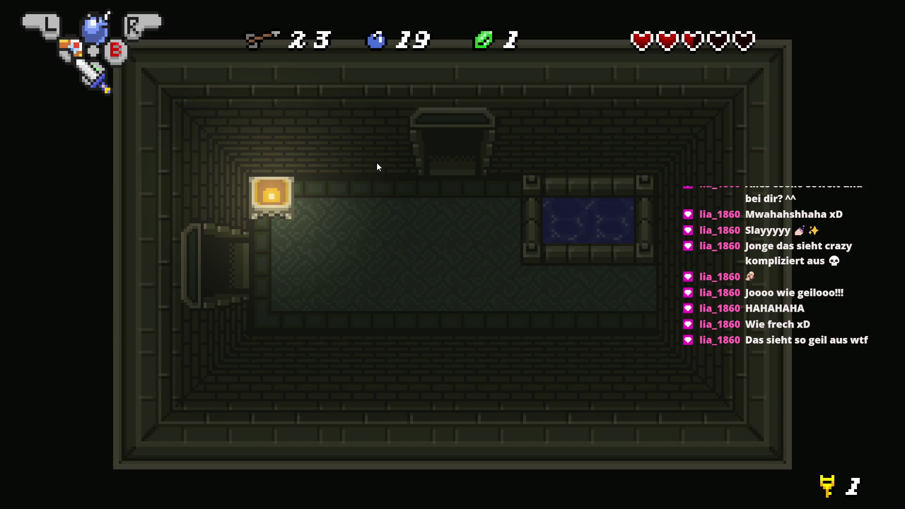
key(Up)
key(Right)
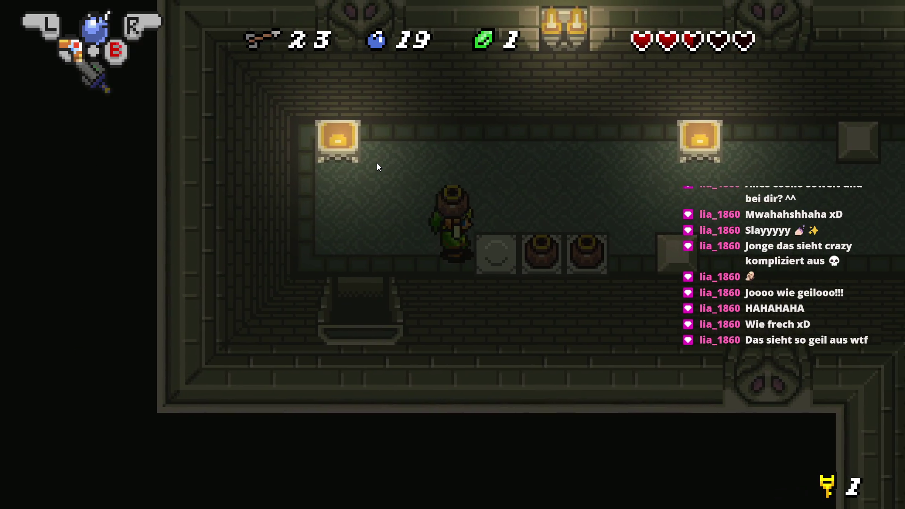
key(x)
key(Right)
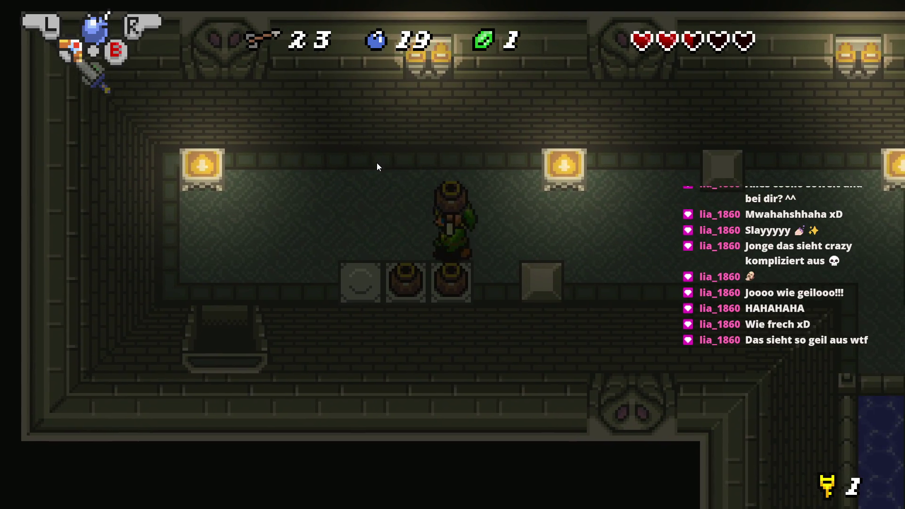
key(Left)
key(x)
- Lift and throw the middle pot, then walk between the lower and upper rooms
key(Down)
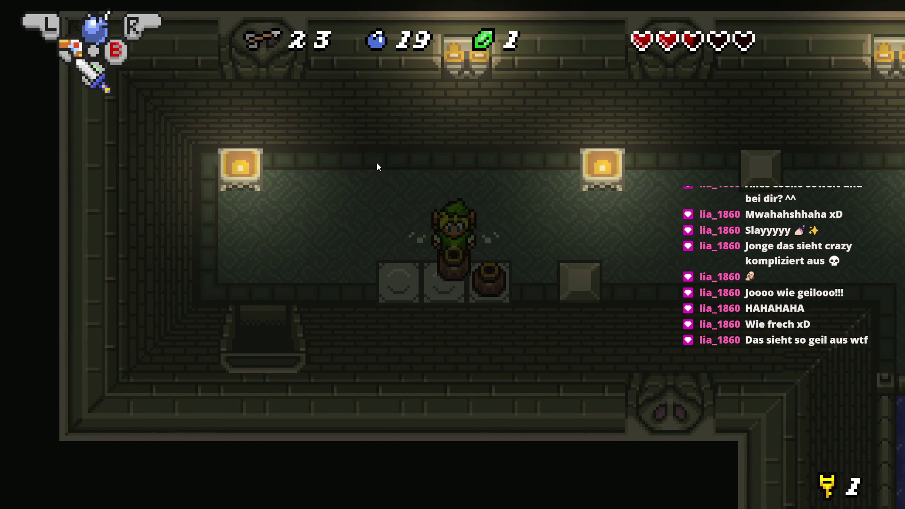
key(x)
key(x)
key(Right)
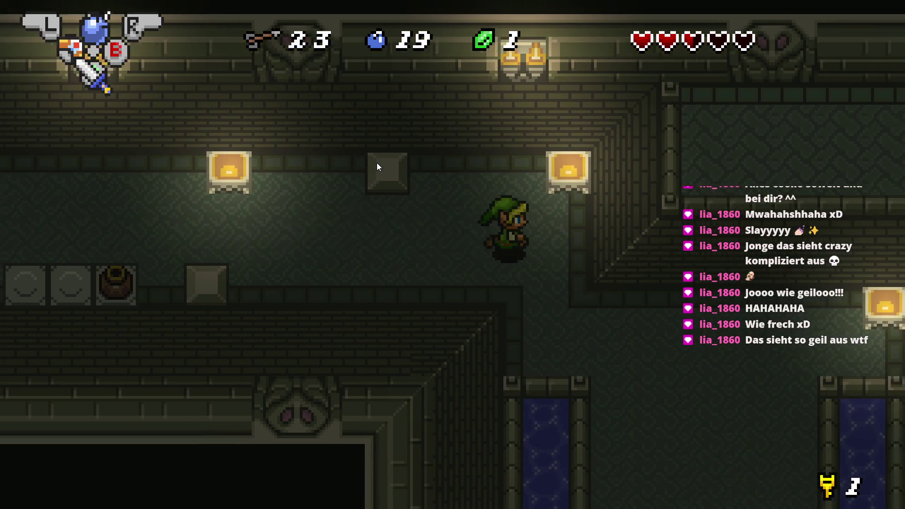
key(Down)
key(Down)
key(Up)
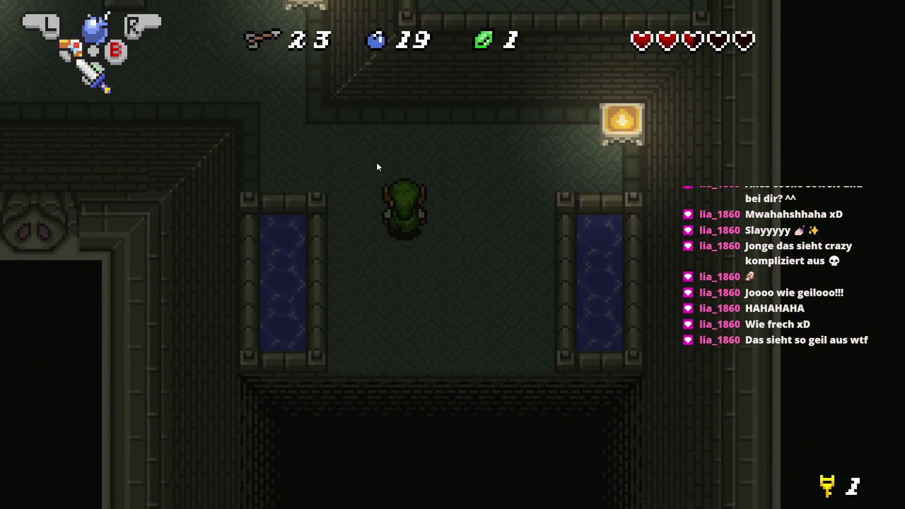
key(Up)
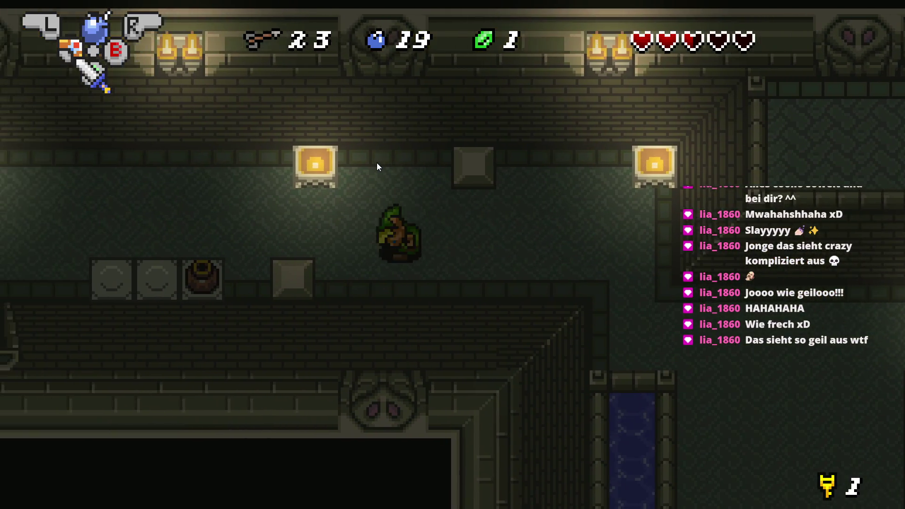
- Walk Link left and right across the room, then east toward the water channel with sword out
key(Down)
key(Left)
key(Right)
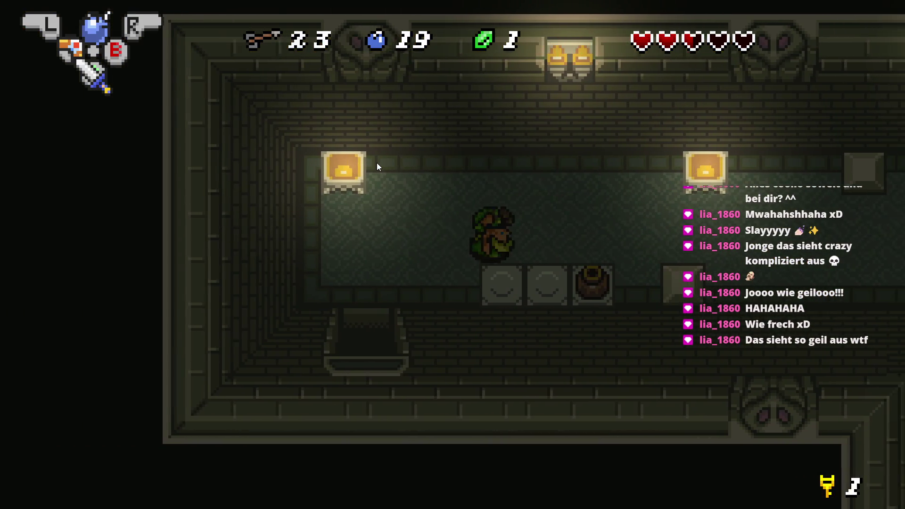
key(Right)
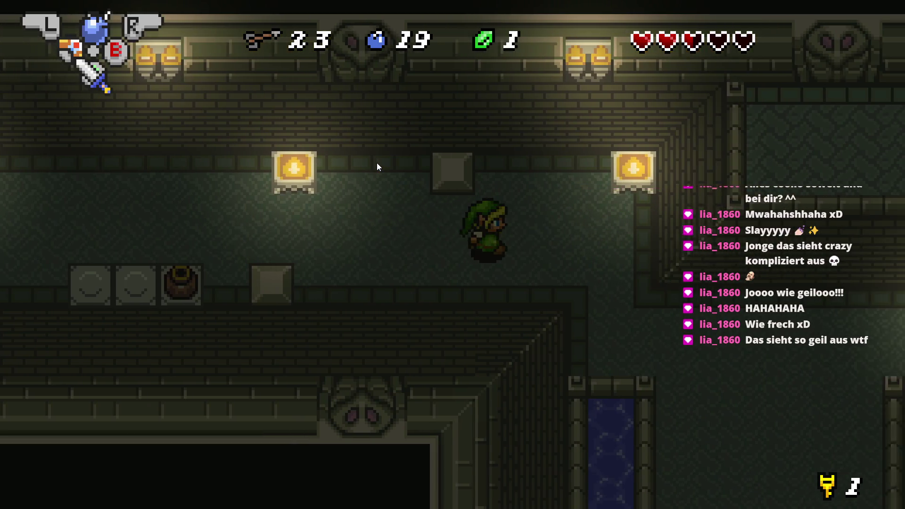
key(Left)
key(Left)
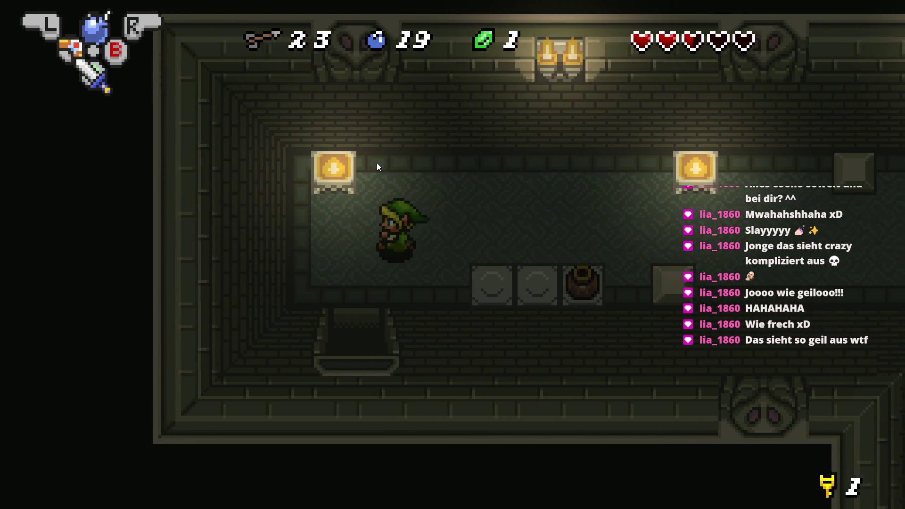
key(Right)
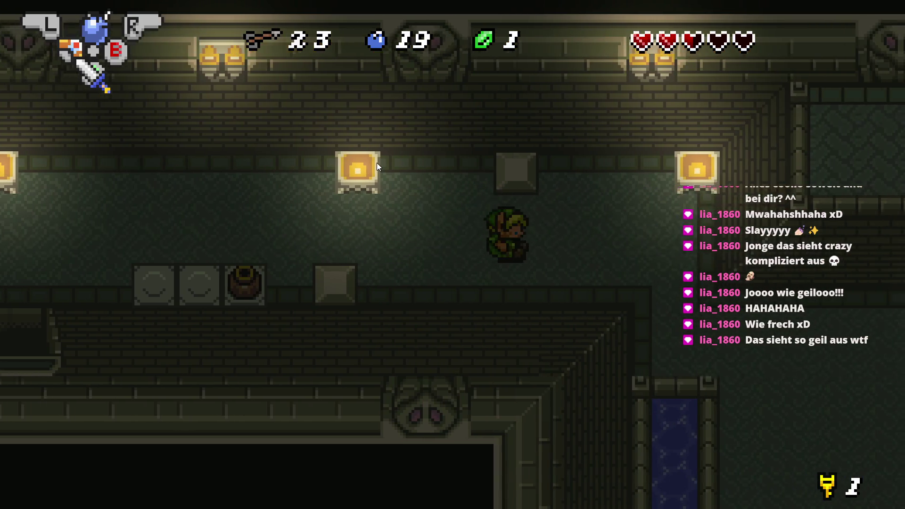
key(Right)
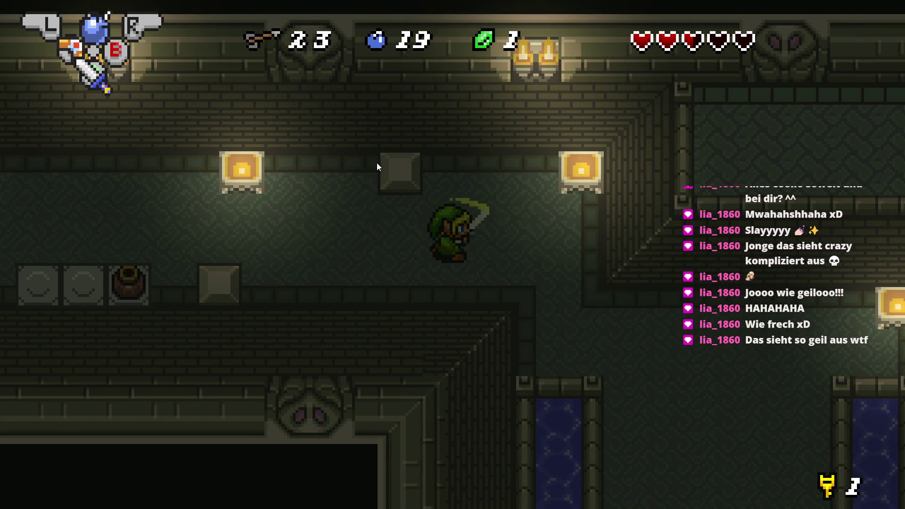
- Switch Link to his blue outfit and swing his sword while moving down-left, then up-left
key(Down)
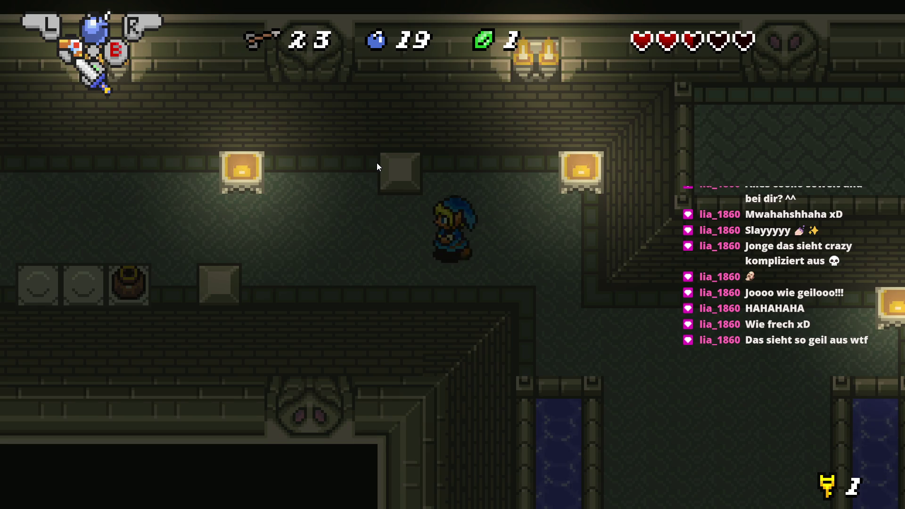
key(Left)
key(Down)
key(x)
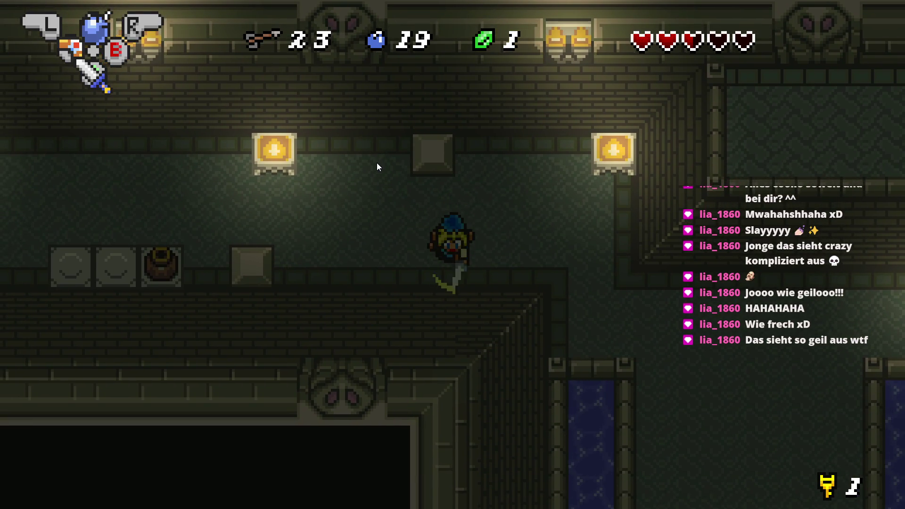
key(Left)
key(Up)
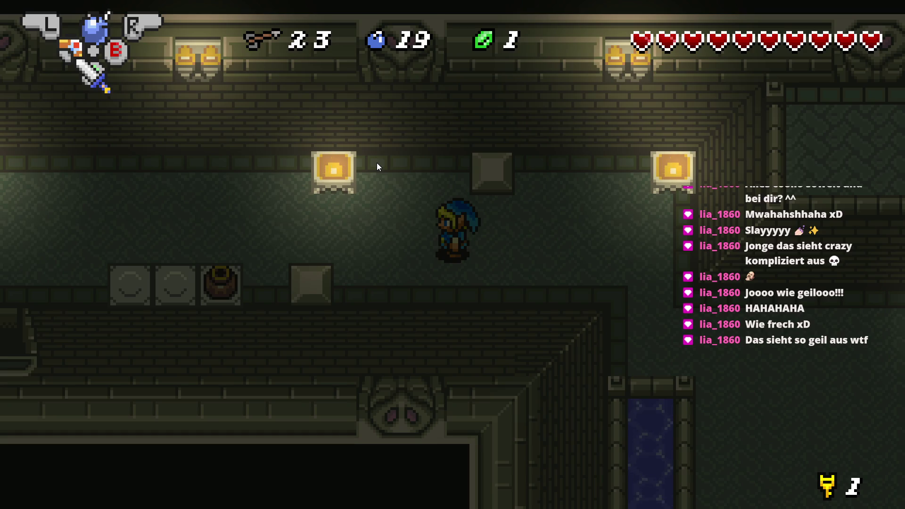
key(Up)
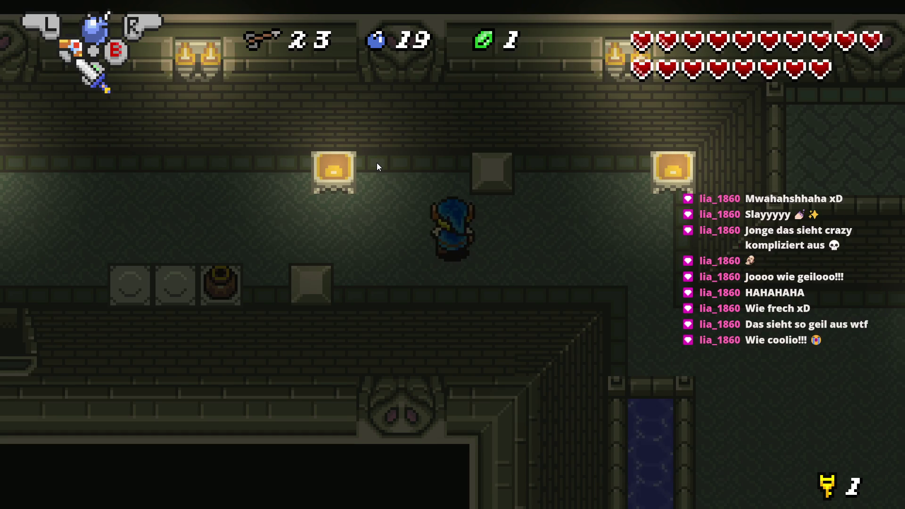
- Walk Link through the doorway, up through the pillar room and left along the upper corridor
key(Left)
key(Down)
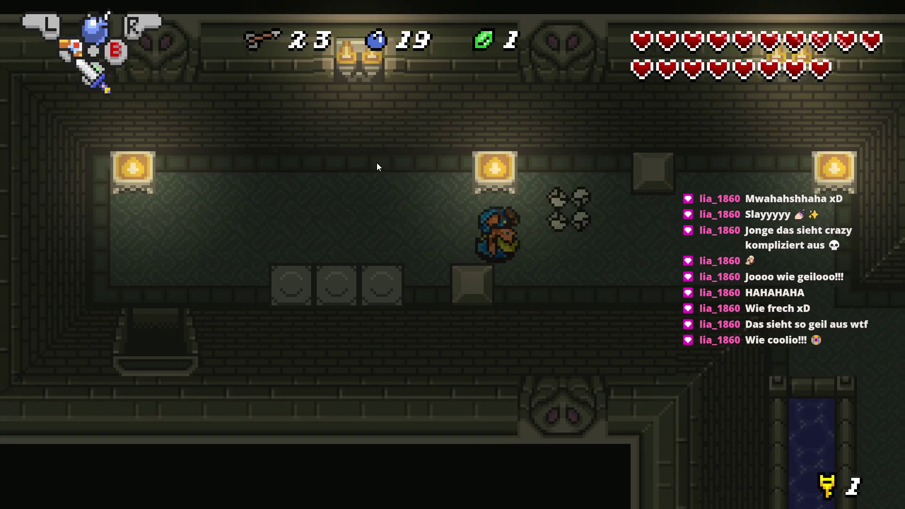
key(Right)
key(Down)
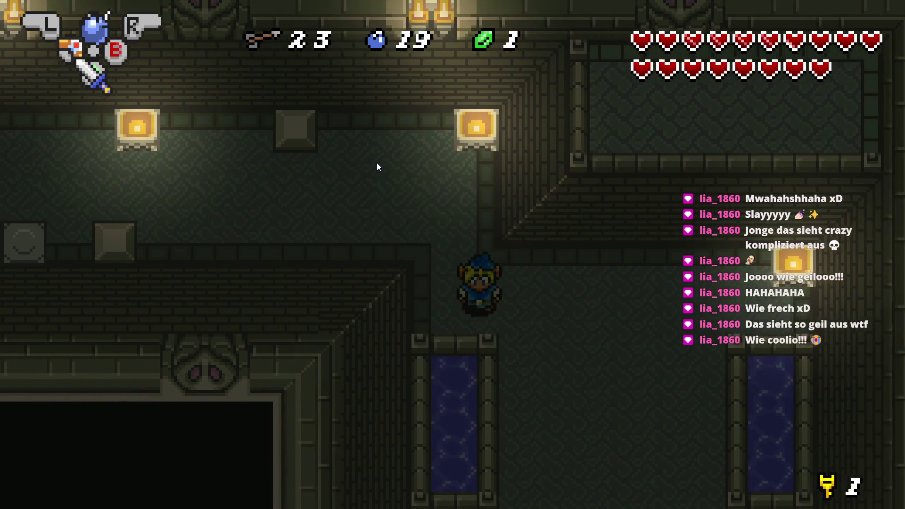
key(Down)
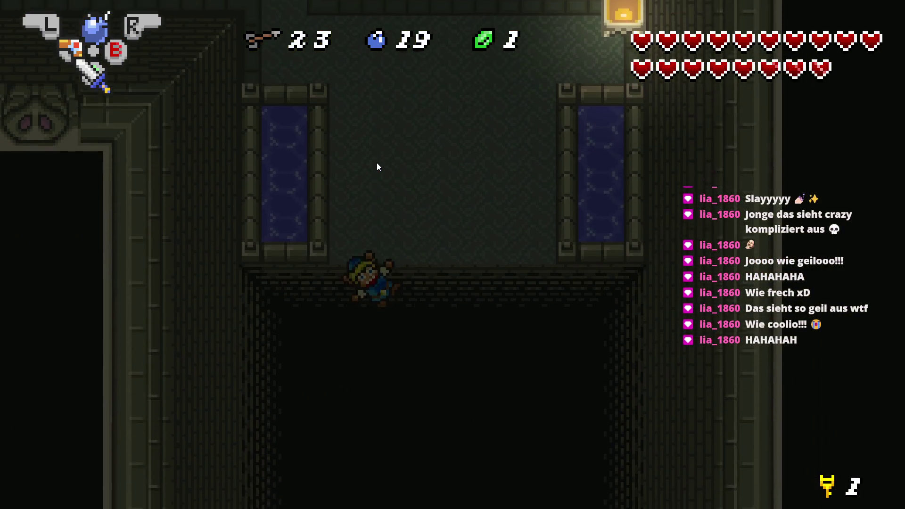
key(Up)
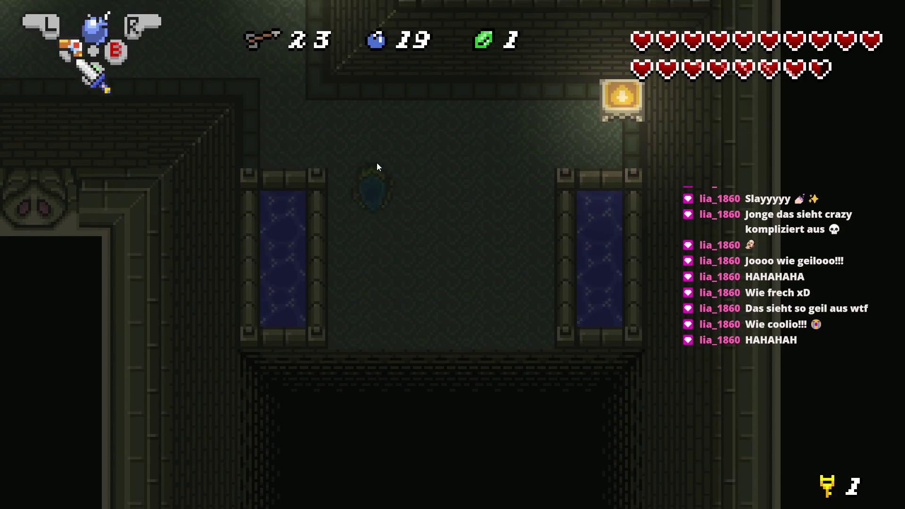
key(Up)
key(Left)
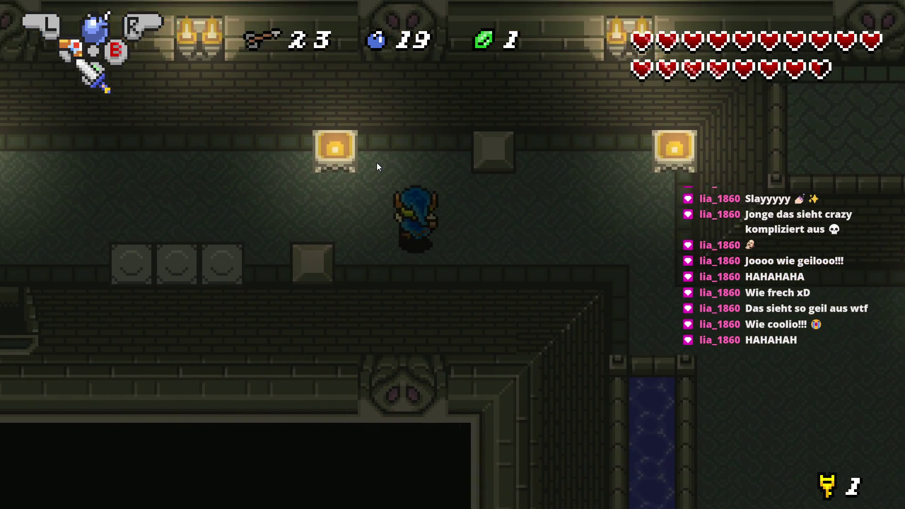
key(Left)
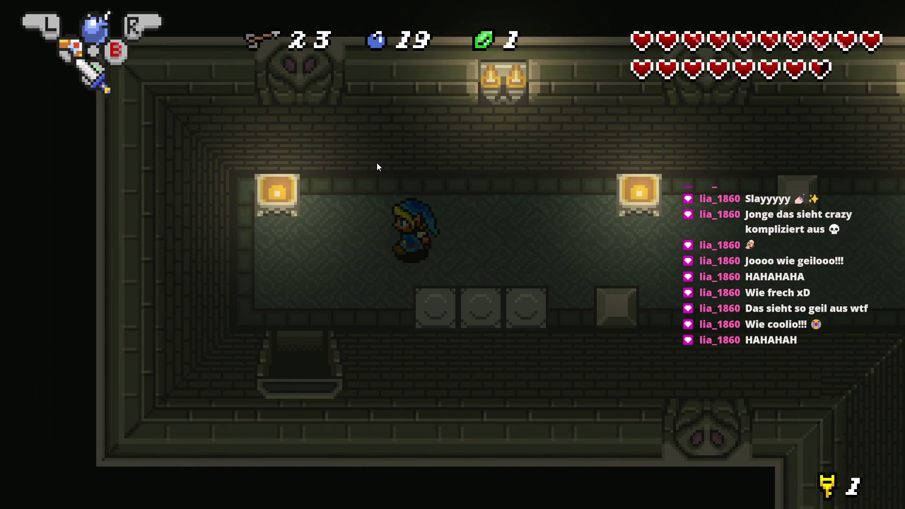
key(Down)
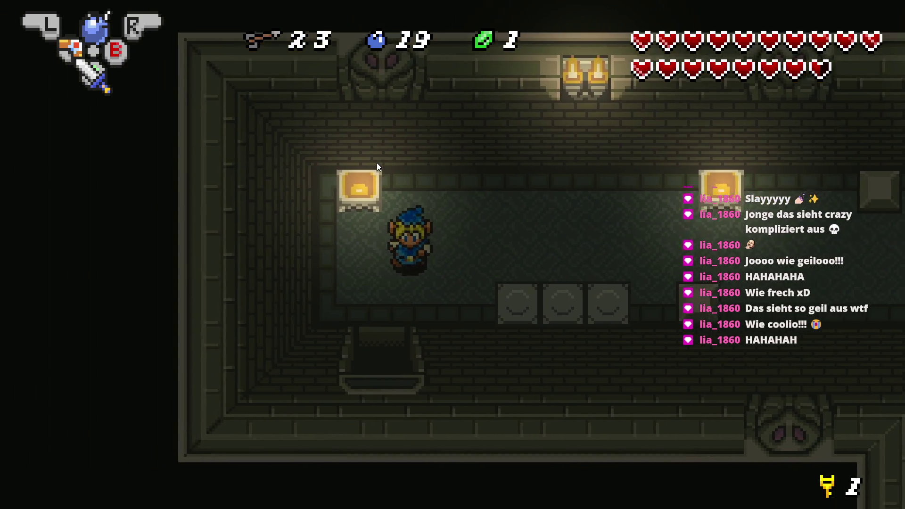
- Take Link down the stairway and walk him down through the new room
key(Down)
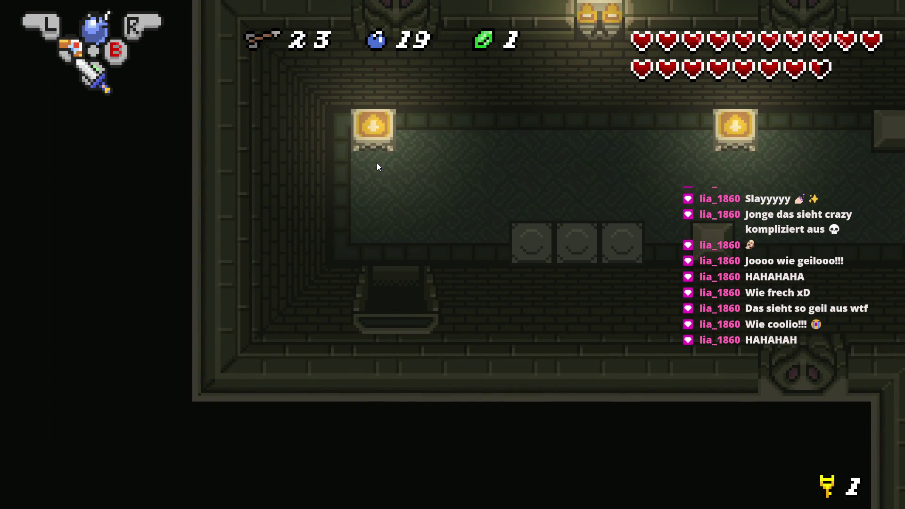
key(Left)
key(Left)
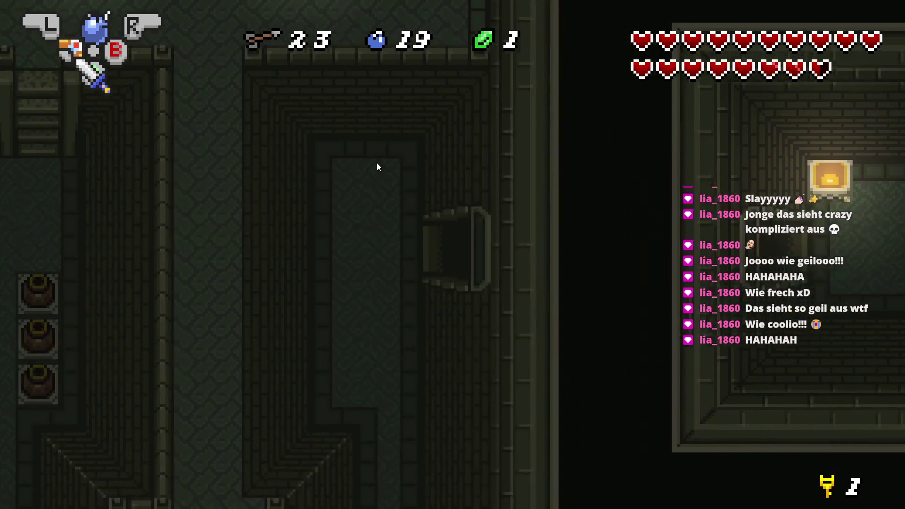
key(Down)
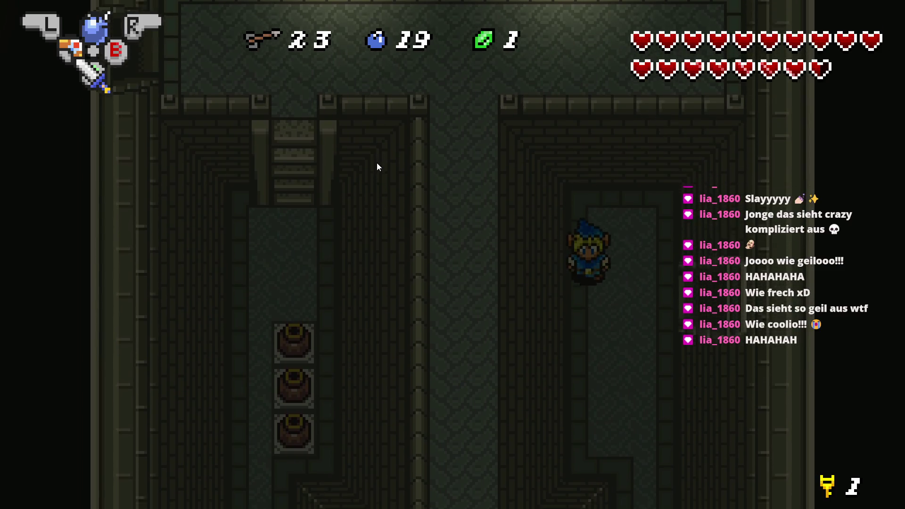
key(Down)
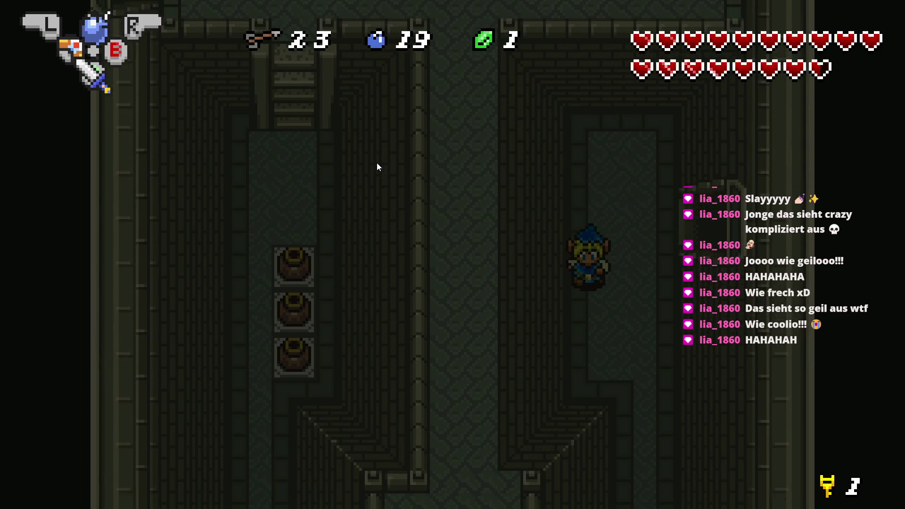
key(Right)
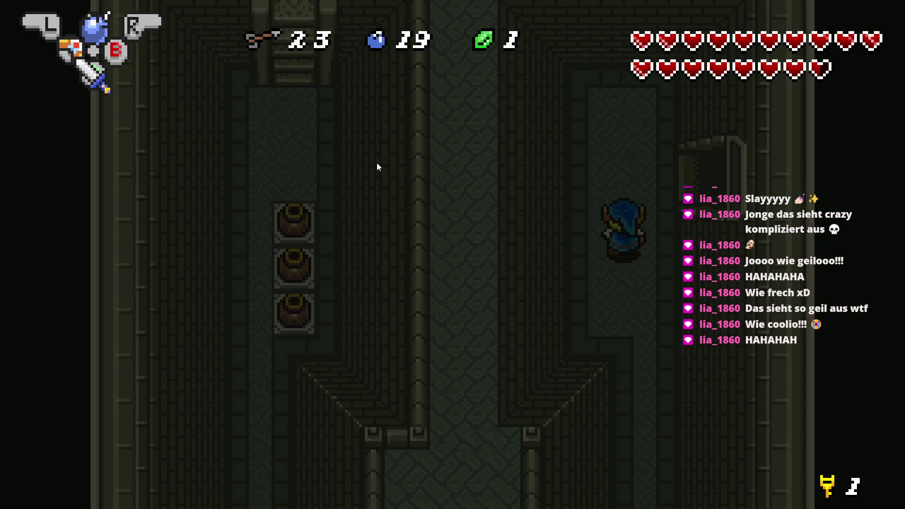
- Equip a different item from the INVENTAR inventory screen and face Link left
key(Return)
key(Return)
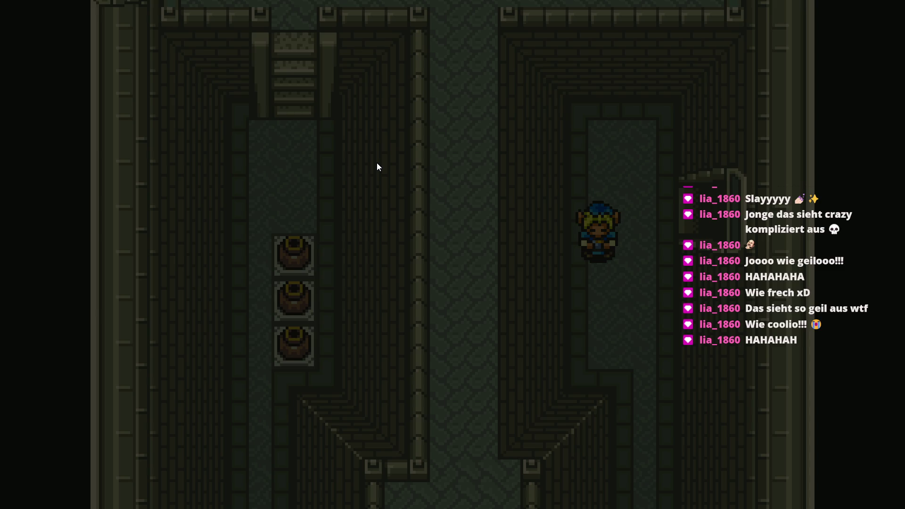
key(Right)
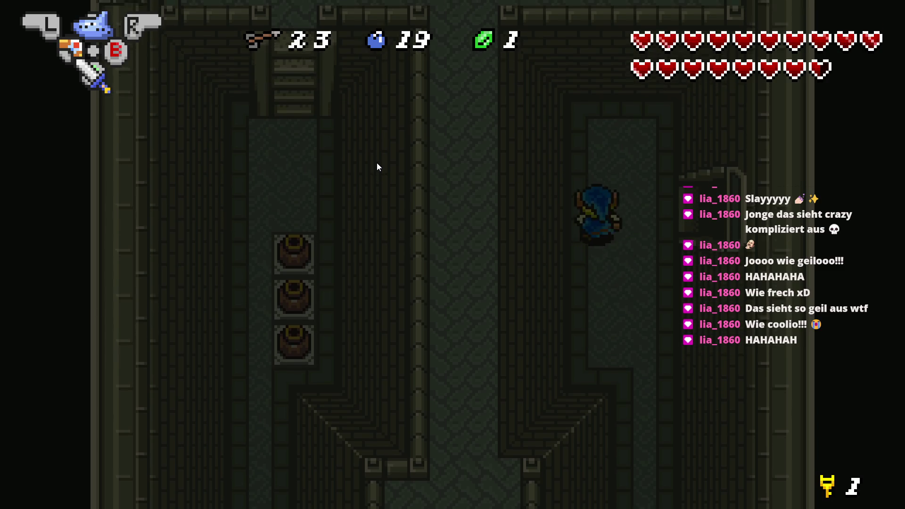
key(Left)
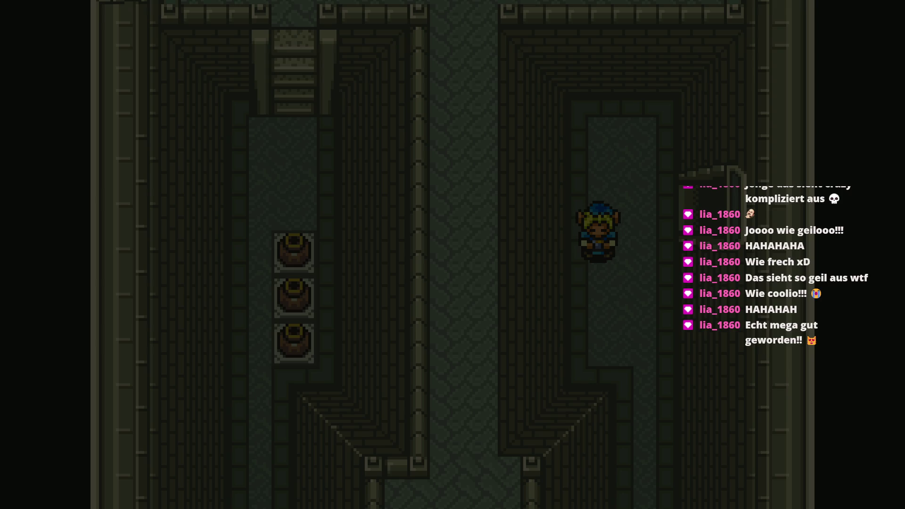
- Walk Link up and to the right out of the corridor toward the next room
key(Up)
key(Right)
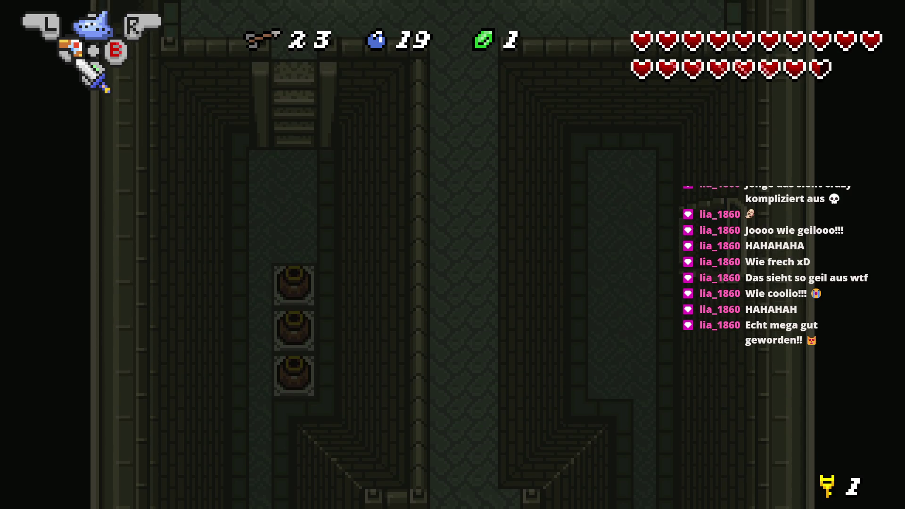
- Enter the next dungeon room and adjust the GDevelop game's volume in the Windows mixer
key(Right)
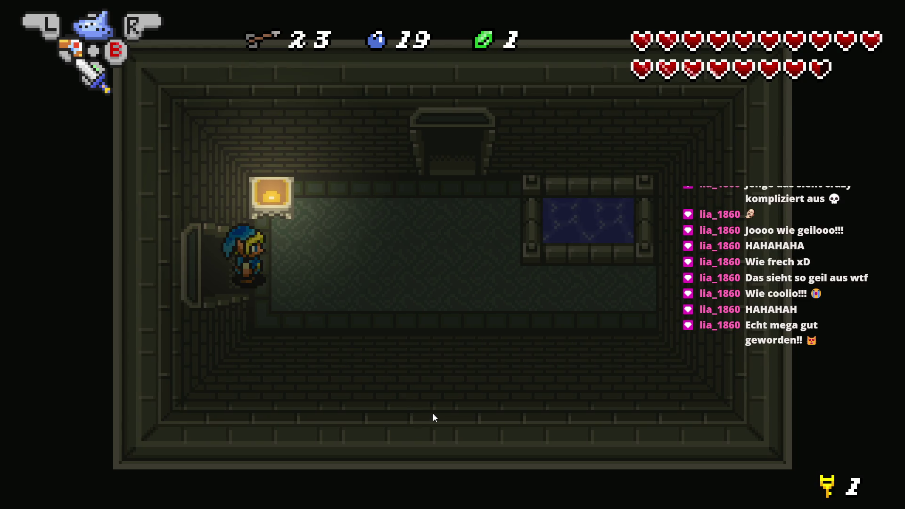
key(super)
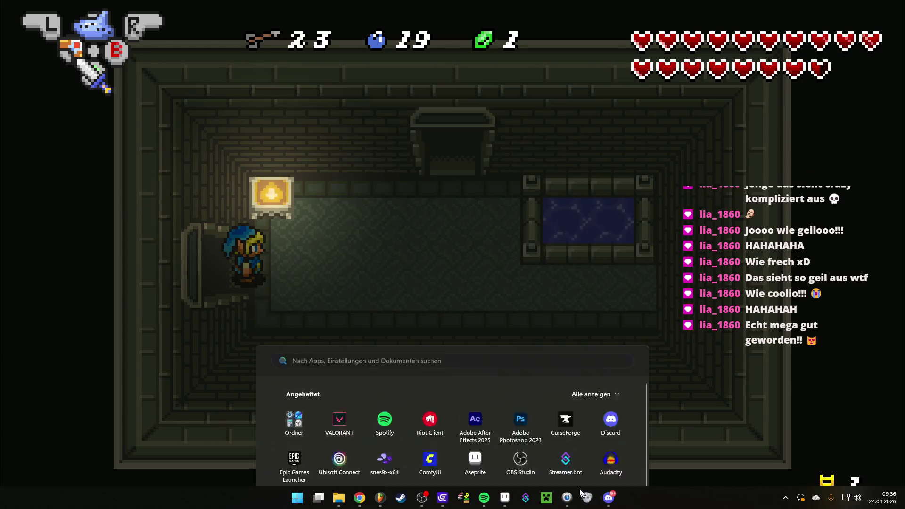
click(586, 500)
drag(94, 150, 189, 149)
mouse_move(140, 69)
mouse_down()
mouse_move(140, 112)
mouse_move(140, 70)
mouse_up()
click(425, 249)
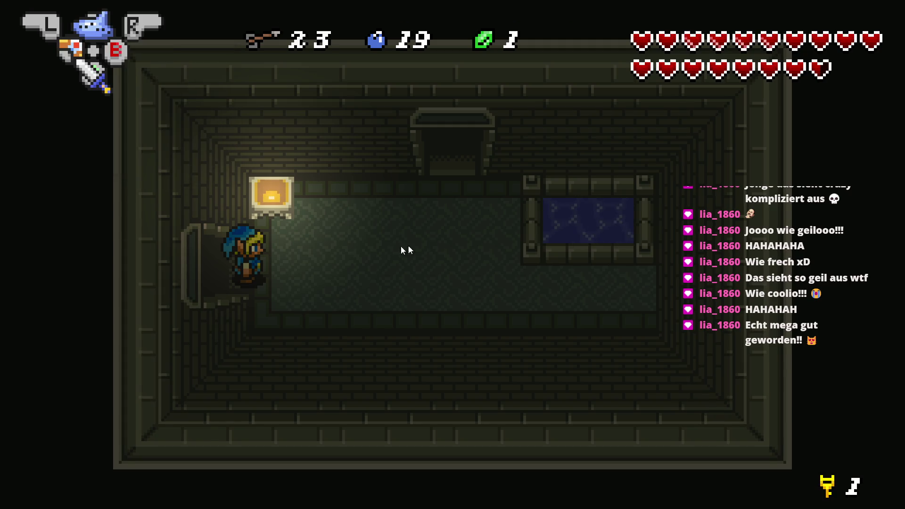
- Walk Link around the torch-lit room and through the north doorway, then close the preview with Alt+F4
key(Right)
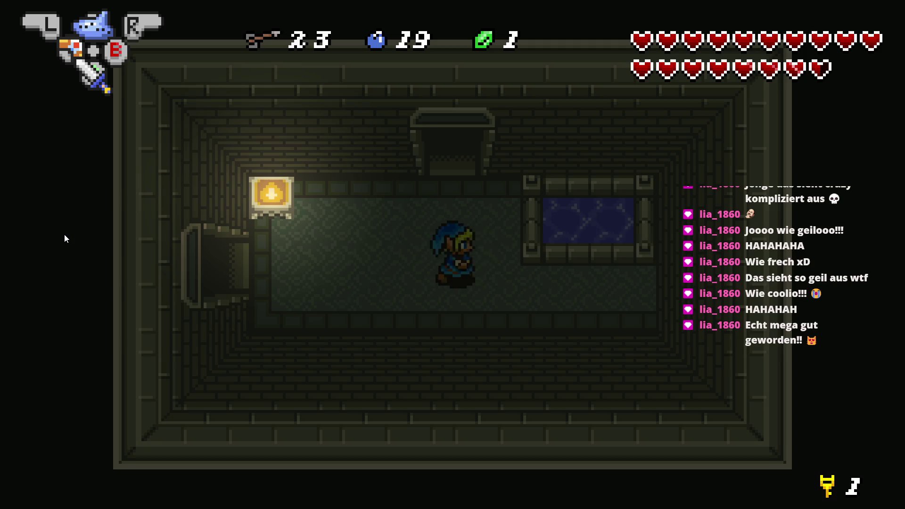
key(Left)
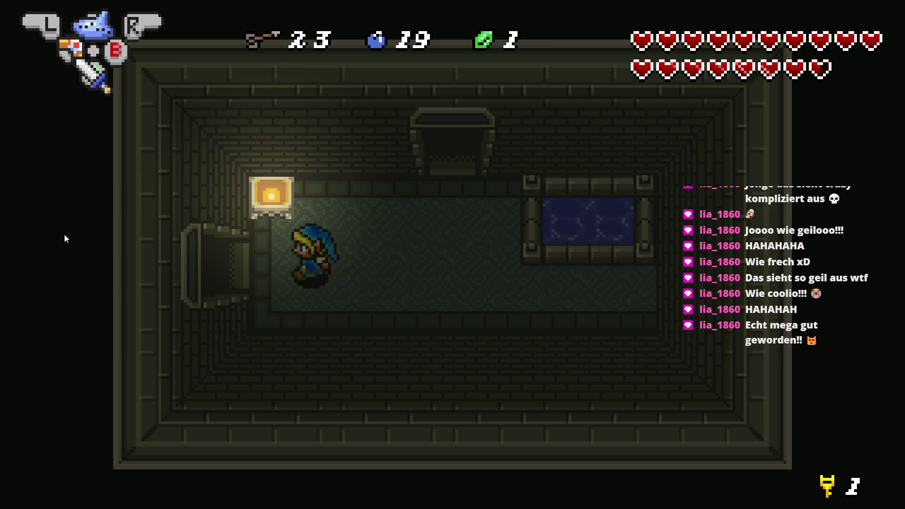
key(Right)
key(Up)
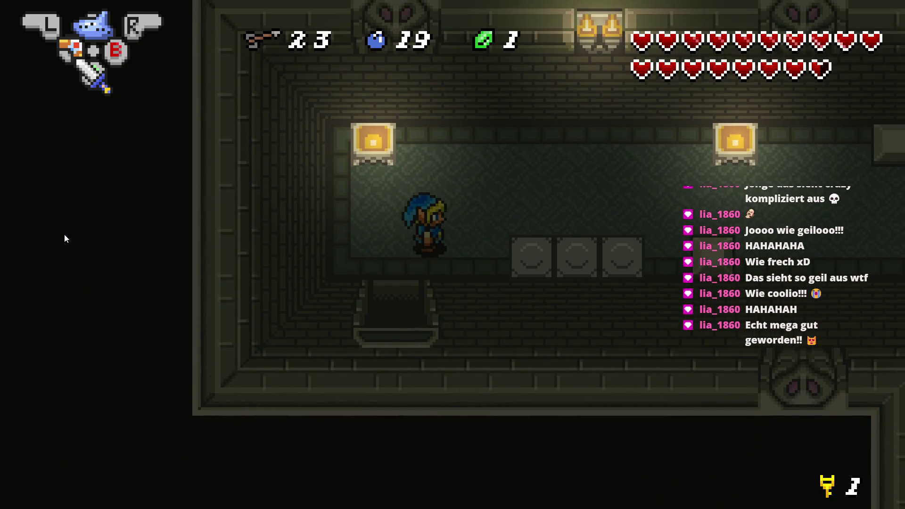
key(Right)
key(alt+F4)
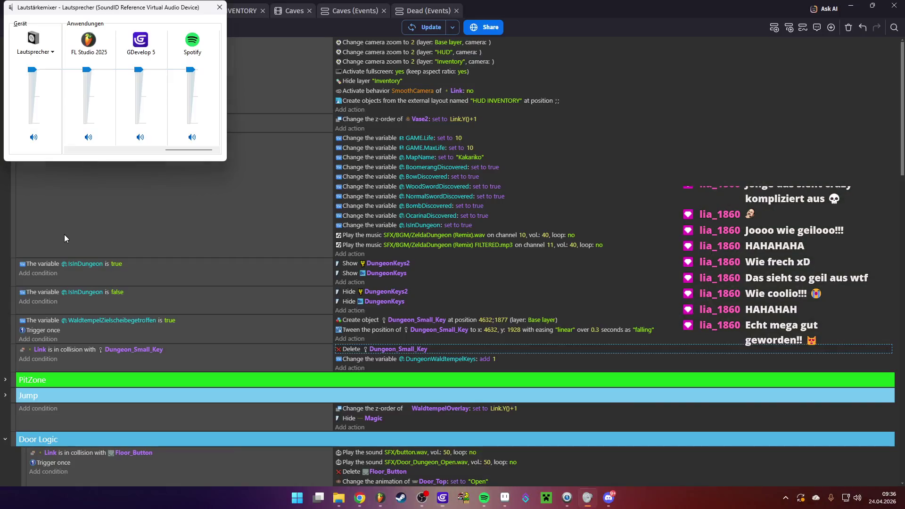
- Drag GDevelop's mixer slider down, dismiss the mixer, and switch to the Main Logic scene tab
drag(139, 70, 140, 113)
click(262, 92)
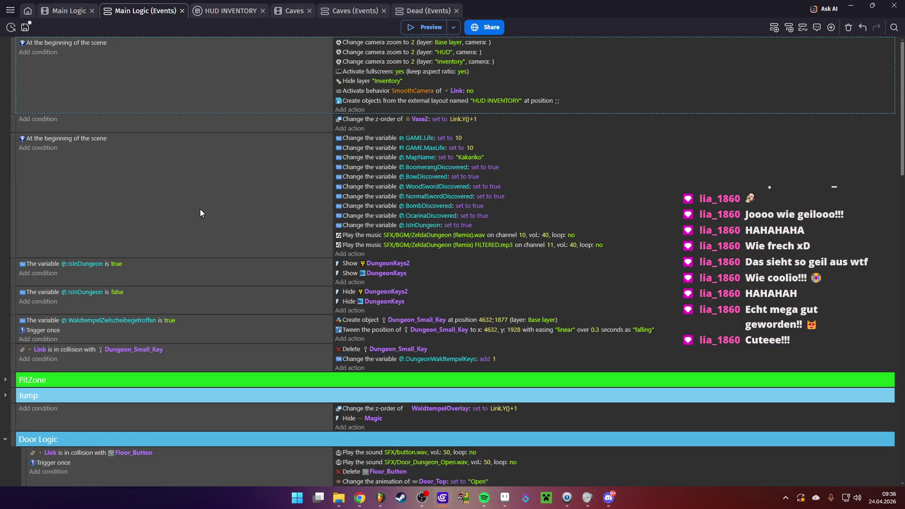
scroll(200, 209, down, 15)
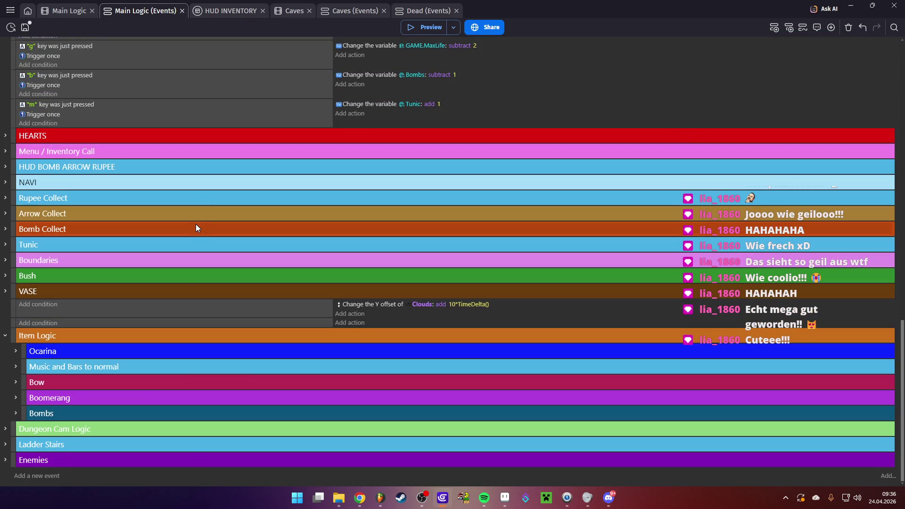
click(66, 10)
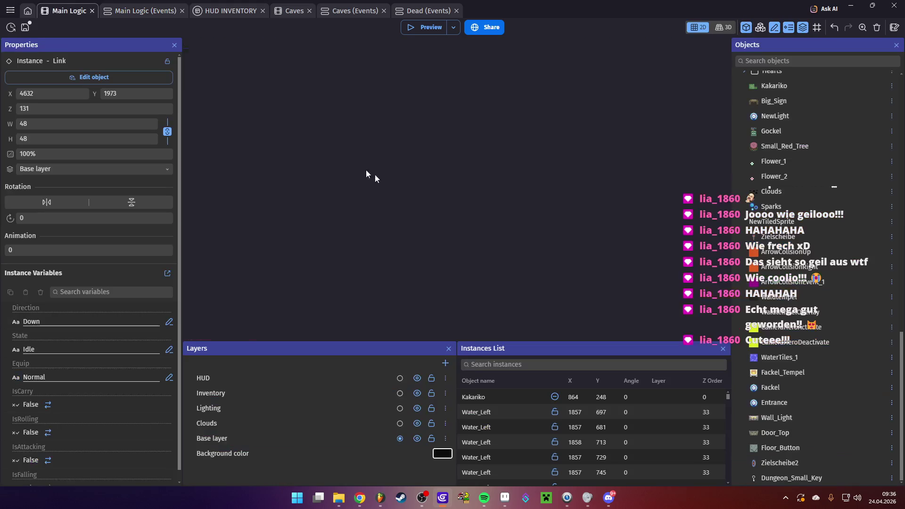
- Save the project with Ctrl+S
scroll(437, 233, down, 10)
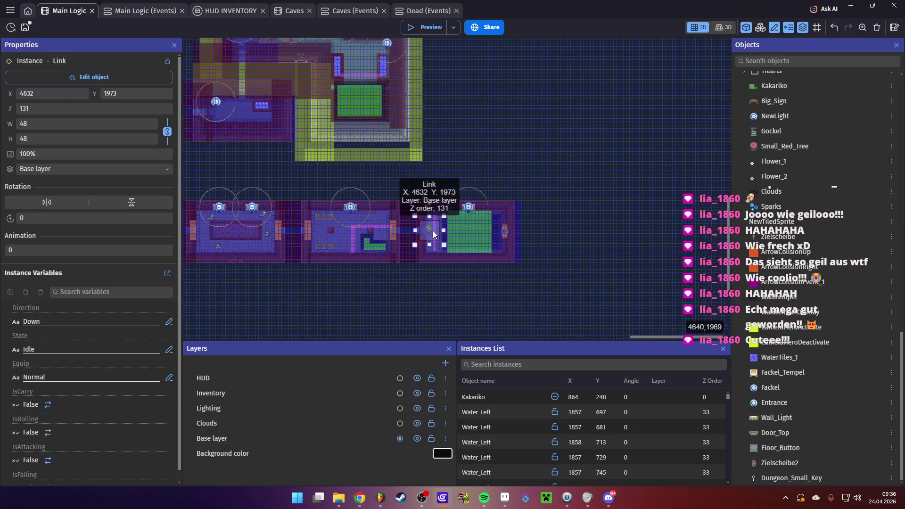
scroll(431, 230, down, 3)
scroll(542, 235, up, 3)
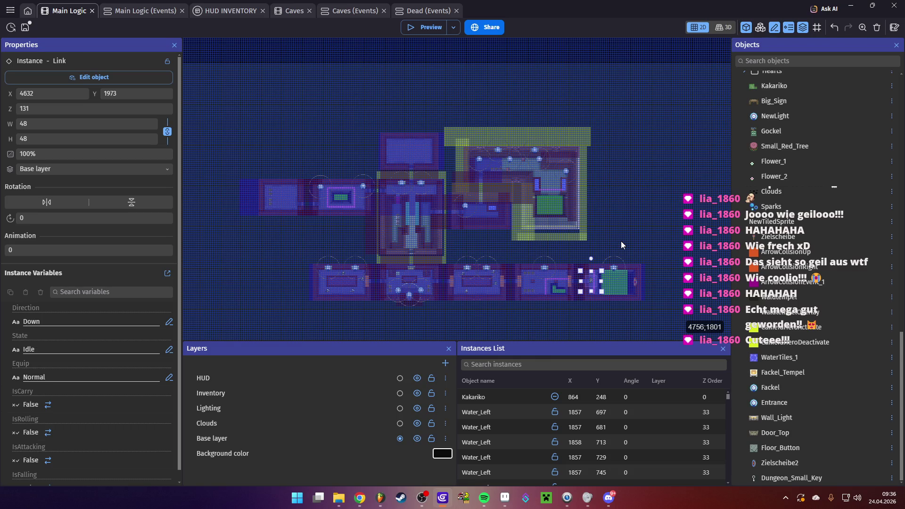
key(ctrl+s)
- Zoom and pan the canvas from the dungeon rooms to the village around Oma
scroll(319, 206, down, 3)
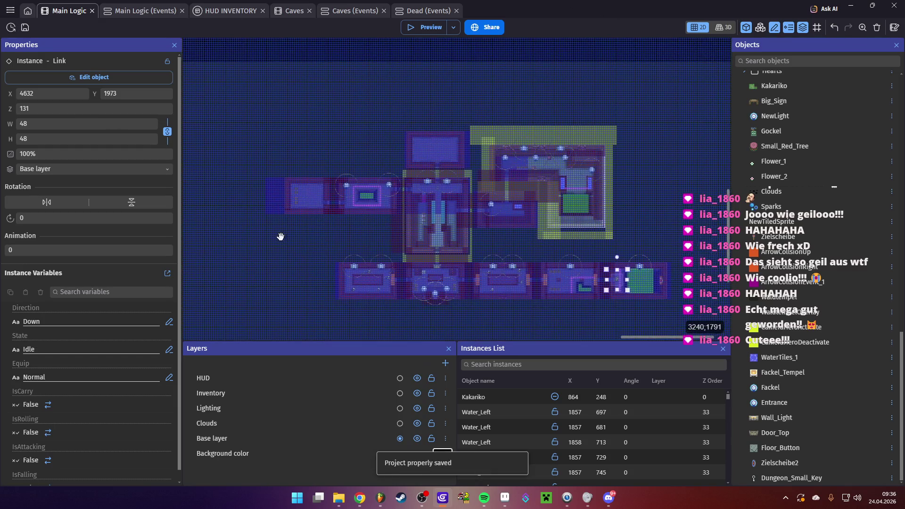
scroll(281, 240, down, 1)
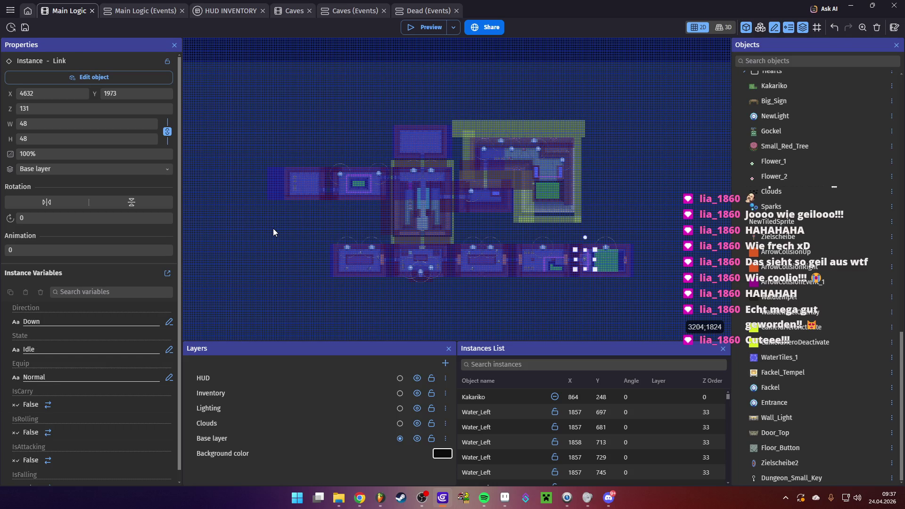
scroll(278, 229, up, 2)
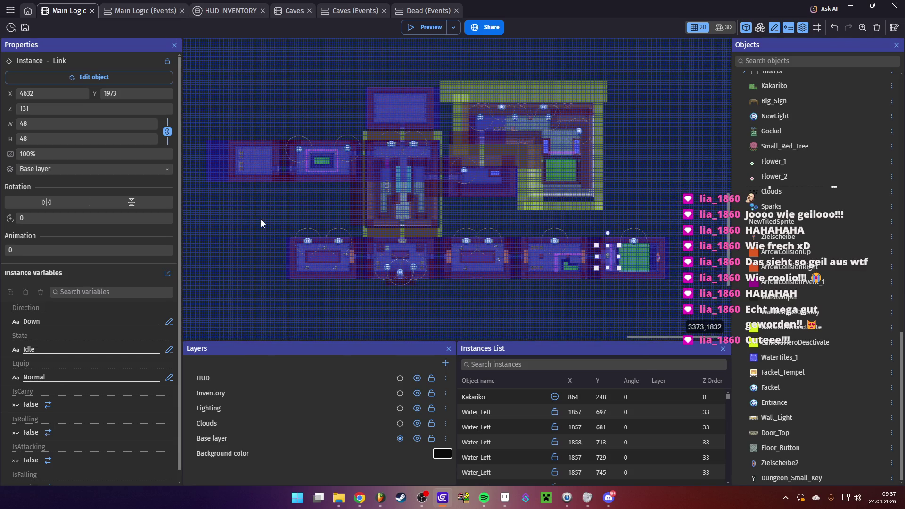
scroll(256, 218, down, 2)
scroll(299, 210, up, 5)
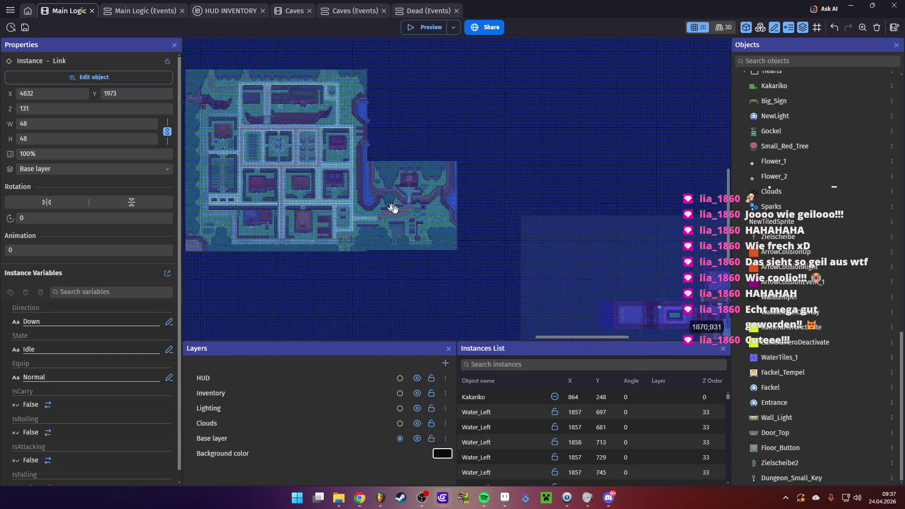
scroll(402, 224, up, 5)
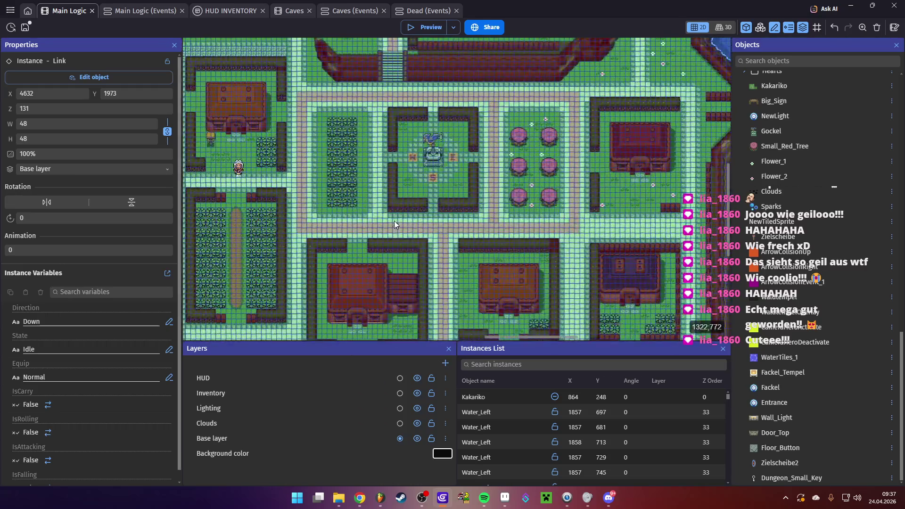
scroll(344, 201, up, 5)
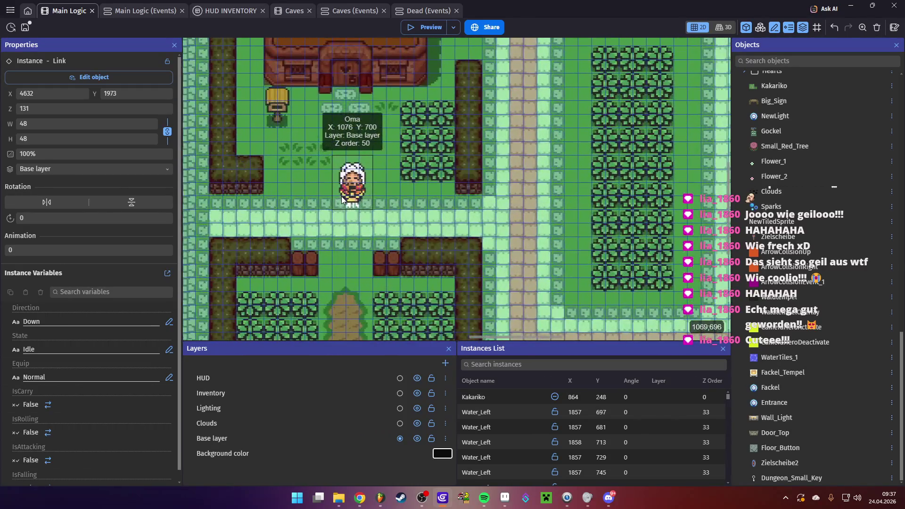
click(362, 200)
double_click(362, 197)
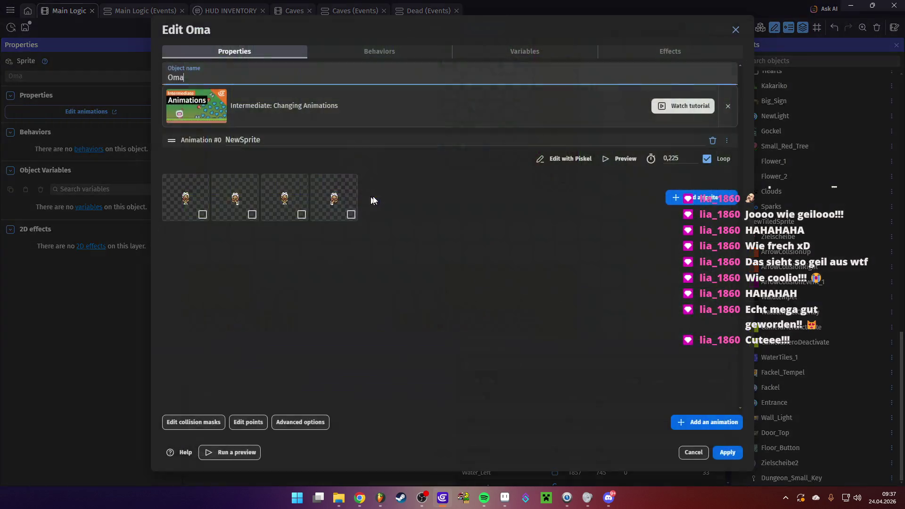
click(618, 158)
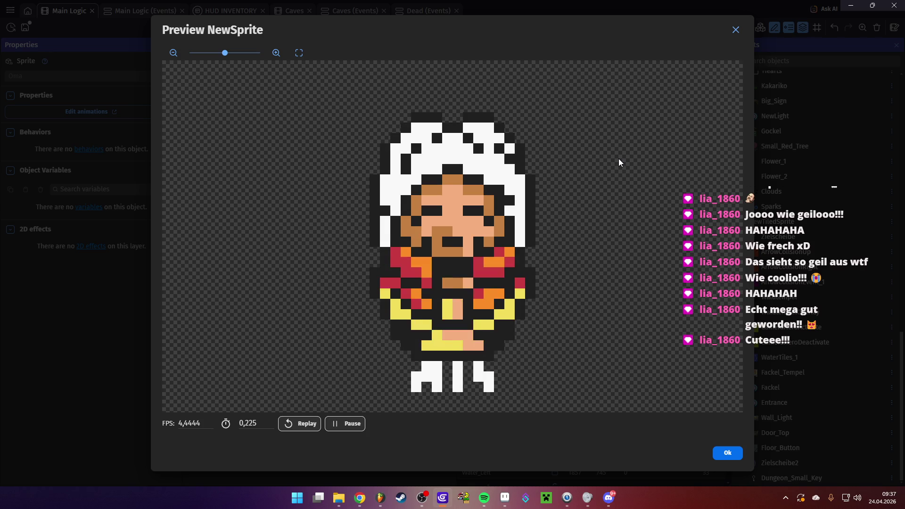
click(727, 452)
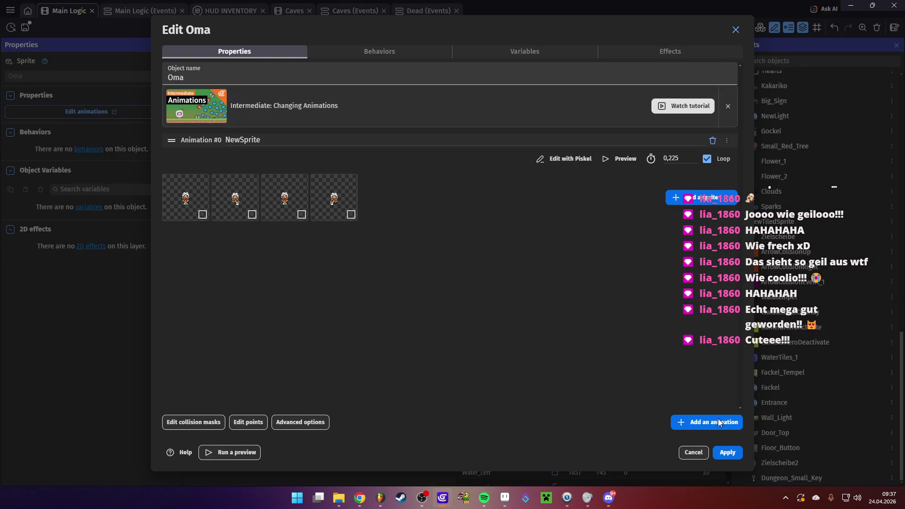
click(724, 455)
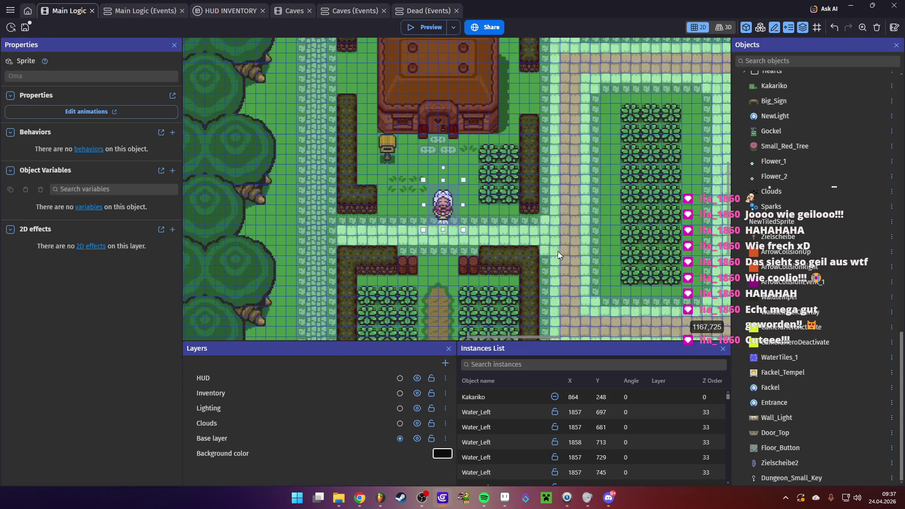
- Bring the village garden into view and select one of its bushes
scroll(558, 251, right, 5)
scroll(519, 275, down, 2)
scroll(488, 231, down, 2)
scroll(491, 238, right, 3)
scroll(513, 207, down, 3)
scroll(513, 207, right, 5)
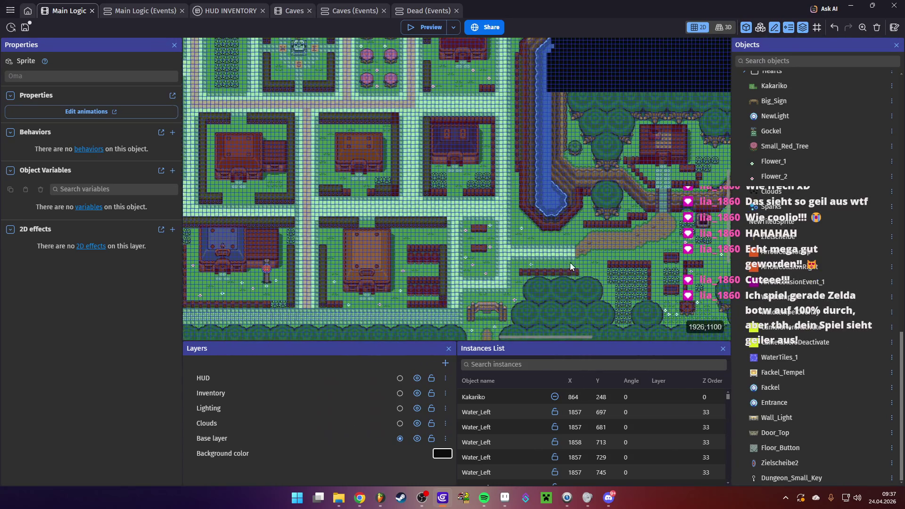
scroll(570, 261, down, 2)
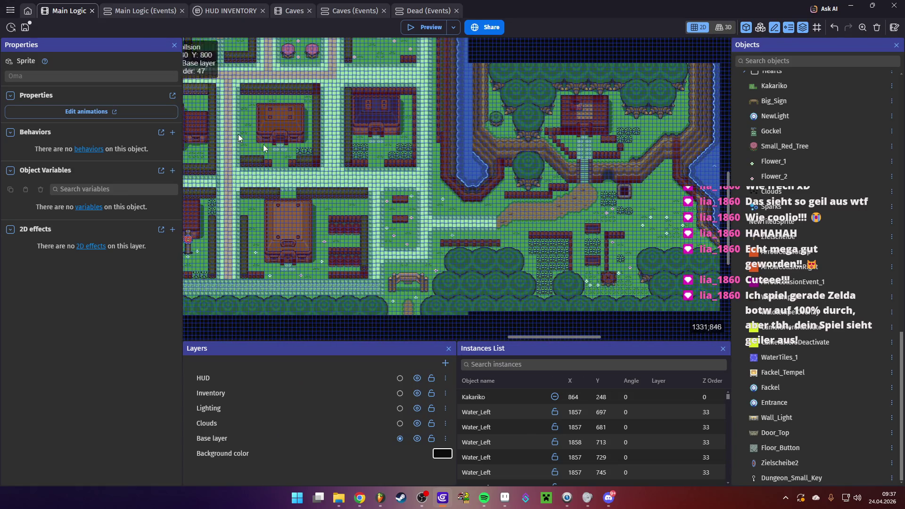
drag(454, 233, 638, 294)
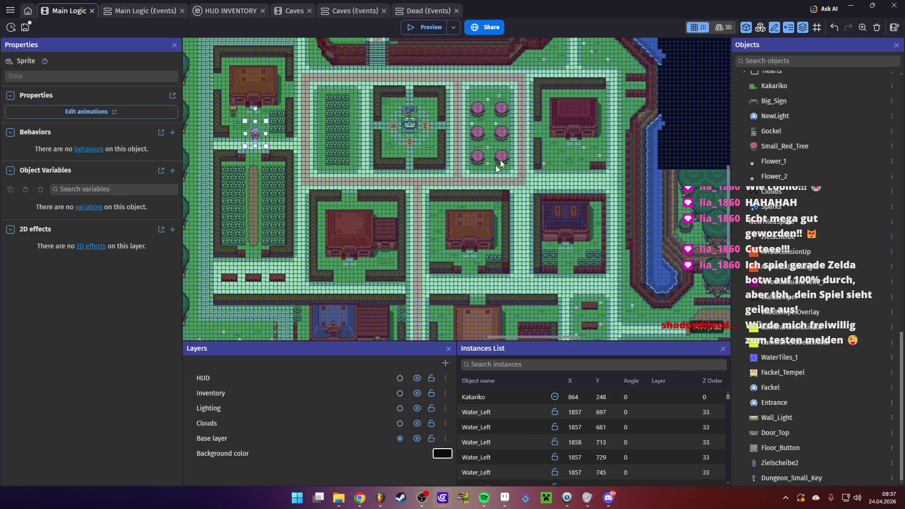
scroll(343, 228, up, 1)
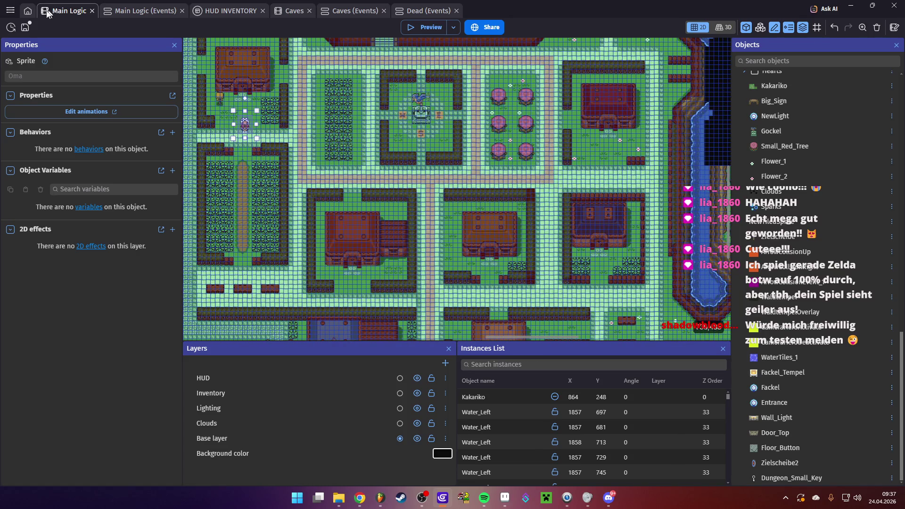
click(224, 174)
scroll(222, 177, up, 2)
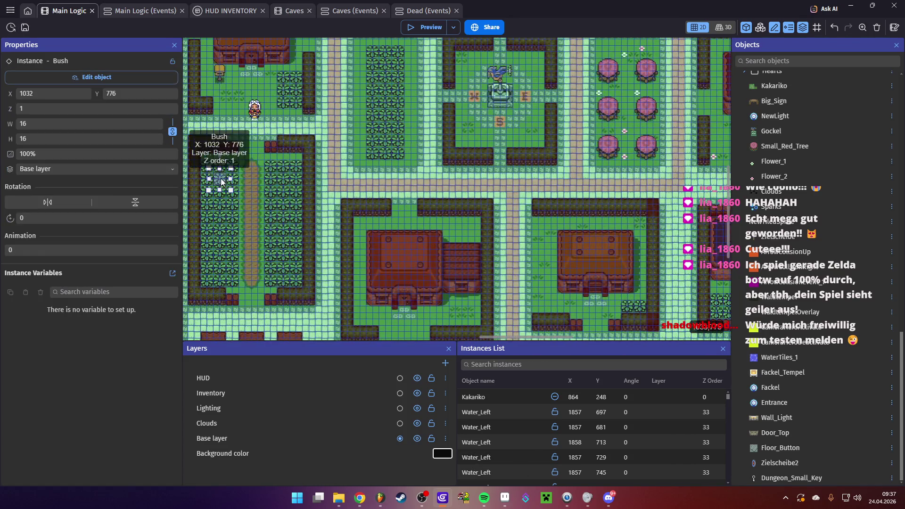
- Preview the Bush object's Destroyed animation in its editor, then apply
double_click(220, 179)
click(617, 258)
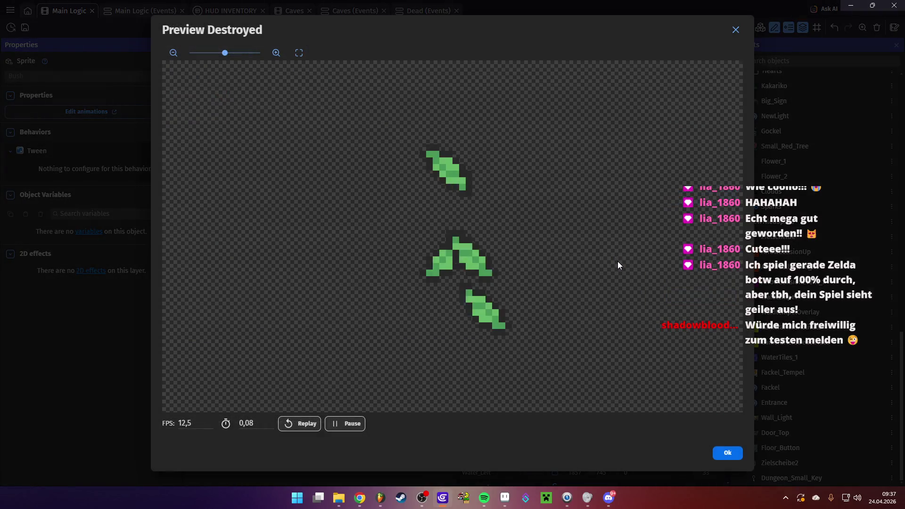
click(719, 452)
click(727, 452)
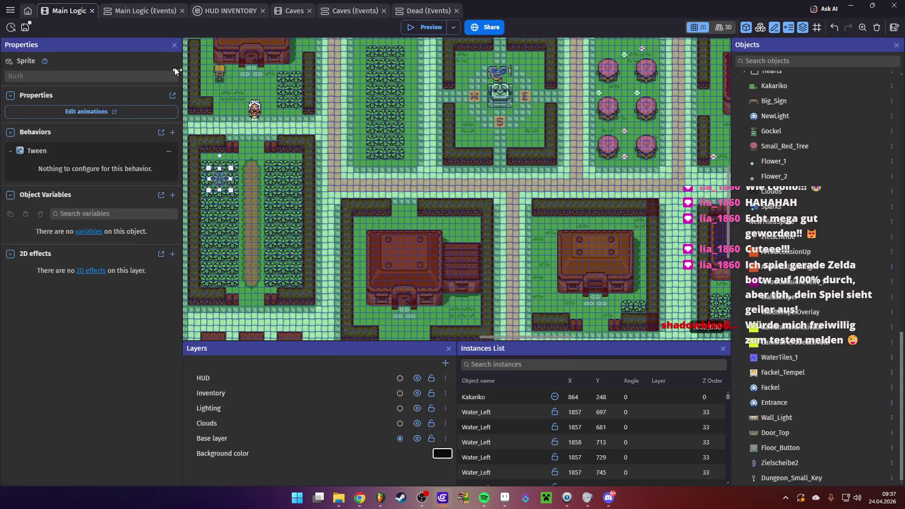
- Switch to the Main Logic event sheet and expand the Bush event group
click(129, 10)
click(5, 275)
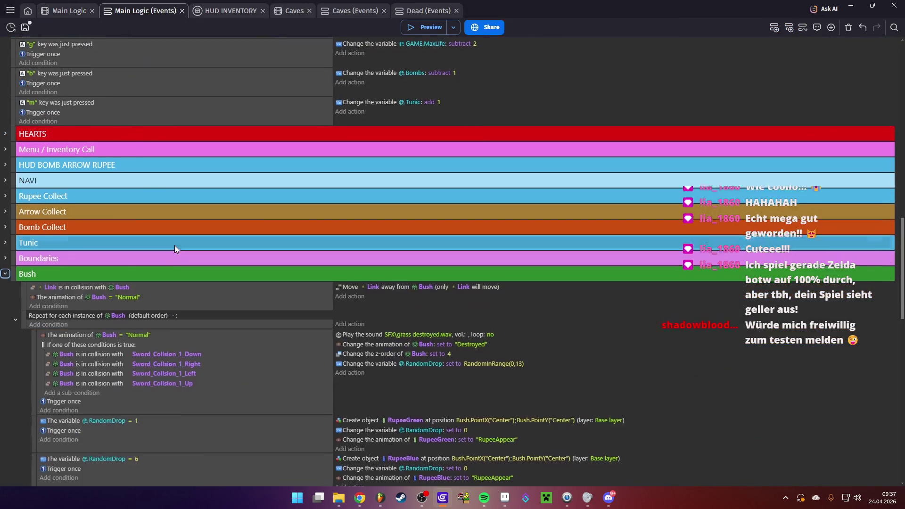
scroll(175, 245, down, 6)
scroll(117, 235, down, 3)
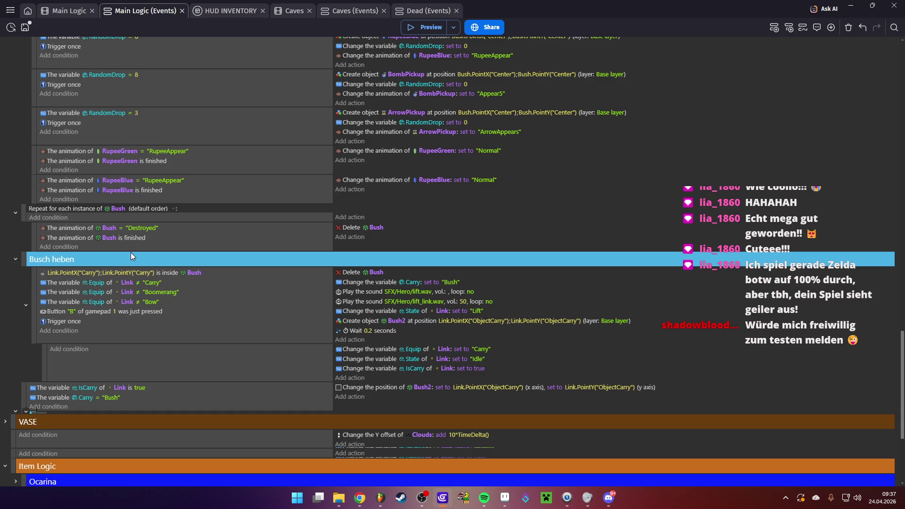